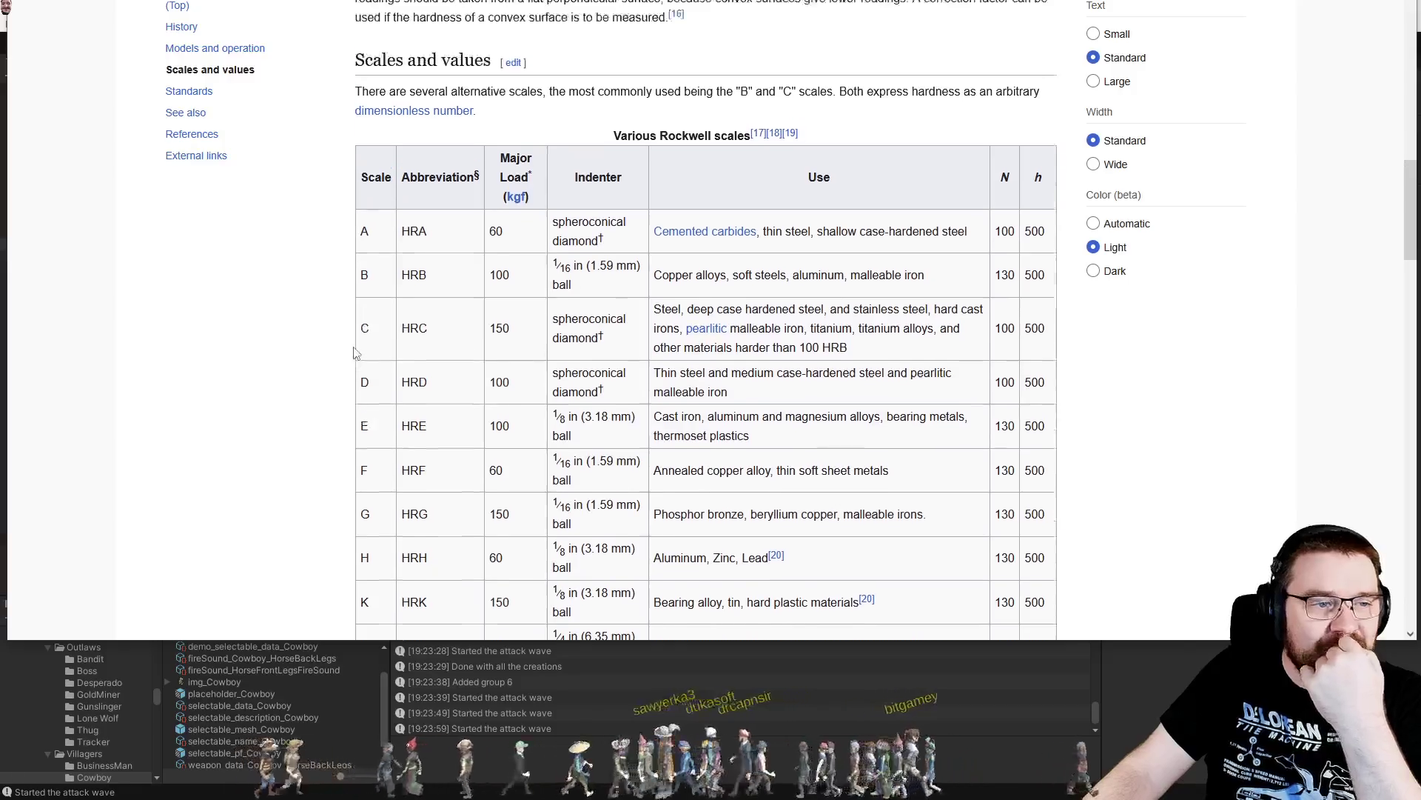
Review the Rockwell scale table, highlighting the HRL, S and V uses and the Major Load (kgf) header
{"action": "double_click", "coordinate": [598, 197]}
{"action": "left_click", "coordinate": [611, 208]}
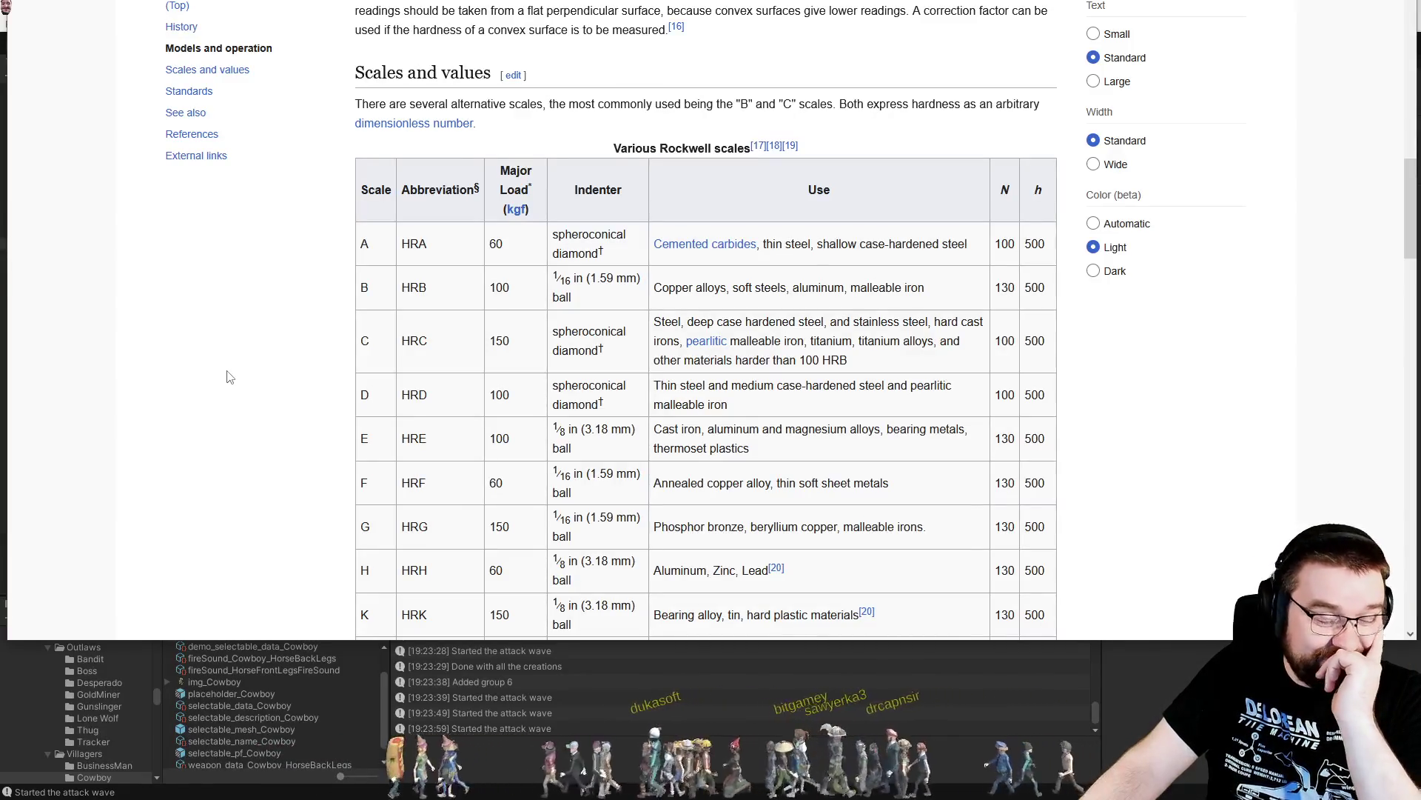
{"action": "scroll", "coordinate": [228, 373], "scroll_direction": "down", "scroll_amount": 3}
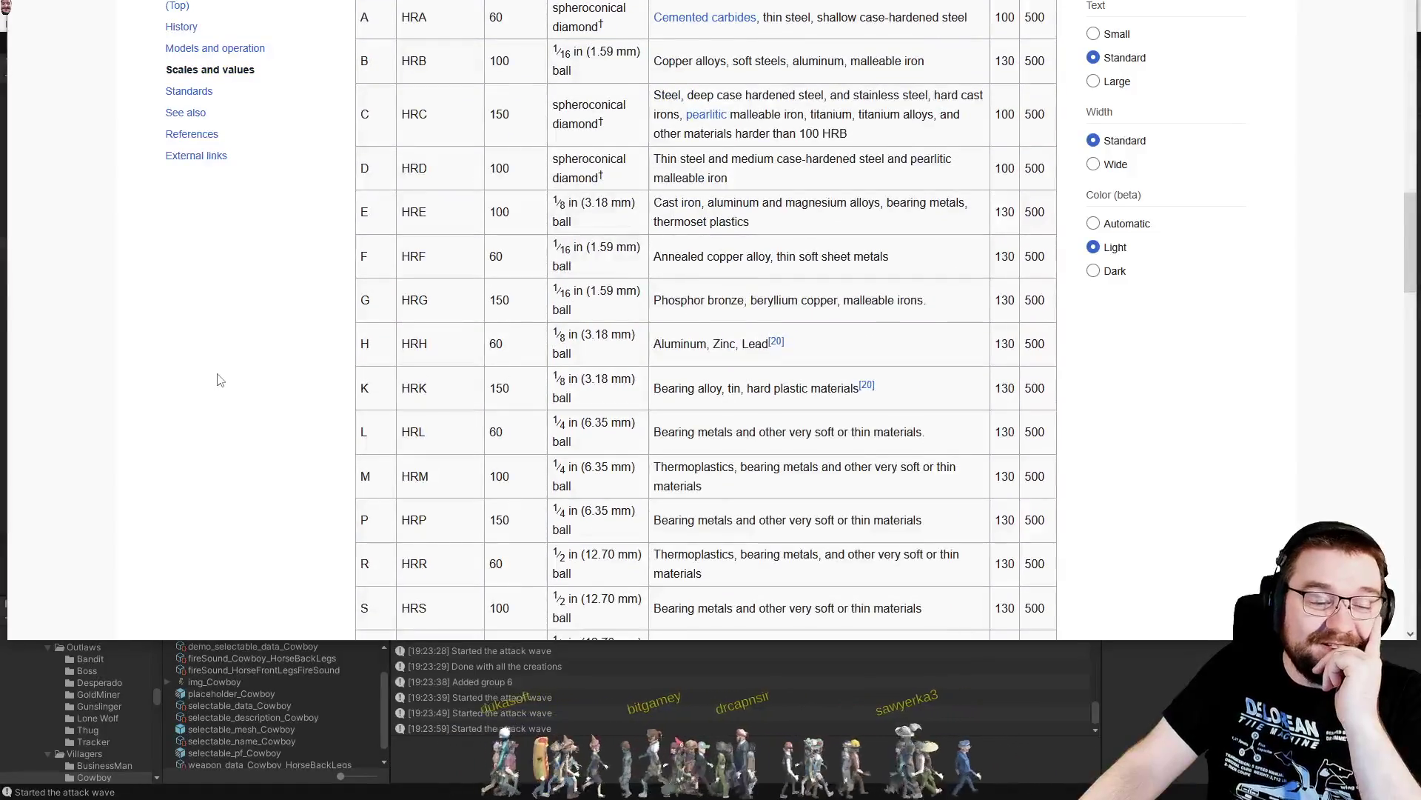
{"action": "scroll", "coordinate": [220, 377], "scroll_direction": "down", "scroll_amount": 1}
{"action": "scroll", "coordinate": [220, 382], "scroll_direction": "down", "scroll_amount": 1}
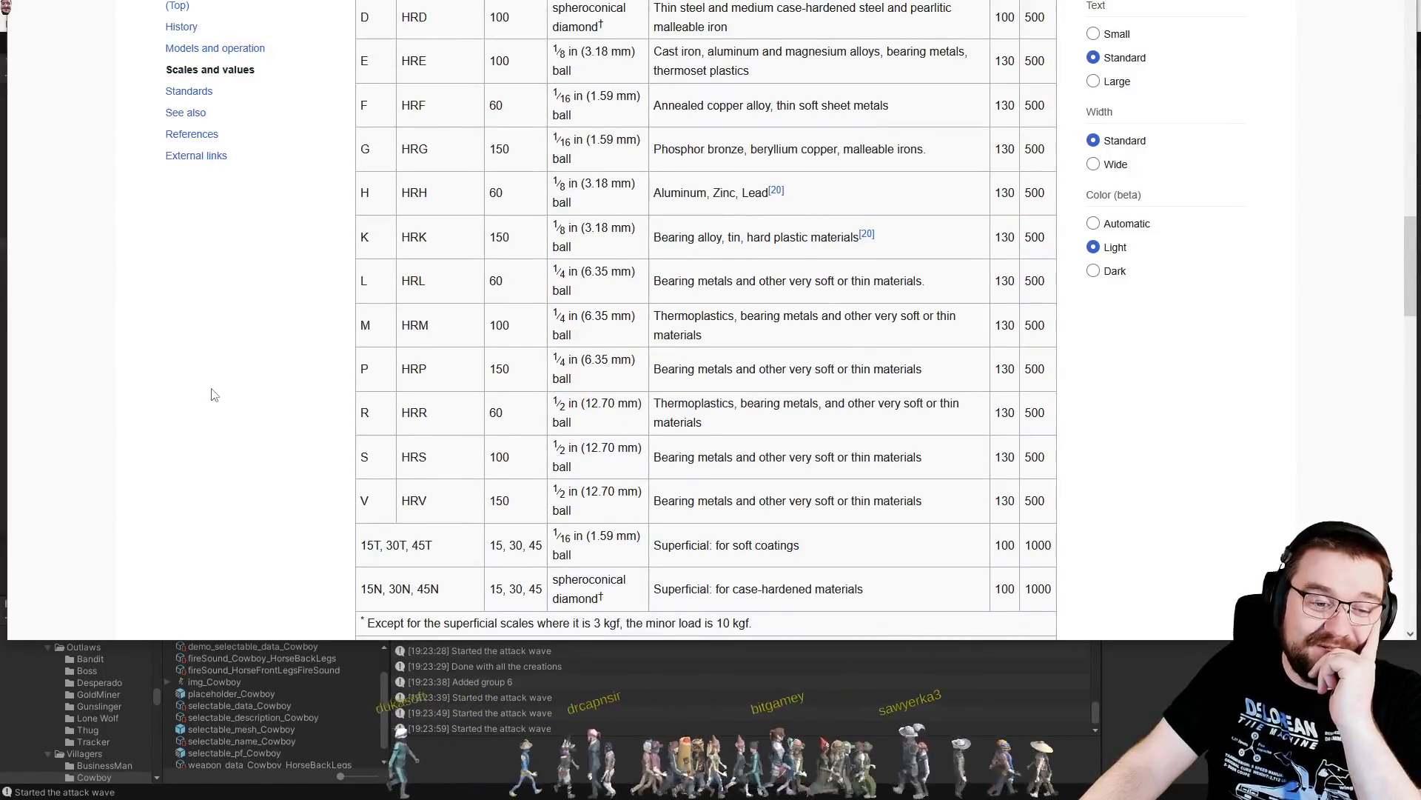
{"action": "left_click_drag", "start_coordinate": [965, 296], "coordinate": [777, 278]}
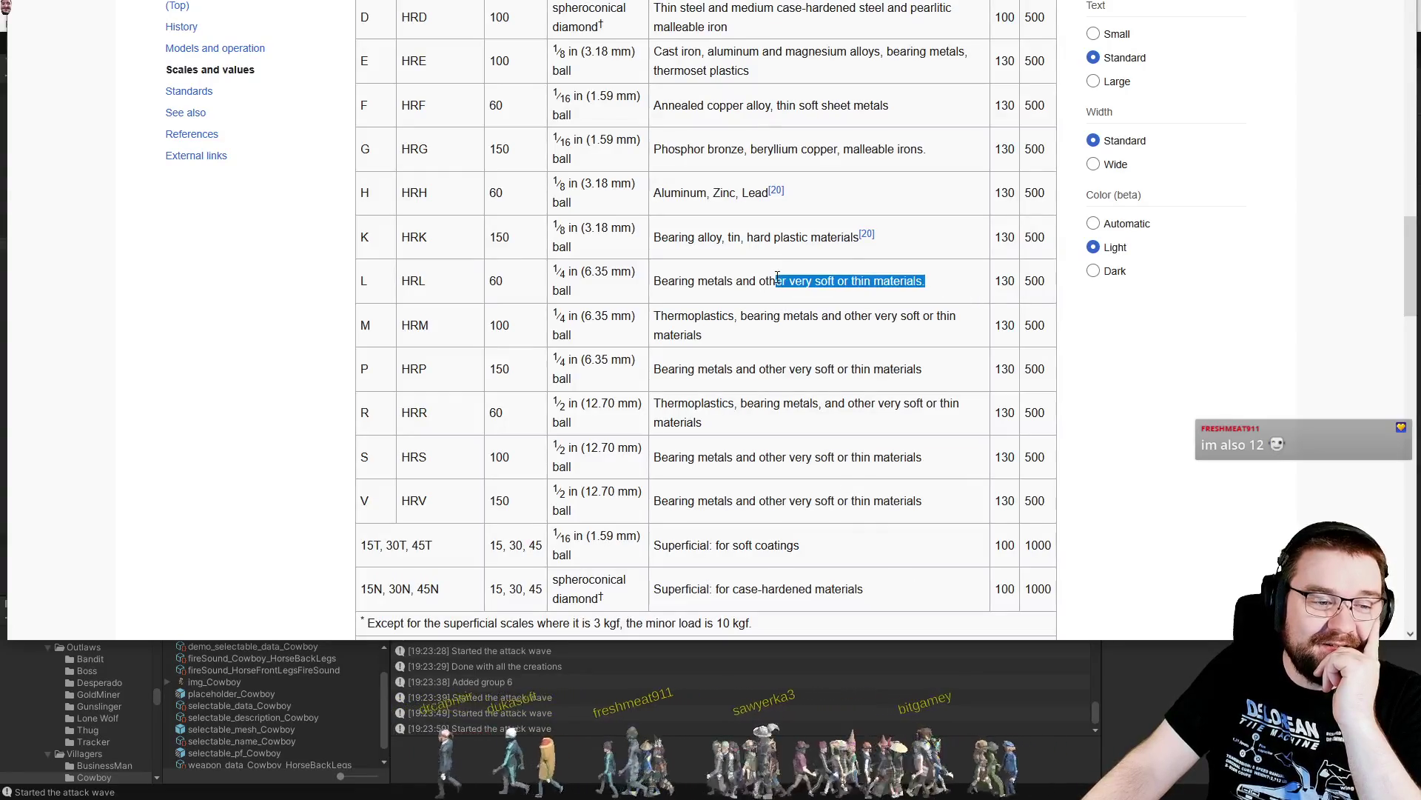
{"action": "left_click_drag", "start_coordinate": [925, 459], "coordinate": [702, 457]}
{"action": "left_click_drag", "start_coordinate": [922, 501], "coordinate": [702, 500]}
{"action": "left_click", "coordinate": [898, 498]}
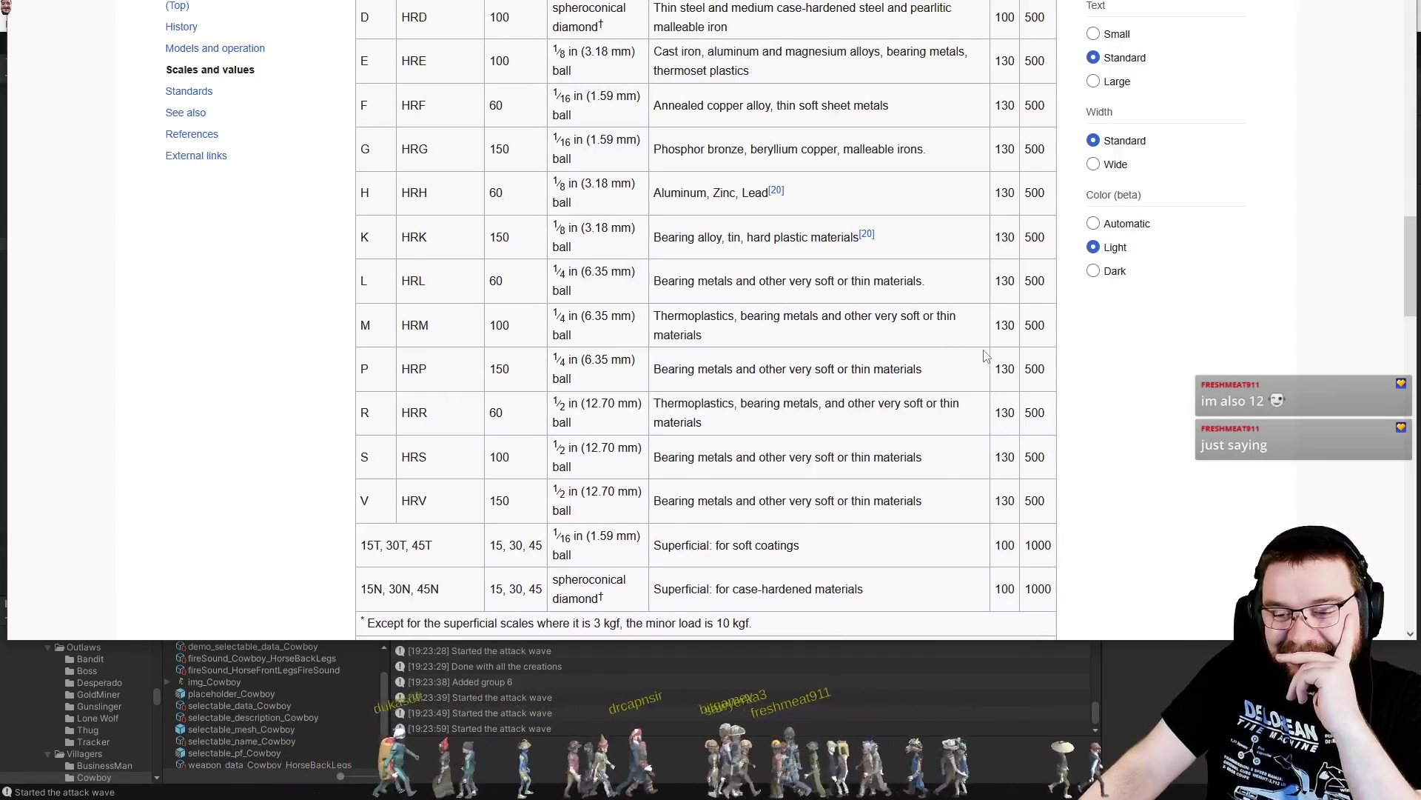
{"action": "scroll", "coordinate": [968, 337], "scroll_direction": "up", "scroll_amount": 6}
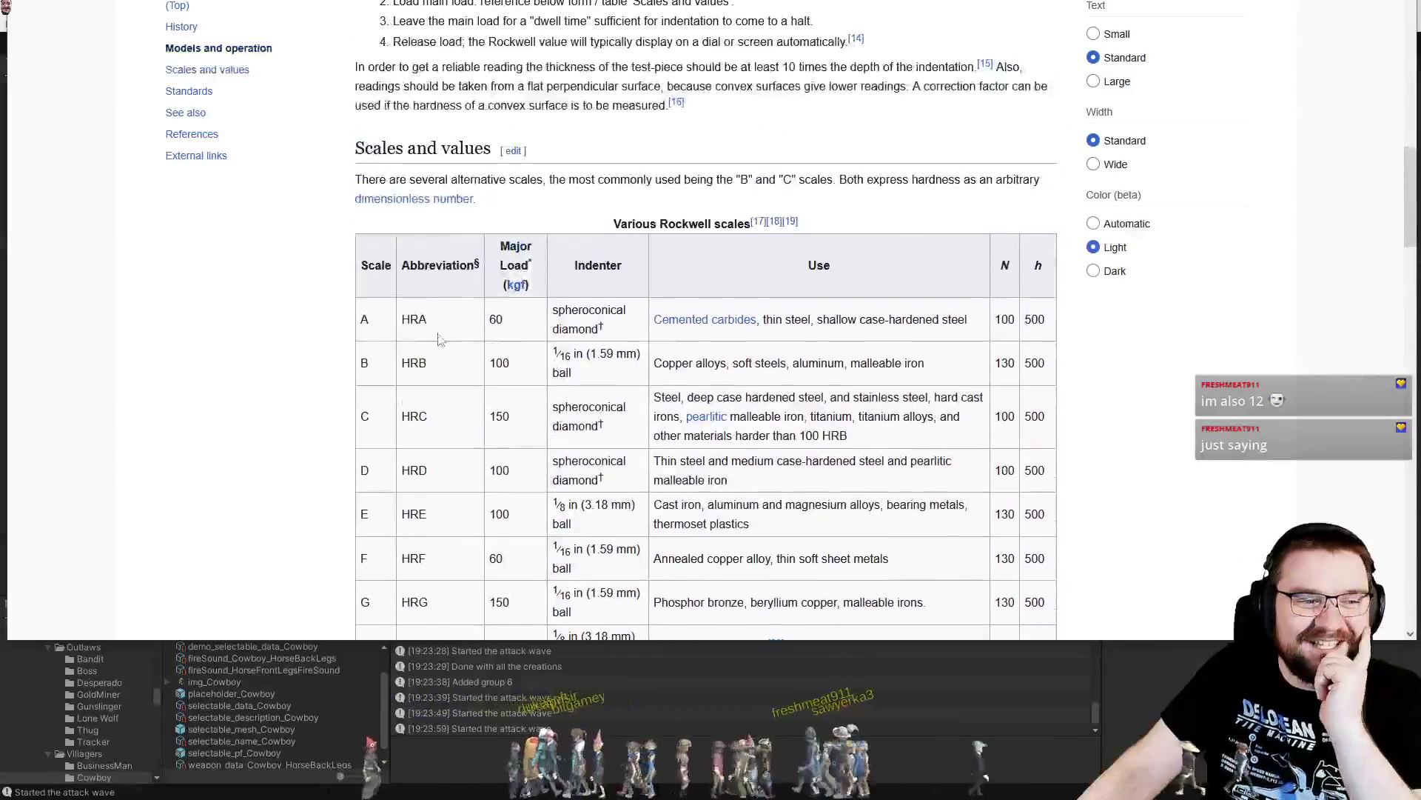
{"action": "left_click_drag", "start_coordinate": [483, 239], "coordinate": [543, 284]}
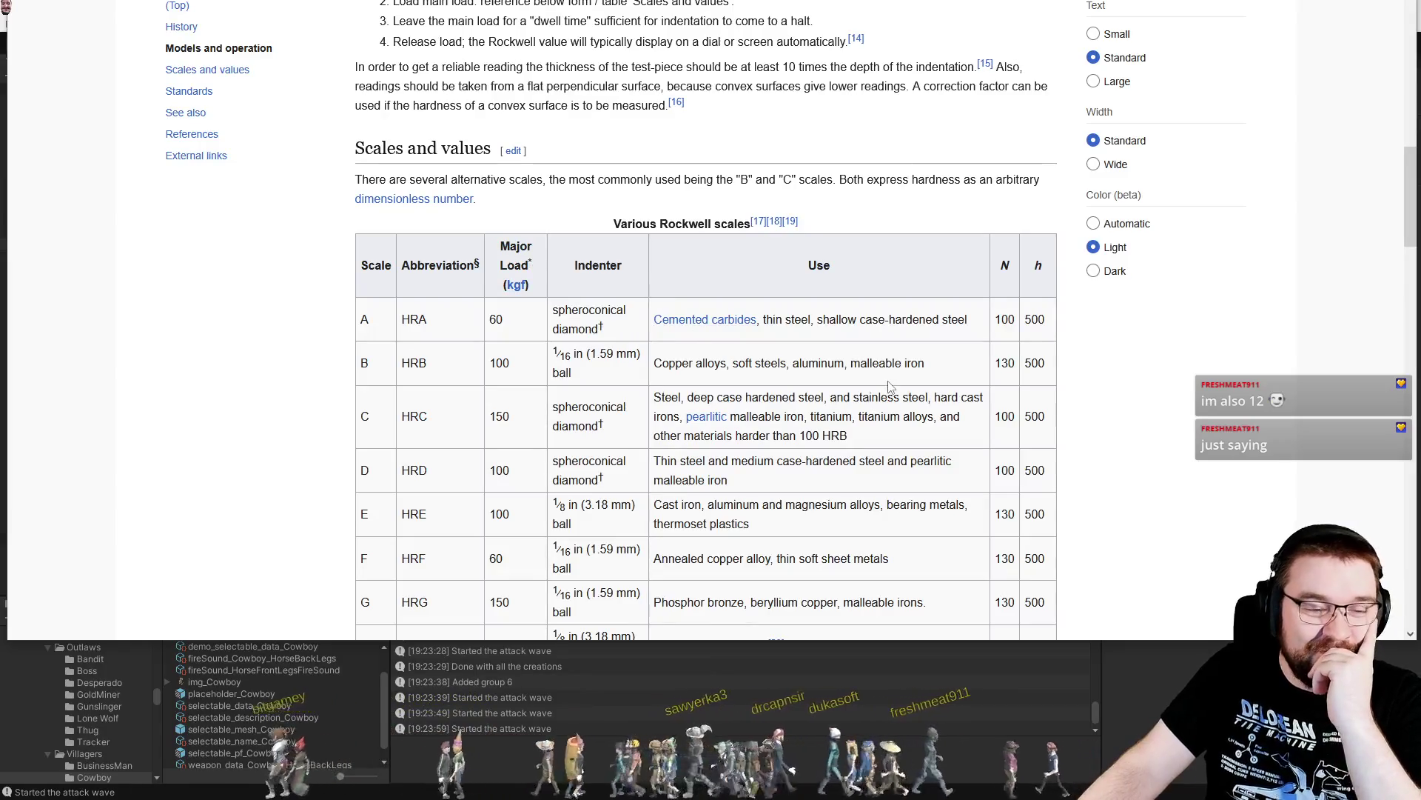
{"action": "scroll", "coordinate": [811, 388], "scroll_direction": "up", "scroll_amount": 4}
{"action": "scroll", "coordinate": [811, 388], "scroll_direction": "up", "scroll_amount": 10}
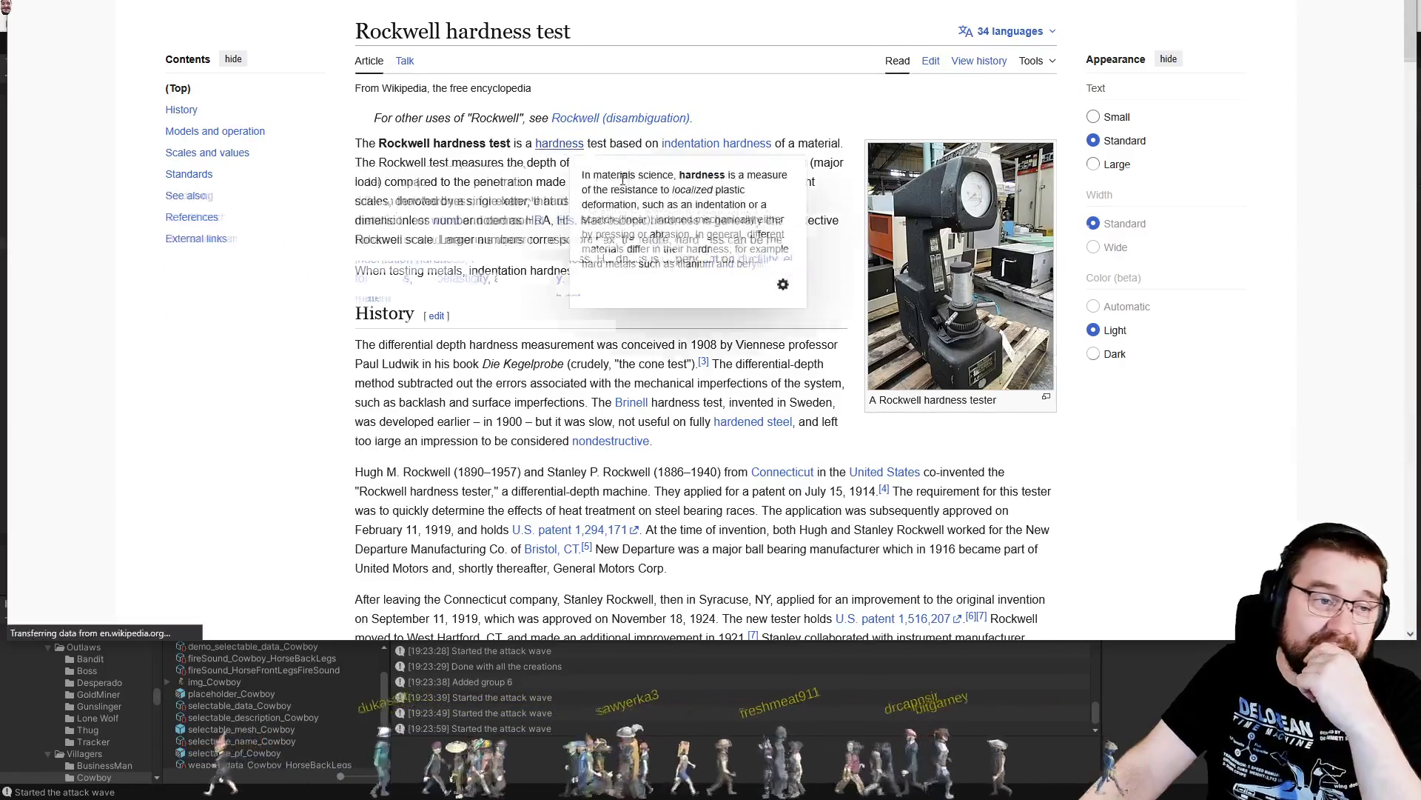
Open the Hardness article and read its introduction, highlighting 'antonym' and the opening line
{"action": "left_click", "coordinate": [560, 144]}
{"action": "left_click_drag", "start_coordinate": [529, 169], "coordinate": [571, 169]}
{"action": "left_click", "coordinate": [720, 331]}
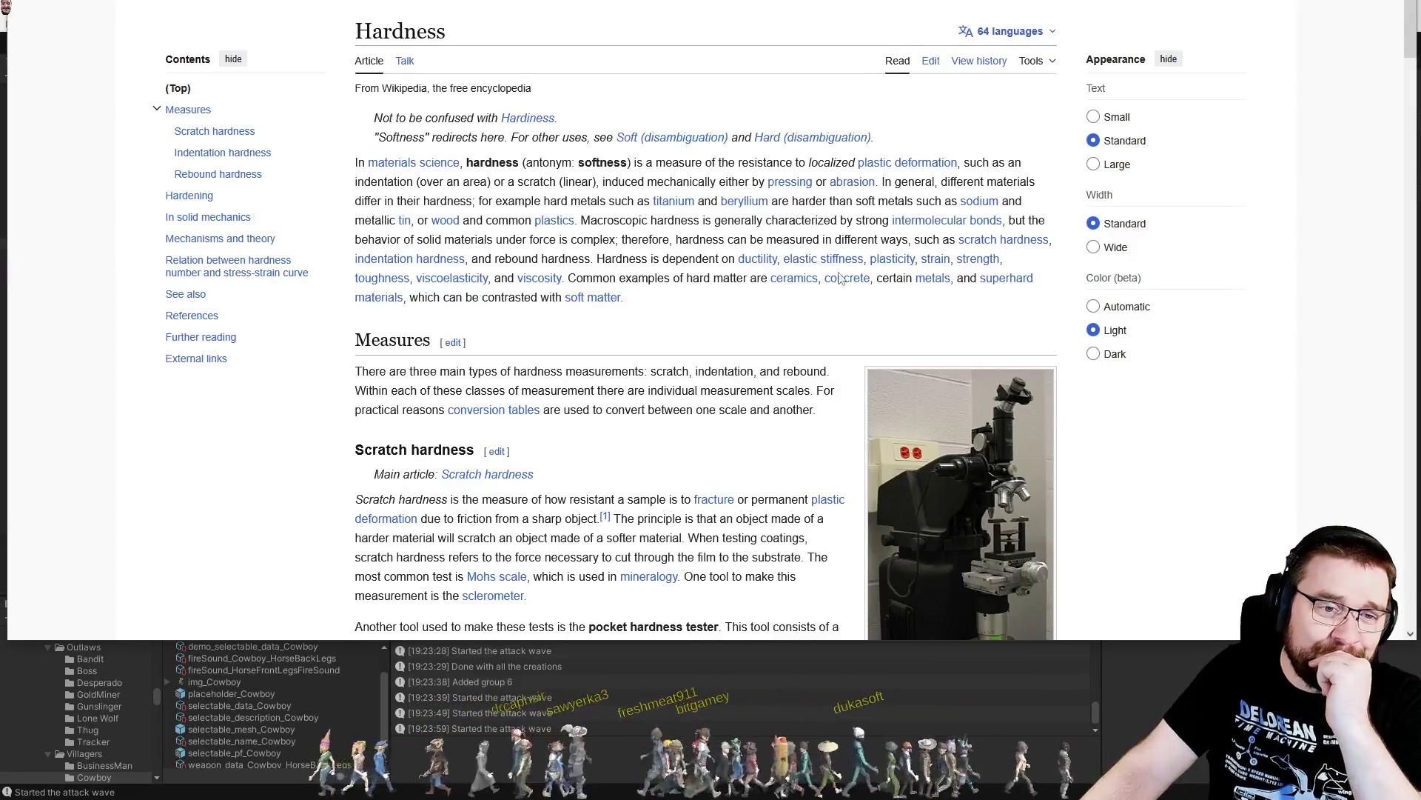
{"action": "left_click_drag", "start_coordinate": [836, 162], "coordinate": [907, 150]}
{"action": "left_click", "coordinate": [907, 151]}
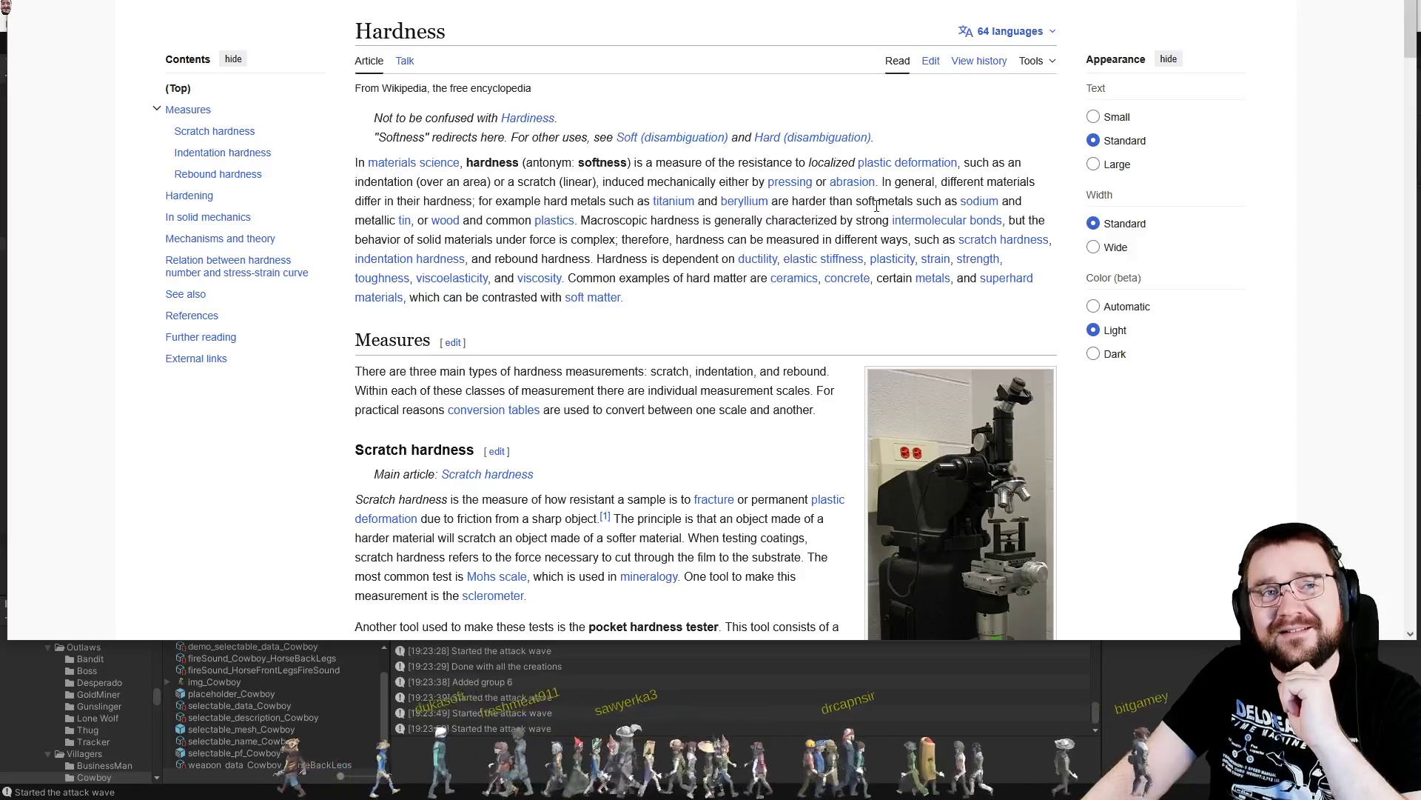
{"action": "key", "text": "alt+Tab"}
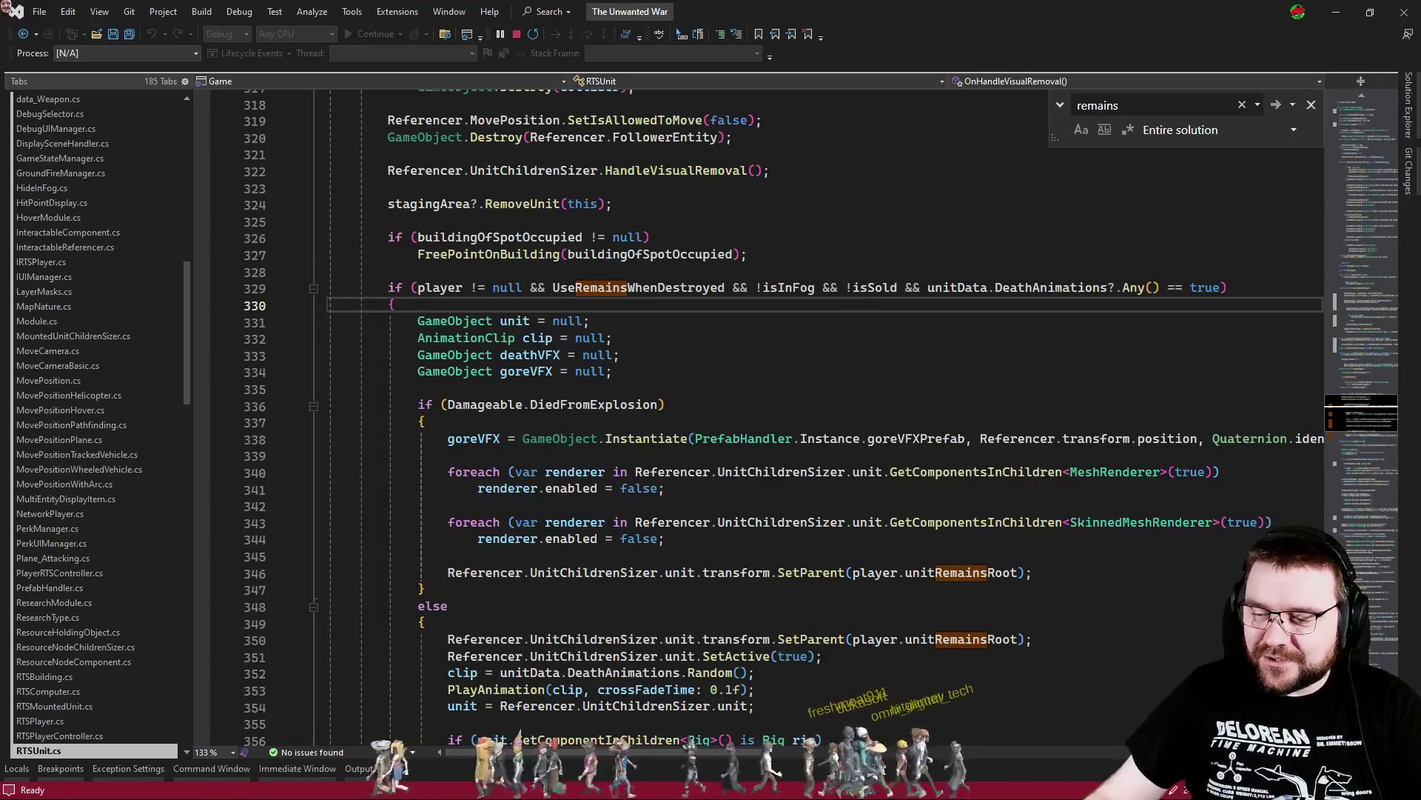
Box-select around the fallen cowboys in Unity's Scene view and select UnitRemains in the Hierarchy
{"action": "key", "text": "alt+Tab"}
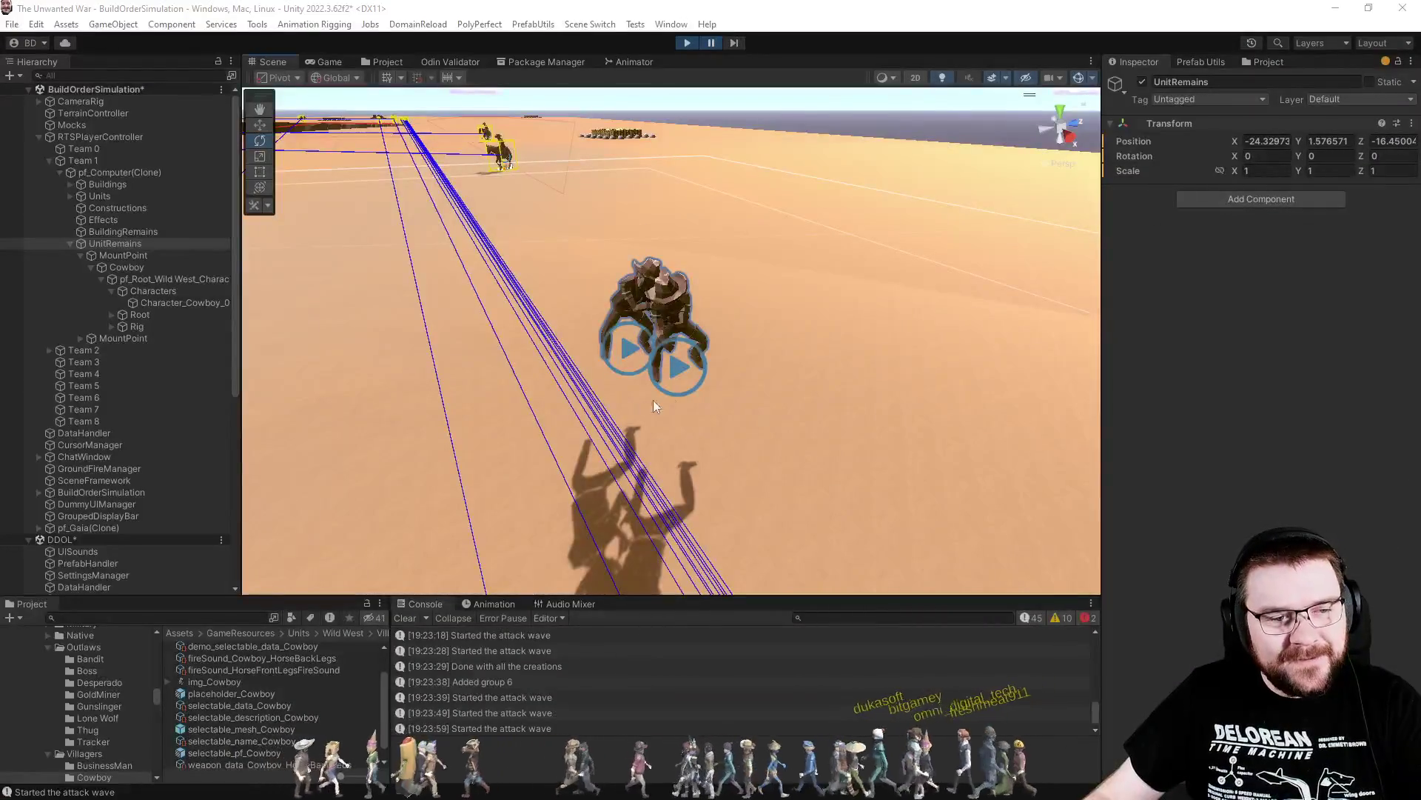
{"action": "left_click_drag", "start_coordinate": [672, 433], "coordinate": [717, 486]}
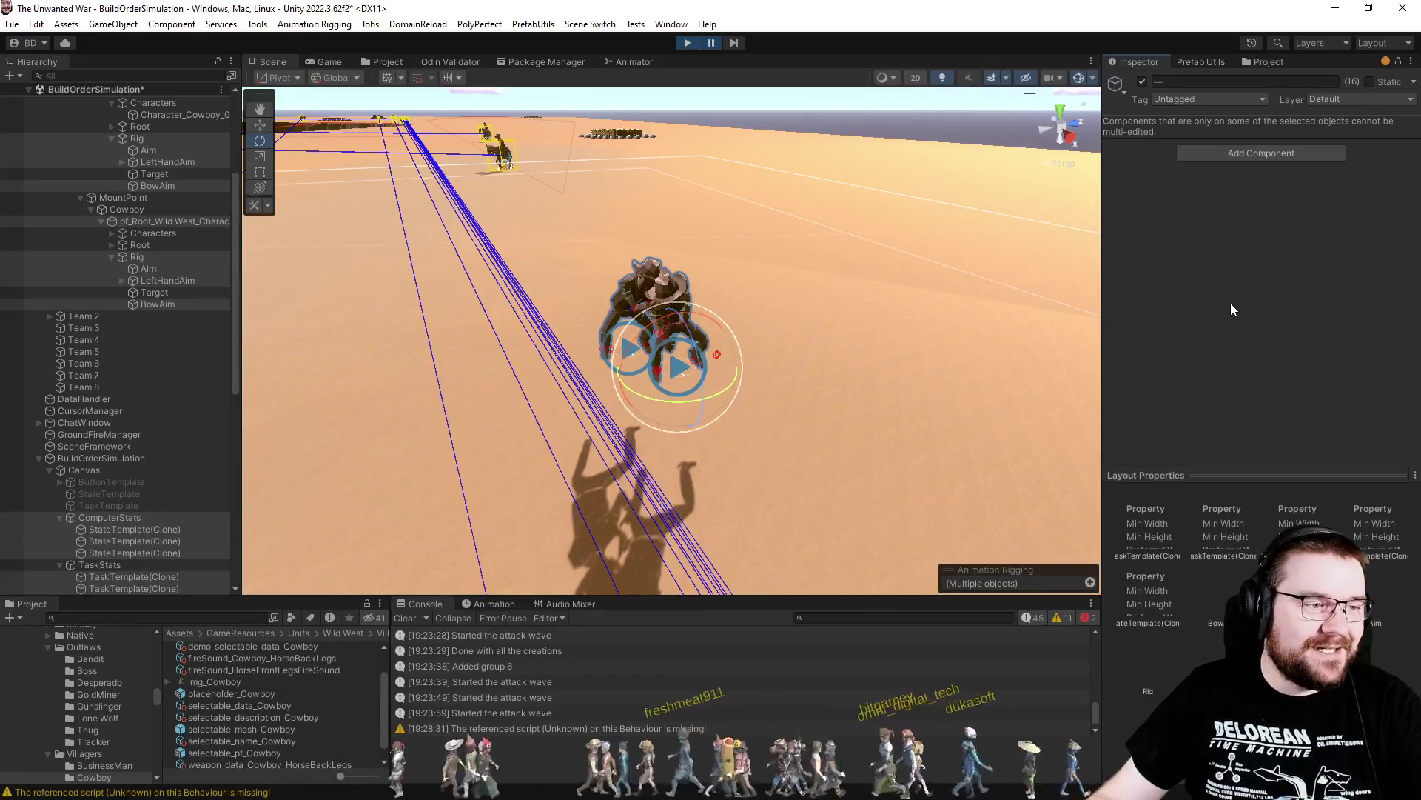
{"action": "scroll", "coordinate": [144, 251], "scroll_direction": "up", "scroll_amount": 5}
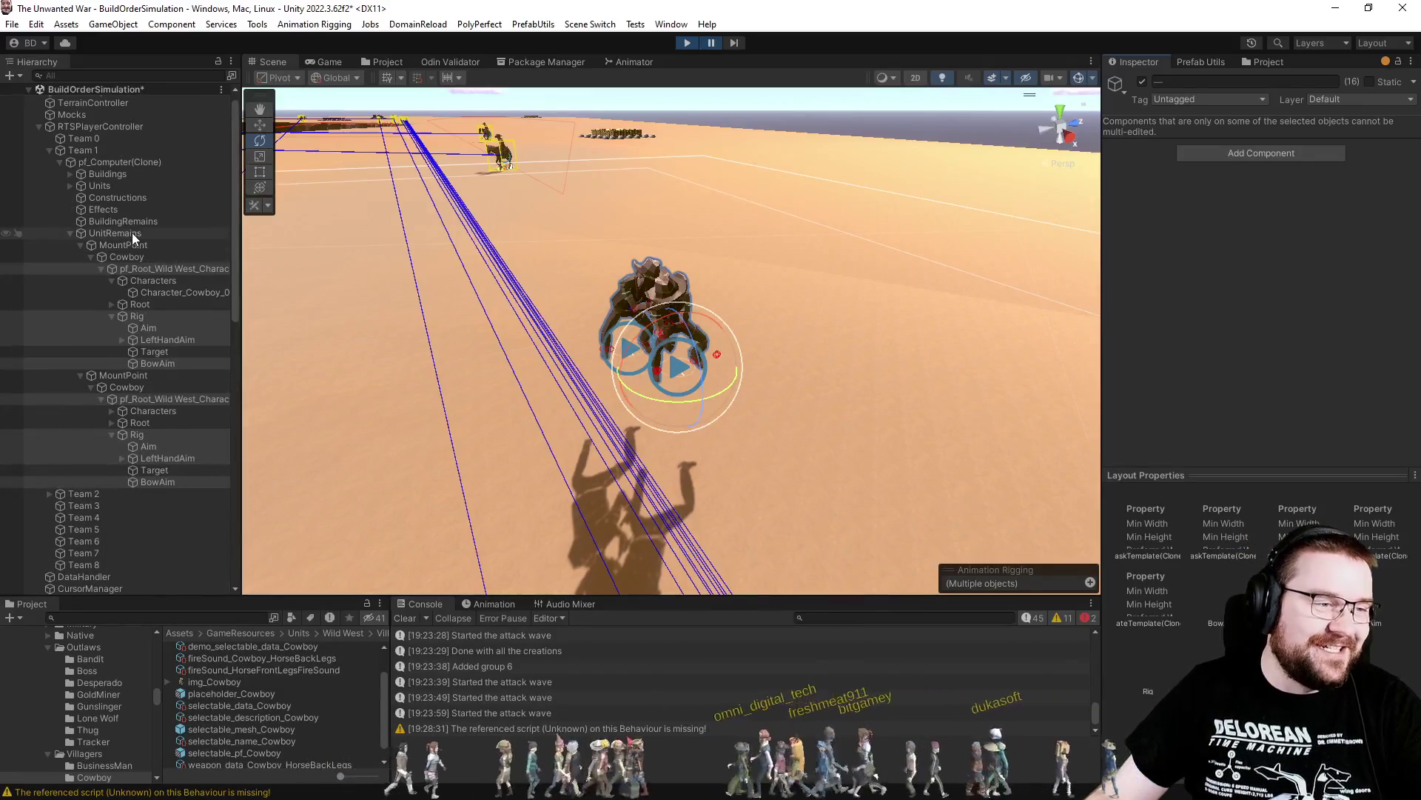
{"action": "left_click", "coordinate": [131, 233]}
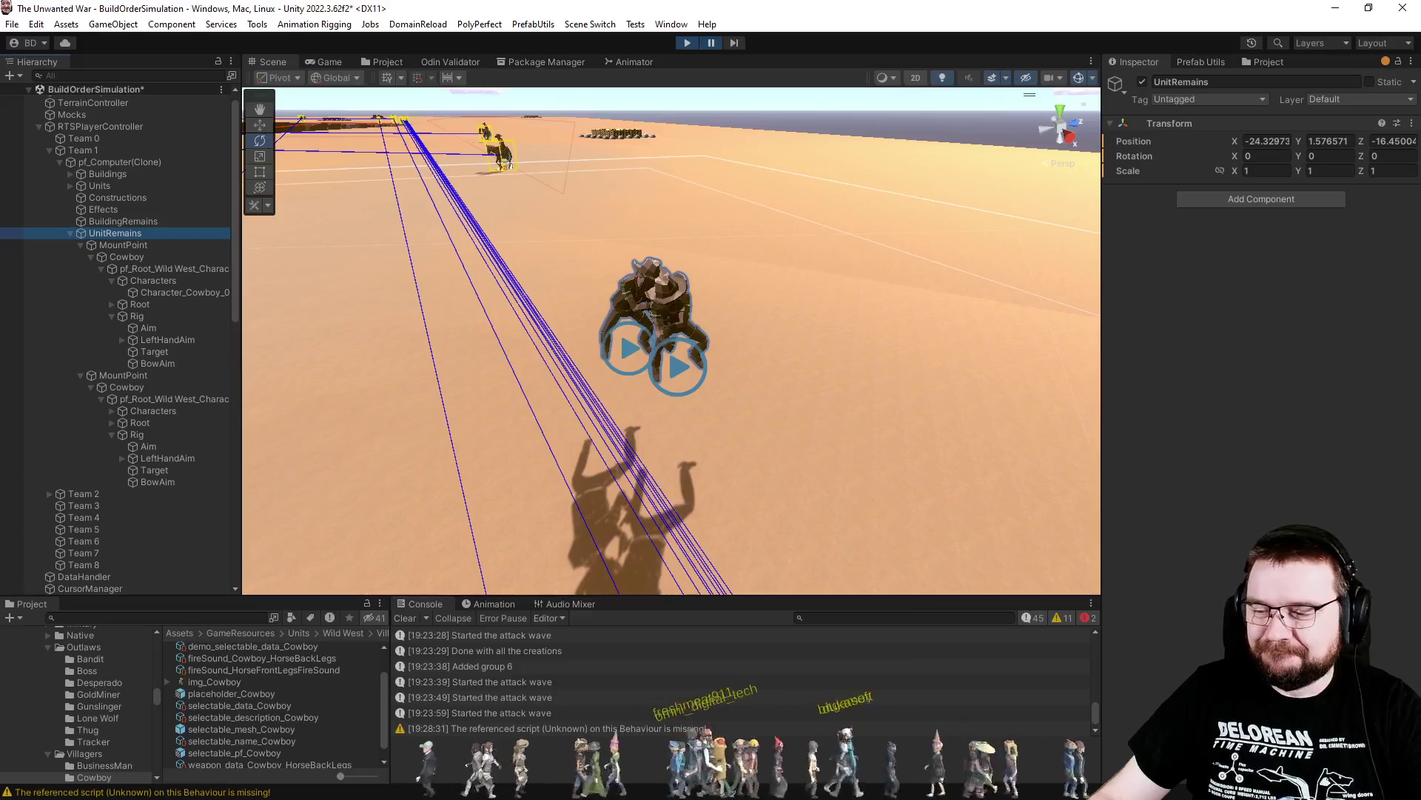
{"action": "key", "text": "alt+Tab"}
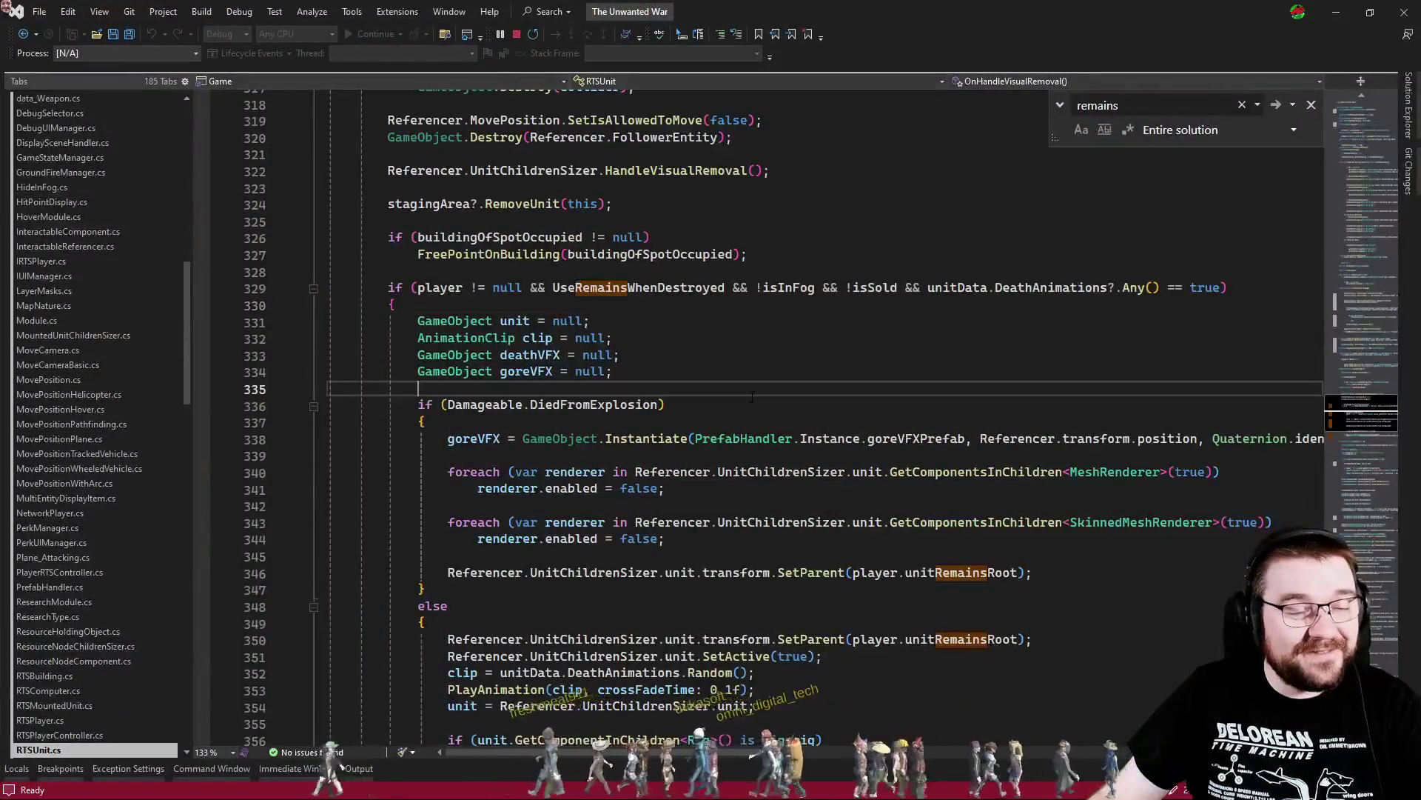
Walk through the else branch's SetParent, SetActive and random death animation lines in RTSUnit.cs
{"action": "scroll", "coordinate": [752, 397], "scroll_direction": "down", "scroll_amount": 4}
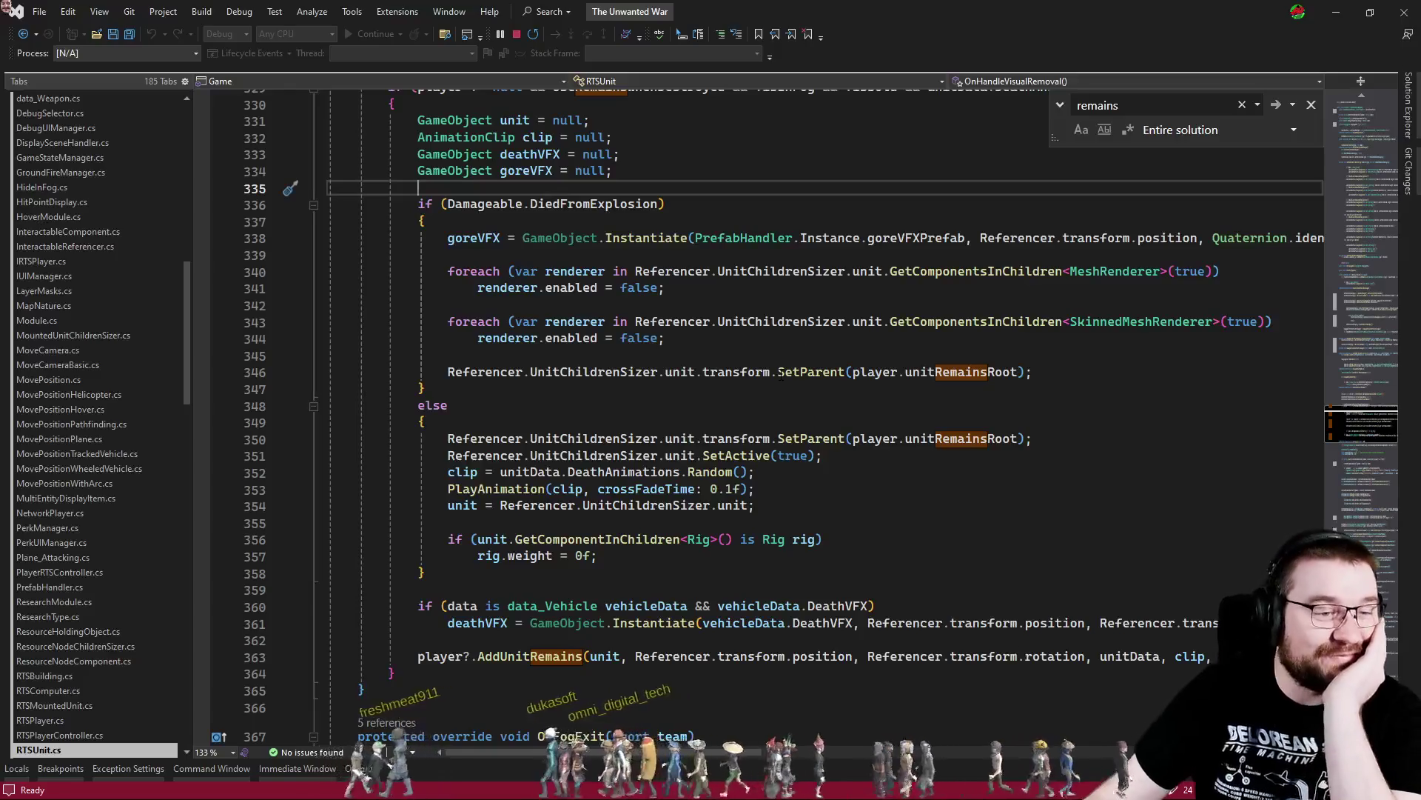
{"action": "left_click", "coordinate": [821, 406]}
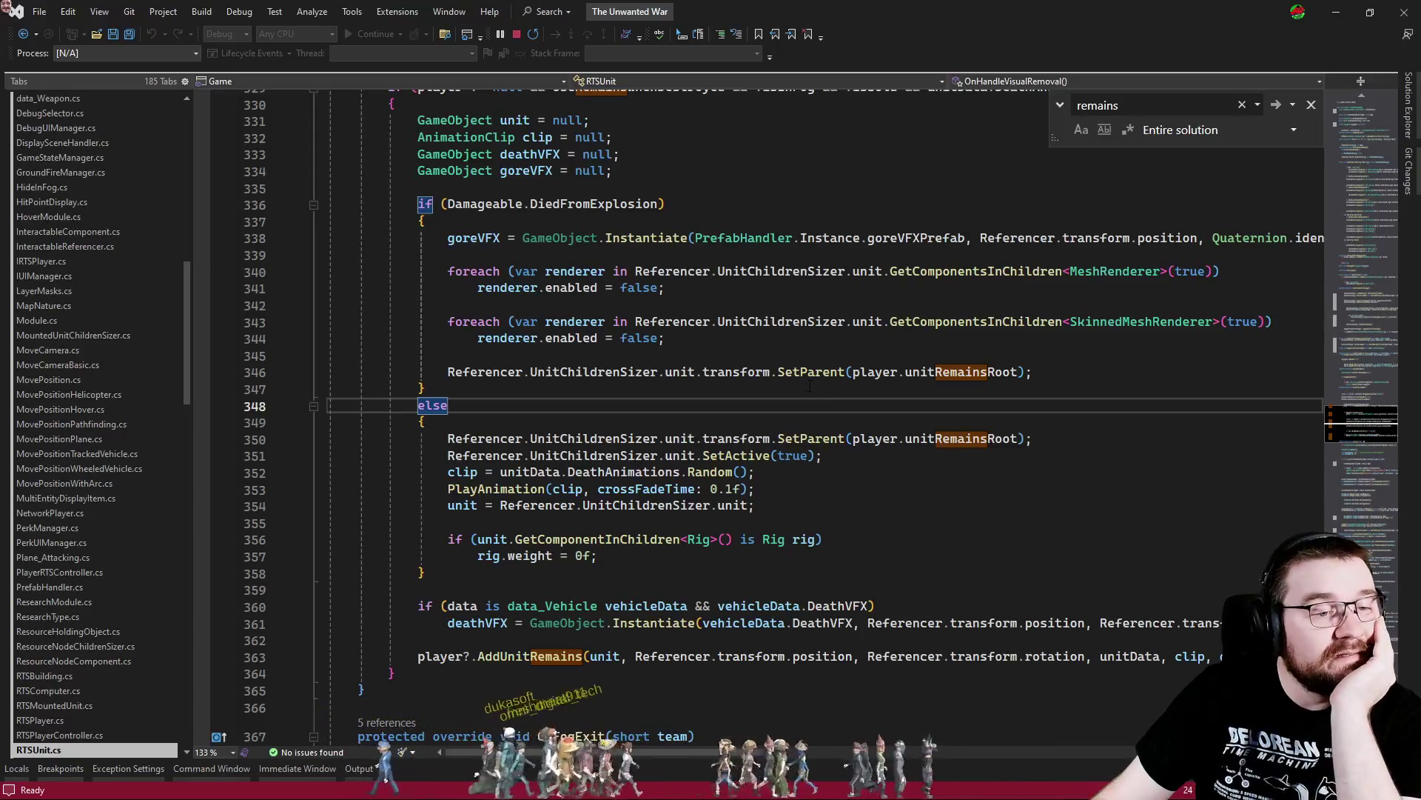
{"action": "left_click_drag", "start_coordinate": [680, 379], "coordinate": [931, 382]}
{"action": "left_click", "coordinate": [930, 393]}
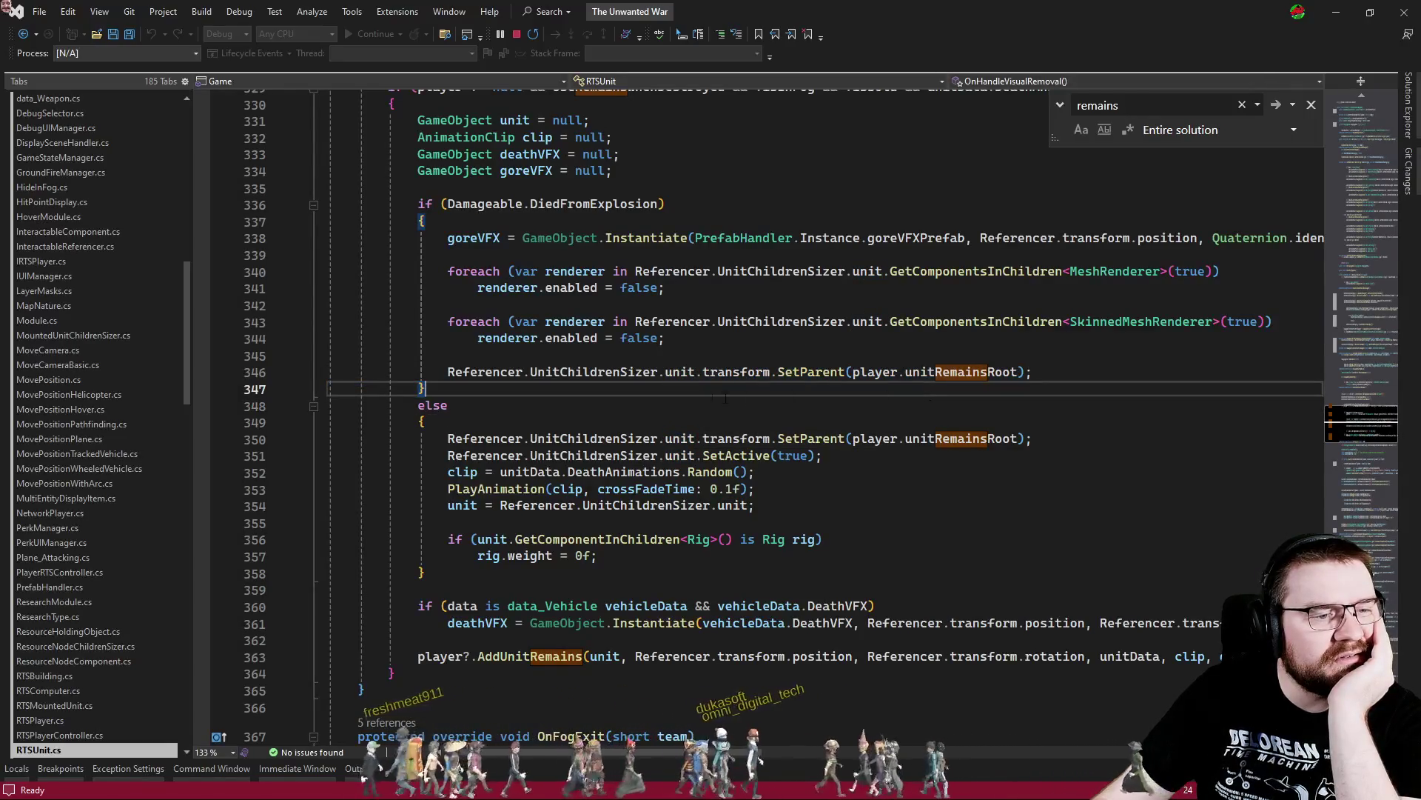
{"action": "left_click", "coordinate": [629, 438]}
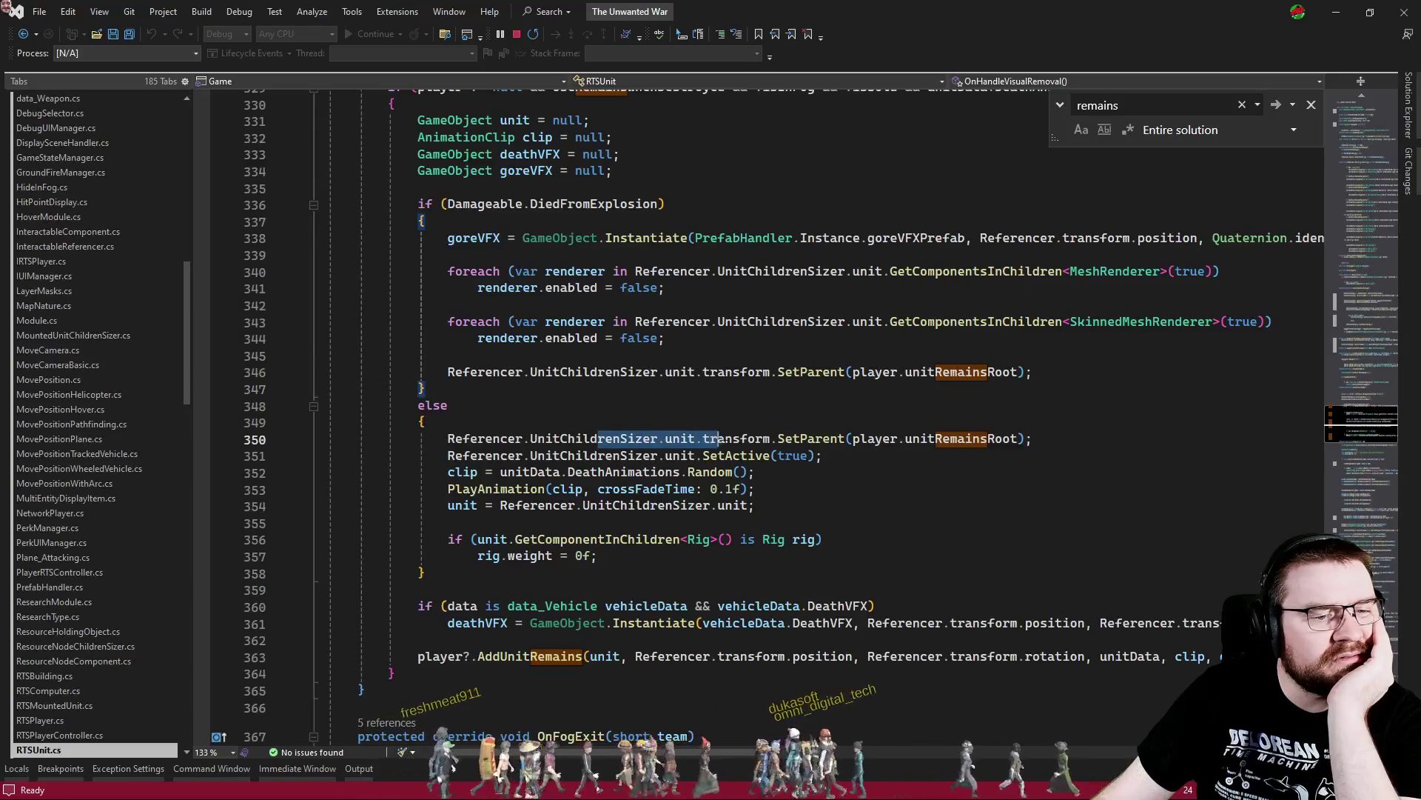
{"action": "left_click", "coordinate": [835, 439]}
{"action": "left_click", "coordinate": [733, 455]}
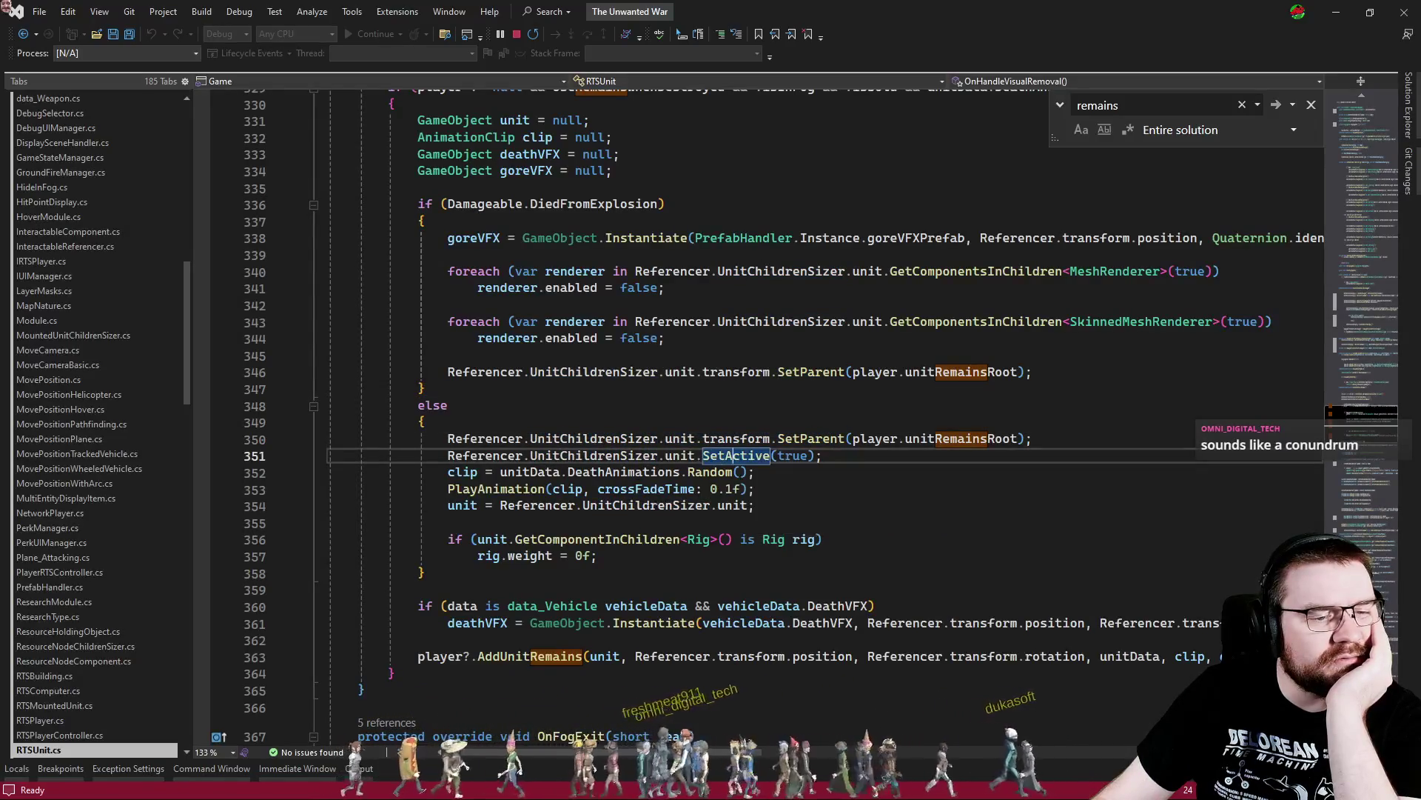
{"action": "left_click", "coordinate": [827, 478]}
{"action": "scroll", "coordinate": [827, 482], "scroll_direction": "down", "scroll_amount": 2}
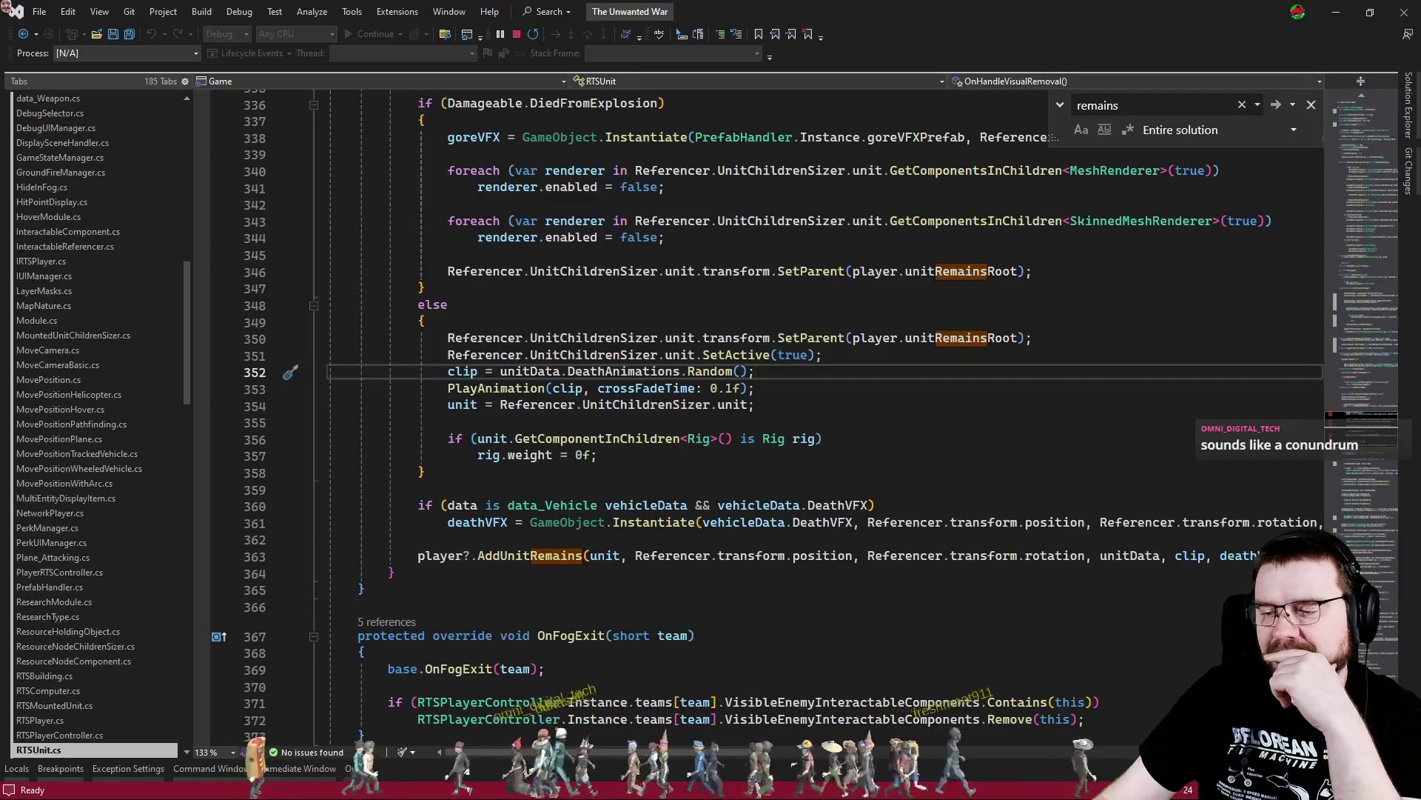
{"action": "key", "text": "alt+Tab"}
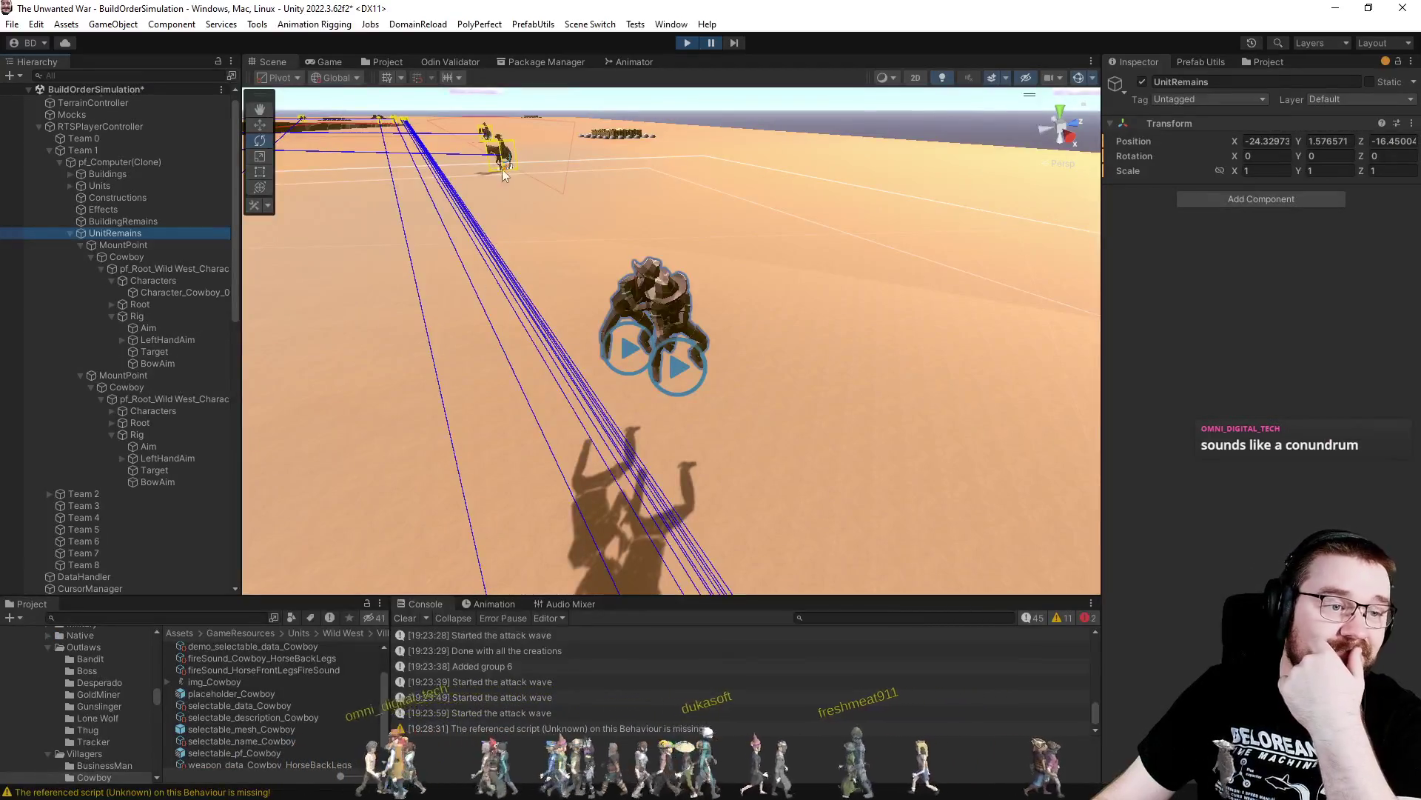
Find the cowboy clone that owns the horse under Team 1's Units
{"action": "left_click", "coordinate": [70, 186]}
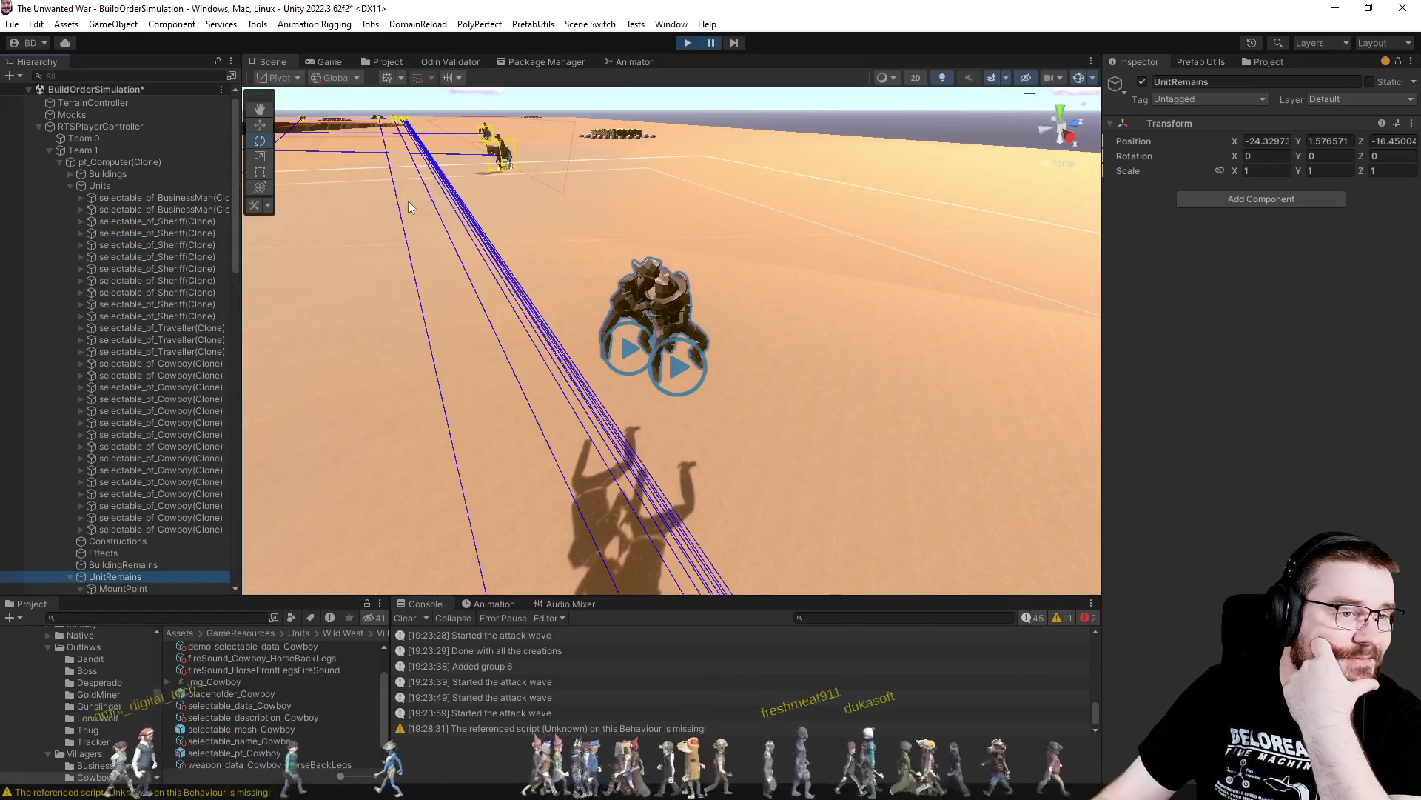
{"action": "left_click", "coordinate": [456, 351]}
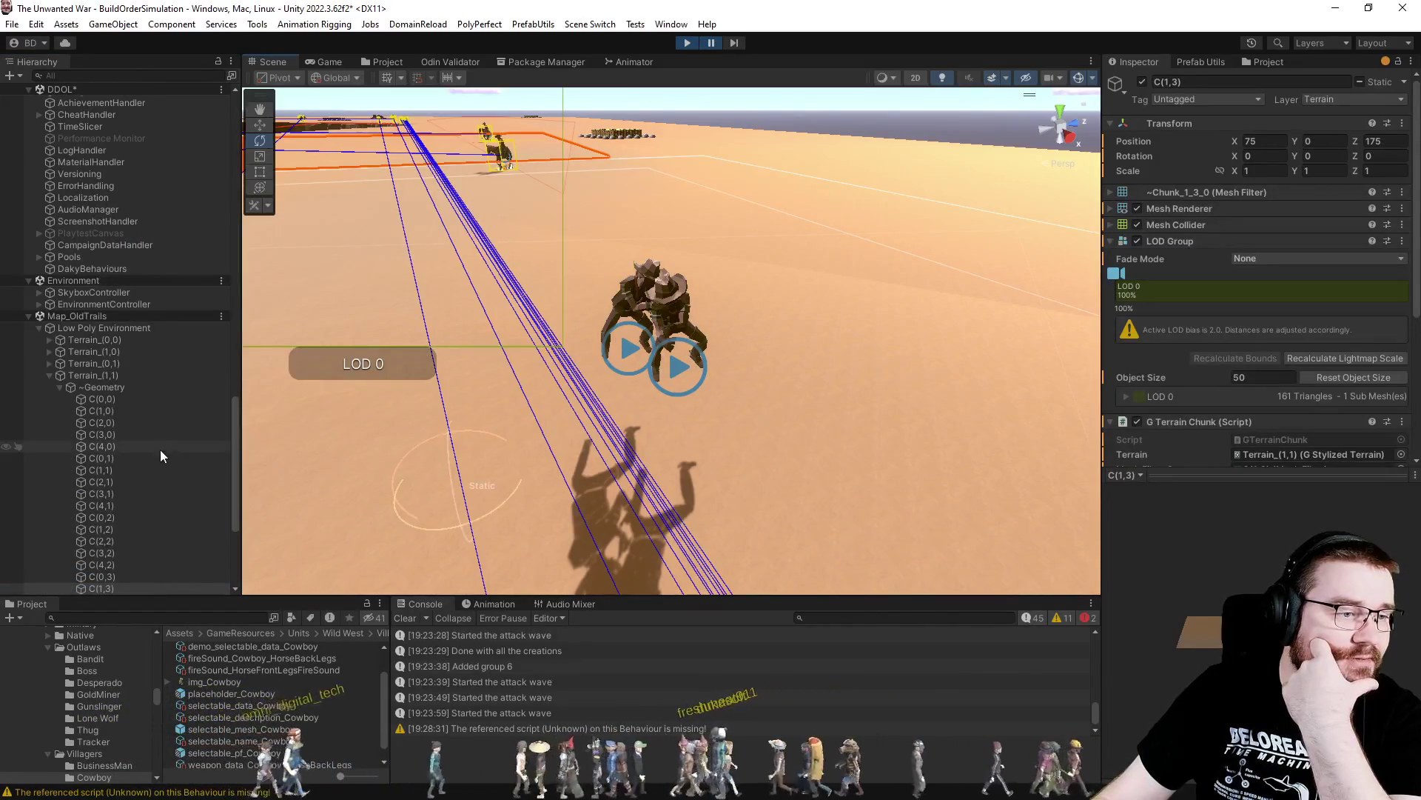
{"action": "left_click", "coordinate": [33, 317]}
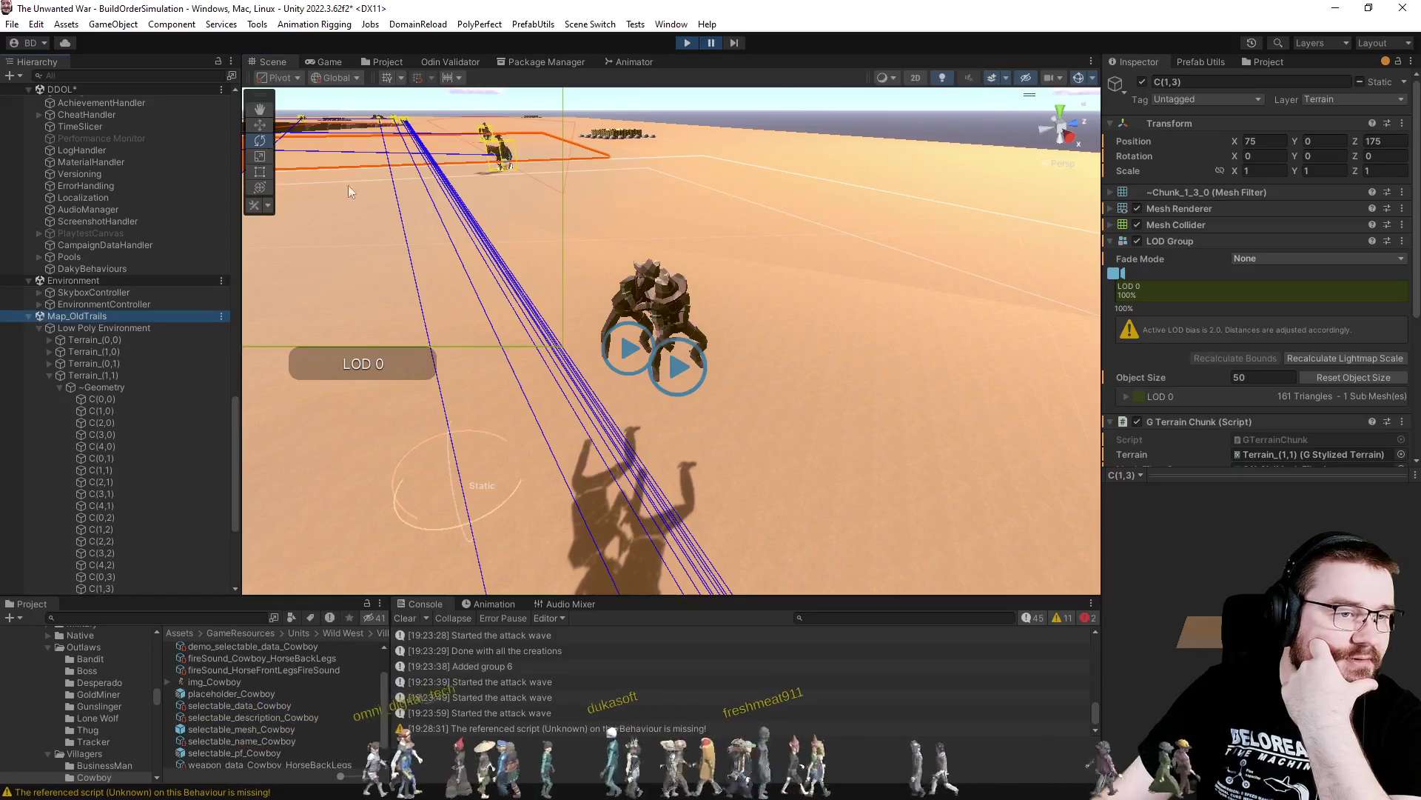
{"action": "left_click", "coordinate": [501, 158]}
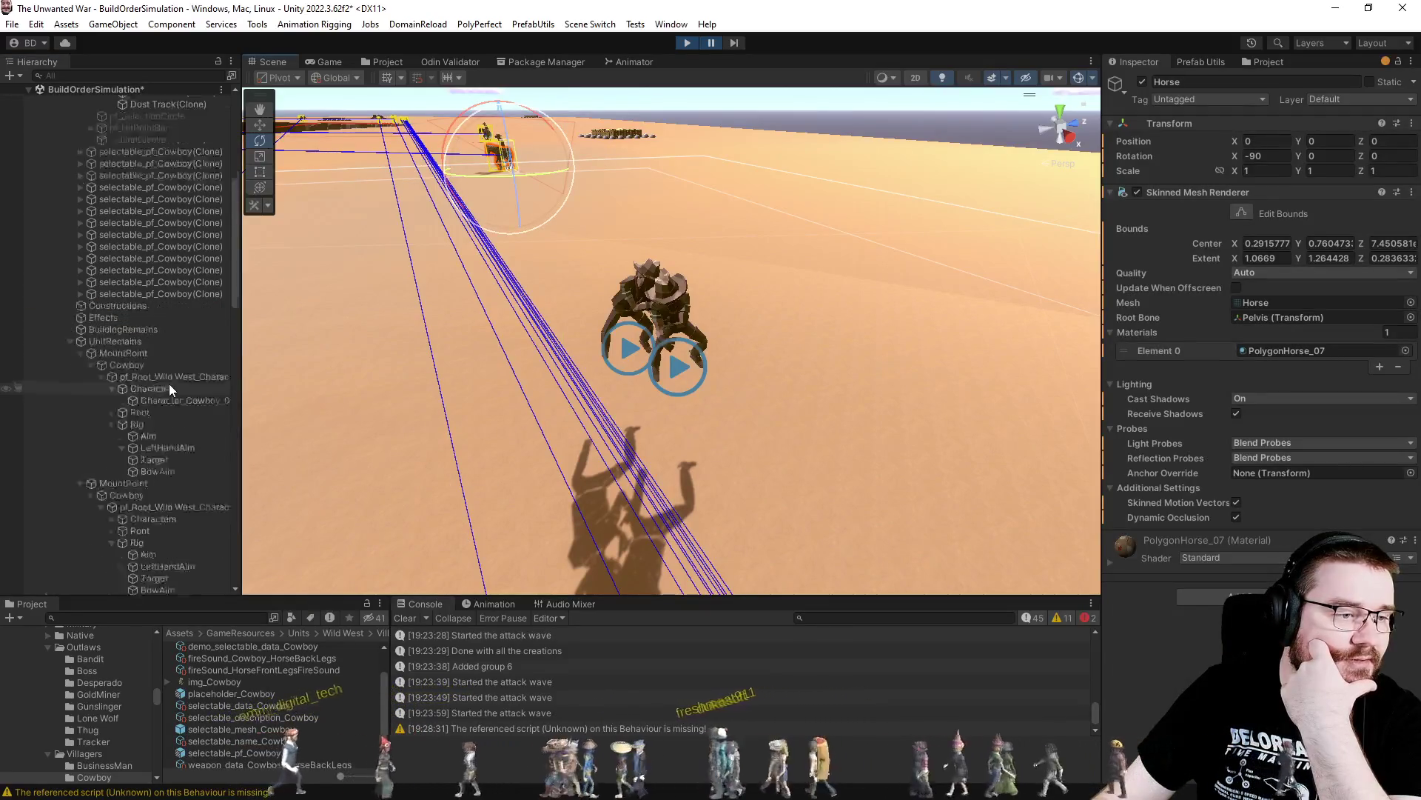
{"action": "scroll", "coordinate": [166, 377], "scroll_direction": "up", "scroll_amount": 10}
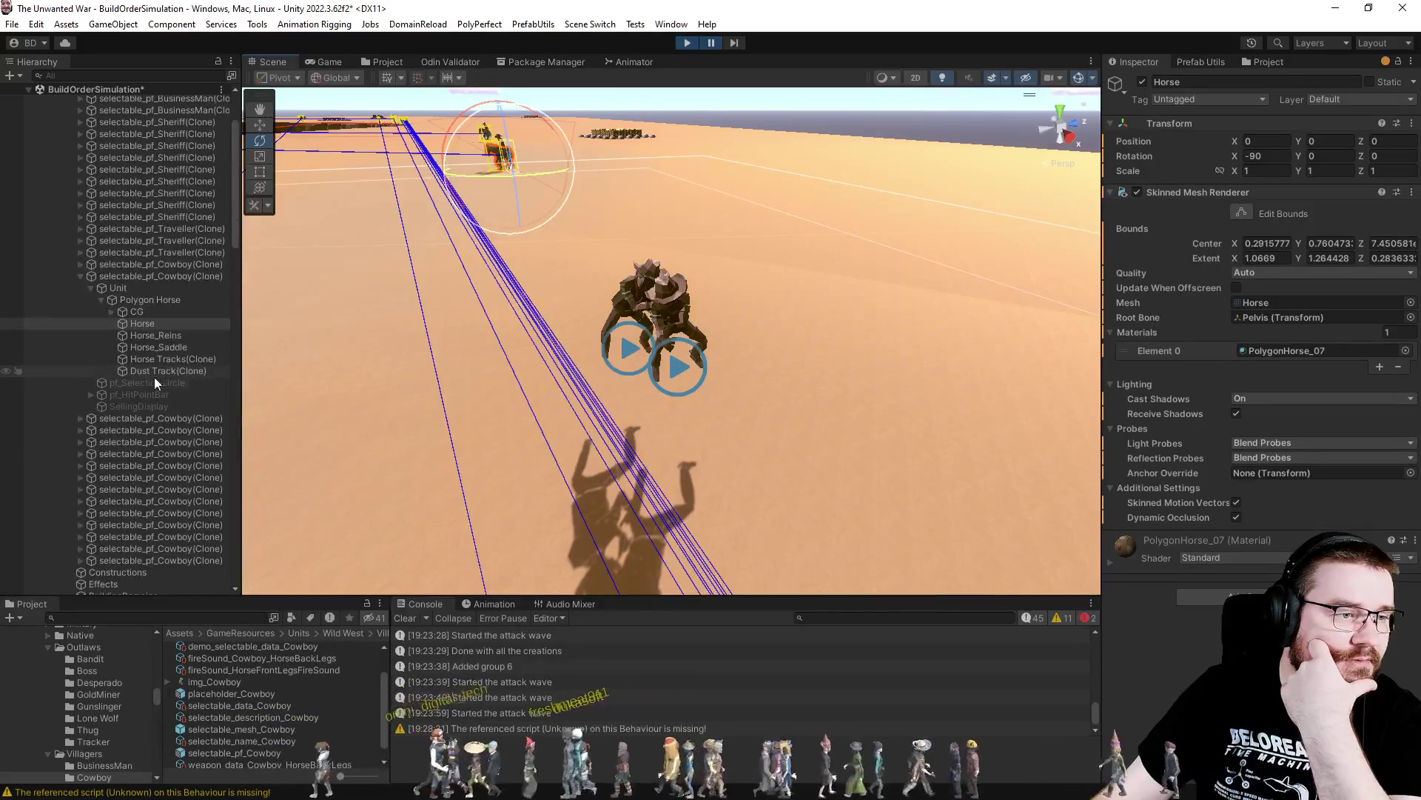
{"action": "left_click", "coordinate": [151, 288]}
{"action": "left_click", "coordinate": [172, 275]}
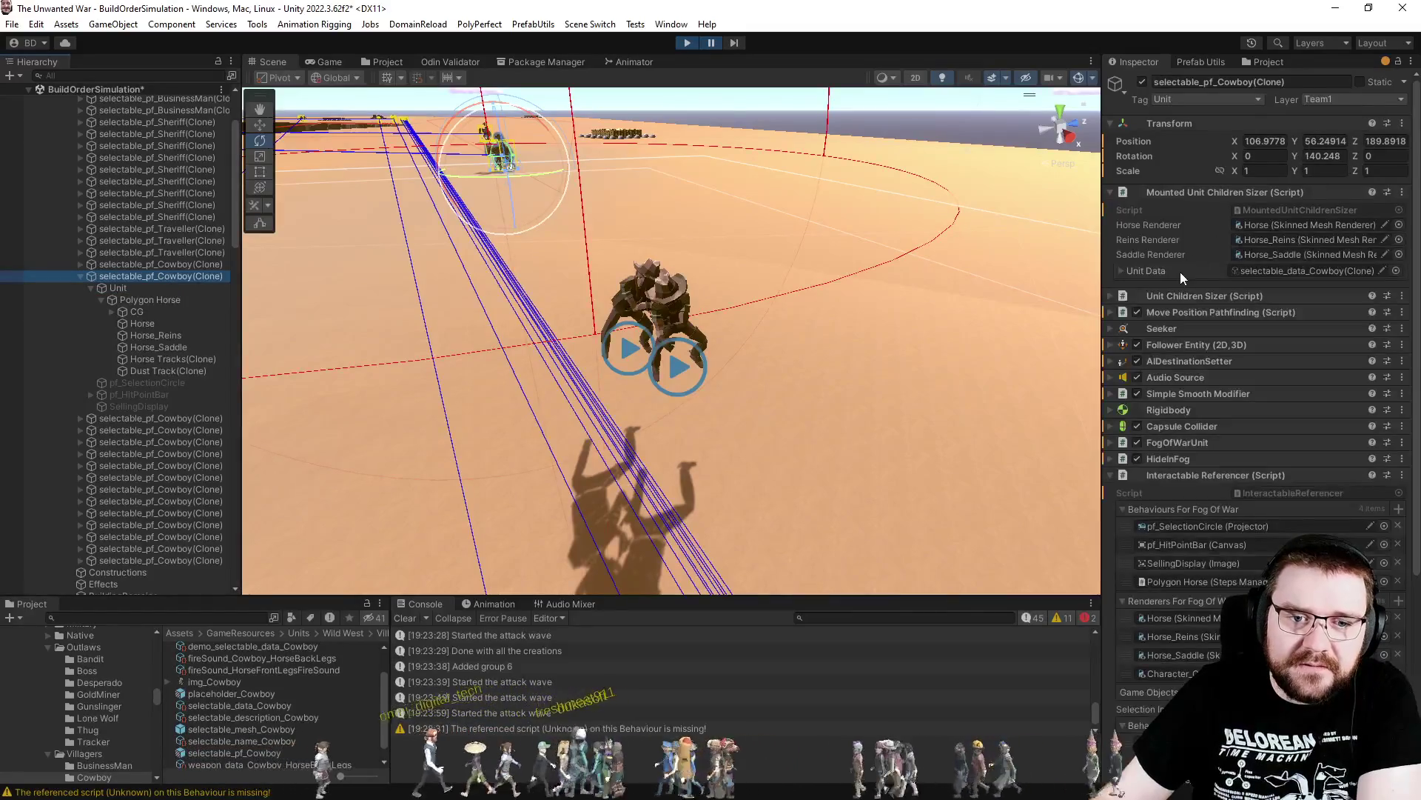
In its Unit Children Sizer, replace the MountPoint reference with the cowboy's Unit object
{"action": "left_click", "coordinate": [1185, 299]}
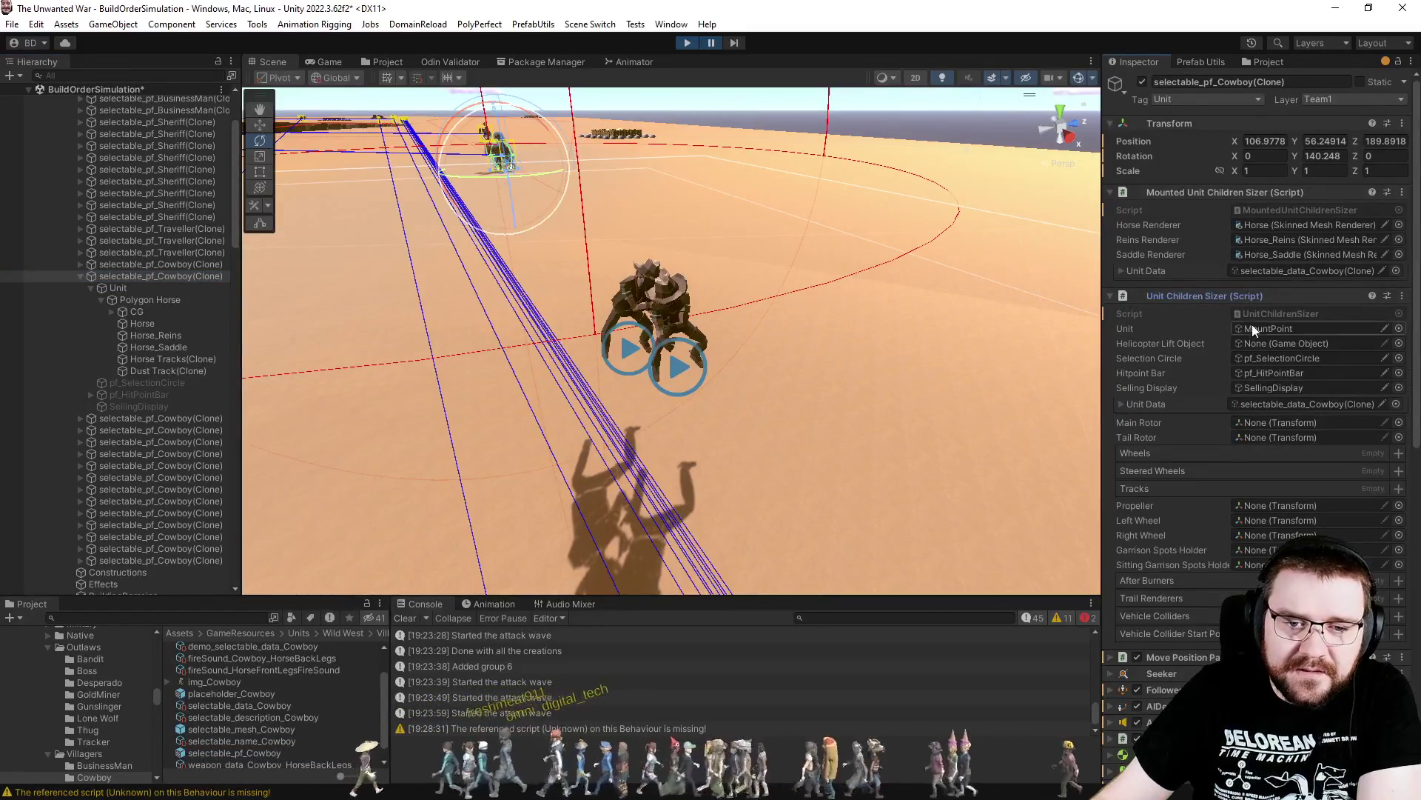
{"action": "left_click", "coordinate": [1253, 326]}
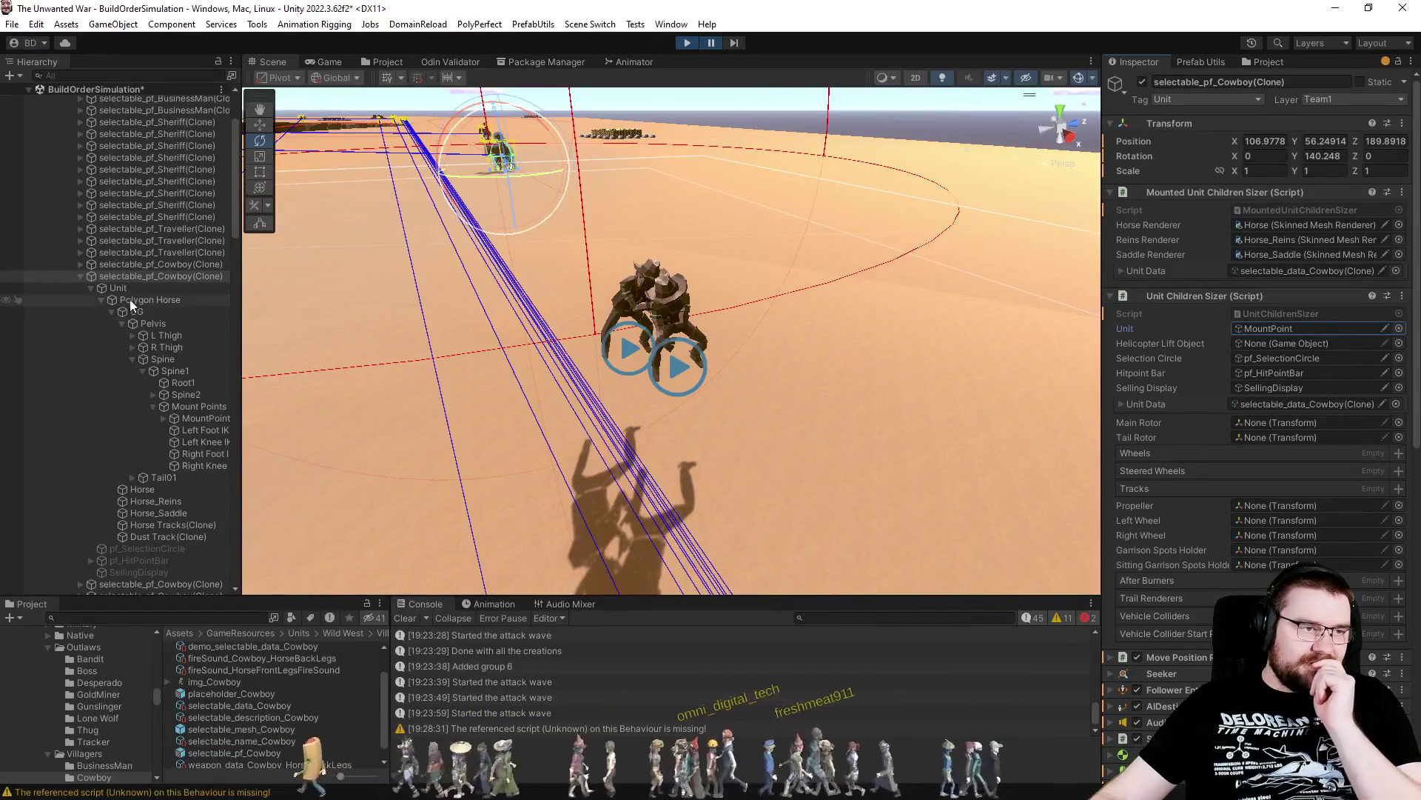
{"action": "left_click_drag", "start_coordinate": [116, 289], "coordinate": [1262, 329]}
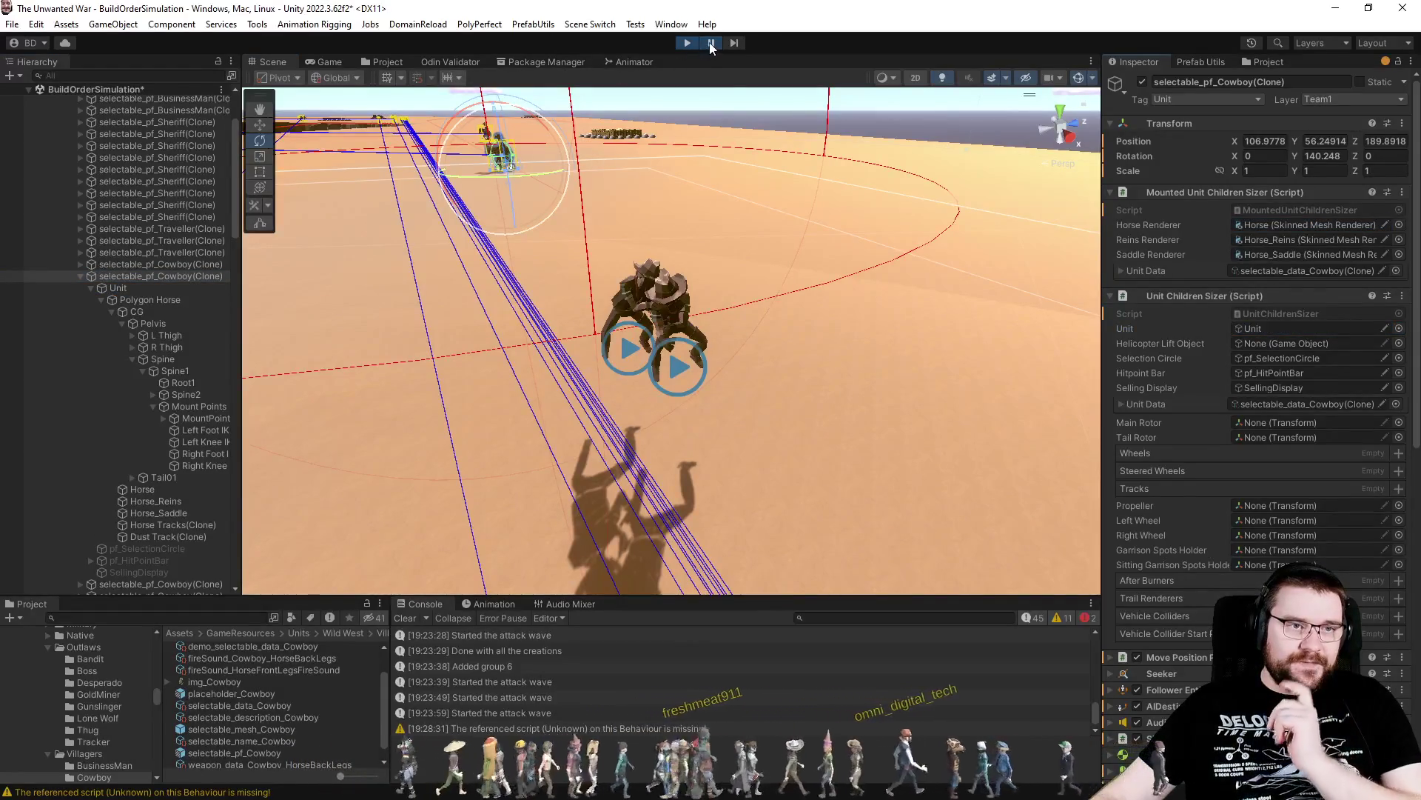
Let the game run in the Game view, pause it, and fly the scene camera toward the cowboys
{"action": "left_click", "coordinate": [329, 63]}
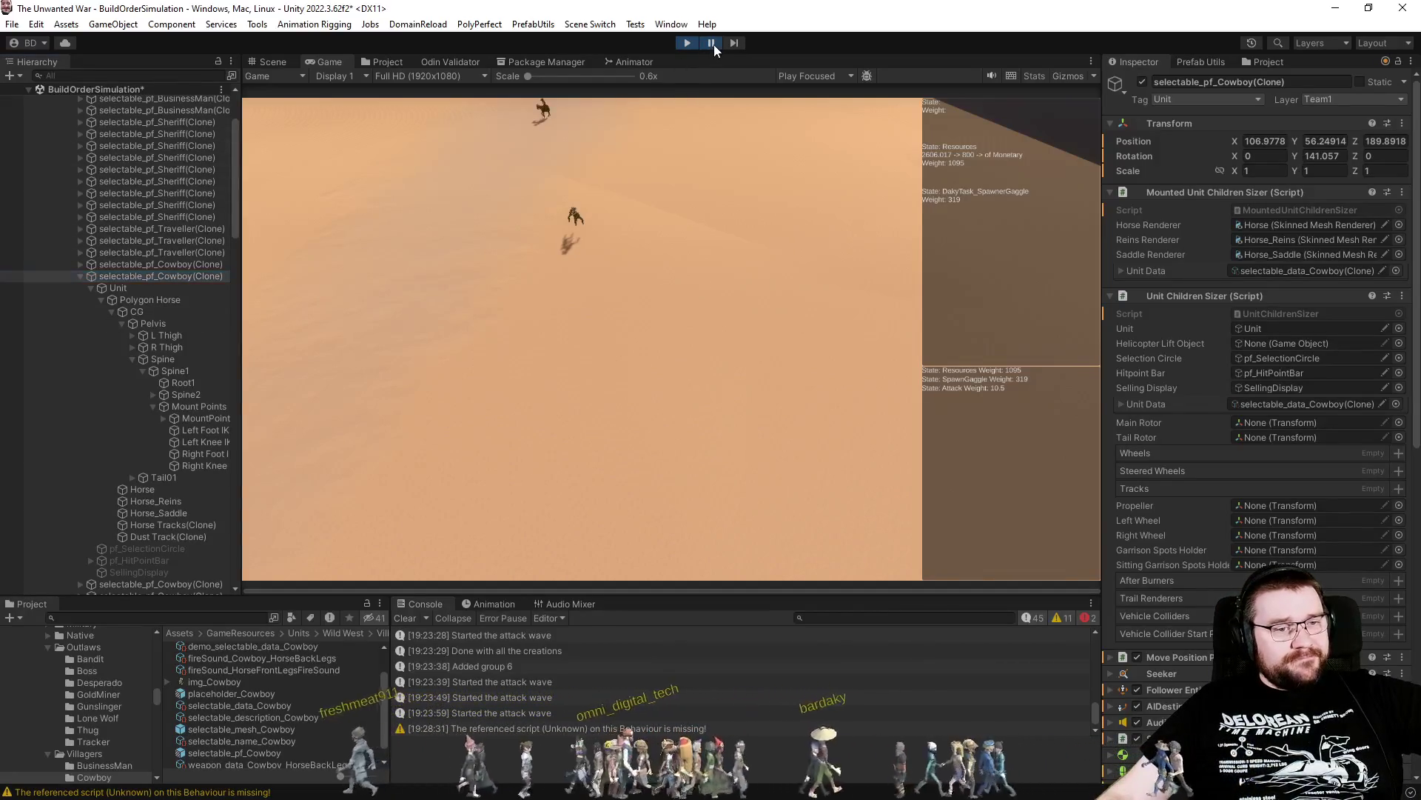
{"action": "left_click", "coordinate": [786, 354]}
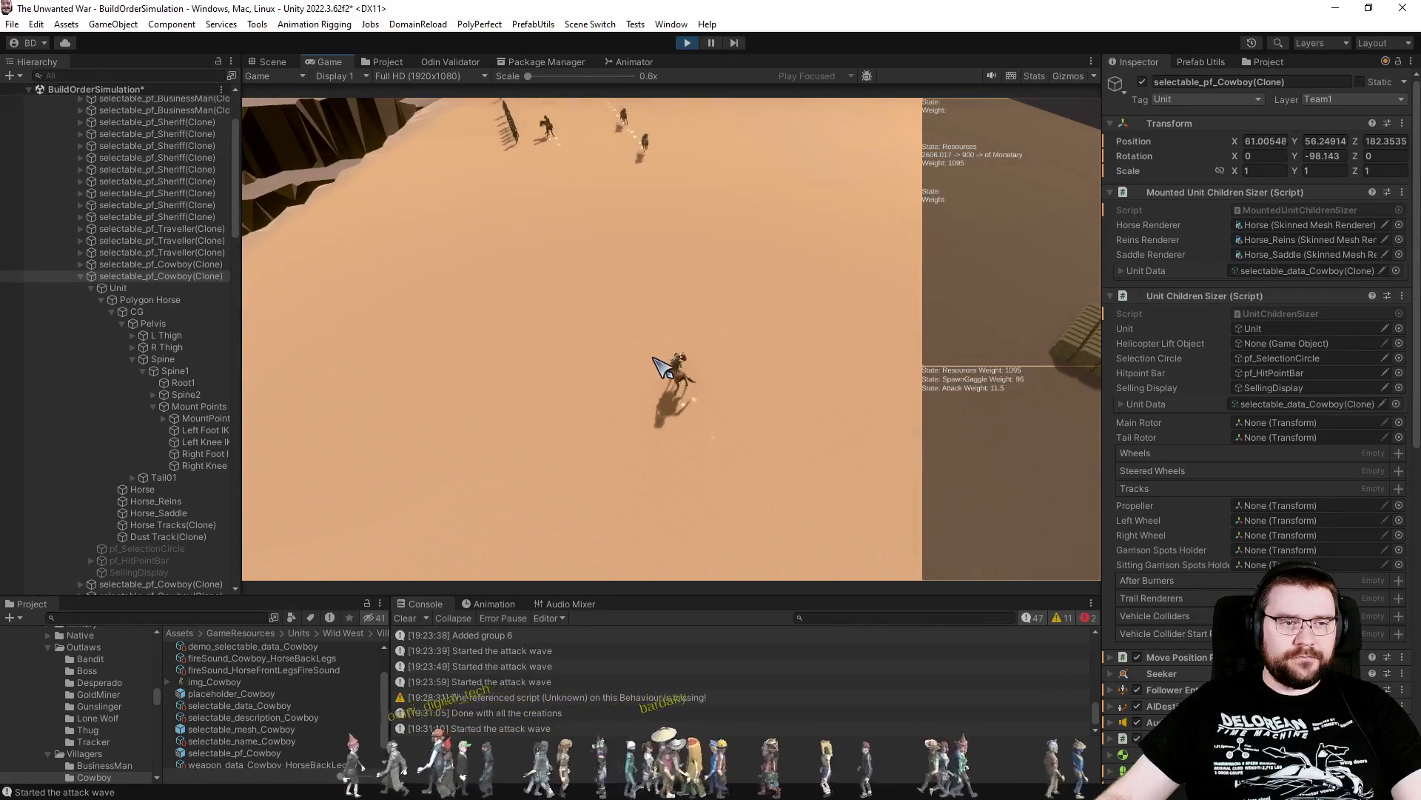
{"action": "left_click", "coordinate": [711, 42]}
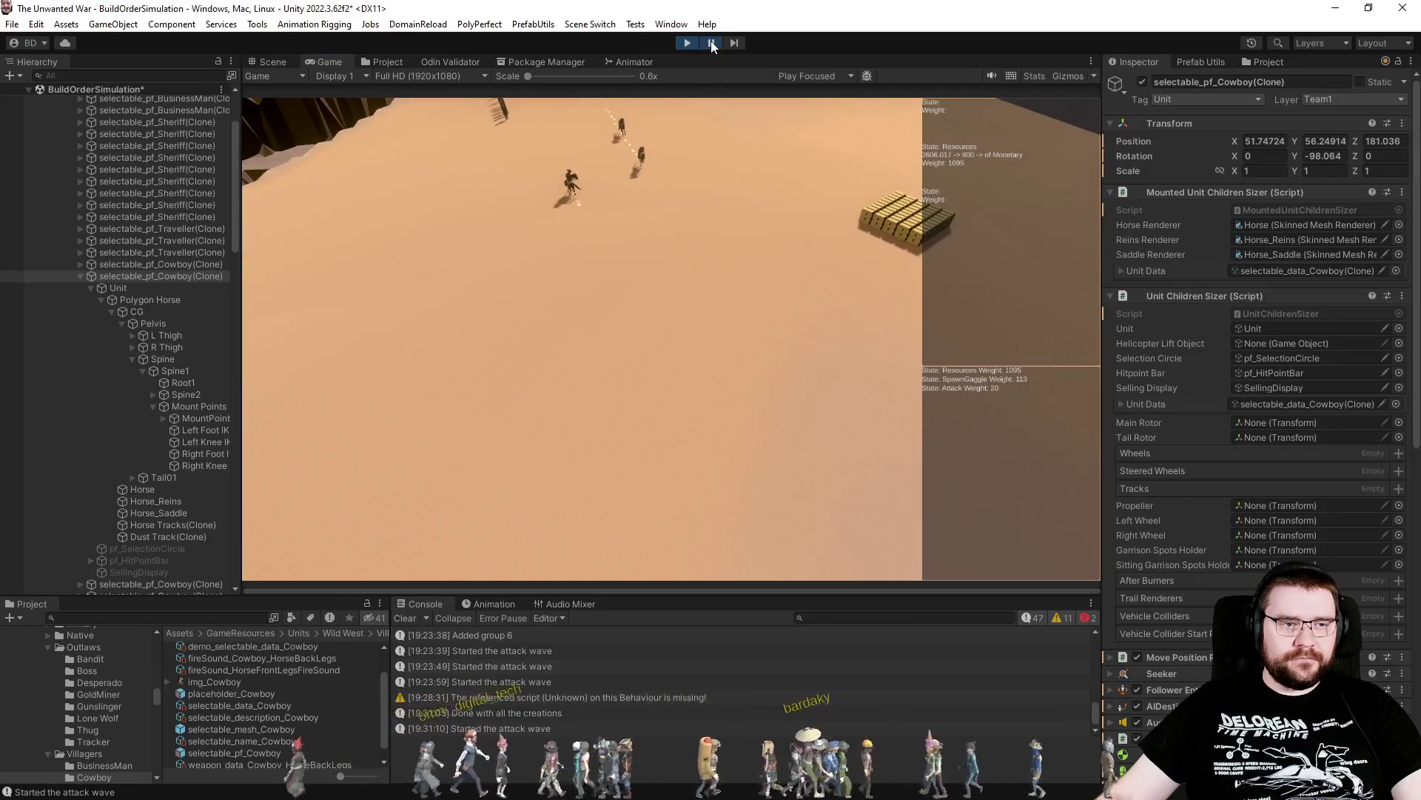
{"action": "left_click", "coordinate": [273, 63]}
{"action": "mouse_move", "coordinate": [597, 271]}
{"action": "left_mouse_down"}
{"action": "mouse_move", "coordinate": [703, 195]}
{"action": "mouse_move", "coordinate": [690, 413]}
{"action": "mouse_move", "coordinate": [493, 400]}
{"action": "mouse_move", "coordinate": [591, 369]}
{"action": "left_mouse_up"}
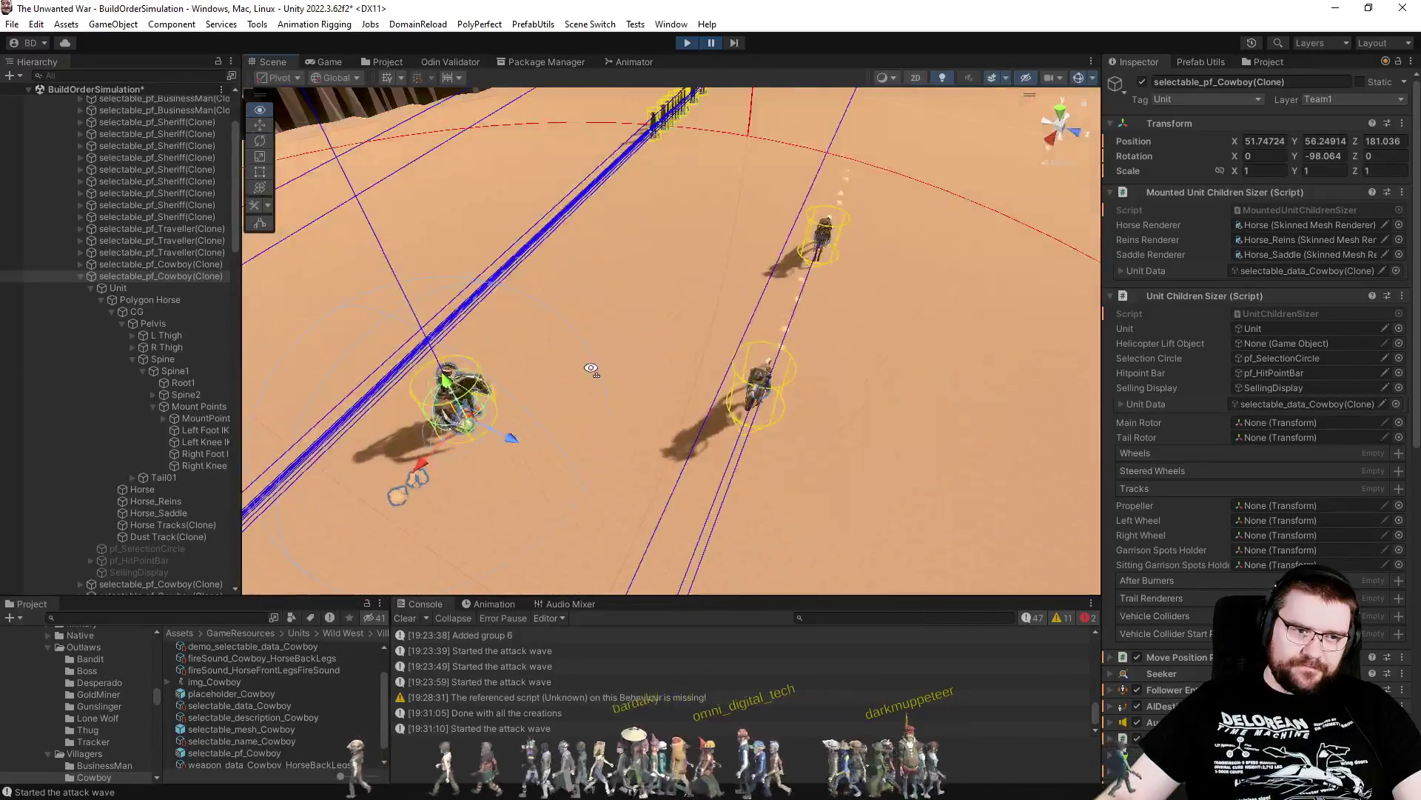
Assign the third cowboy clone's Unit child as its Unit Children Sizer's Unit reference
{"action": "left_click", "coordinate": [763, 385]}
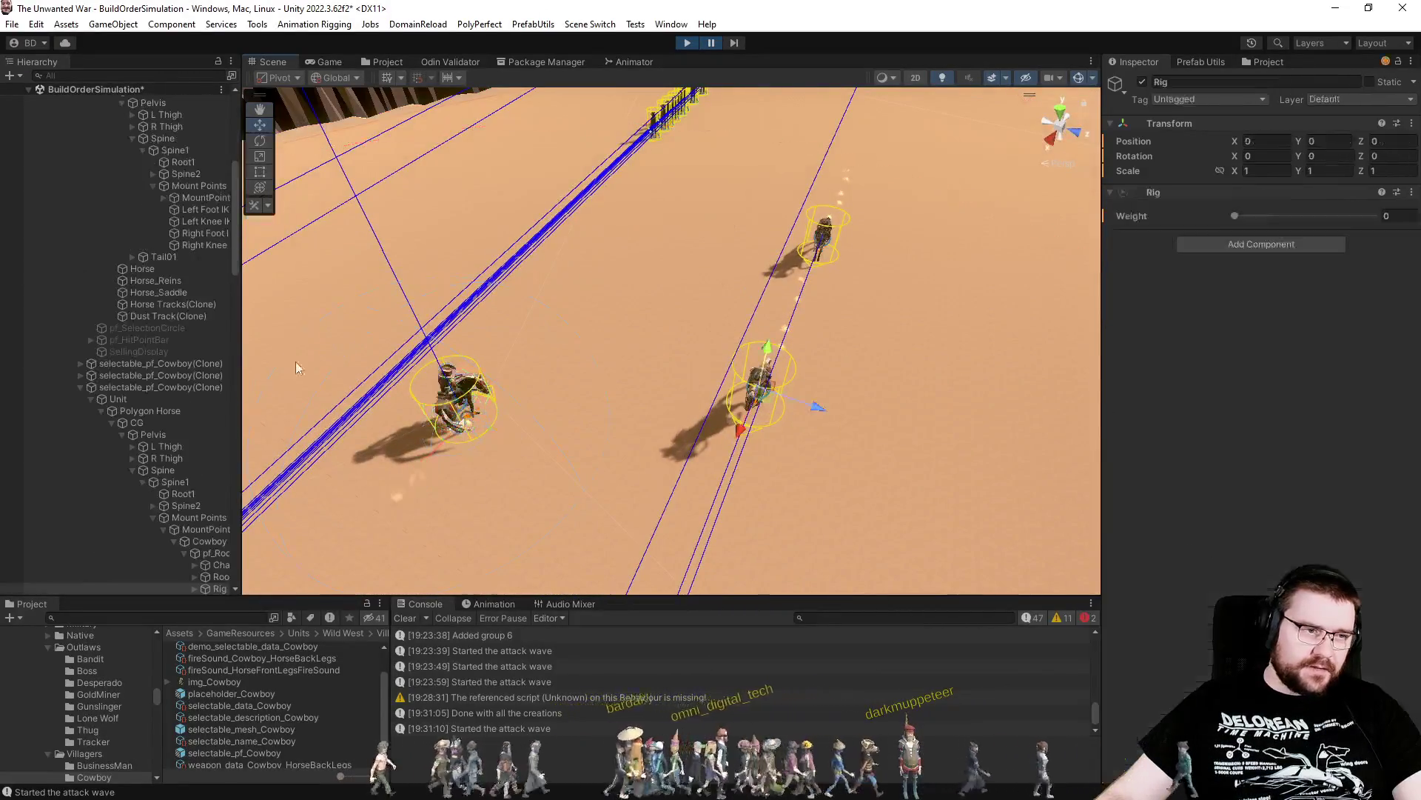
{"action": "left_click", "coordinate": [188, 385]}
{"action": "left_click", "coordinate": [117, 398]}
{"action": "left_click_drag", "start_coordinate": [117, 398], "coordinate": [1254, 323]}
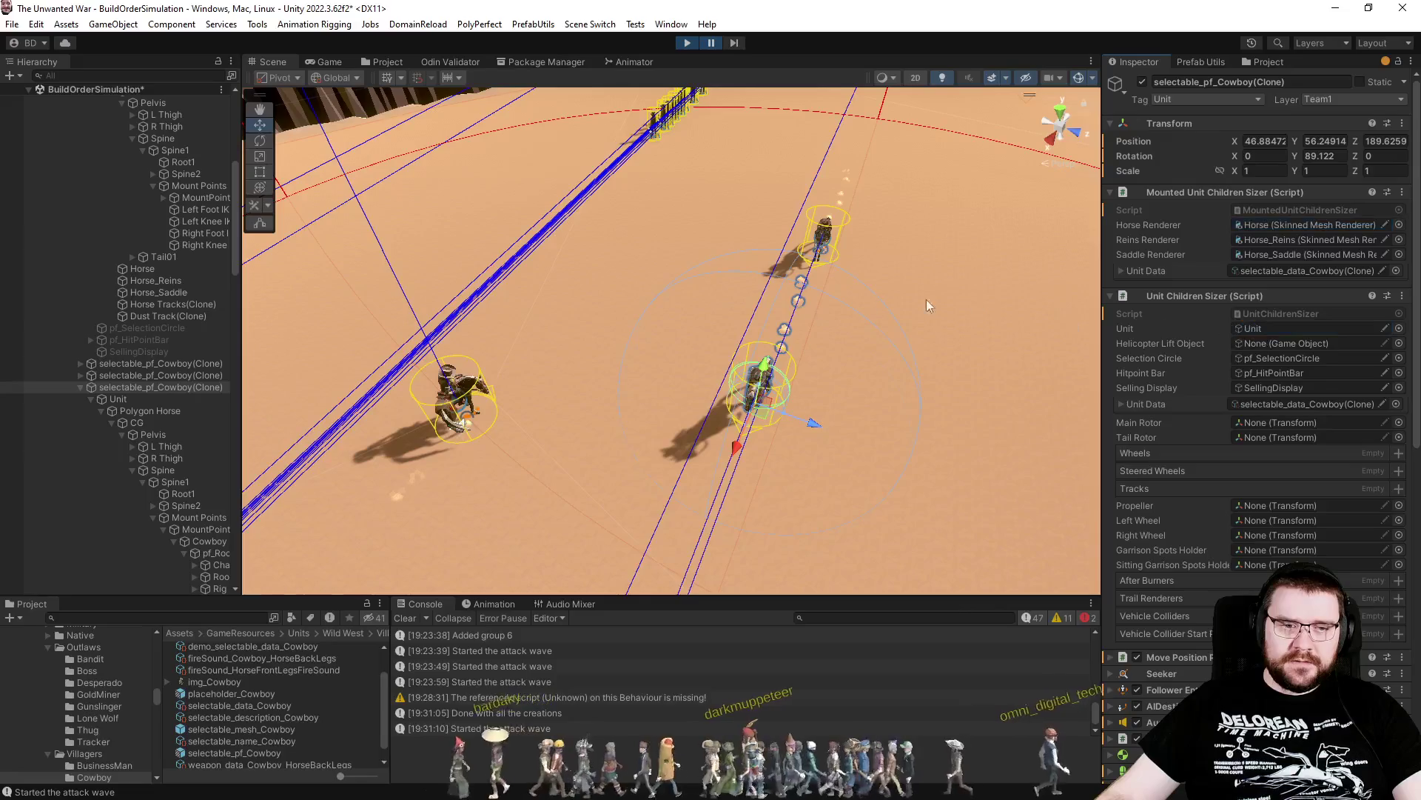
Resume the game, pause it mid-action, and frame and orbit around the rider in the Scene view
{"action": "left_click", "coordinate": [331, 62]}
{"action": "left_click", "coordinate": [711, 43]}
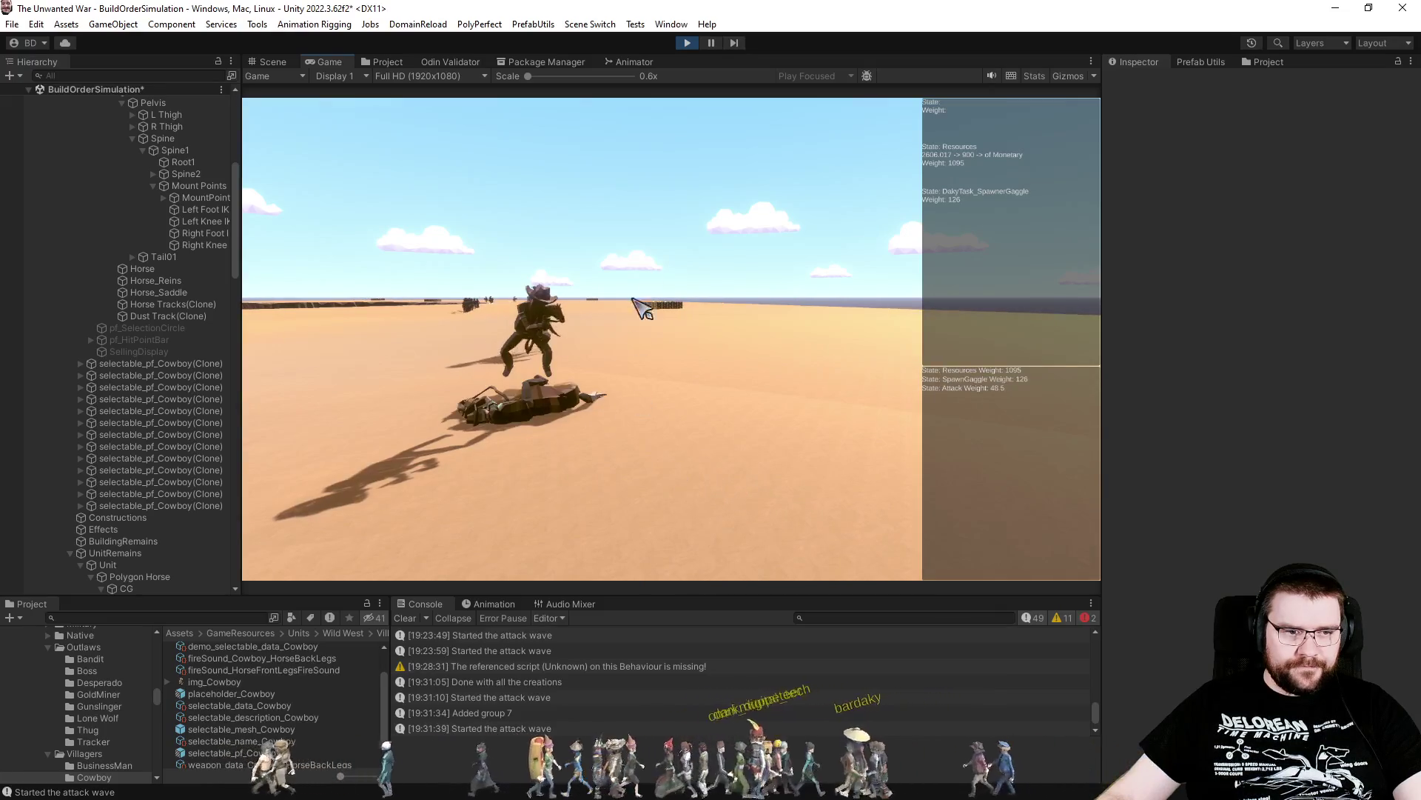
{"action": "left_click", "coordinate": [710, 45]}
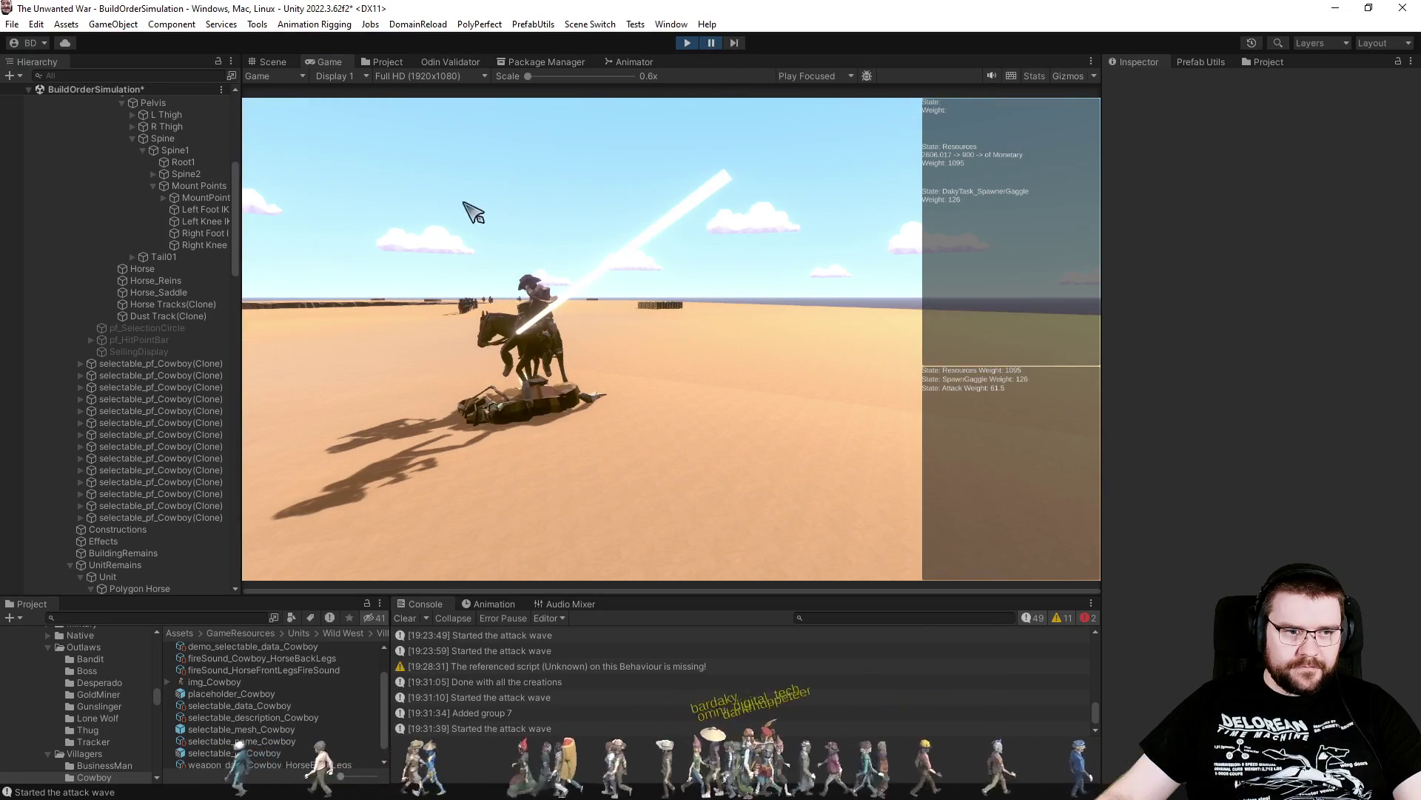
{"action": "left_click", "coordinate": [254, 62]}
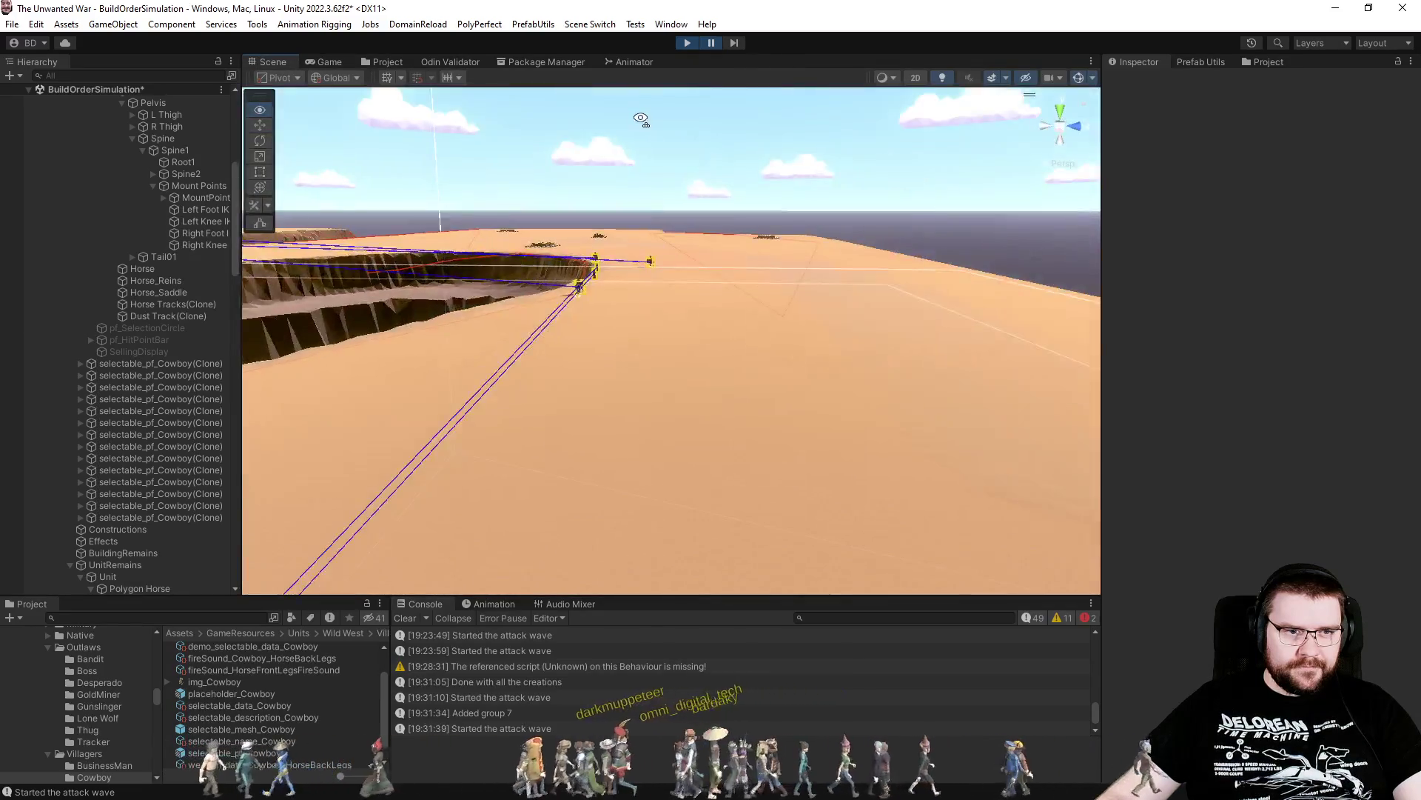
{"action": "key", "text": "f"}
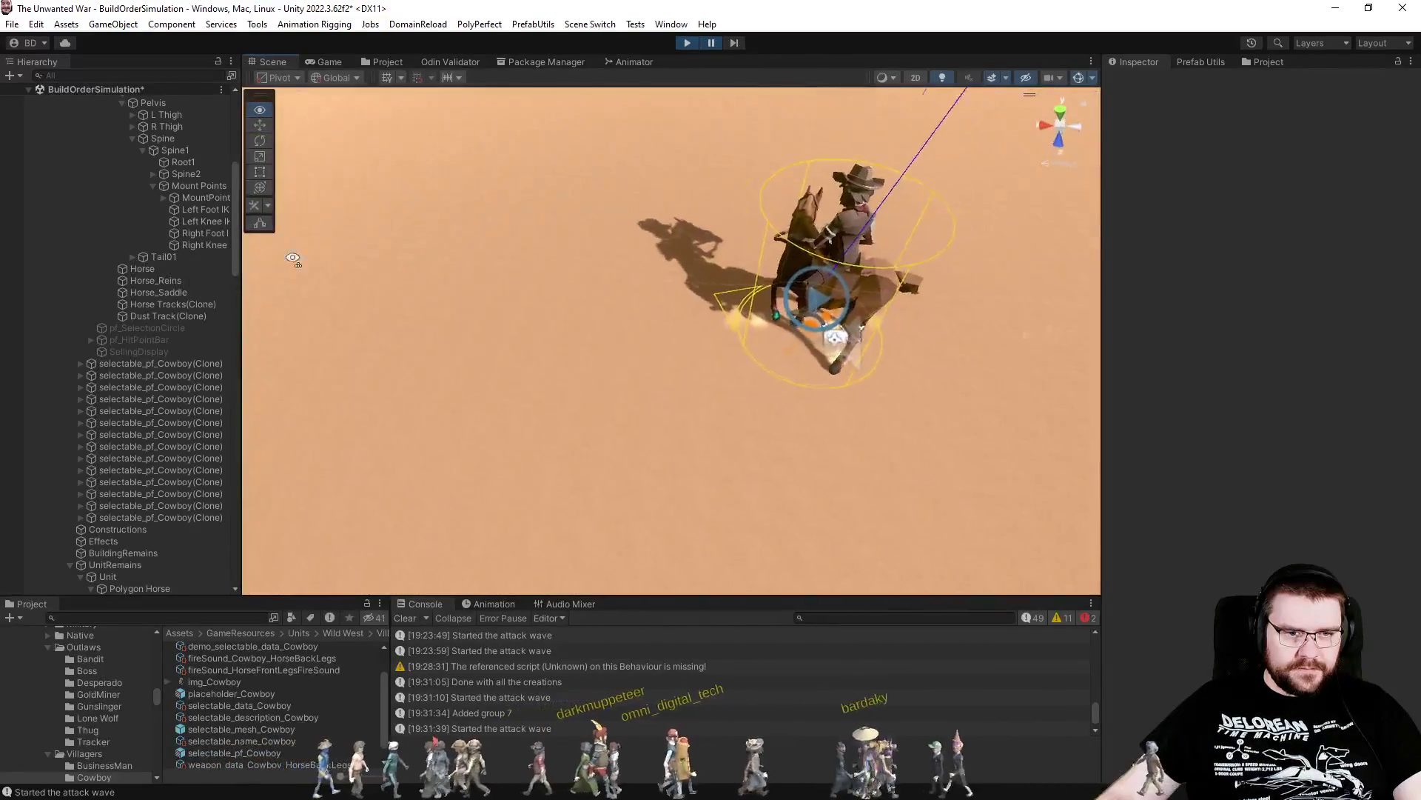
{"action": "mouse_move", "coordinate": [477, 242]}
{"action": "left_mouse_down"}
{"action": "mouse_move", "coordinate": [29, 77]}
{"action": "mouse_move", "coordinate": [1410, 61]}
{"action": "mouse_move", "coordinate": [57, 46]}
{"action": "mouse_move", "coordinate": [108, 105]}
{"action": "mouse_move", "coordinate": [661, 159]}
{"action": "mouse_move", "coordinate": [955, 228]}
{"action": "mouse_move", "coordinate": [813, 194]}
{"action": "mouse_move", "coordinate": [44, 158]}
{"action": "mouse_move", "coordinate": [255, 197]}
{"action": "mouse_move", "coordinate": [761, 182]}
{"action": "mouse_move", "coordinate": [752, 190]}
{"action": "left_mouse_up"}
{"action": "scroll", "coordinate": [753, 190], "scroll_direction": "down", "scroll_amount": 3}
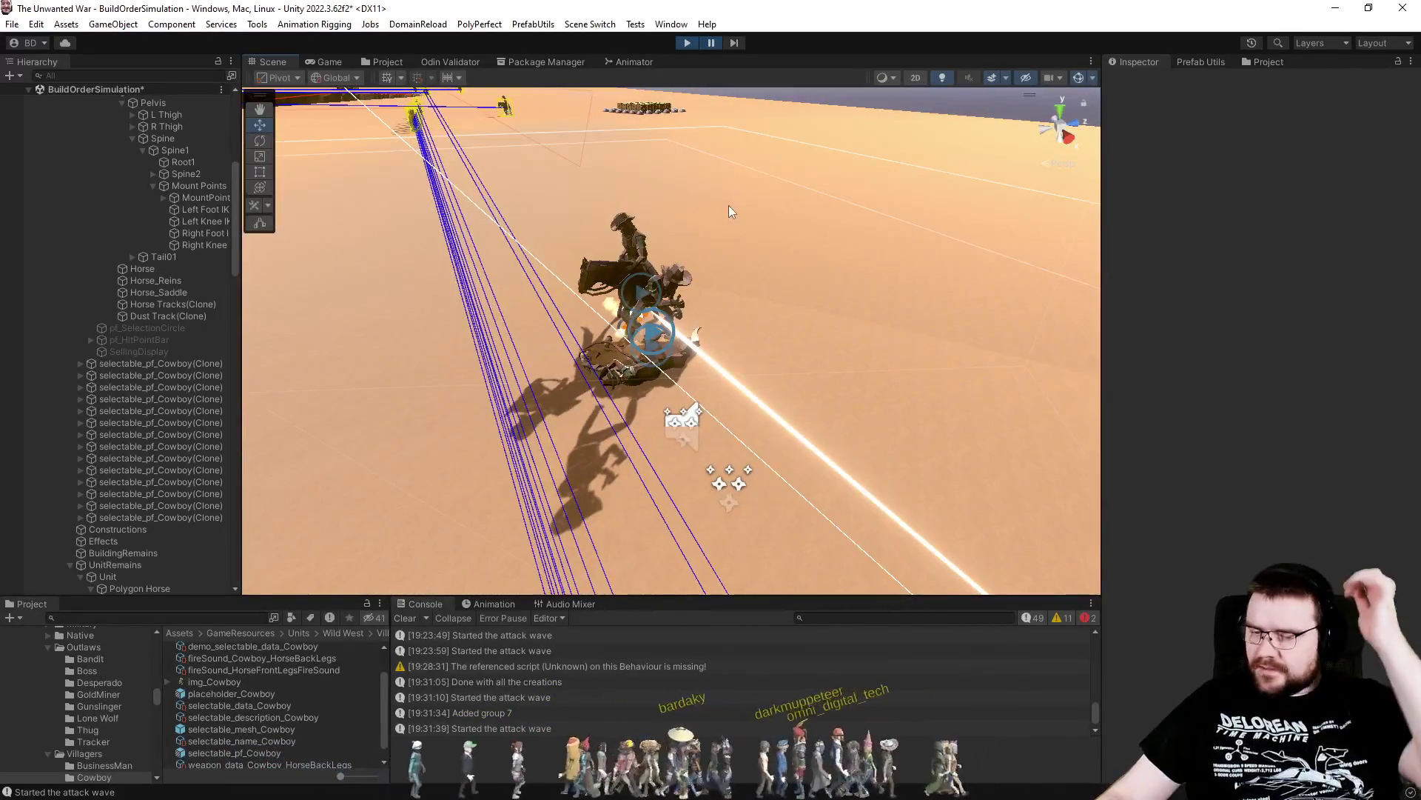
{"action": "key", "text": "alt+Tab"}
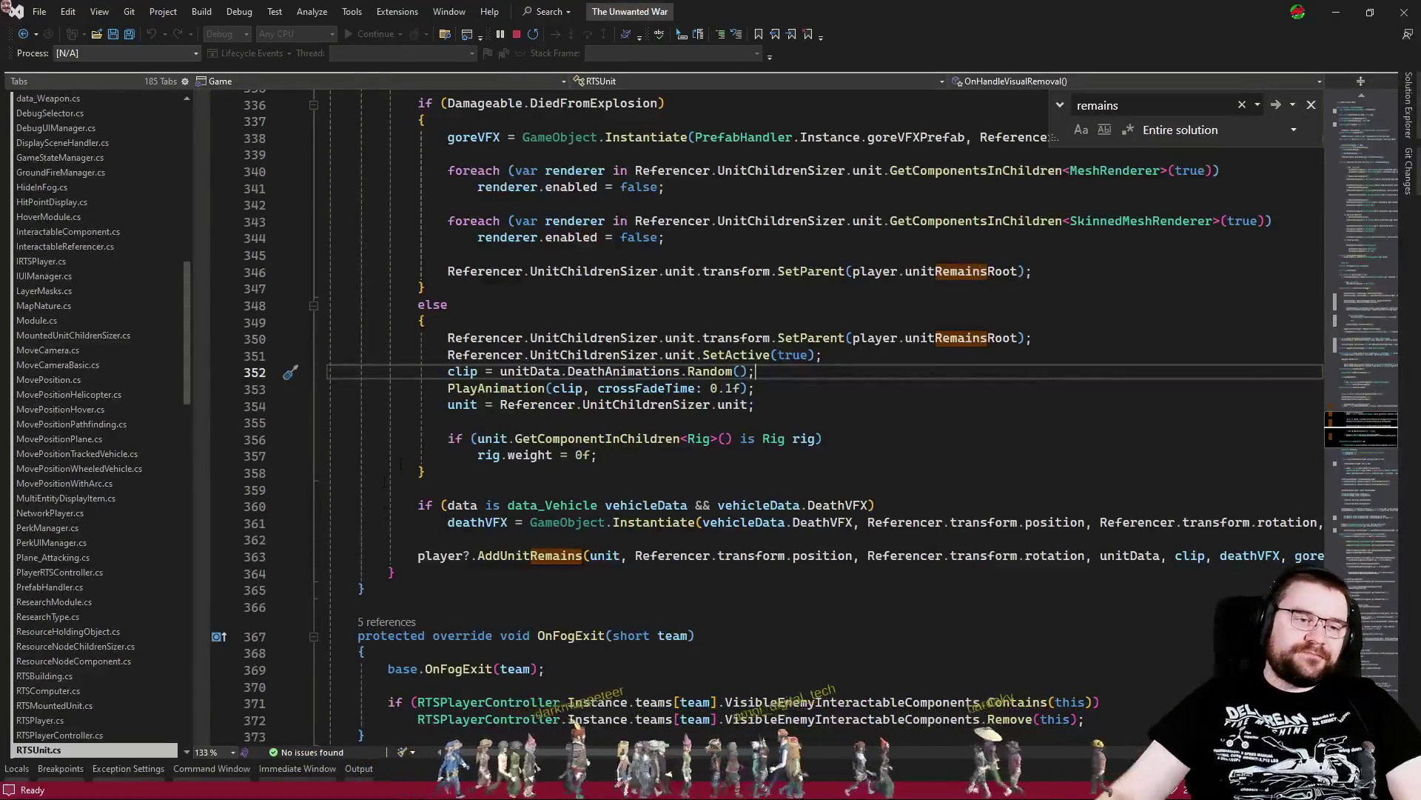
Jump from RTSUnit.cs to the UnitChildrenSizer.unit field definition and run Find All References on it
{"action": "left_click", "coordinate": [554, 355]}
{"action": "left_click_drag", "start_coordinate": [530, 356], "coordinate": [694, 356]}
{"action": "key", "text": "ctrl+f"}
{"action": "scroll", "coordinate": [1142, 506], "scroll_direction": "up", "scroll_amount": 6}
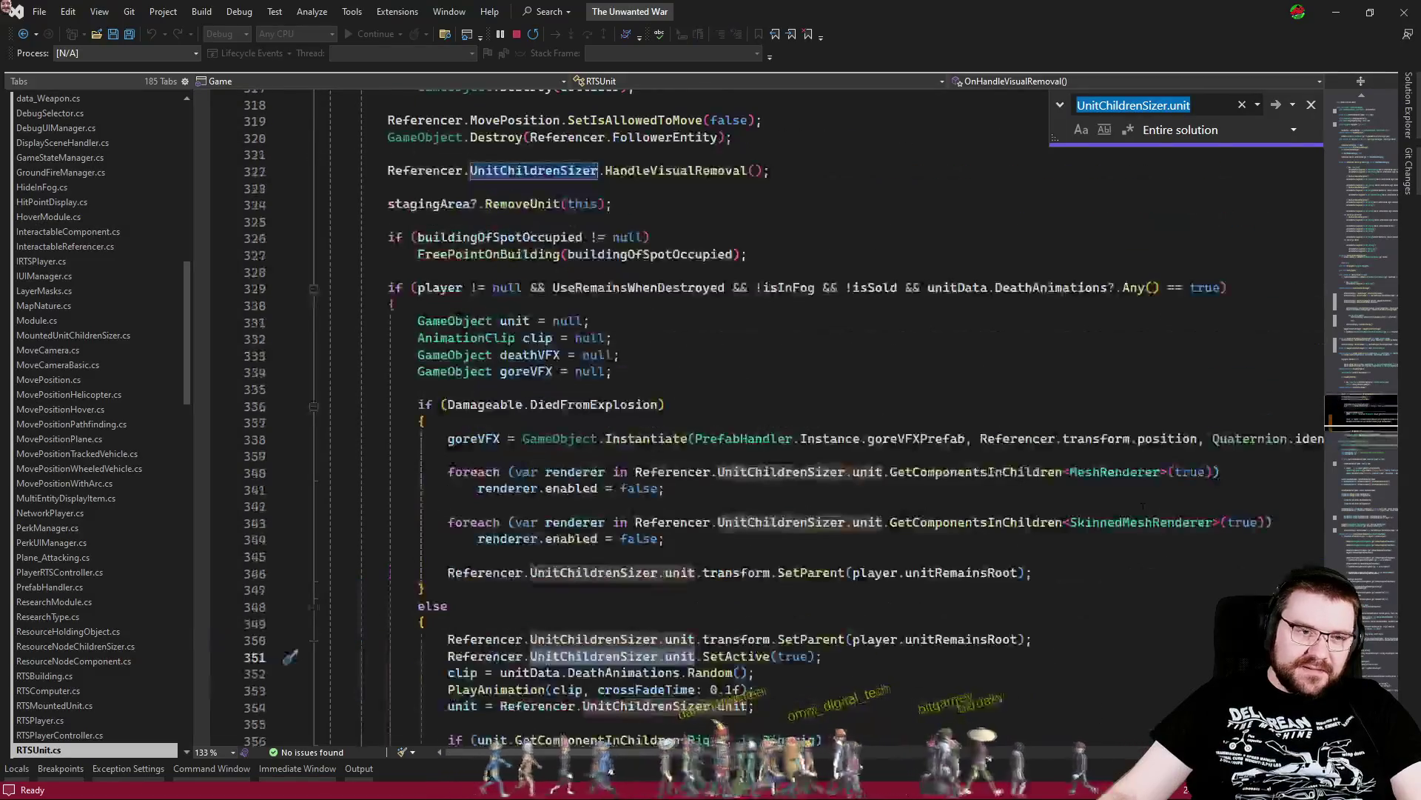
{"action": "scroll", "coordinate": [1142, 506], "scroll_direction": "down", "scroll_amount": 10}
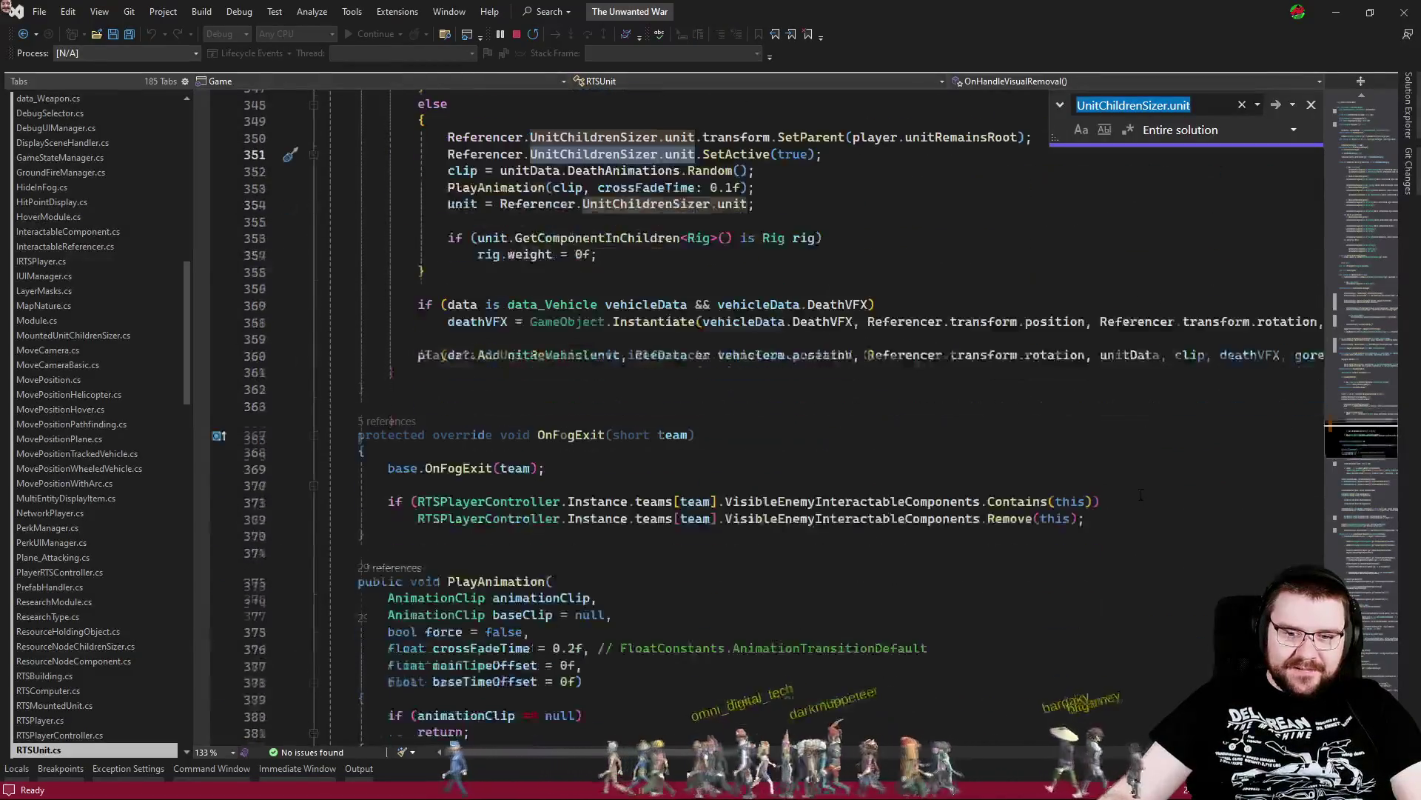
{"action": "scroll", "coordinate": [1140, 495], "scroll_direction": "up", "scroll_amount": 6}
{"action": "double_click", "coordinate": [679, 455]}
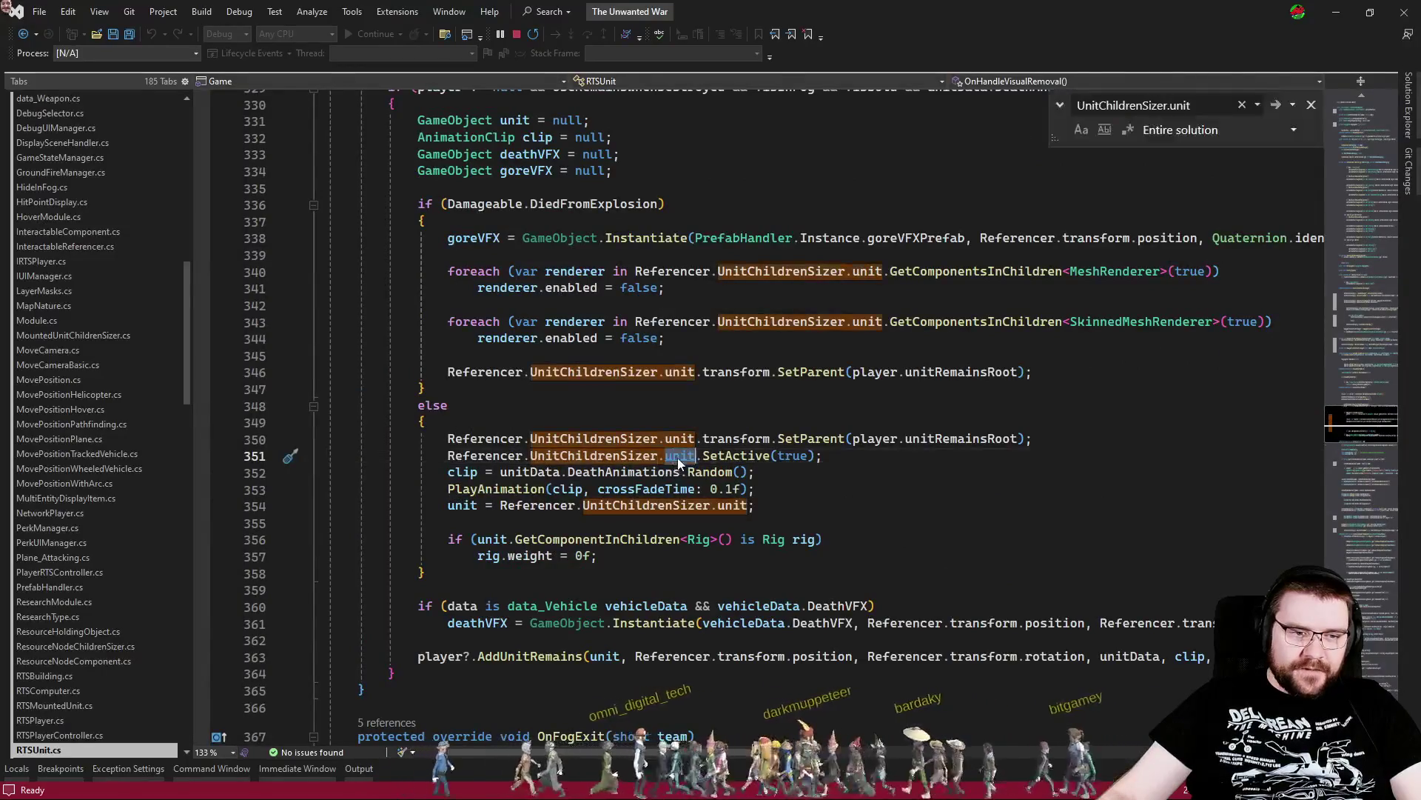
{"action": "key", "text": "F12"}
{"action": "right_click", "coordinate": [511, 278]}
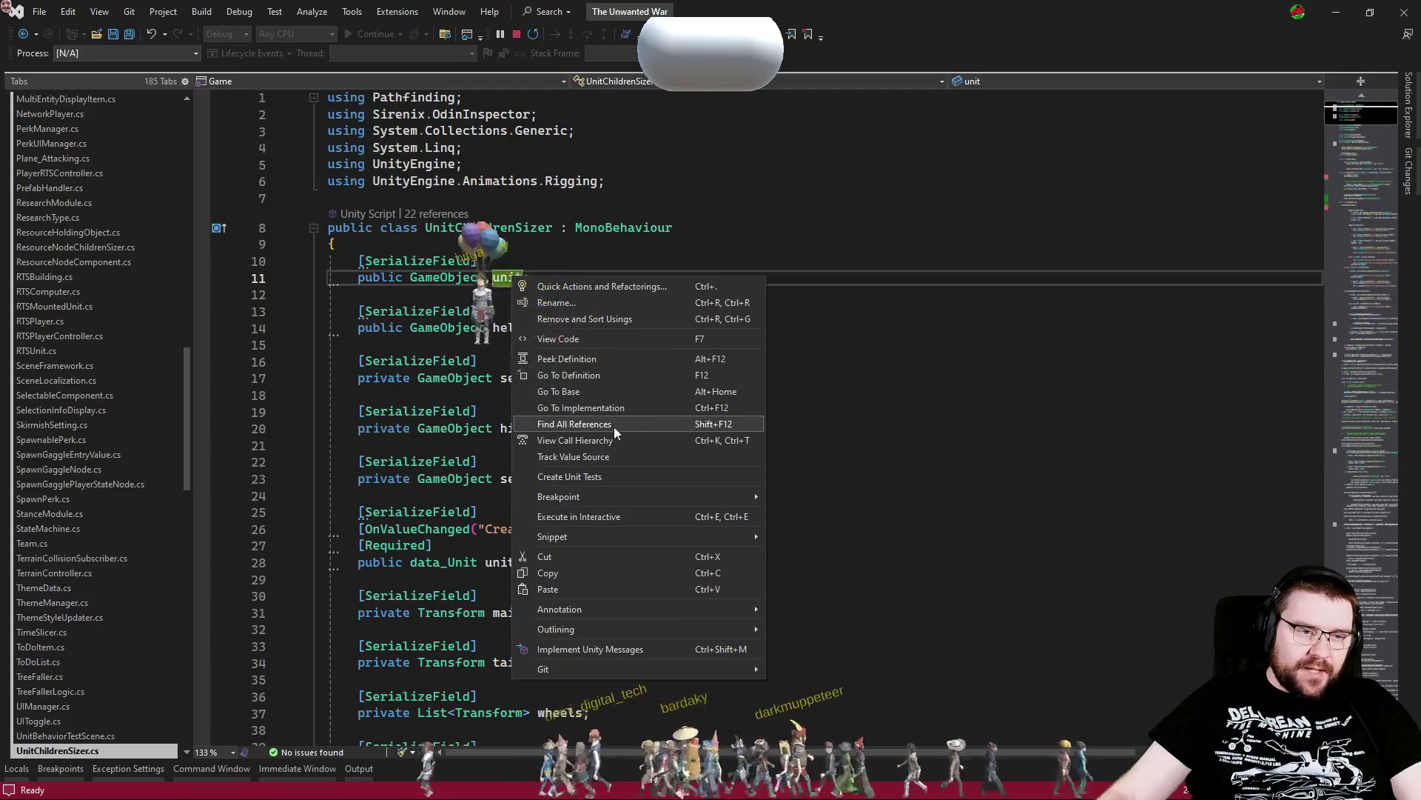
{"action": "left_click", "coordinate": [613, 424]}
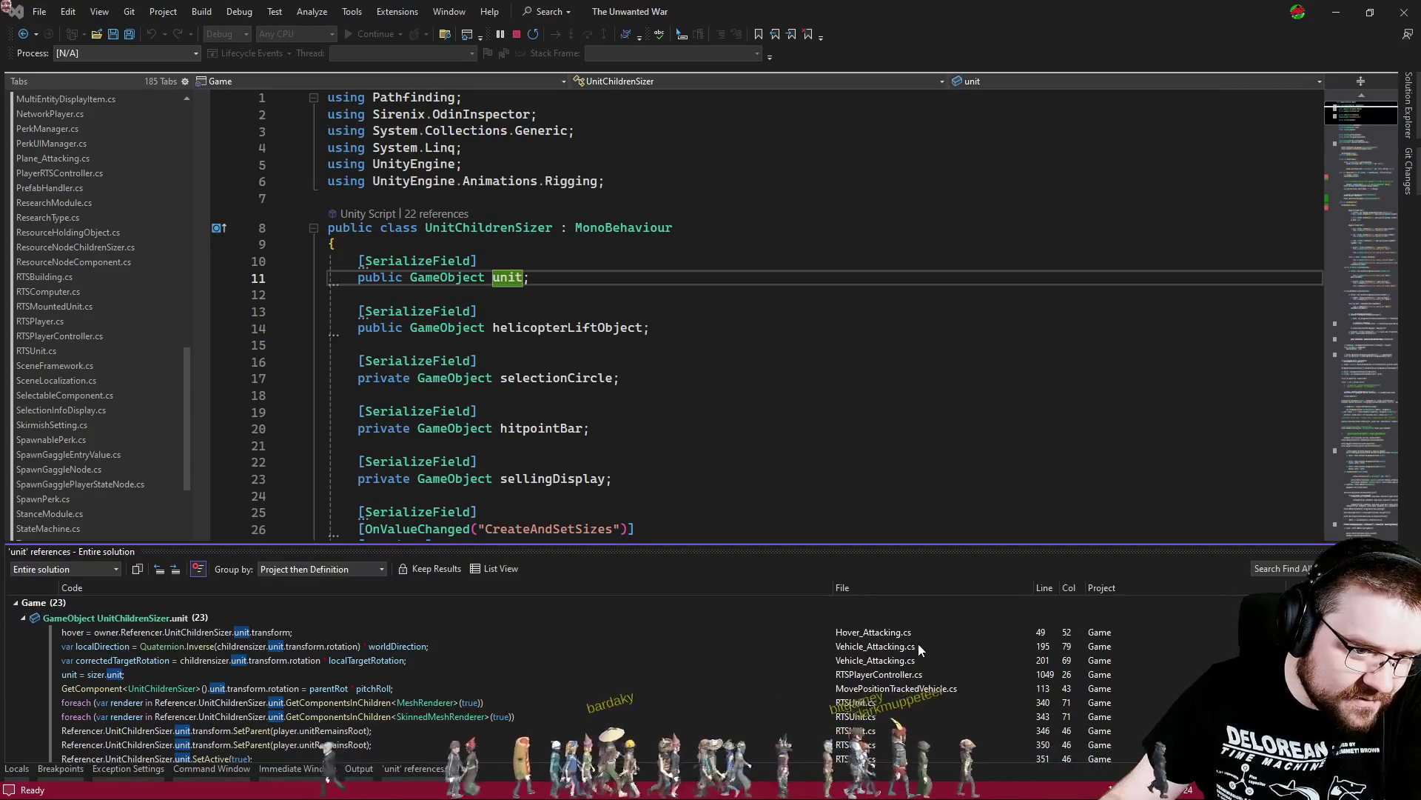
Open the unit references at RTSUnit.cs lines 340, 343, 346 and UnitChildrenSizer.cs line 130
{"action": "scroll", "coordinate": [918, 642], "scroll_direction": "down", "scroll_amount": 2}
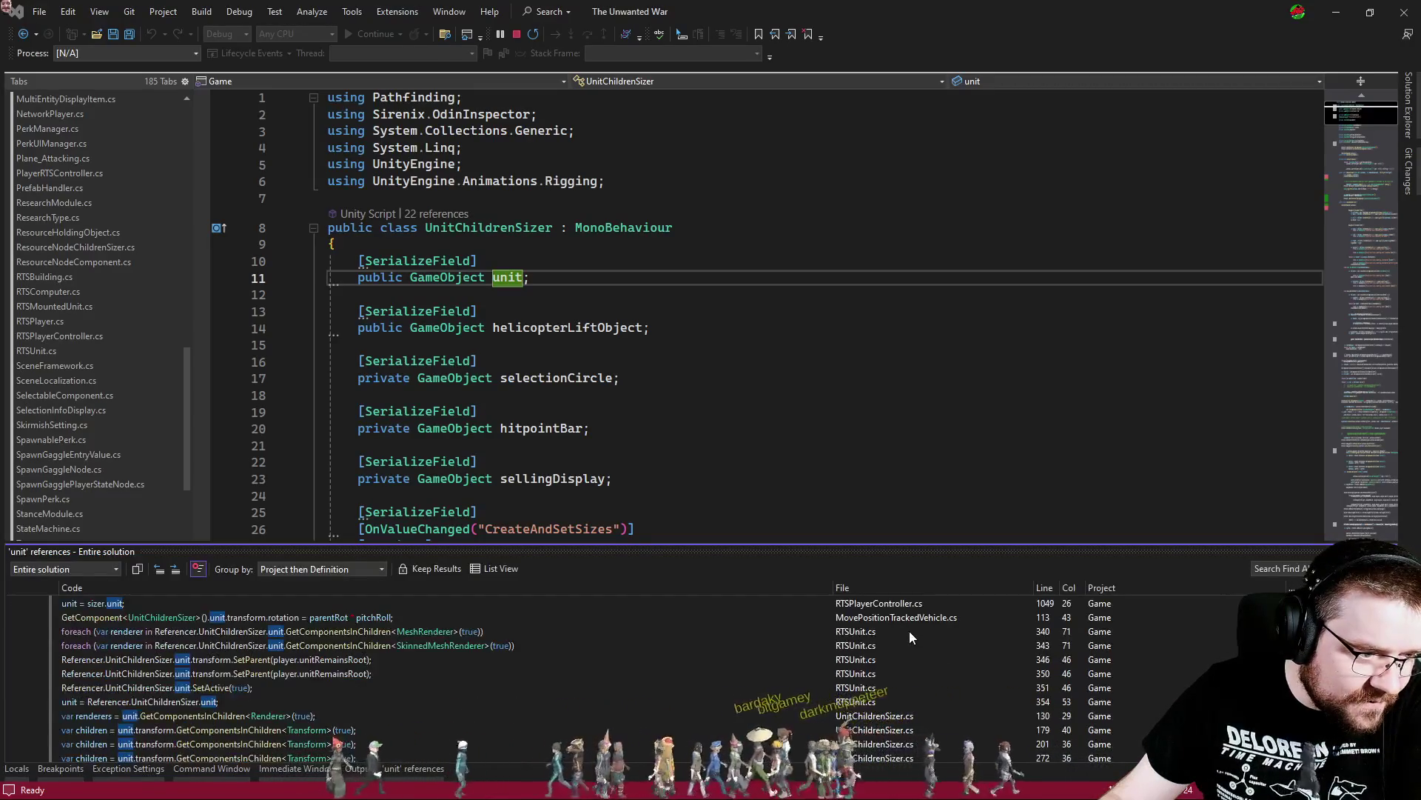
{"action": "left_click", "coordinate": [908, 631]}
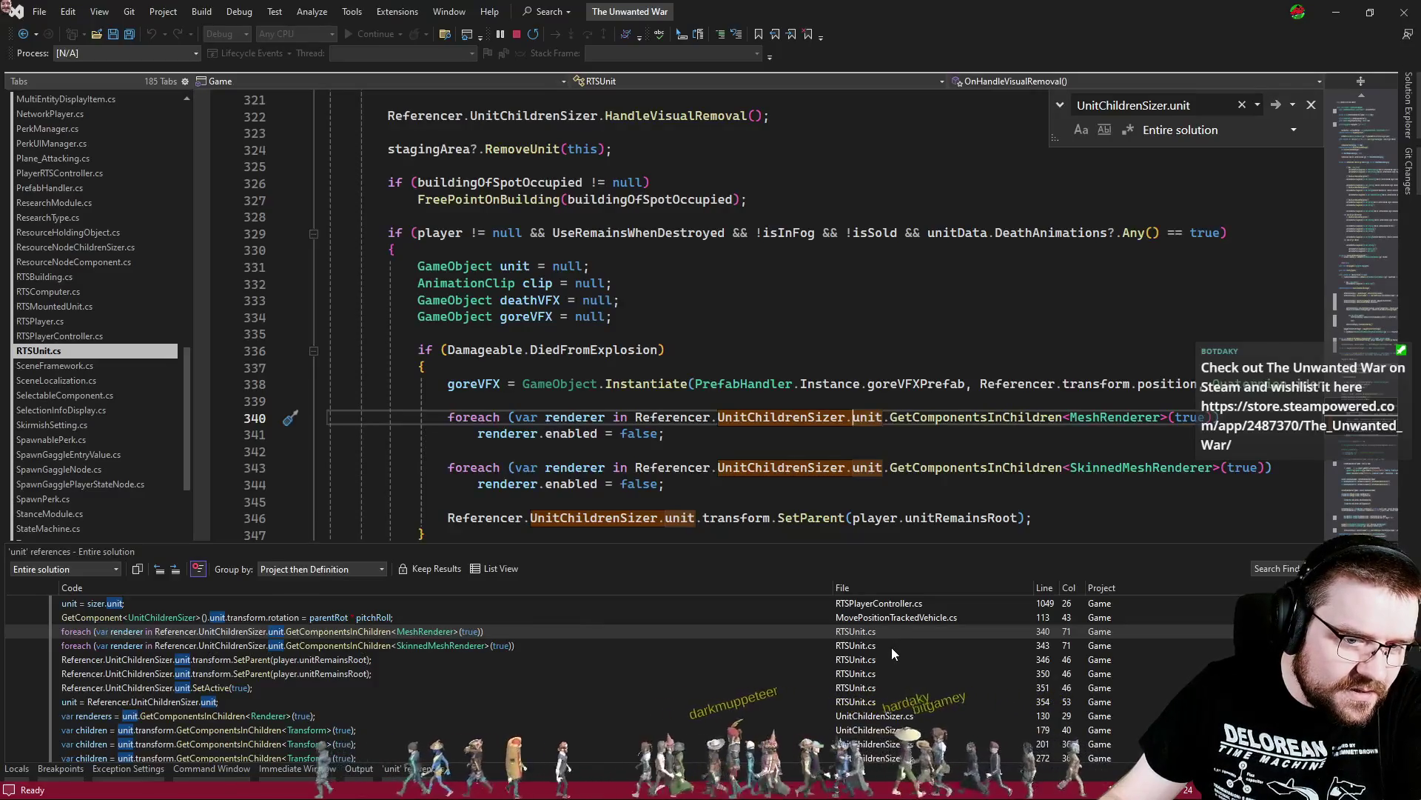
{"action": "left_click", "coordinate": [891, 647]}
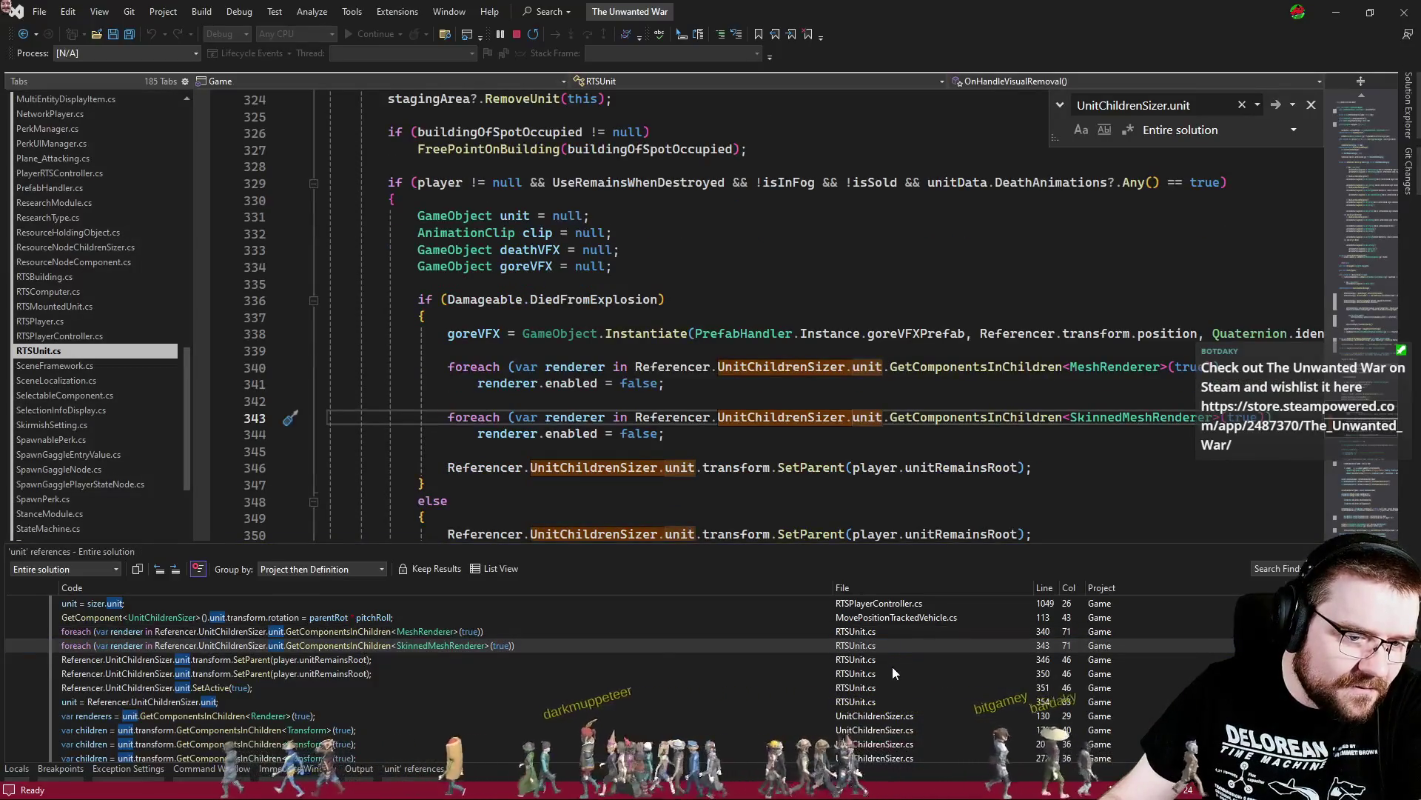
{"action": "left_click", "coordinate": [896, 662]}
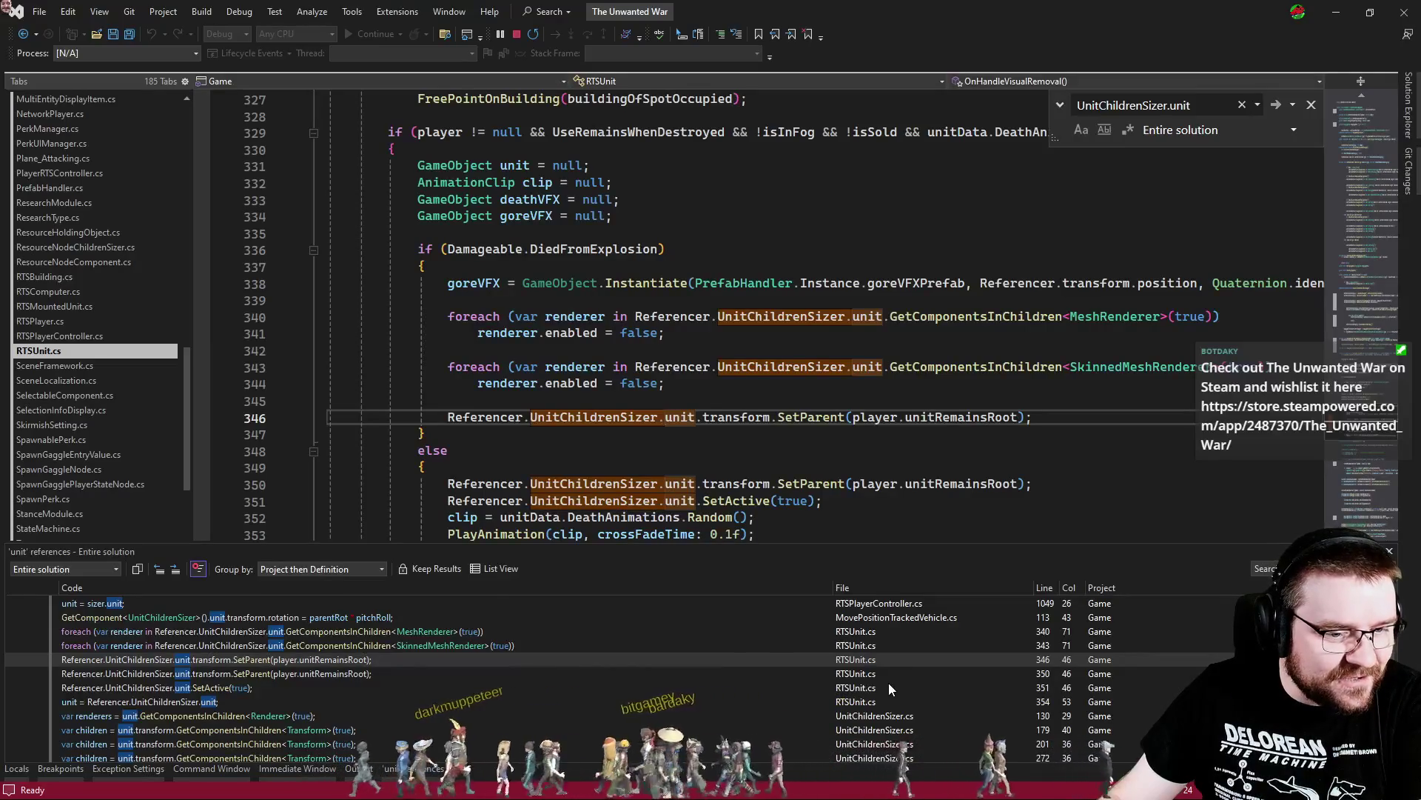
{"action": "scroll", "coordinate": [891, 681], "scroll_direction": "down", "scroll_amount": 2}
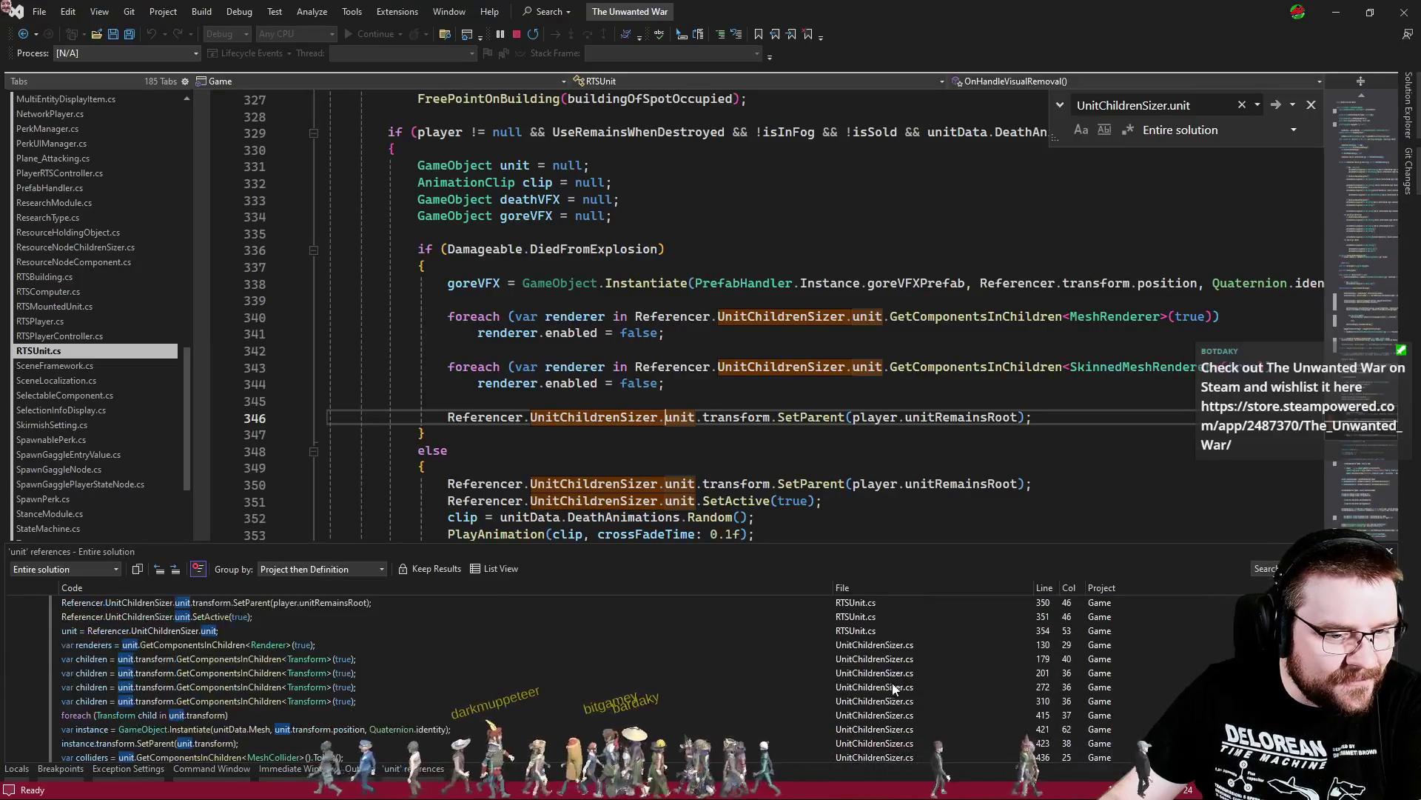
{"action": "double_click", "coordinate": [908, 649]}
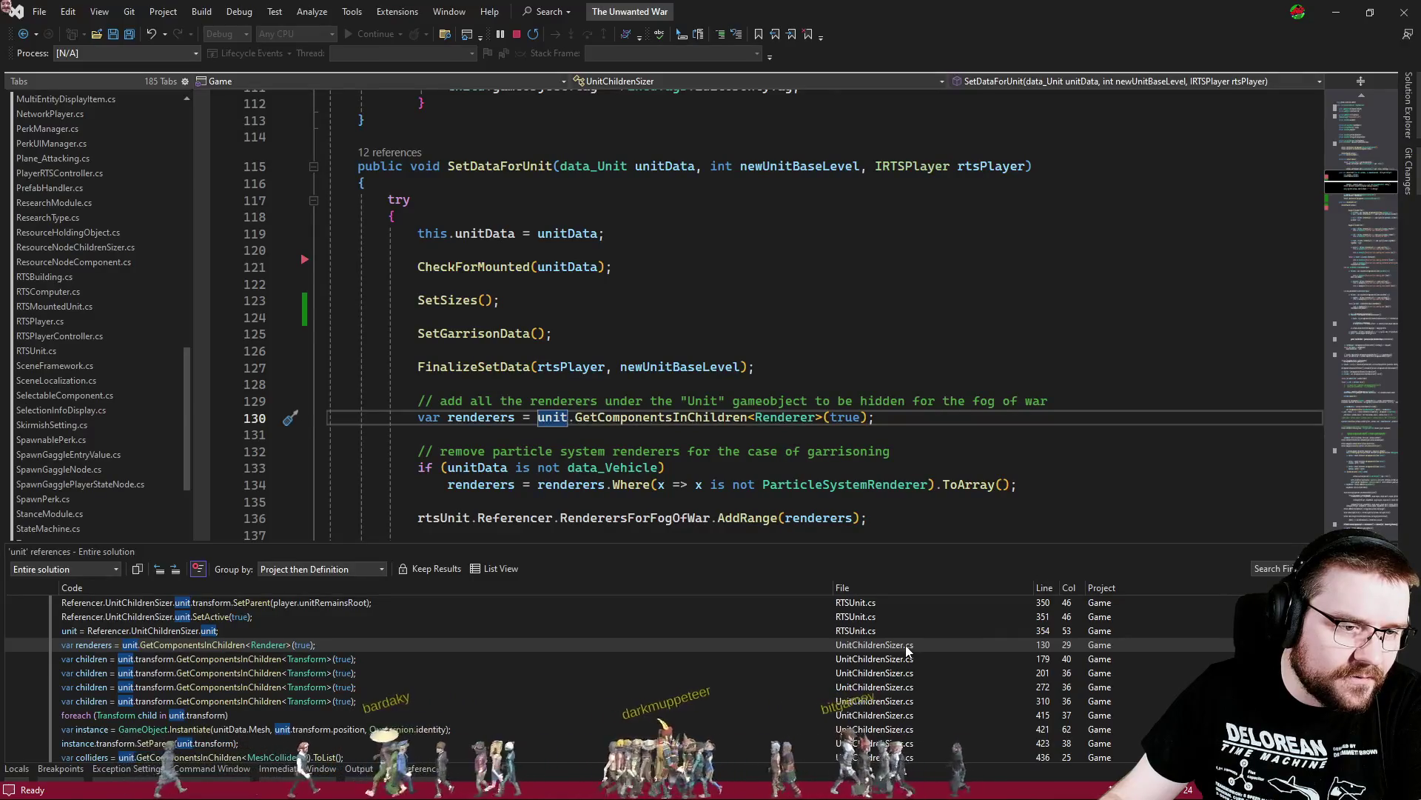
Step through the references at lines 490, 493, SetVehicleBody, SetParent at 423 and Instantiate at 421
{"action": "scroll", "coordinate": [907, 649], "scroll_direction": "down", "scroll_amount": 1}
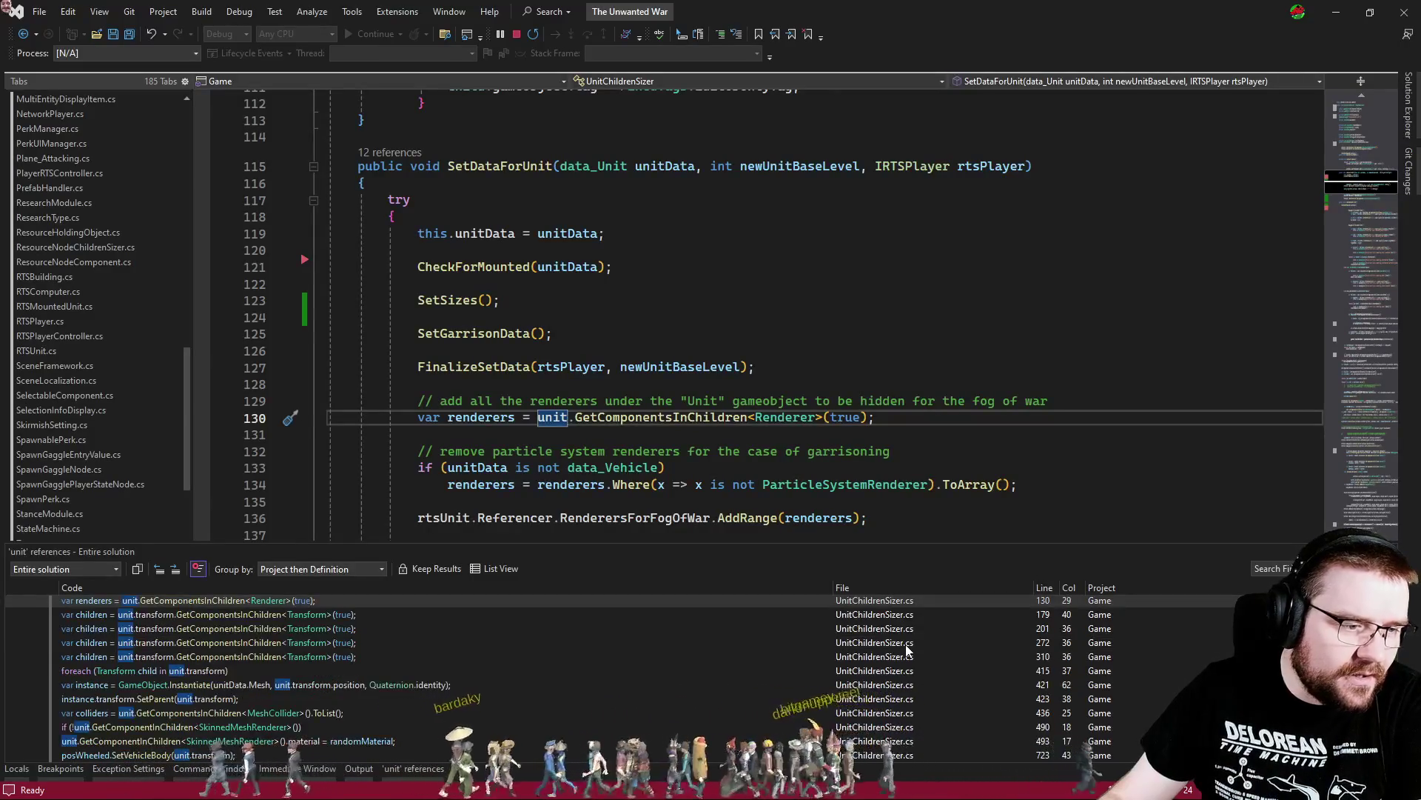
{"action": "double_click", "coordinate": [896, 728]}
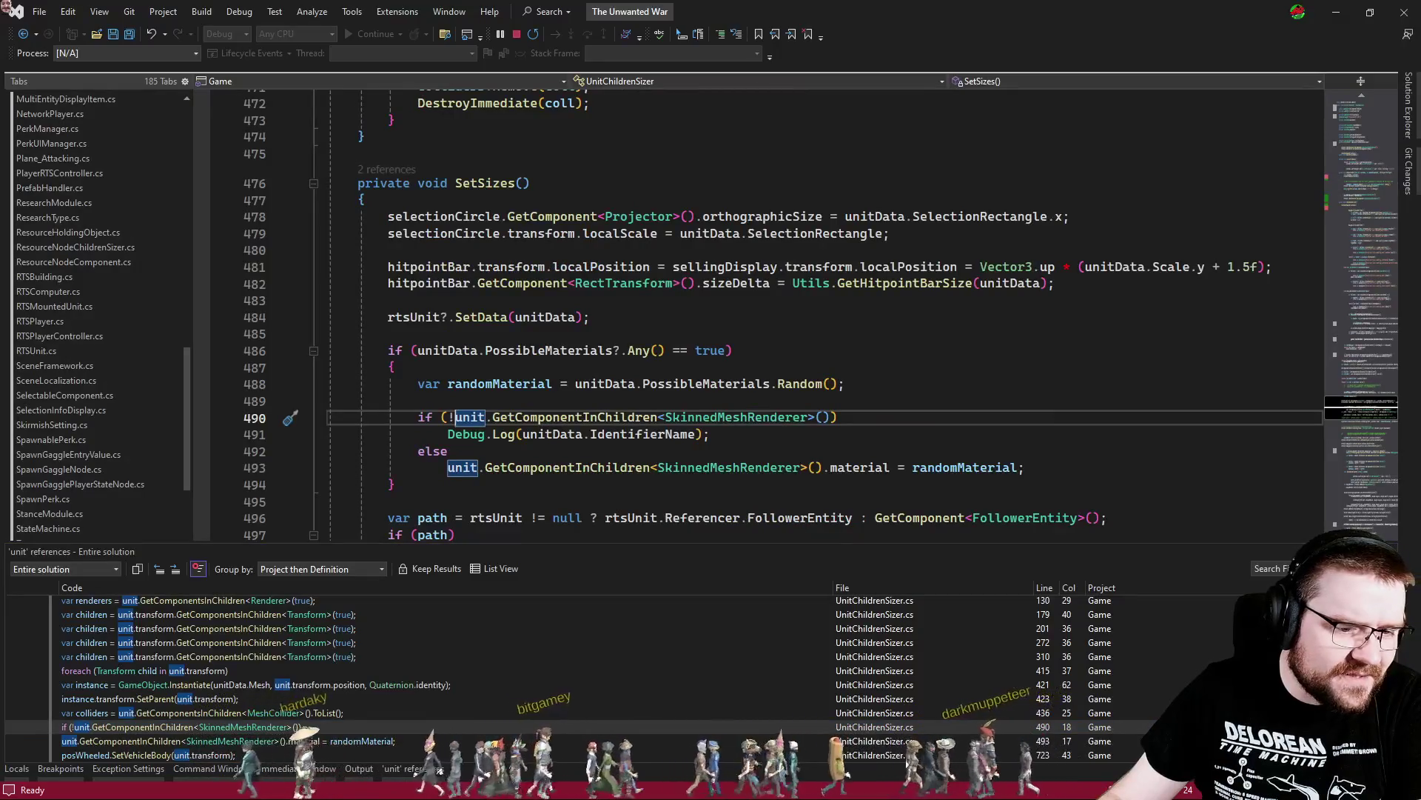
{"action": "double_click", "coordinate": [907, 741]}
{"action": "double_click", "coordinate": [898, 755]}
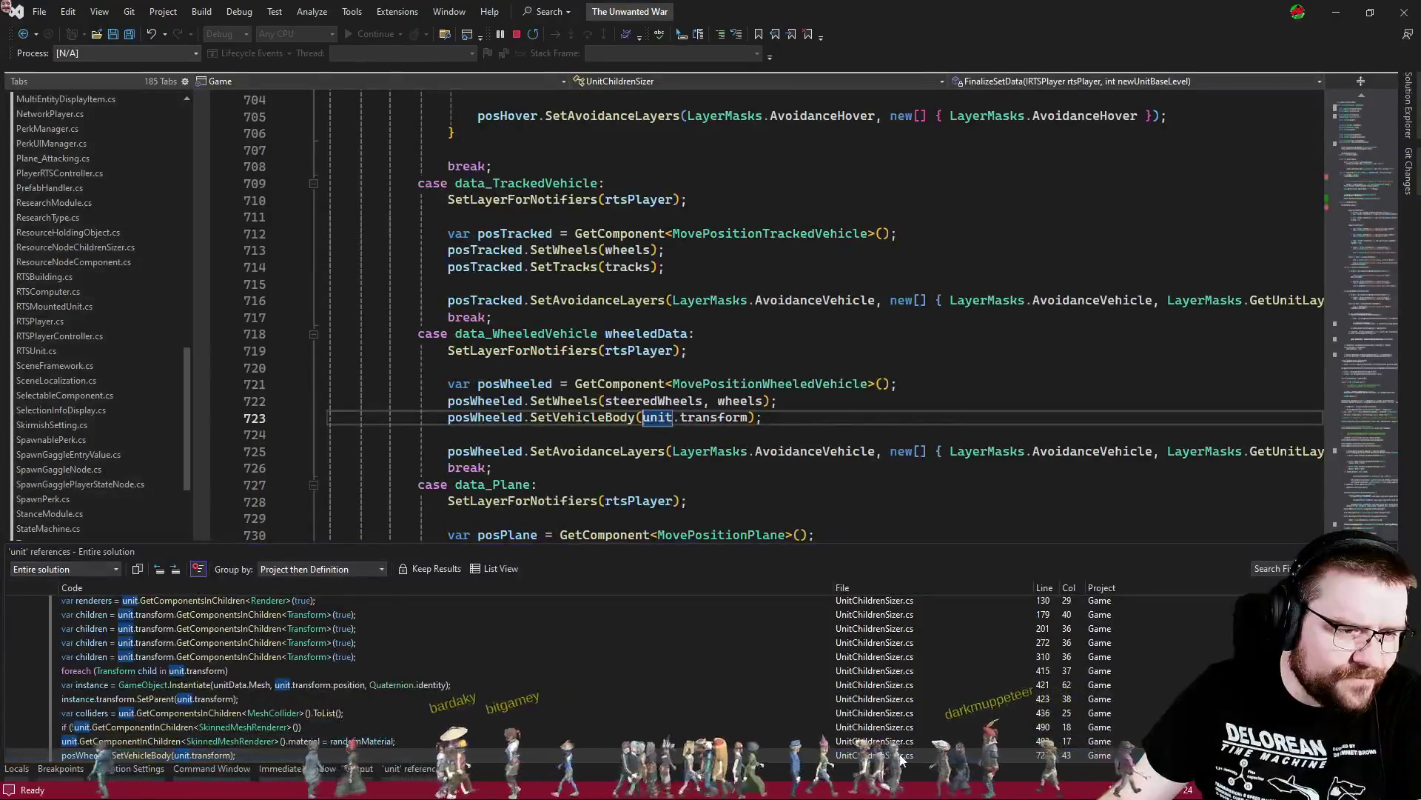
{"action": "double_click", "coordinate": [899, 728]}
{"action": "double_click", "coordinate": [904, 712]}
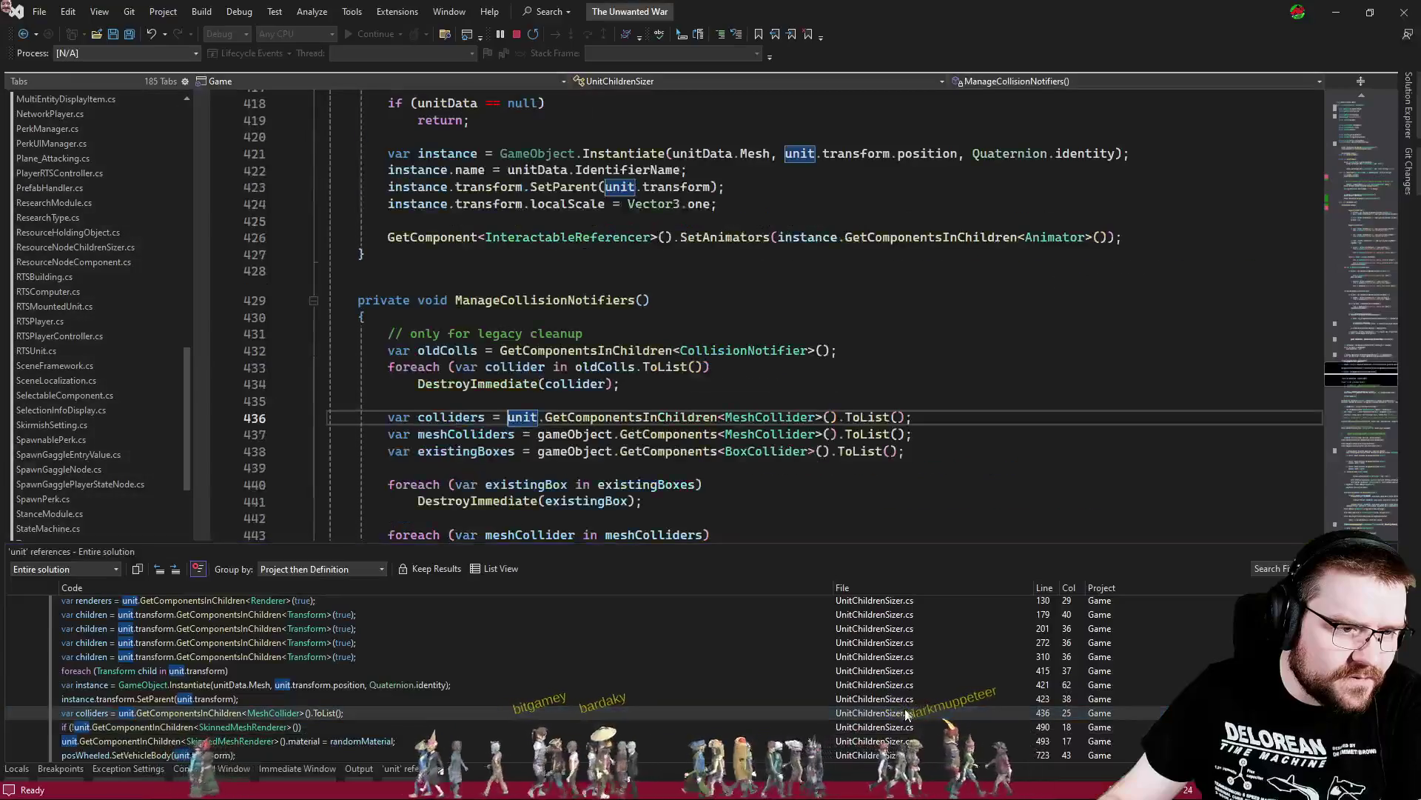
{"action": "double_click", "coordinate": [905, 700]}
{"action": "double_click", "coordinate": [904, 684]}
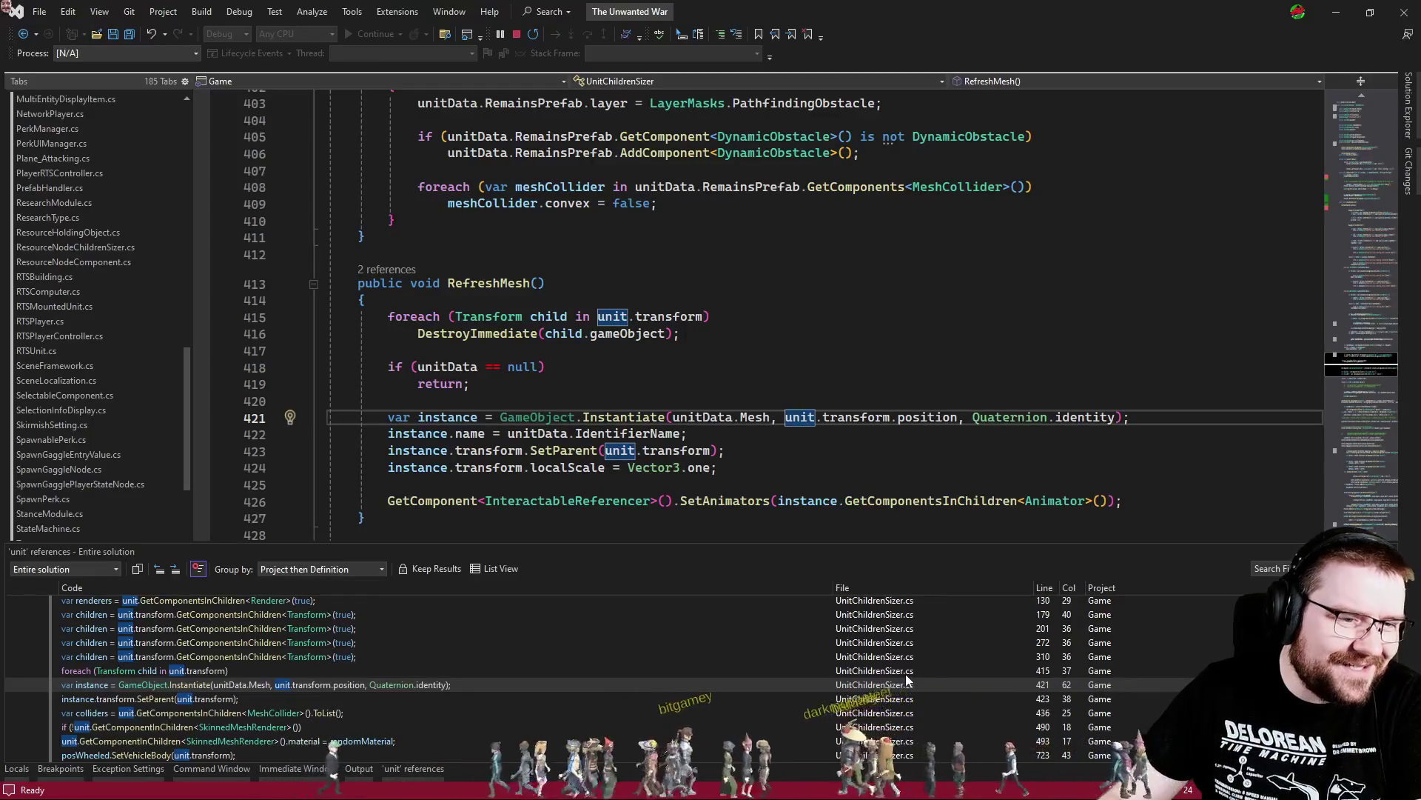
{"action": "double_click", "coordinate": [904, 673]}
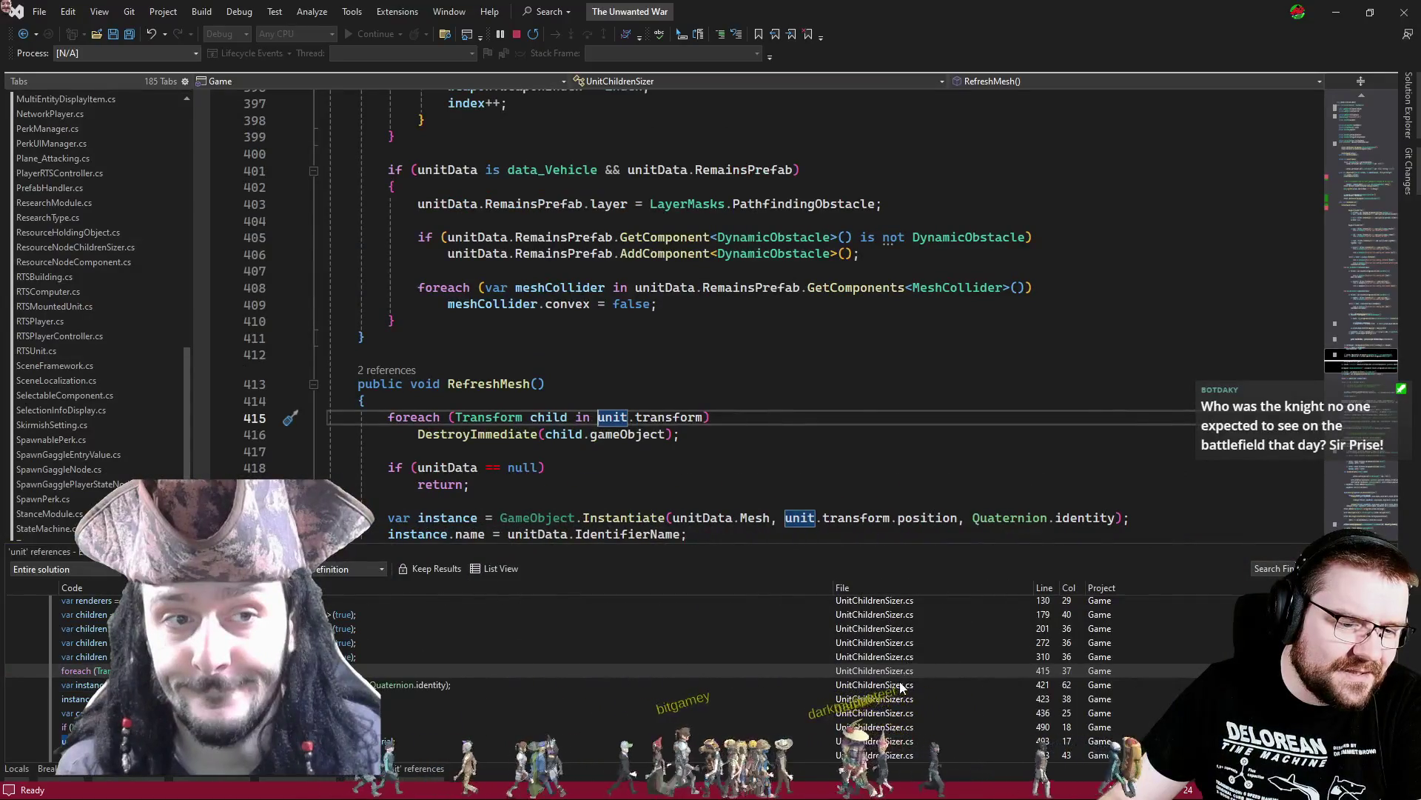
{"action": "double_click", "coordinate": [900, 682]}
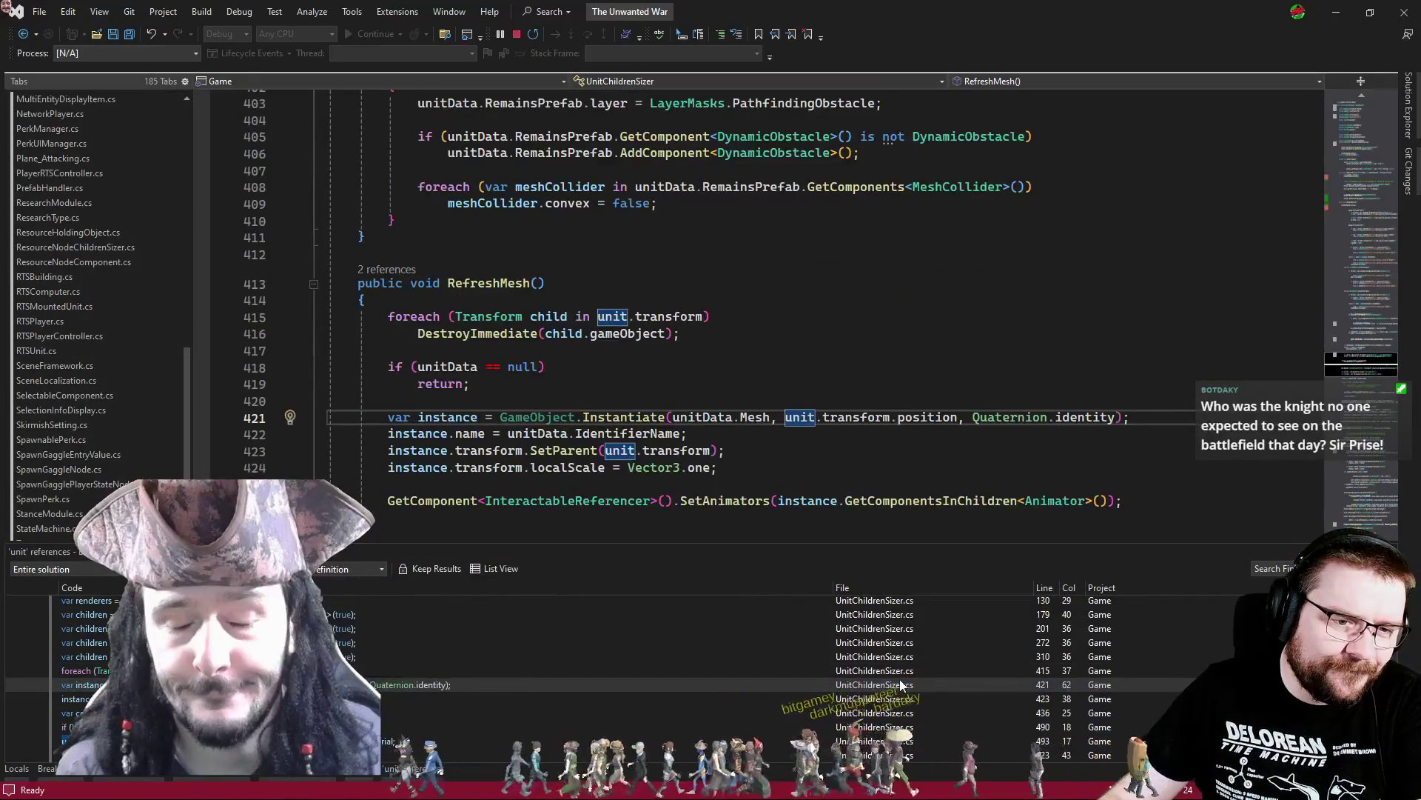
Review the references at lines 310, 272, 201 and 179, leaving the caret after CheckForMounted(unitData)
{"action": "double_click", "coordinate": [902, 658]}
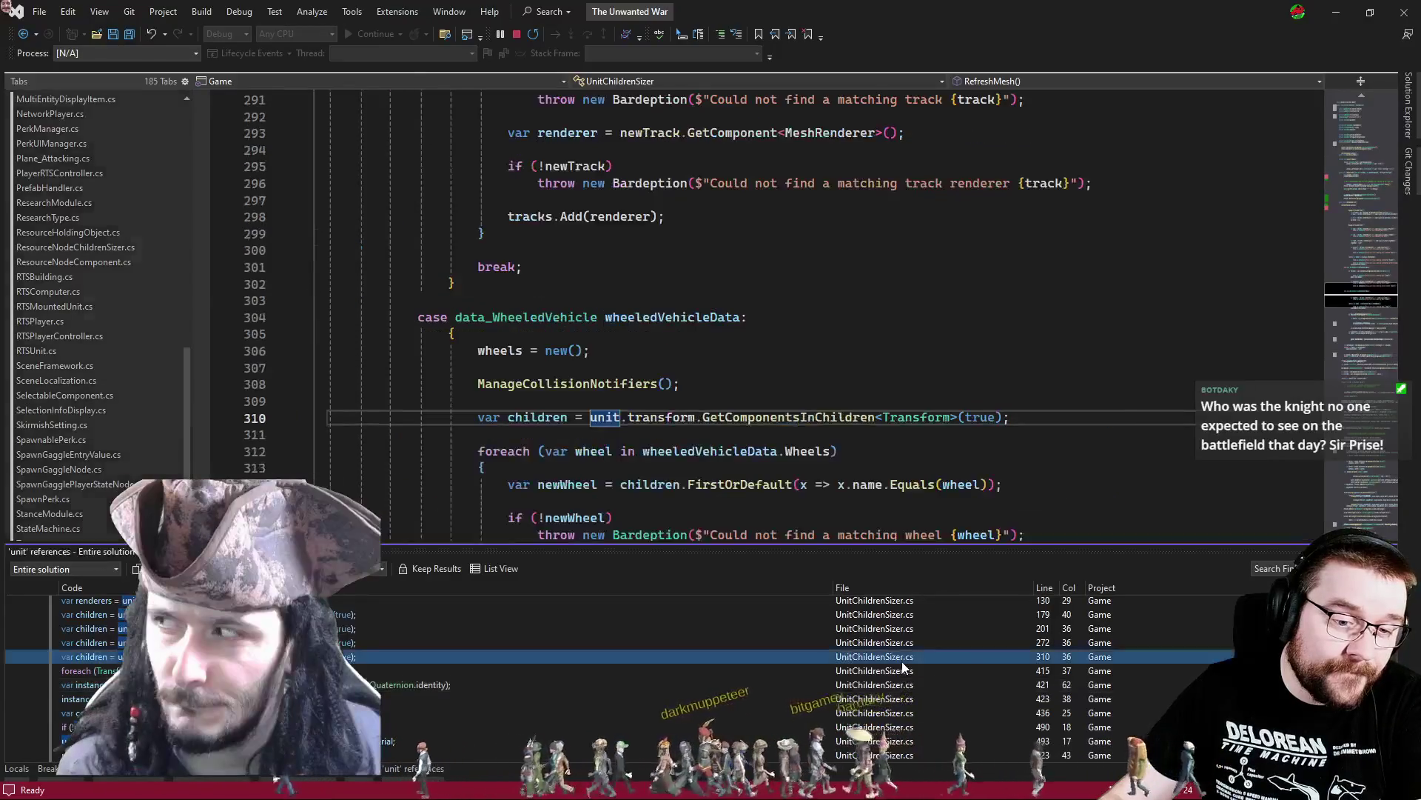
{"action": "double_click", "coordinate": [901, 683]}
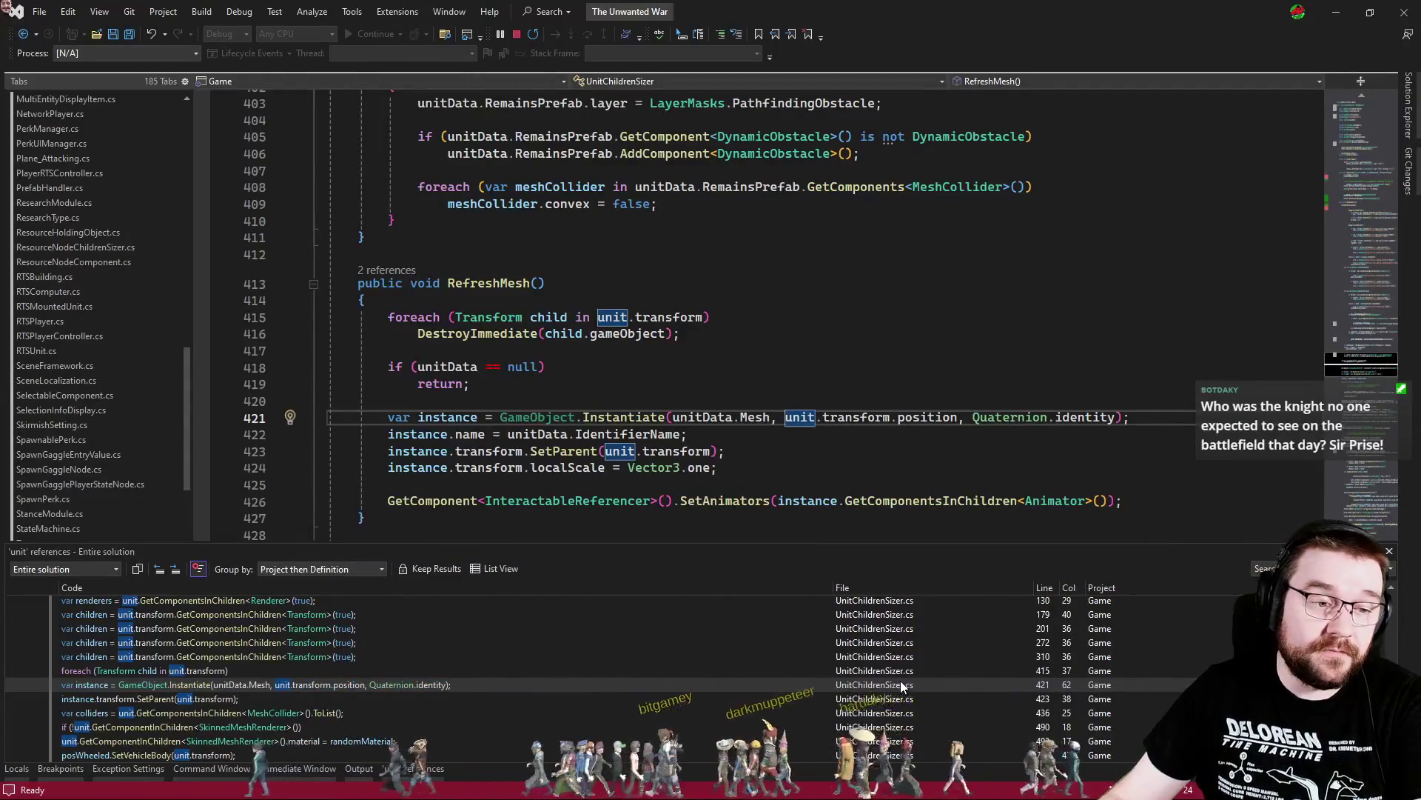
{"action": "double_click", "coordinate": [894, 657]}
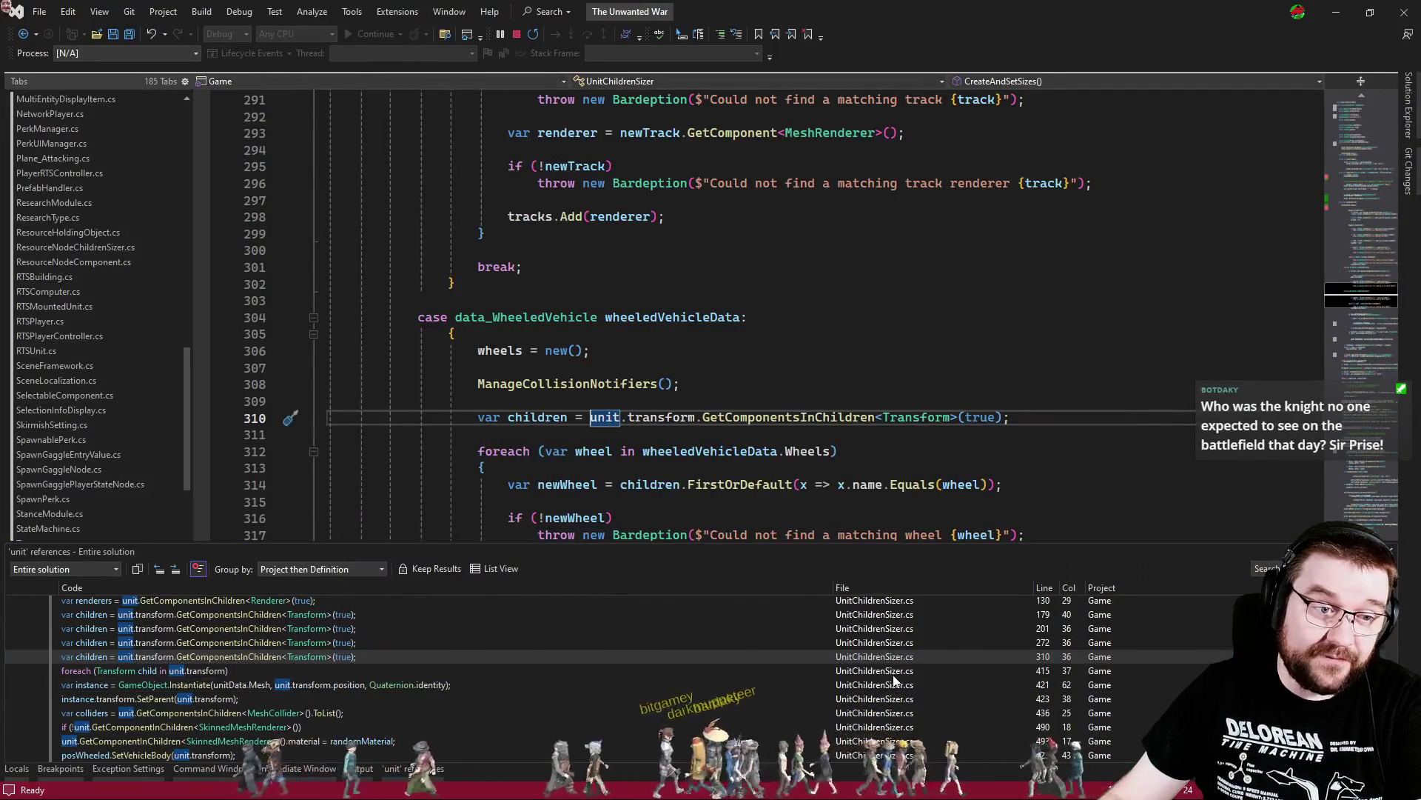
{"action": "double_click", "coordinate": [894, 669]}
{"action": "double_click", "coordinate": [896, 648]}
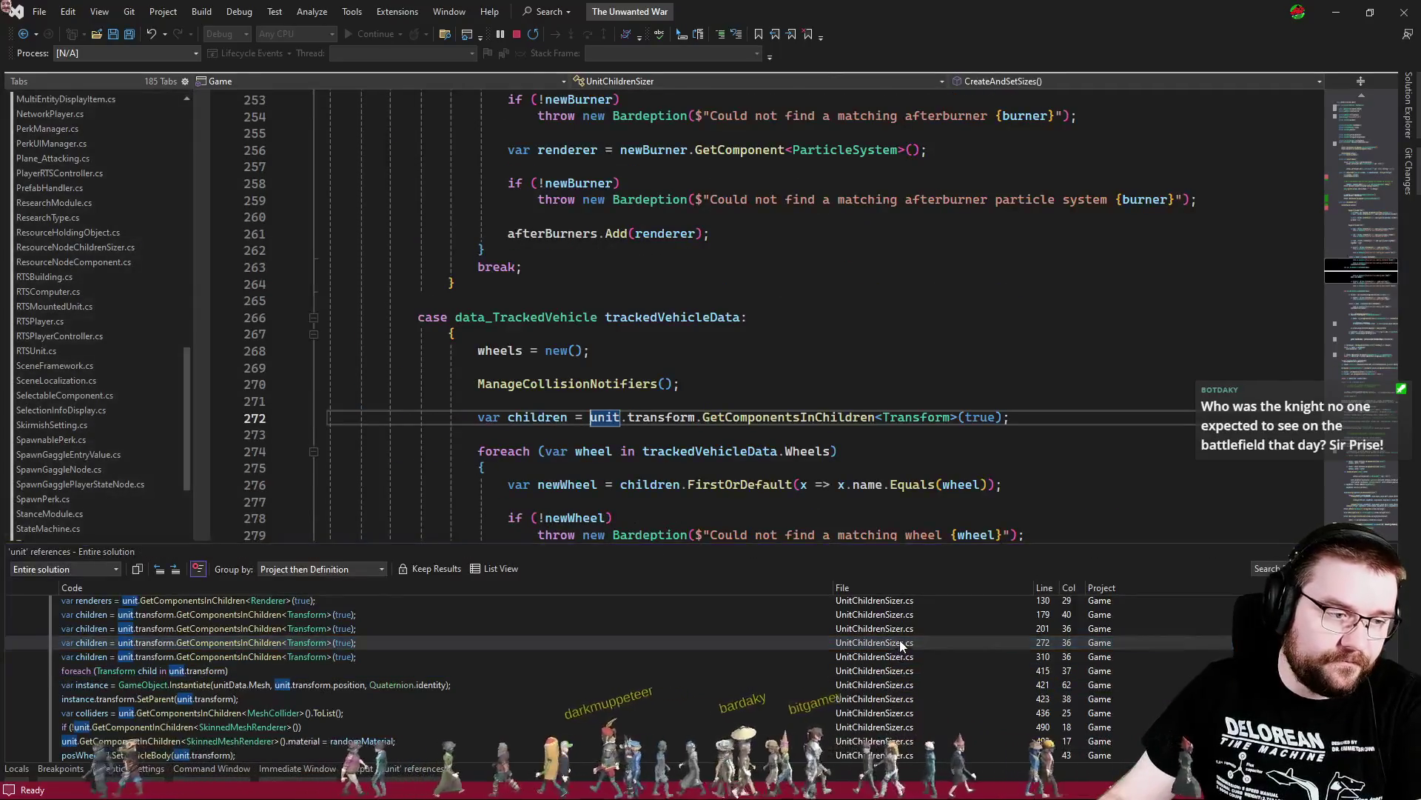
{"action": "double_click", "coordinate": [903, 630]}
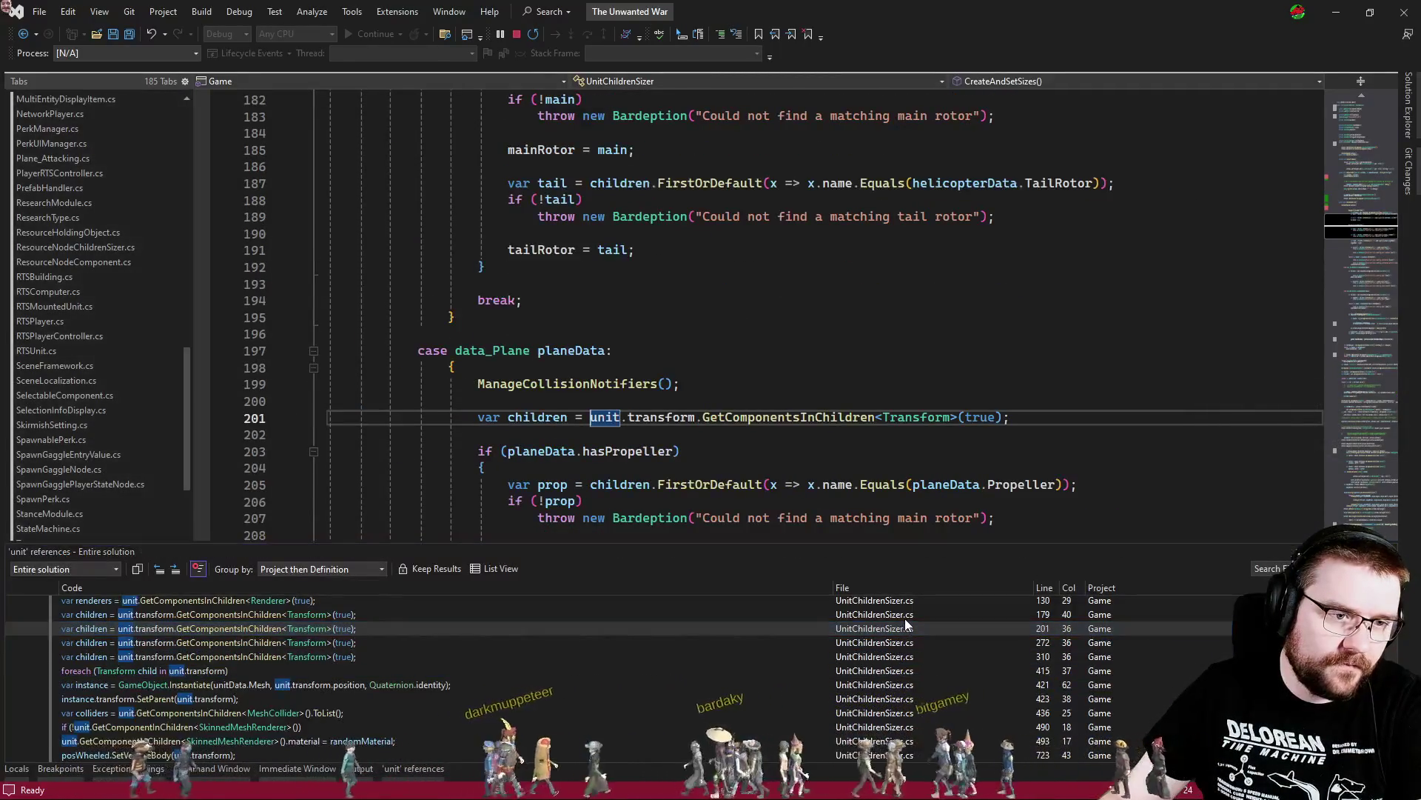
{"action": "double_click", "coordinate": [905, 616]}
{"action": "scroll", "coordinate": [892, 666], "scroll_direction": "up", "scroll_amount": 2}
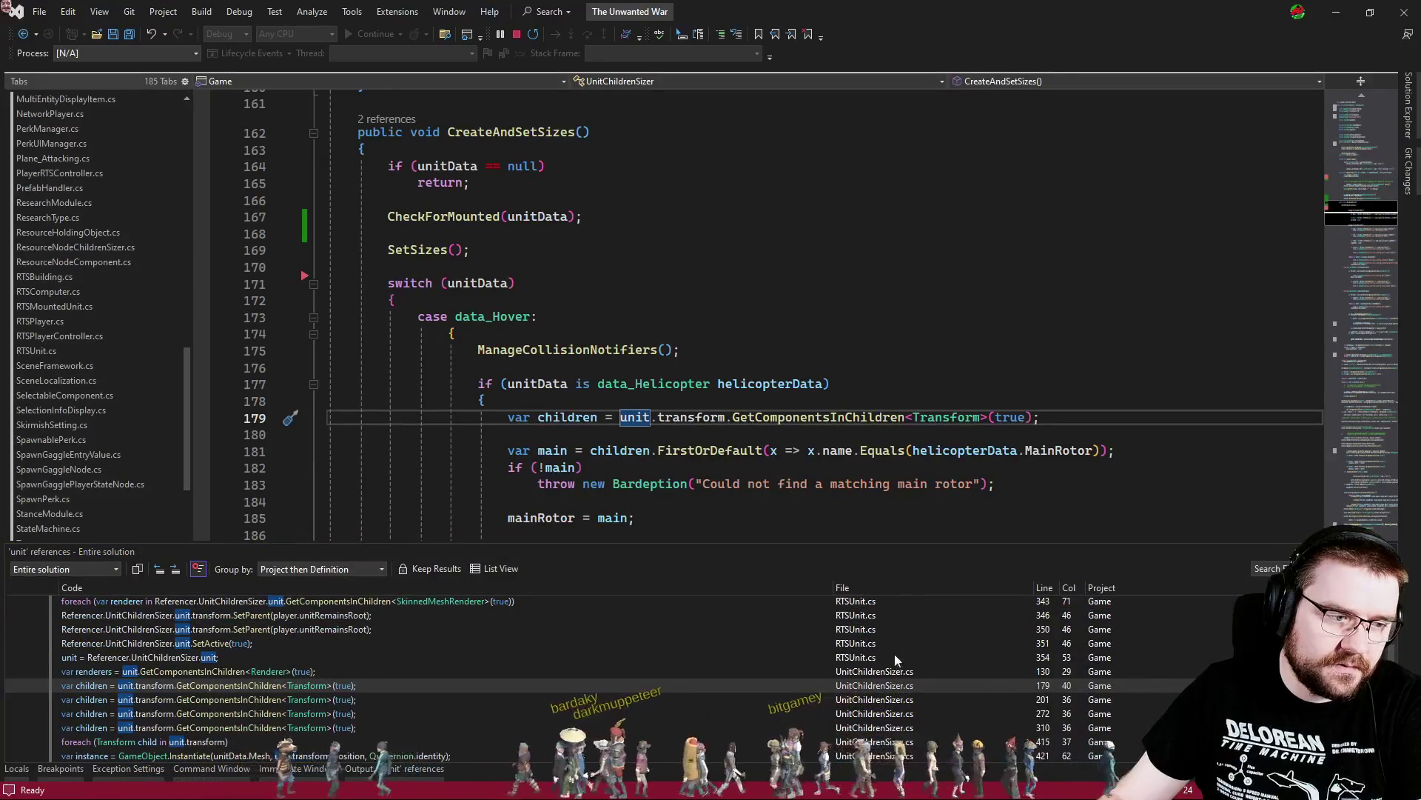
{"action": "left_click", "coordinate": [585, 216]}
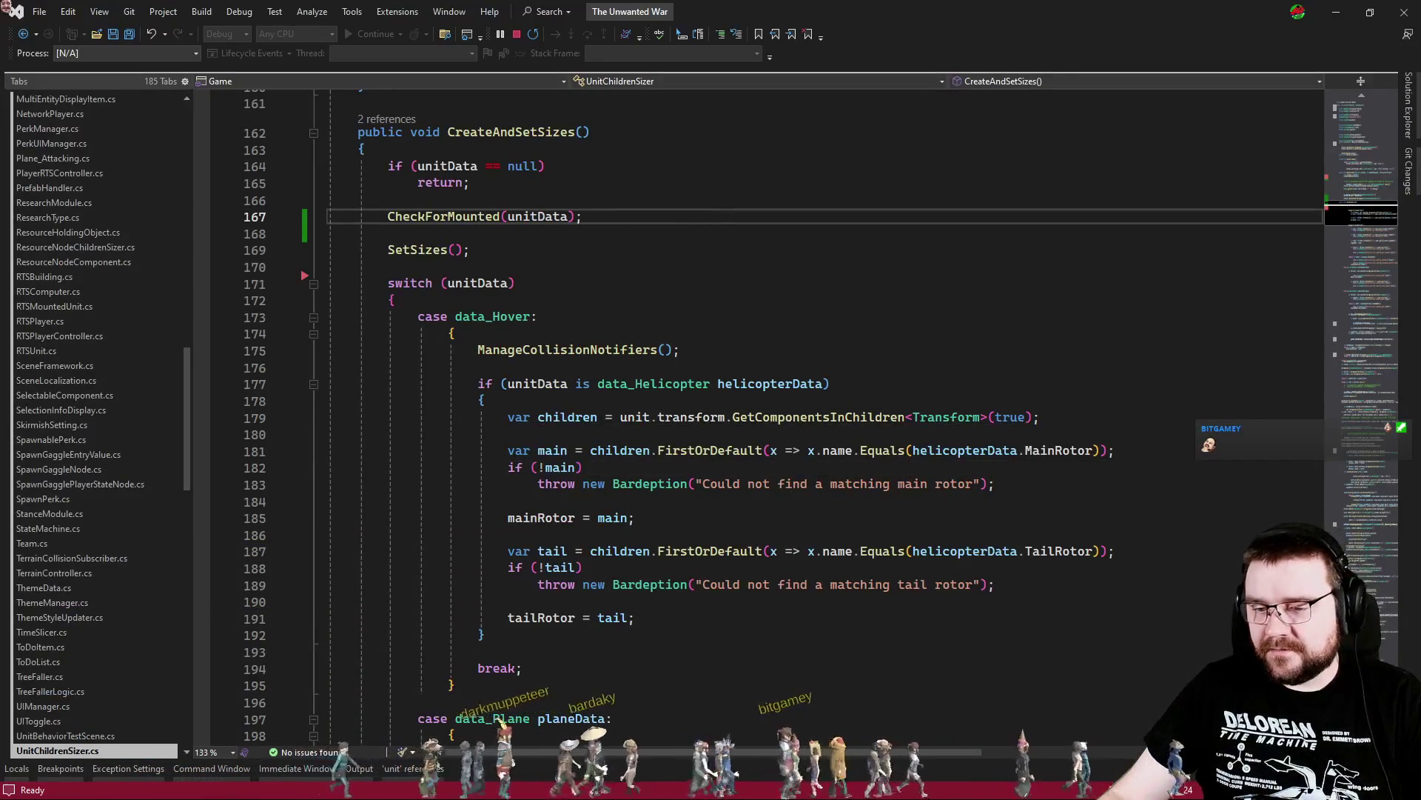
{"action": "key", "text": "alt+Tab"}
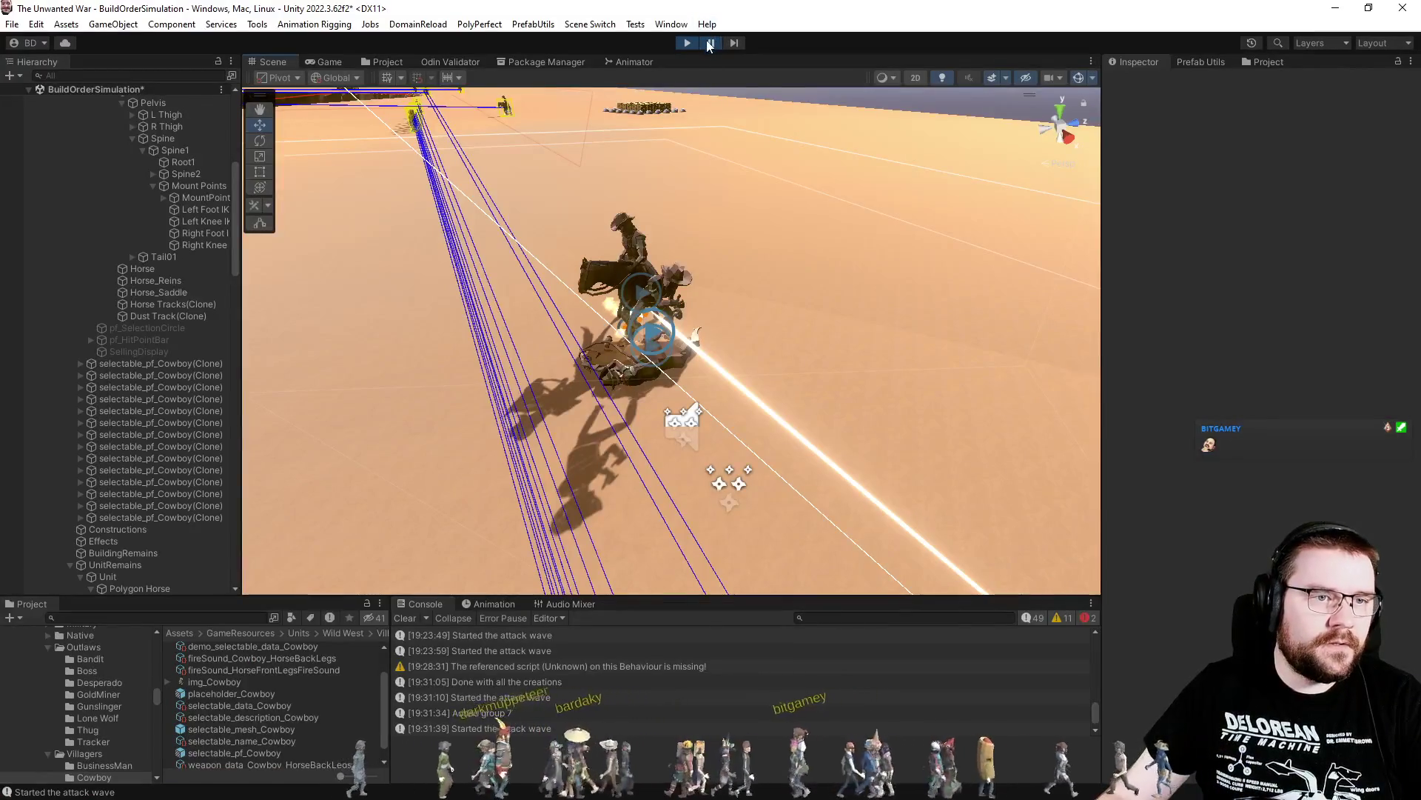
Exit play mode using the Play button in the Unity toolbar
{"action": "left_click", "coordinate": [689, 43]}
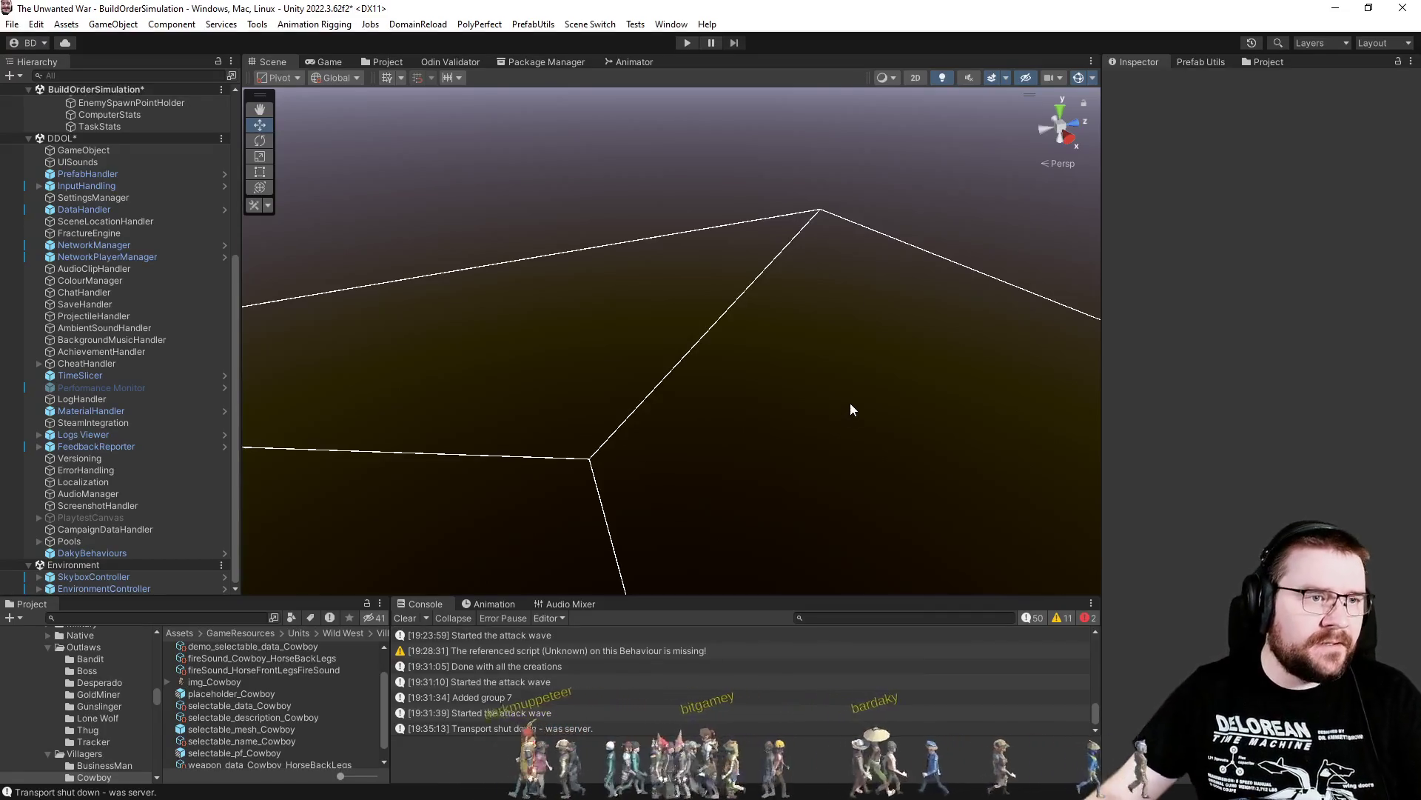
Open the pf_MountedUnit prefab from Prefabs > GameObjectPrefabs for editing
{"action": "left_click", "coordinate": [386, 63]}
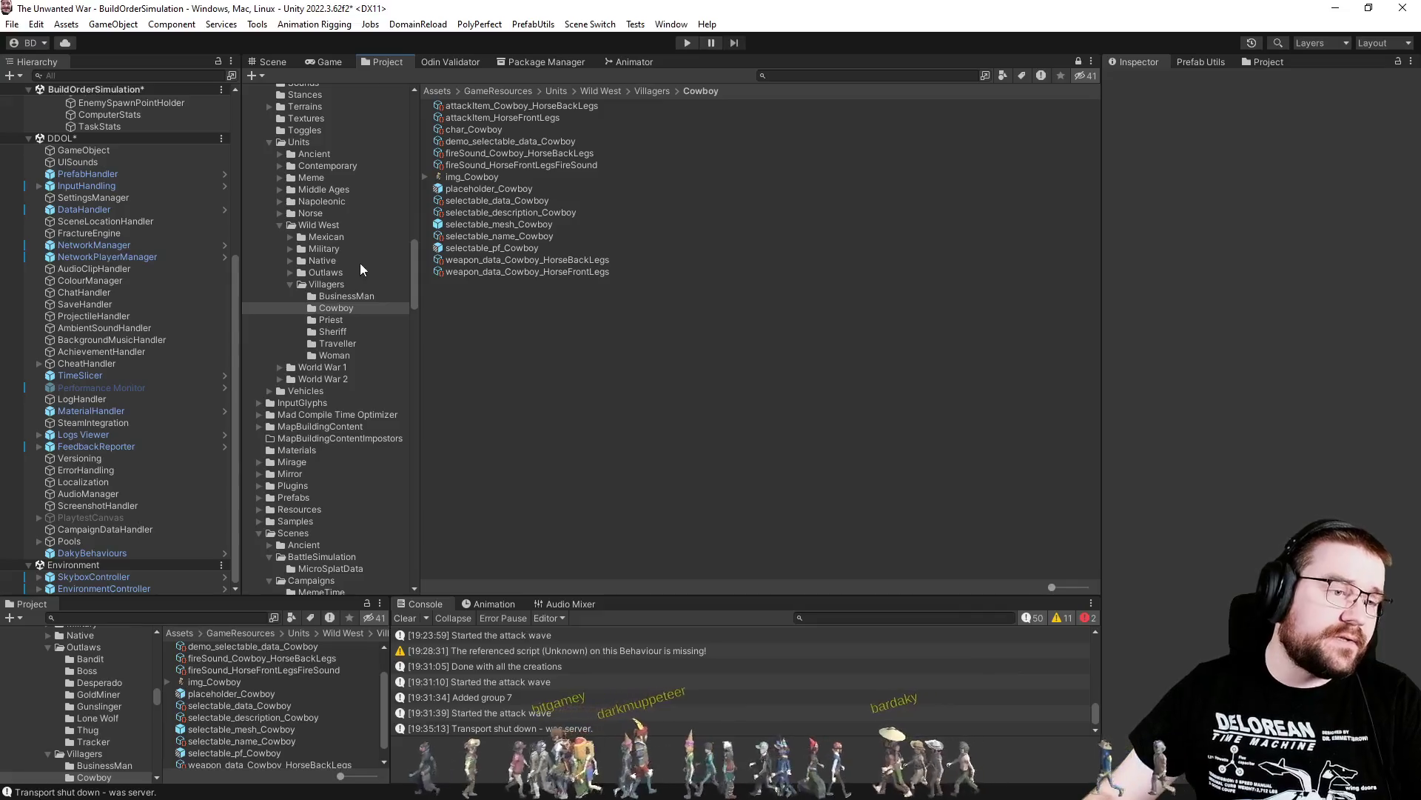
{"action": "scroll", "coordinate": [361, 318], "scroll_direction": "down", "scroll_amount": 6}
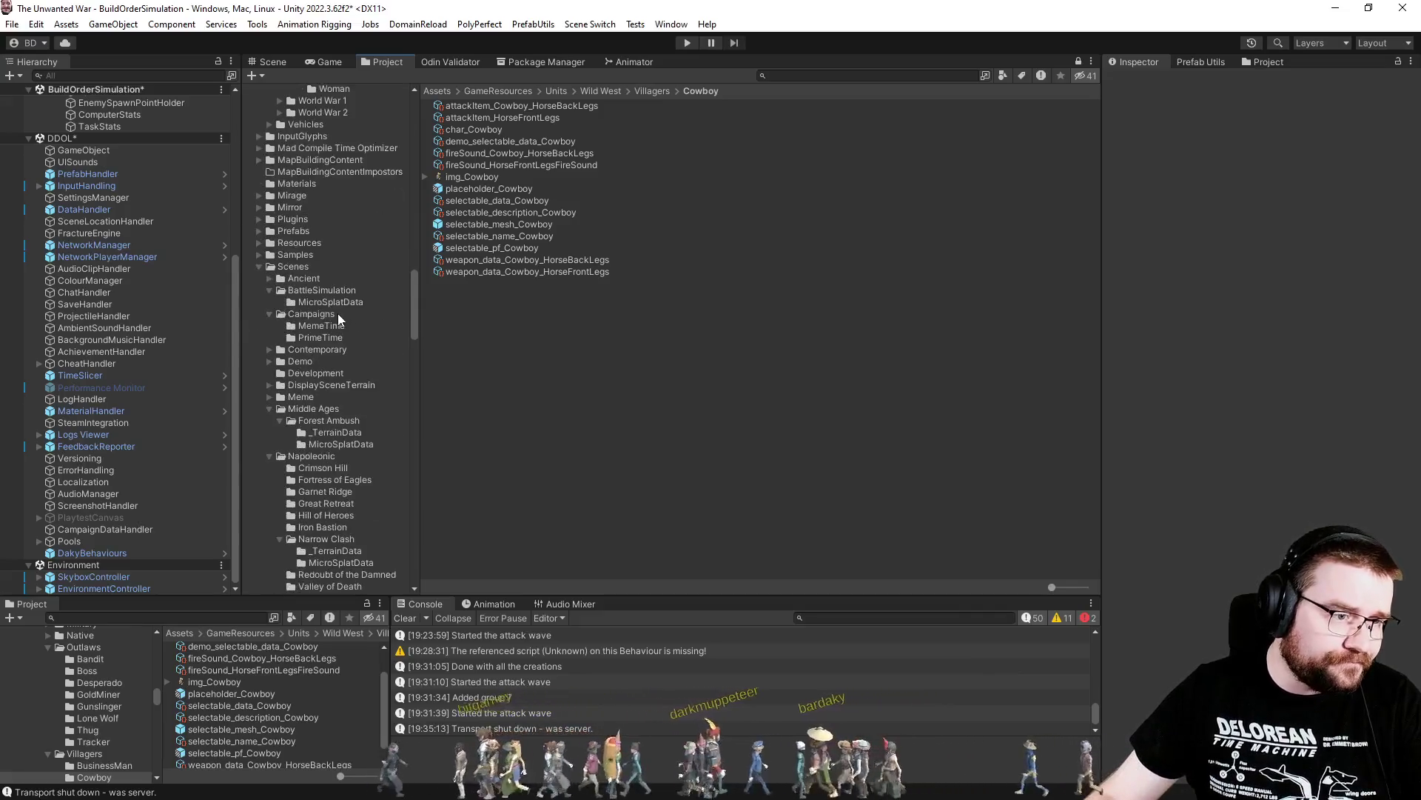
{"action": "left_click", "coordinate": [259, 267]}
{"action": "left_click", "coordinate": [259, 232]}
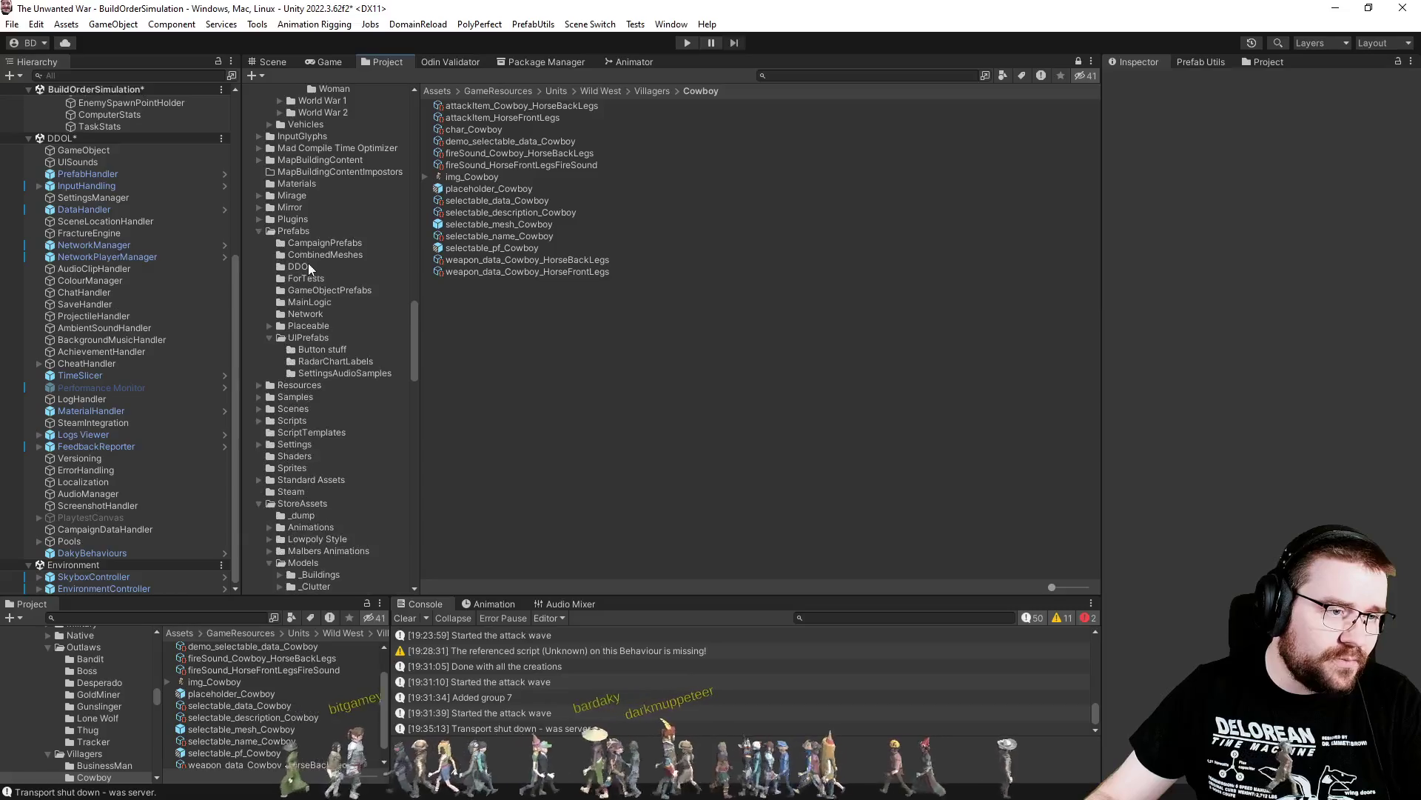
{"action": "left_click", "coordinate": [323, 290]}
{"action": "scroll", "coordinate": [540, 381], "scroll_direction": "down", "scroll_amount": 4}
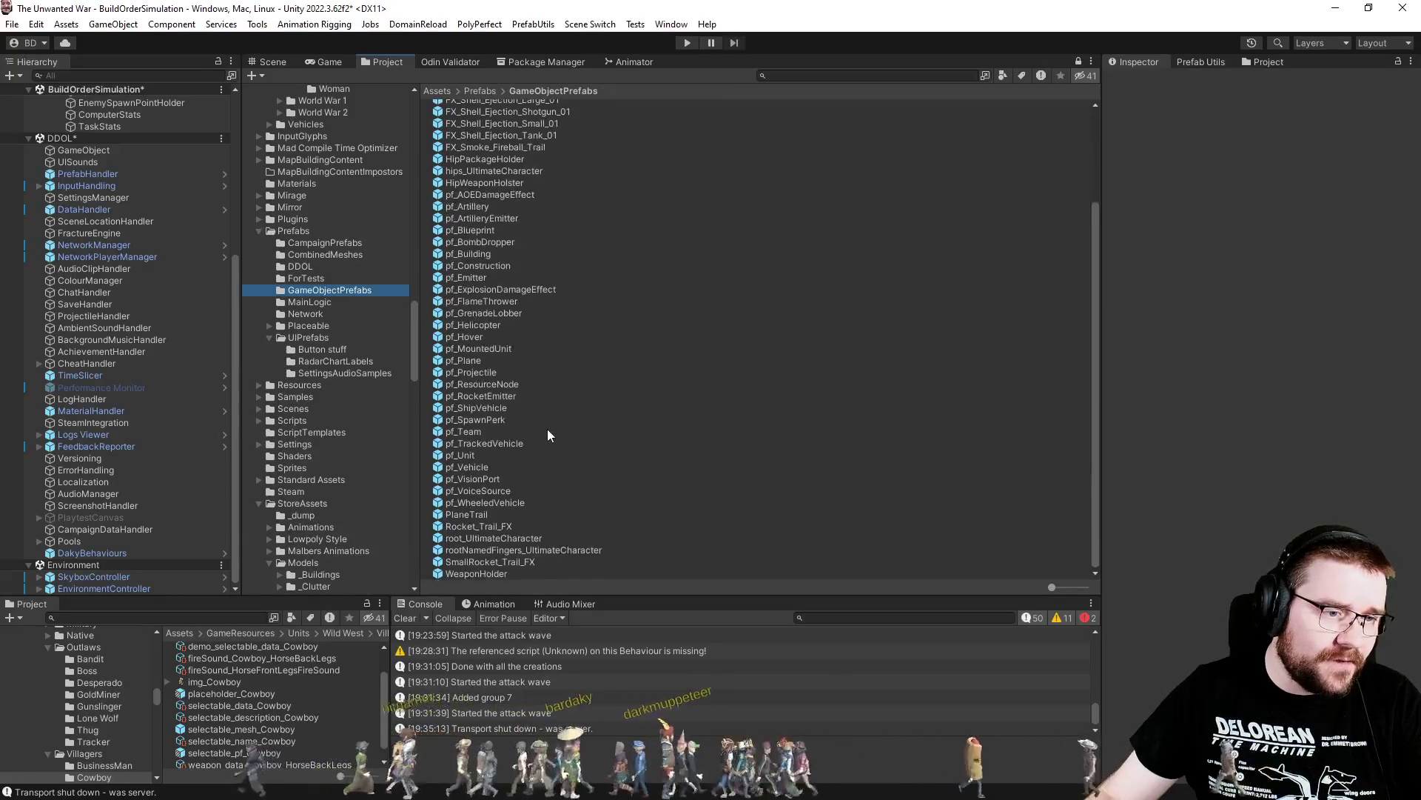
{"action": "left_click", "coordinate": [499, 348]}
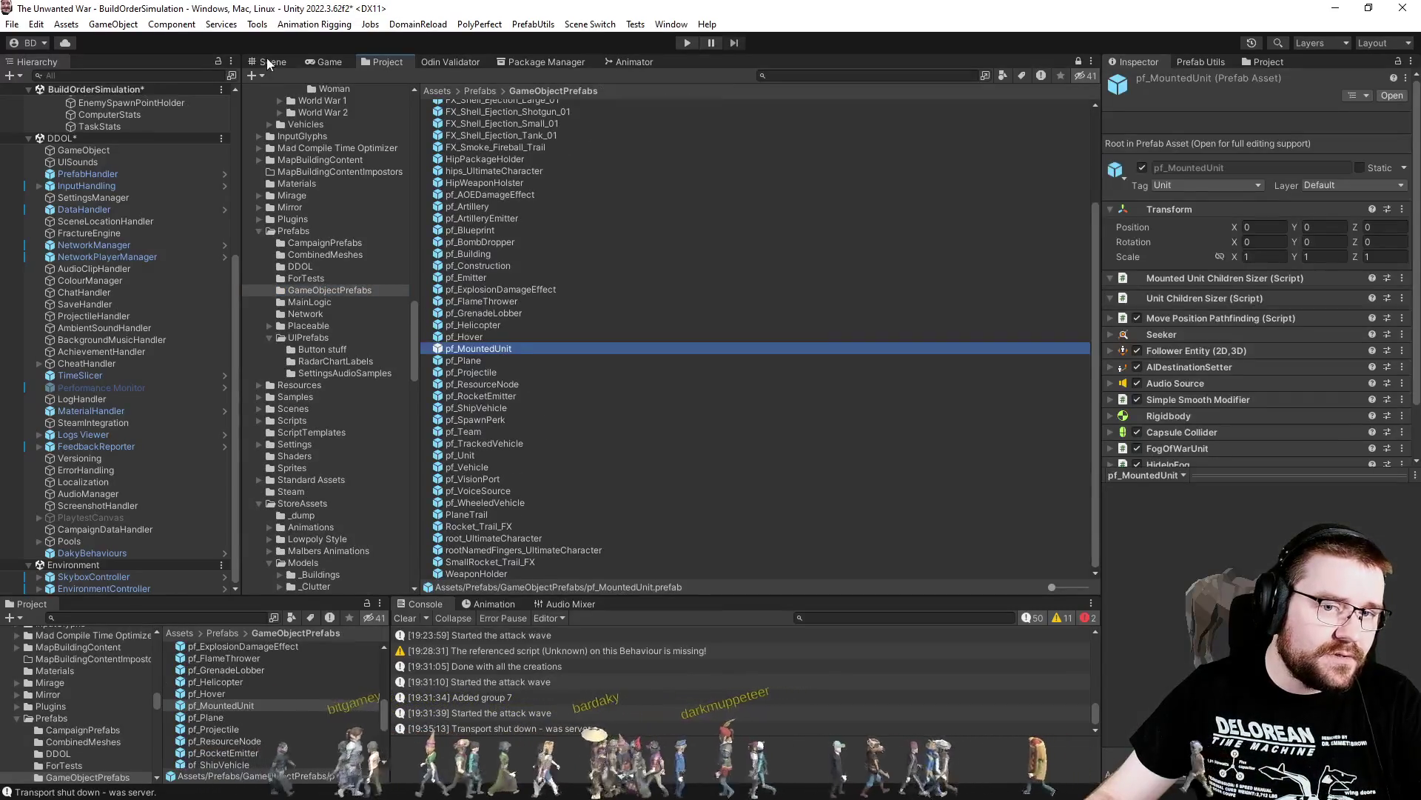
{"action": "left_click", "coordinate": [268, 64]}
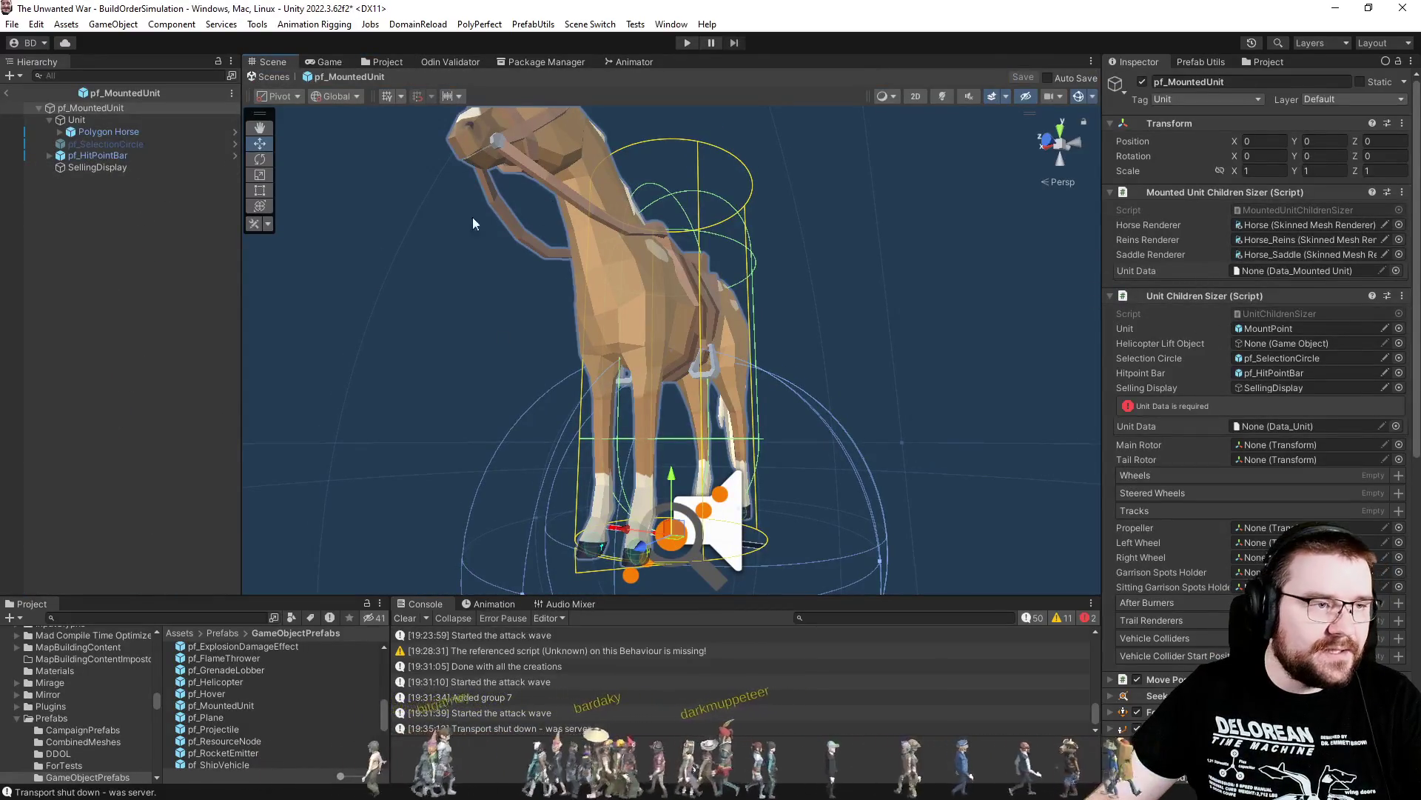
Set the prefab's Unit Children Sizer Unit reference to its Unit object
{"action": "left_click", "coordinate": [1256, 329]}
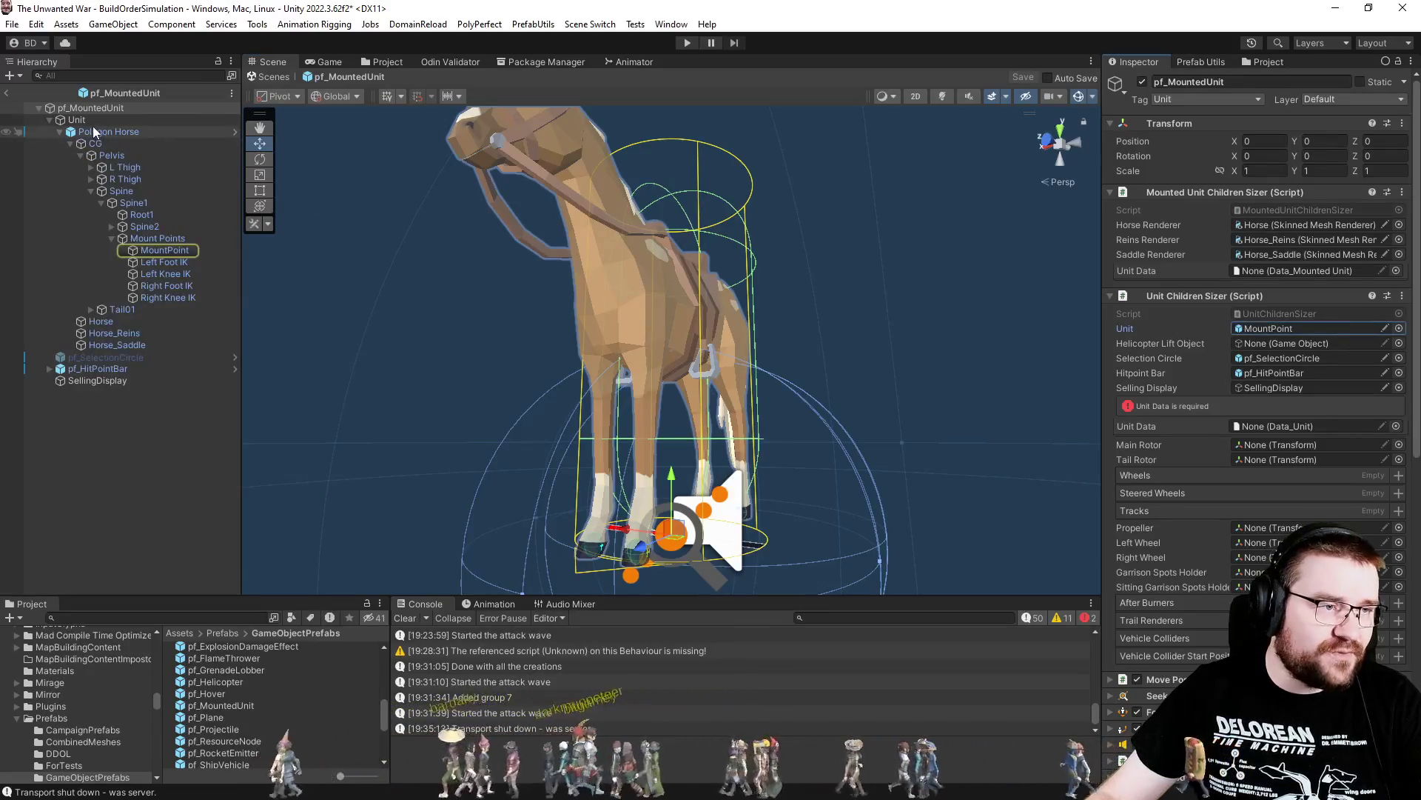
{"action": "left_click_drag", "start_coordinate": [1272, 345], "coordinate": [1264, 329]}
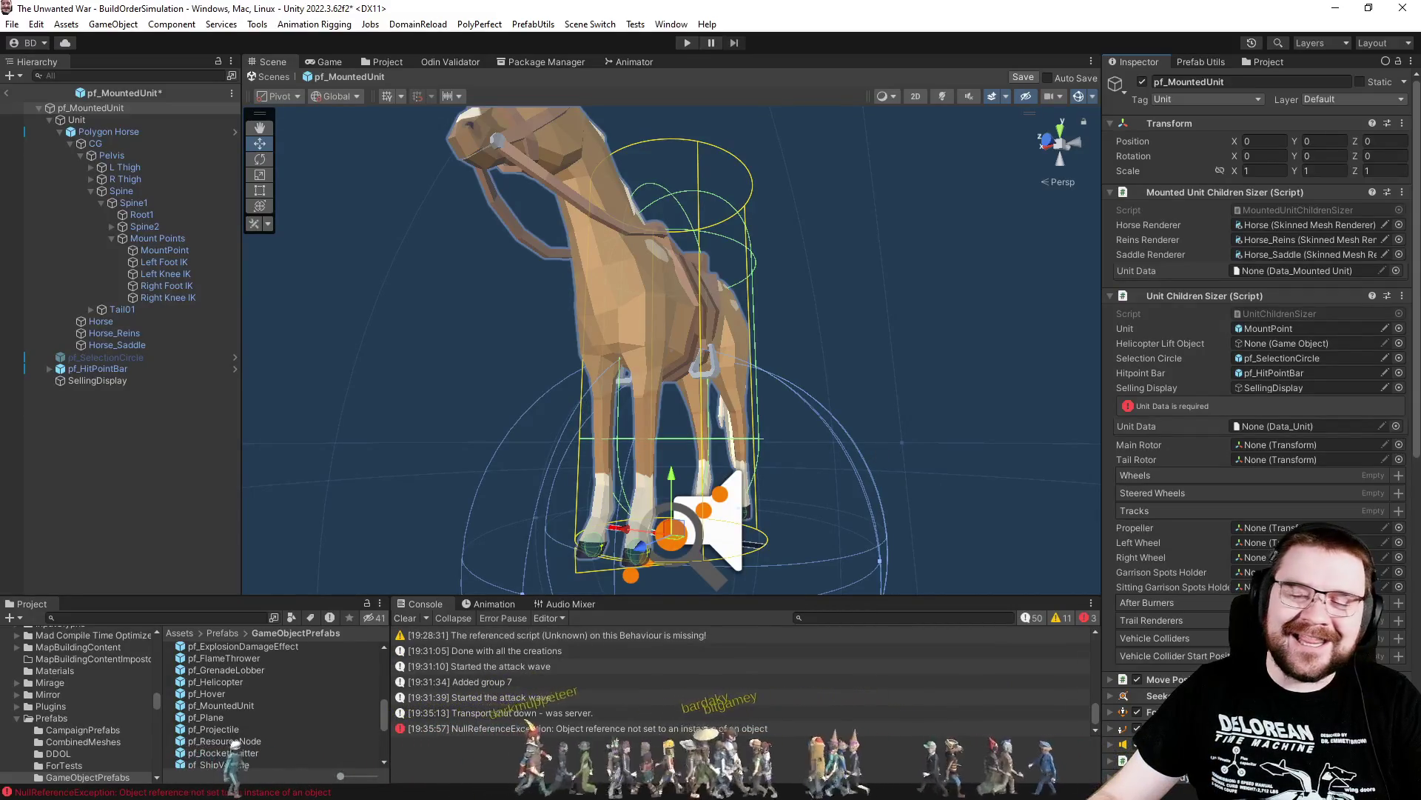
{"action": "key", "text": "alt+Tab"}
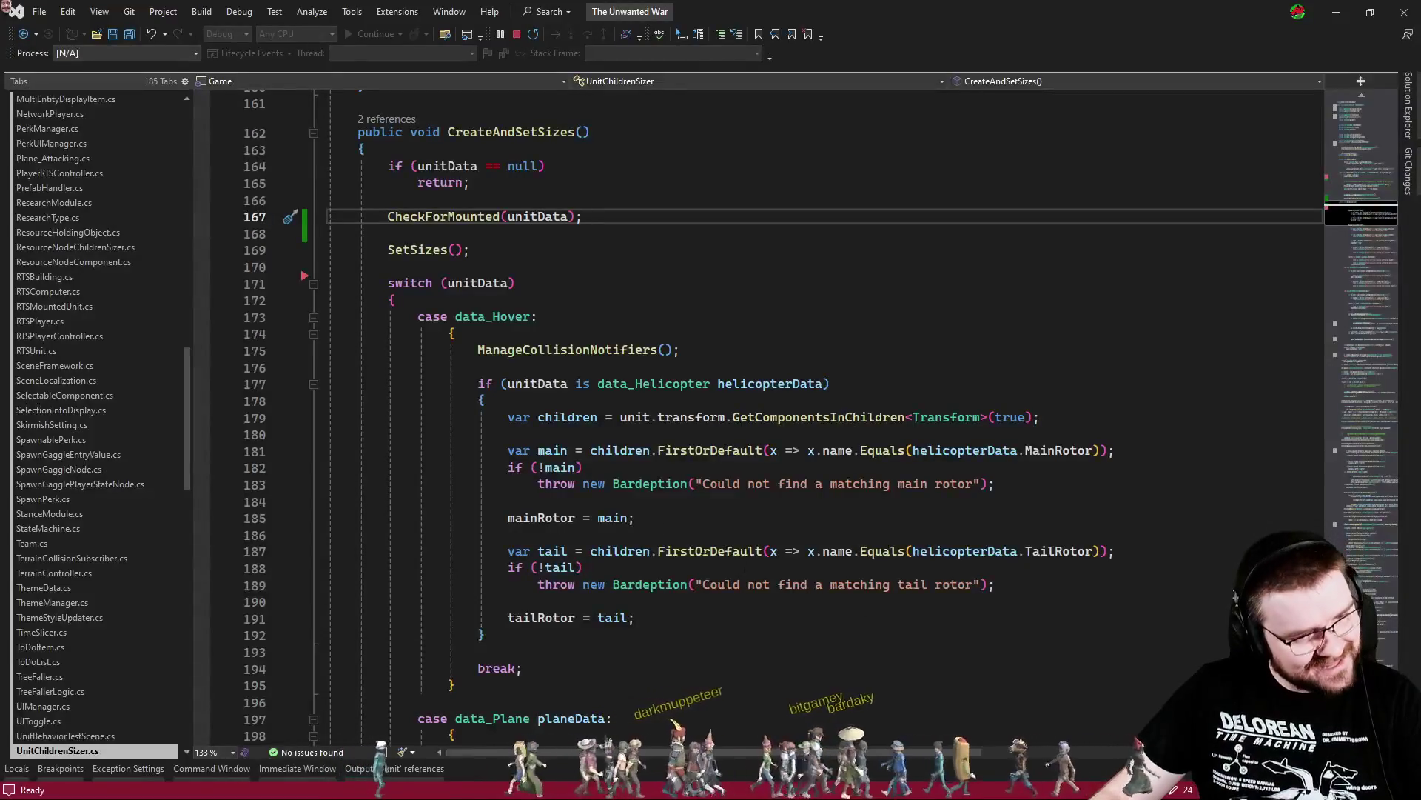
Leave the caret on empty line 184 of UnitChildrenSizer.cs and return to Unity
{"action": "left_click", "coordinate": [578, 503]}
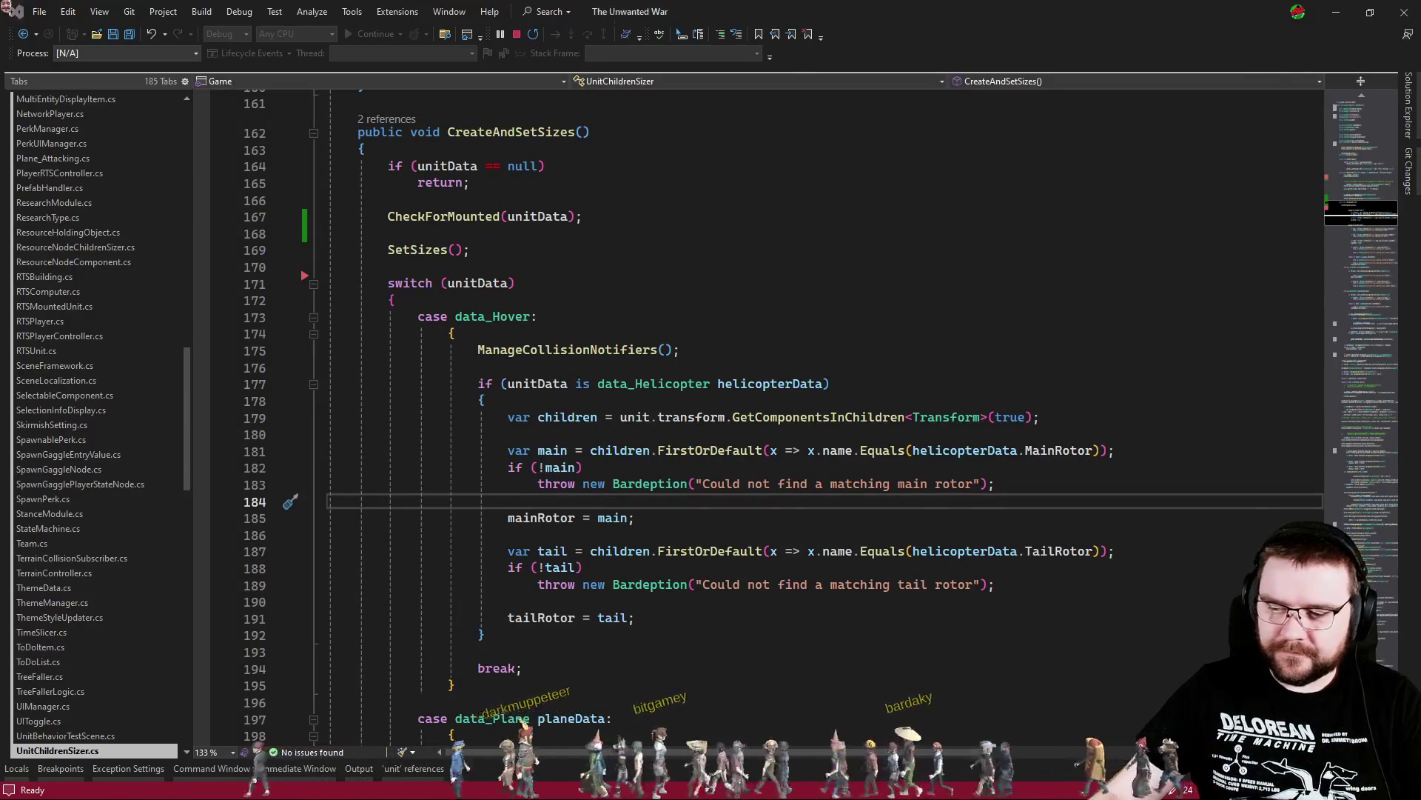
{"action": "key", "text": "alt+Tab"}
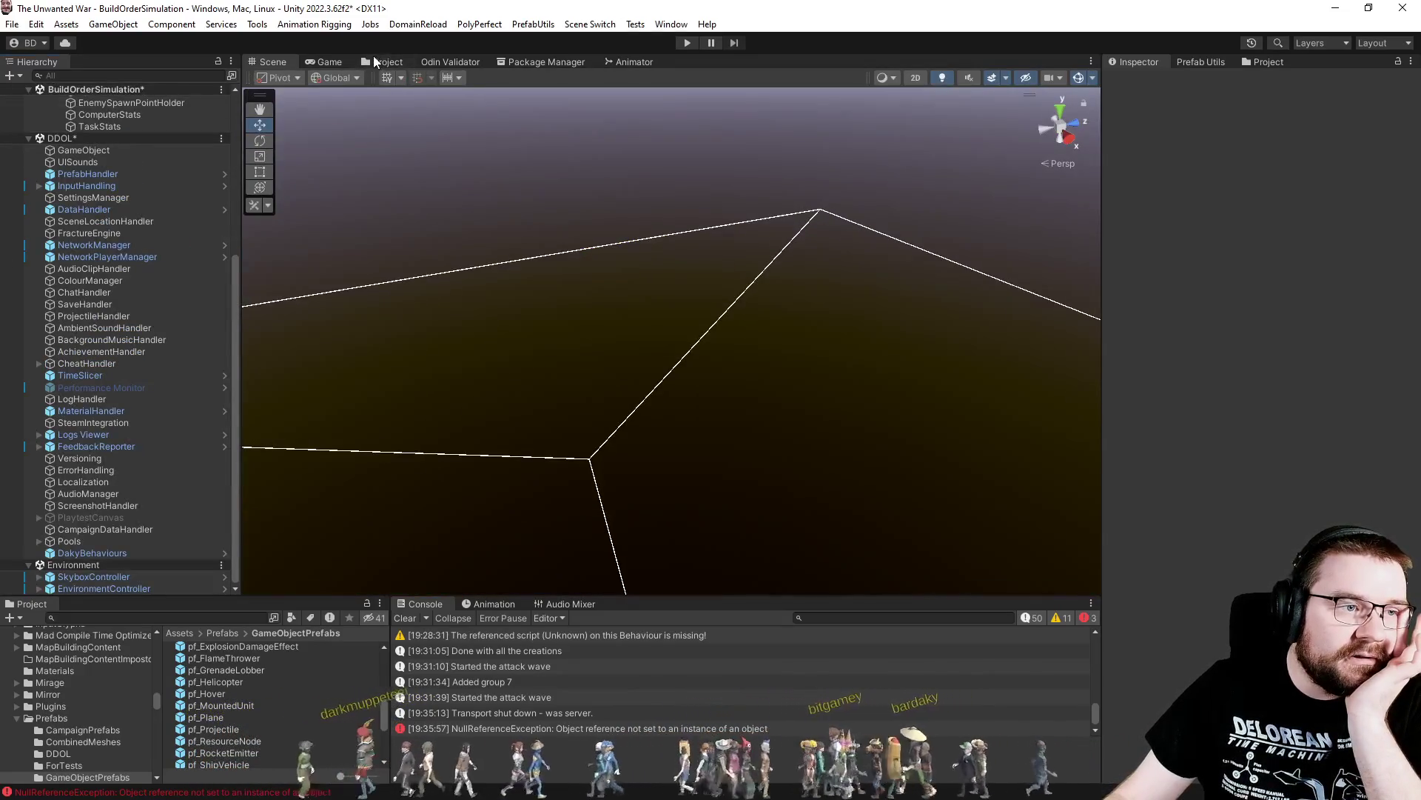
Inspect selectable_mesh_Cowboy in Units/Wild West/Villagers/Cowboy, exit prefab editing, and return to Visual Studio
{"action": "left_click", "coordinate": [370, 60]}
{"action": "scroll", "coordinate": [358, 366], "scroll_direction": "up", "scroll_amount": 7}
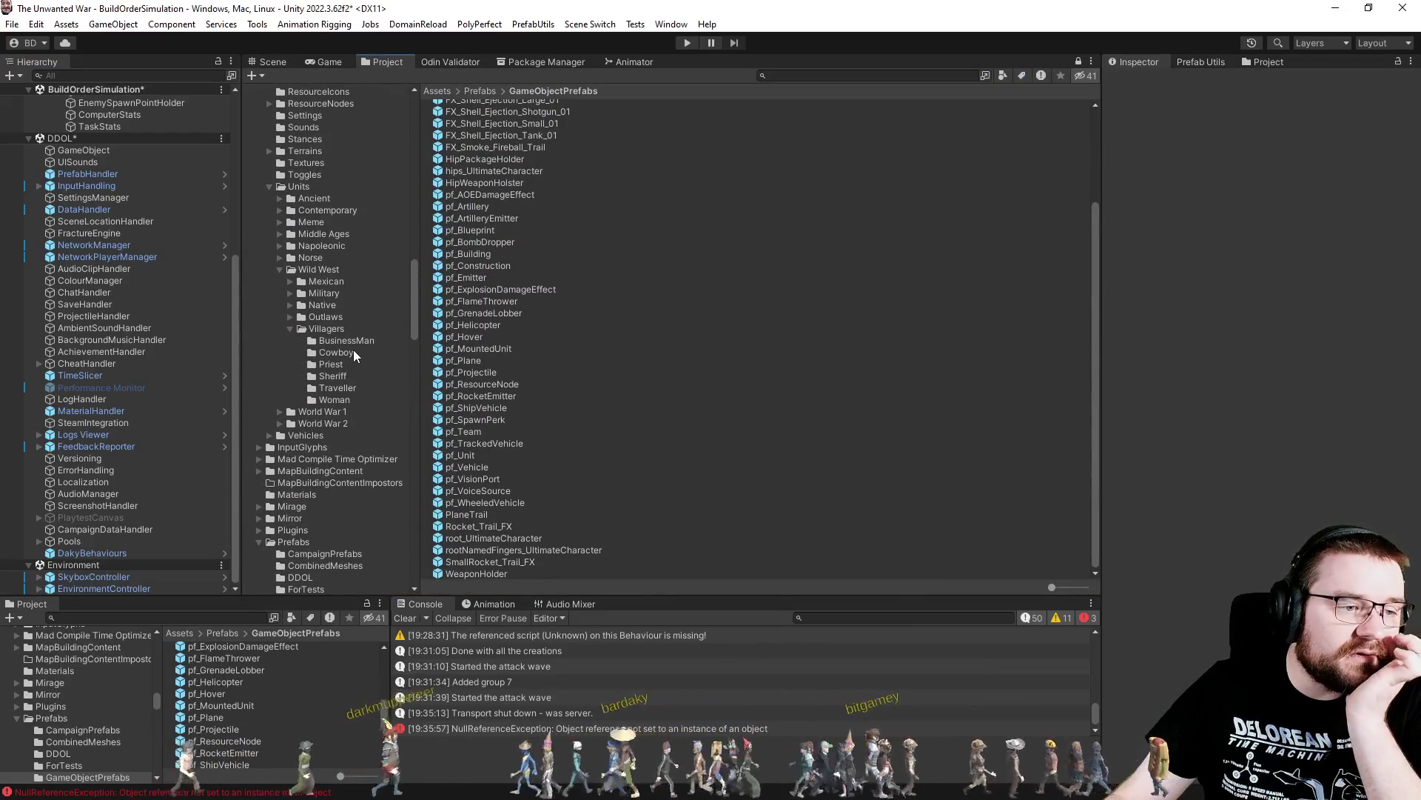
{"action": "left_click", "coordinate": [351, 354]}
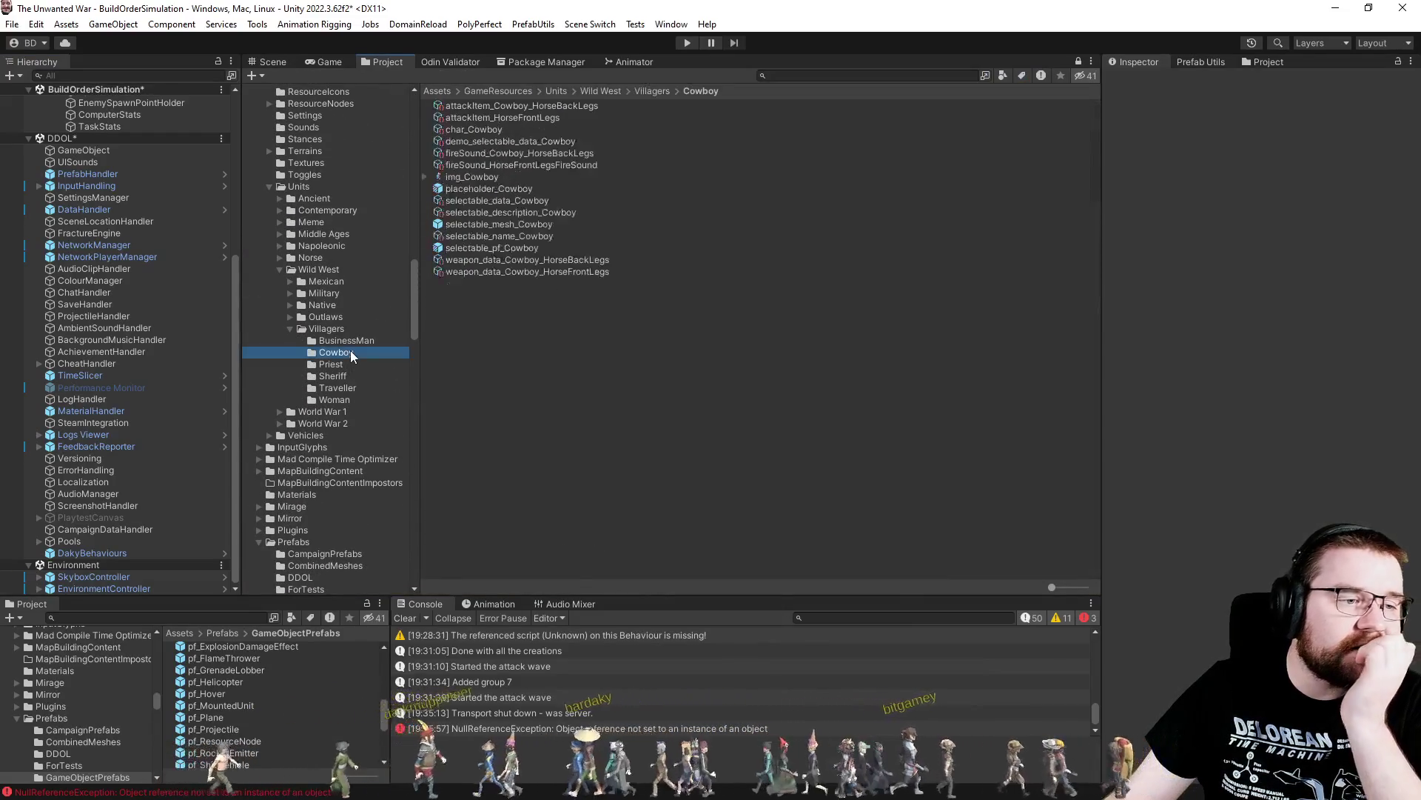
{"action": "left_click", "coordinate": [474, 223]}
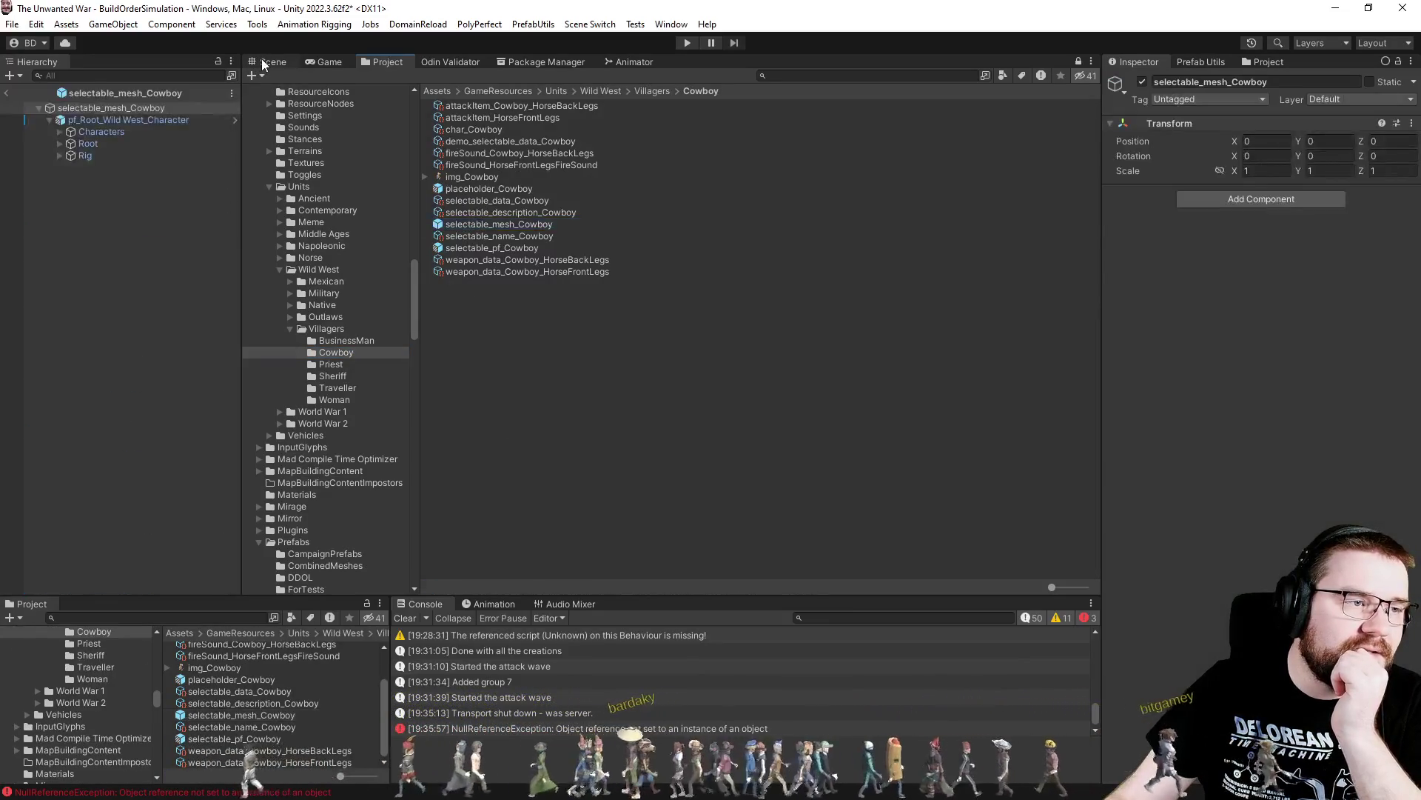
{"action": "left_click", "coordinate": [5, 94]}
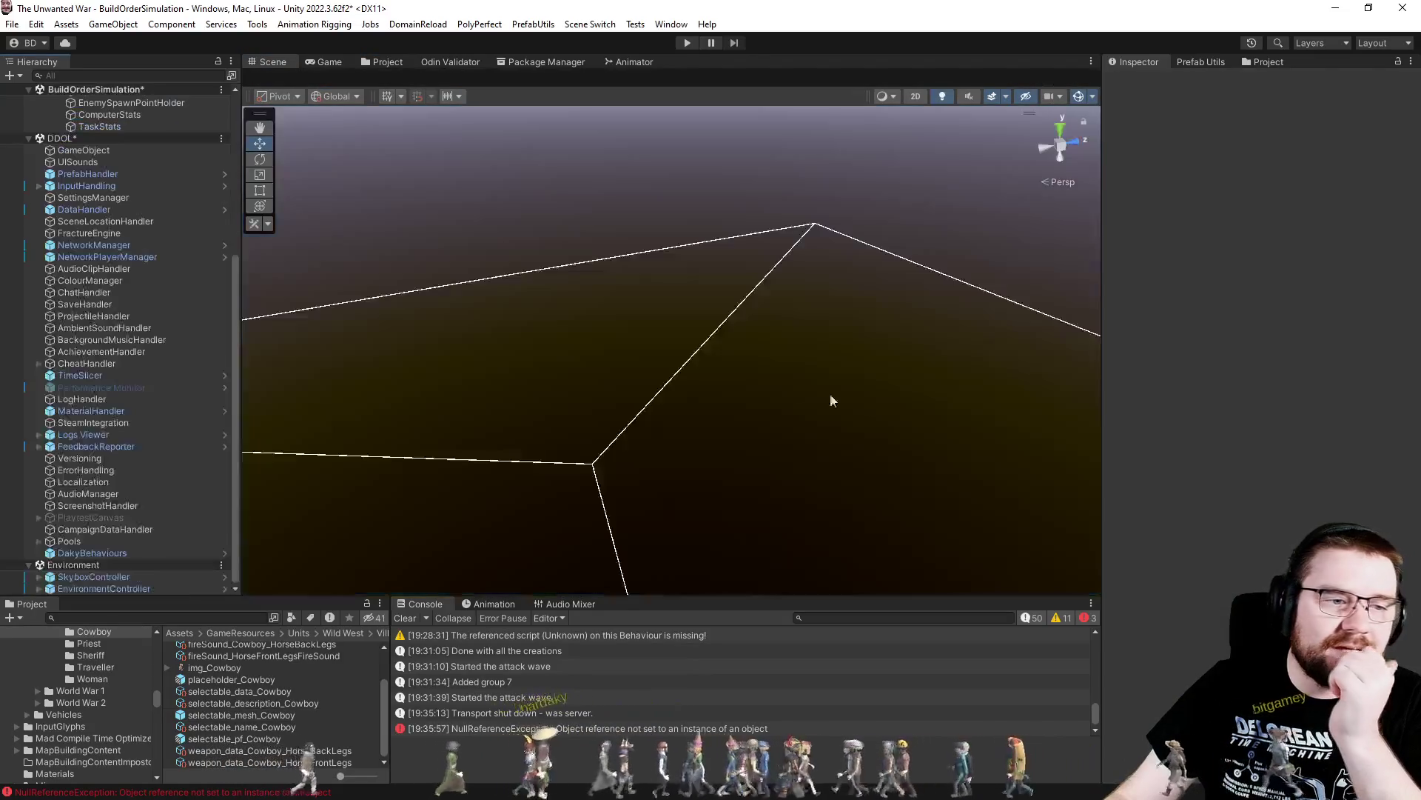
{"action": "key", "text": "alt+Tab"}
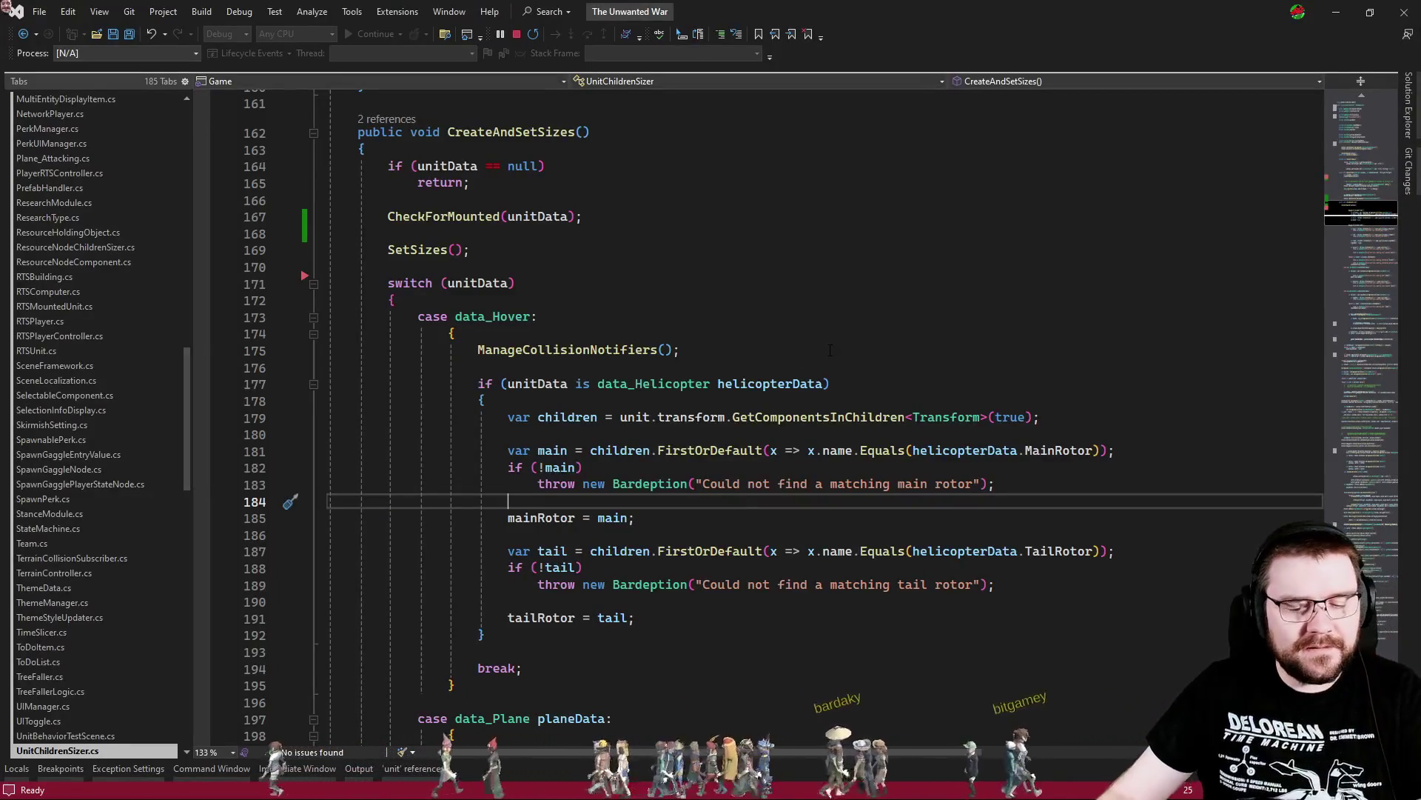
Open MountedUnitChildrenSizer.cs via Code Search and review its unitData field and SetSizes code
{"action": "key", "text": "ctrl+t"}
{"action": "type", "text": "prefabu"}
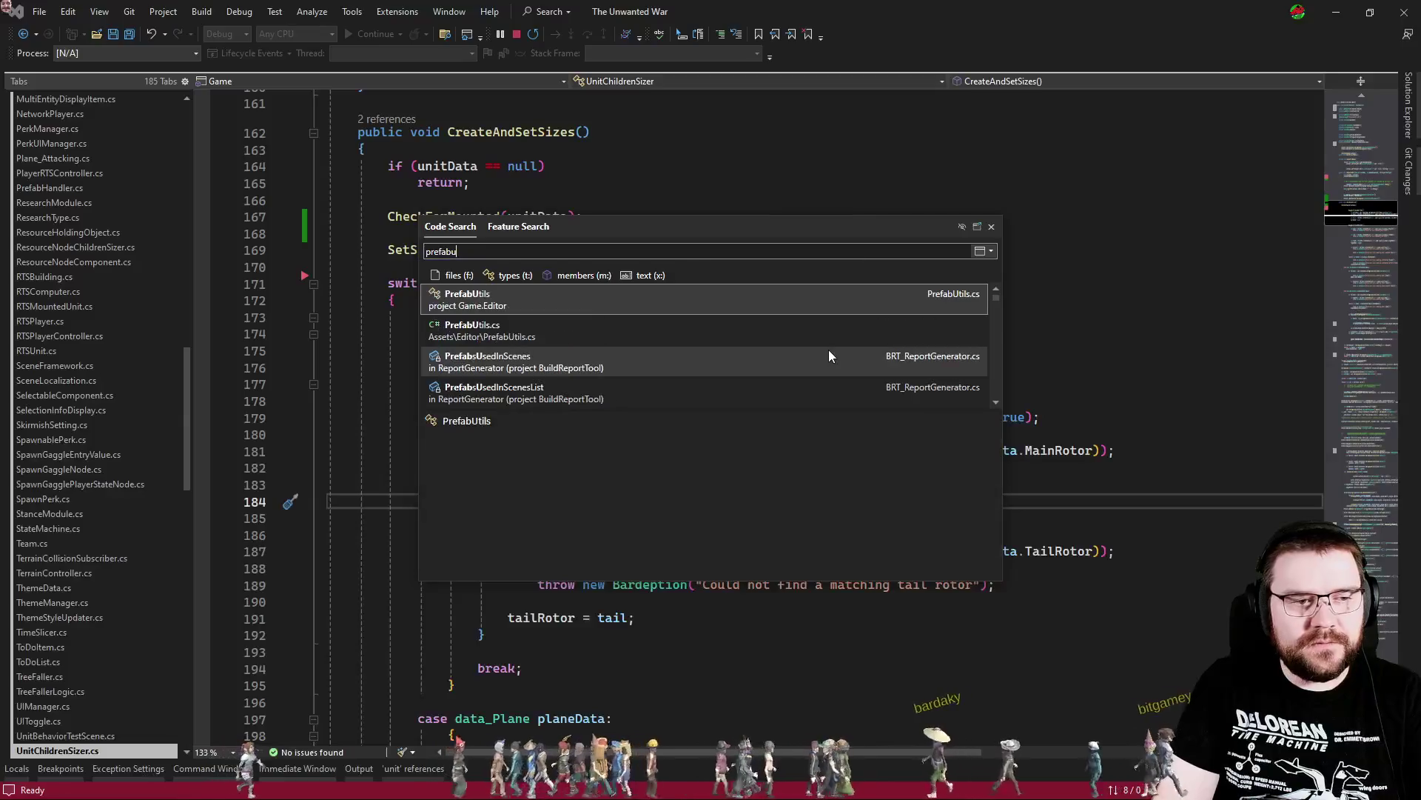
{"action": "key", "text": "Escape"}
{"action": "key", "text": "ctrl+t"}
{"action": "type", "text": "mounted"}
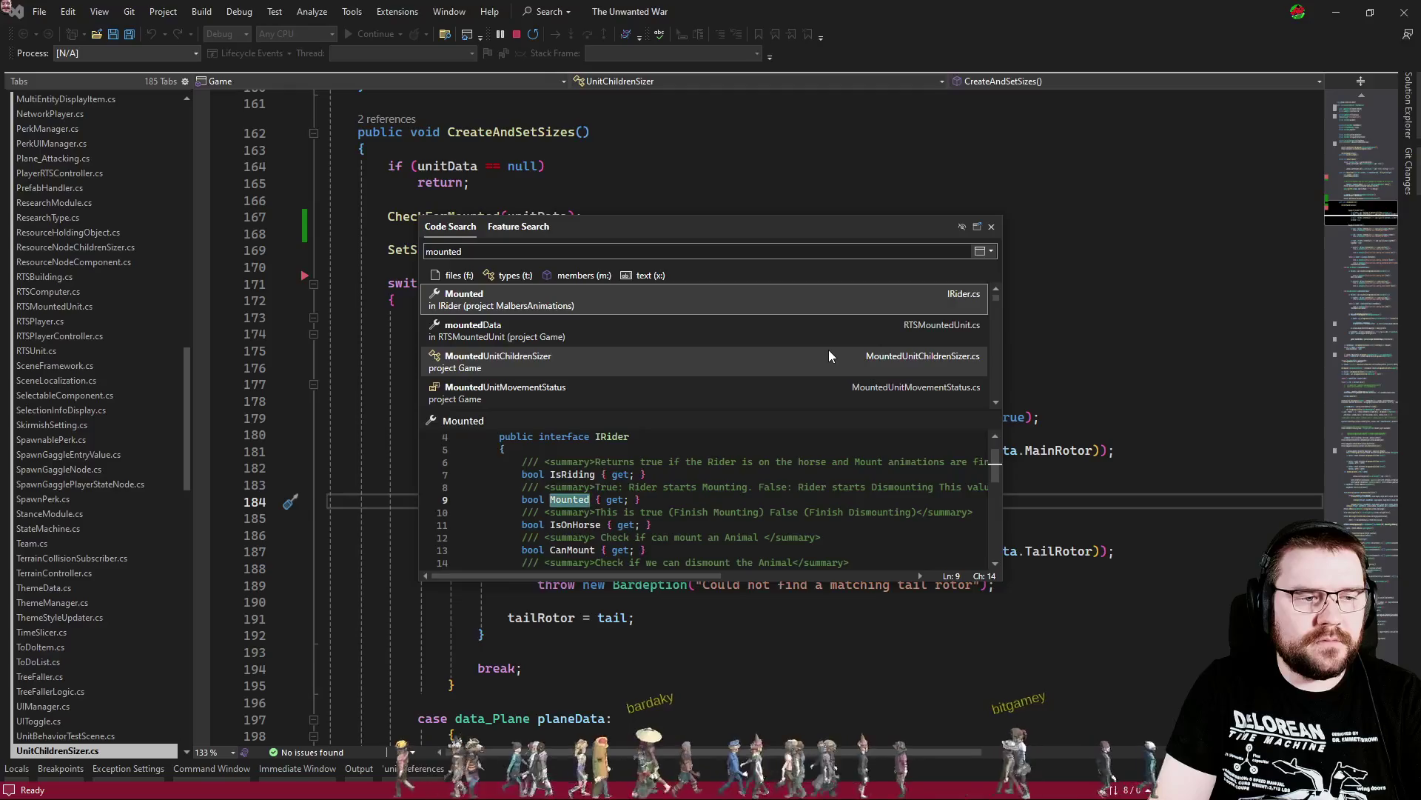
{"action": "type", "text": "unitch"}
{"action": "key", "text": "Return"}
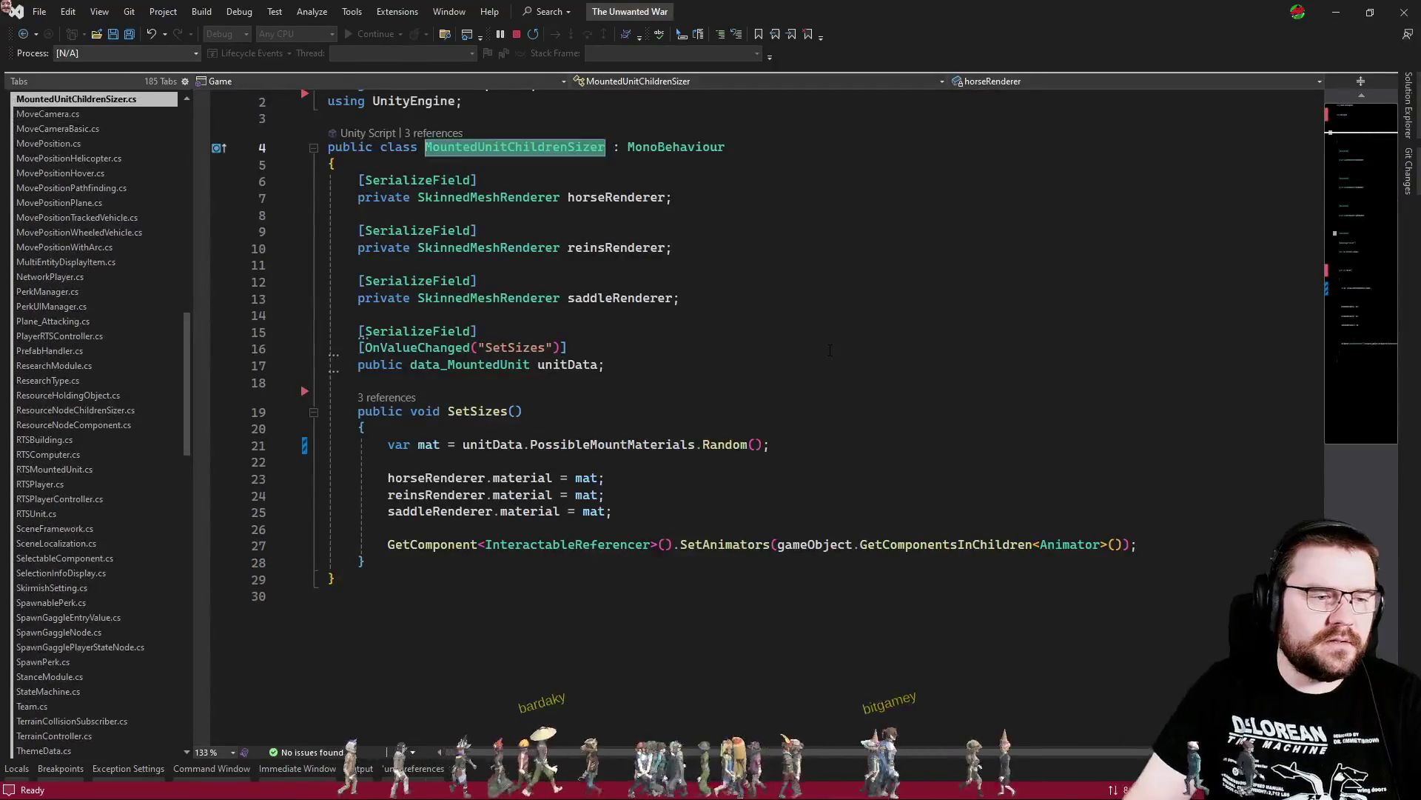
{"action": "left_click_drag", "start_coordinate": [1140, 552], "coordinate": [318, 363]}
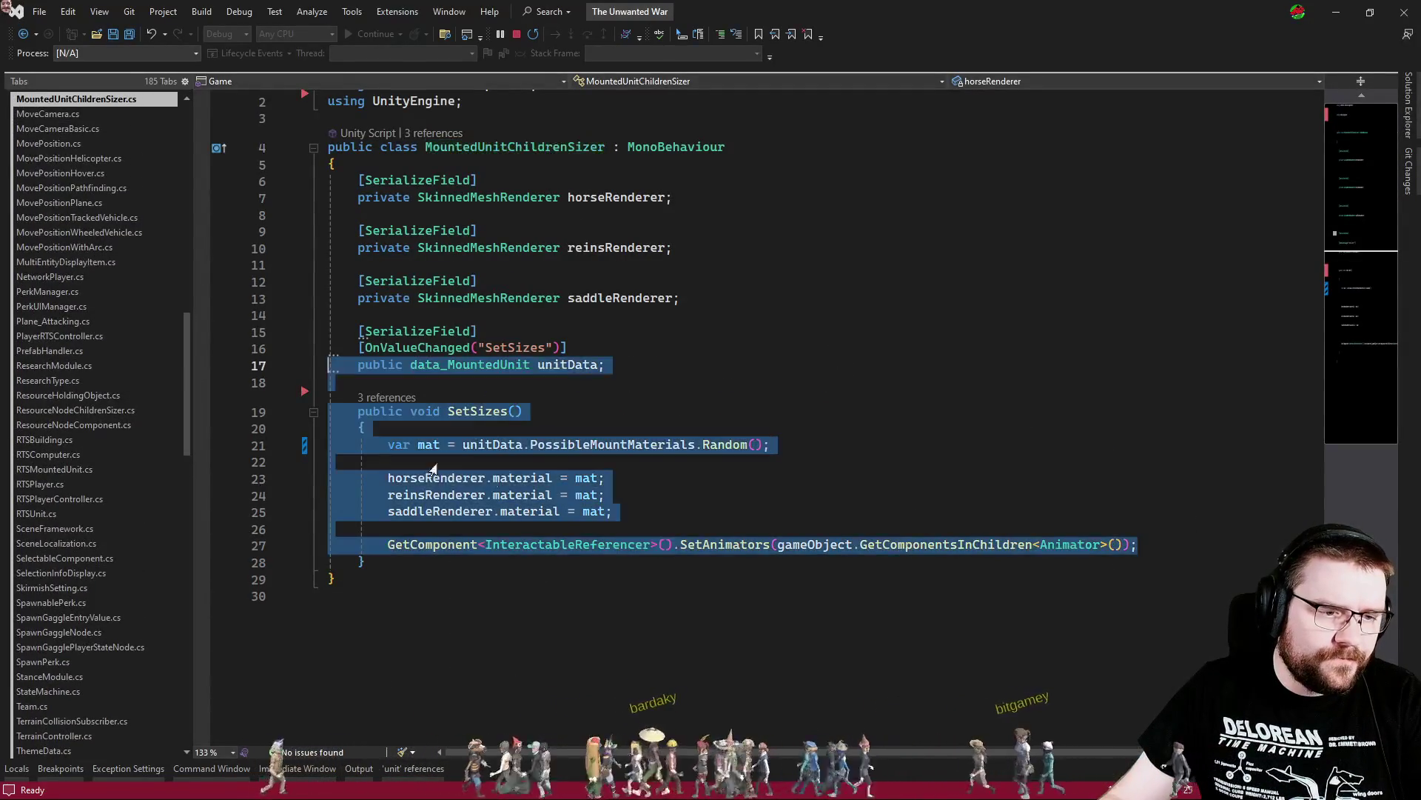
{"action": "left_click", "coordinate": [805, 518]}
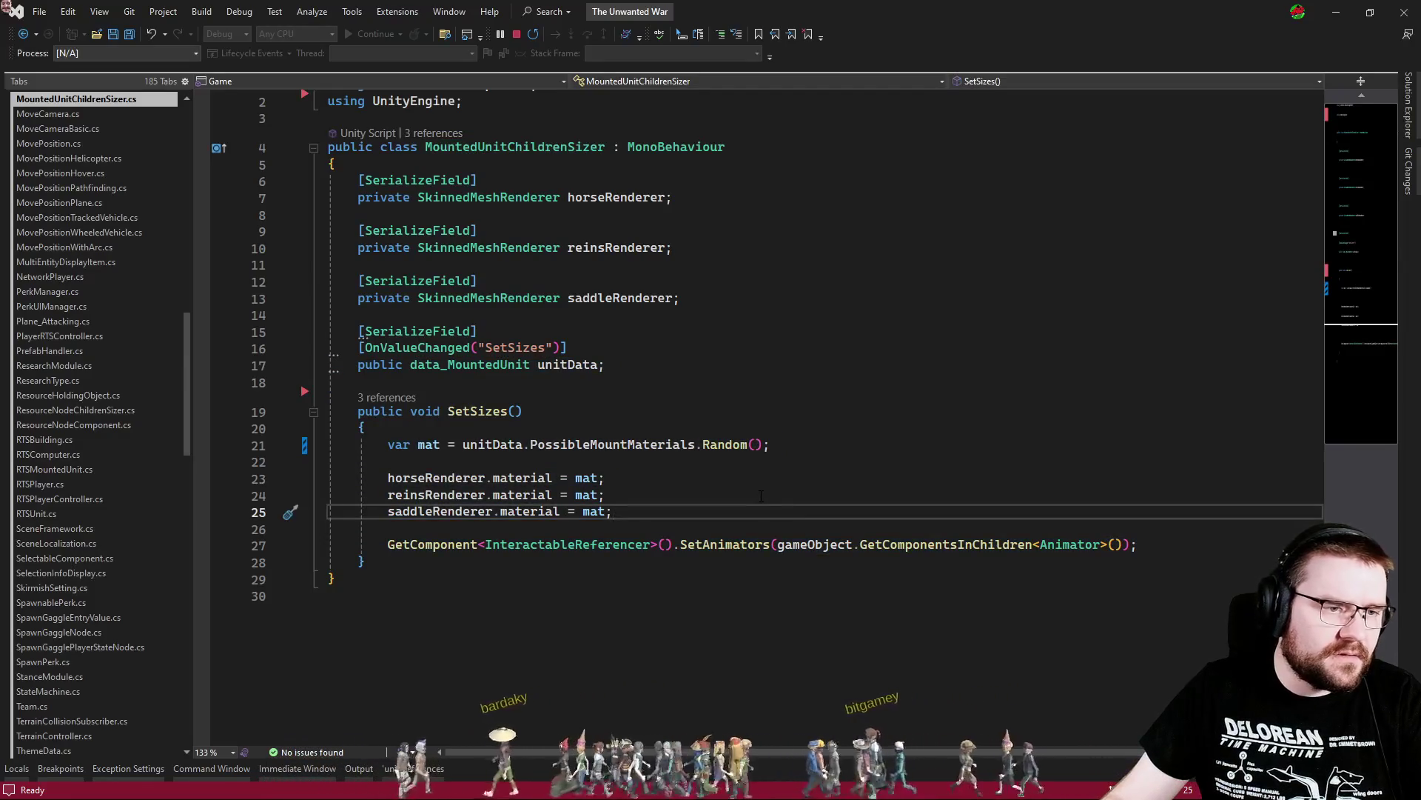
{"action": "left_click", "coordinate": [761, 496]}
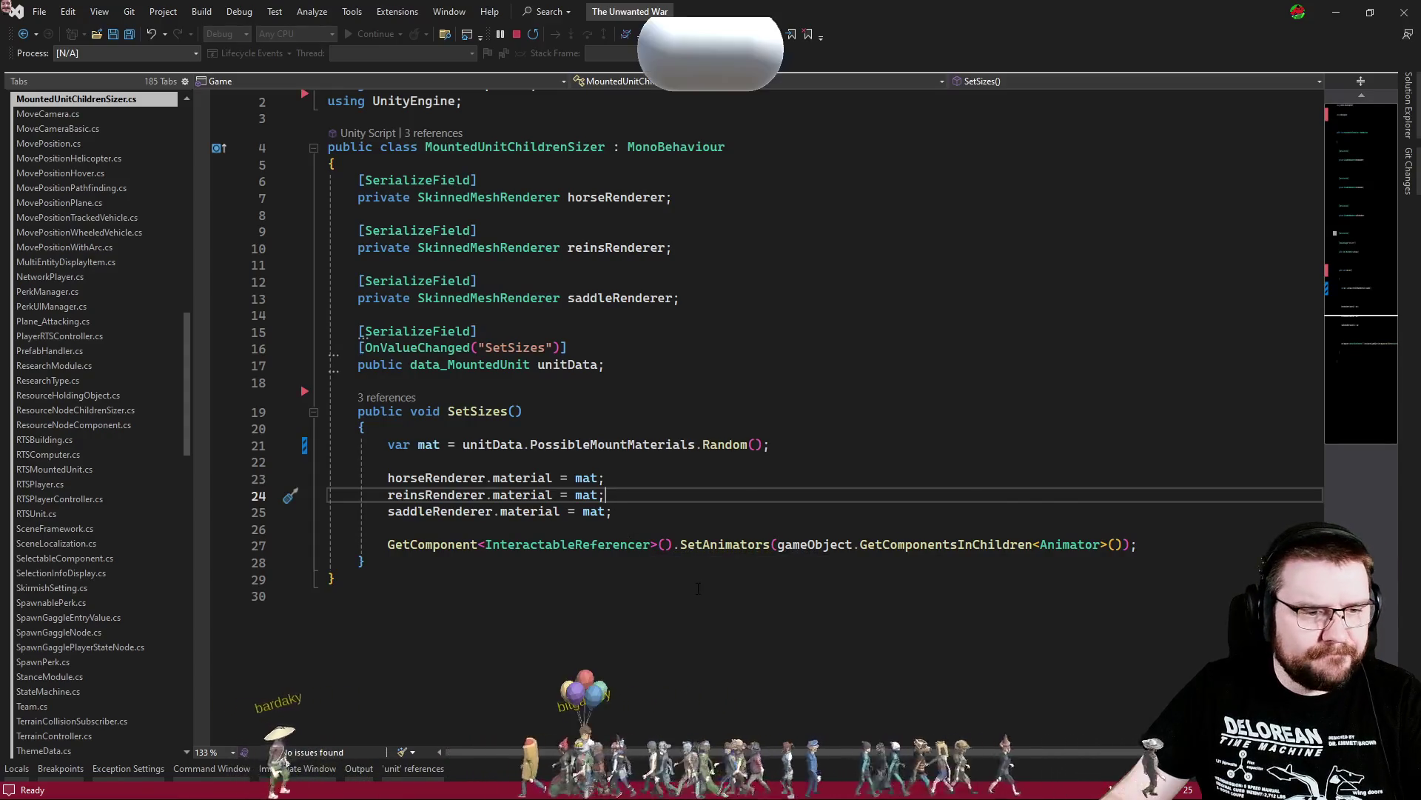
Back in UnitChildrenSizer.cs, start a solution-wide search for 'refreshmesh'
{"action": "key", "text": "ctrl+Tab"}
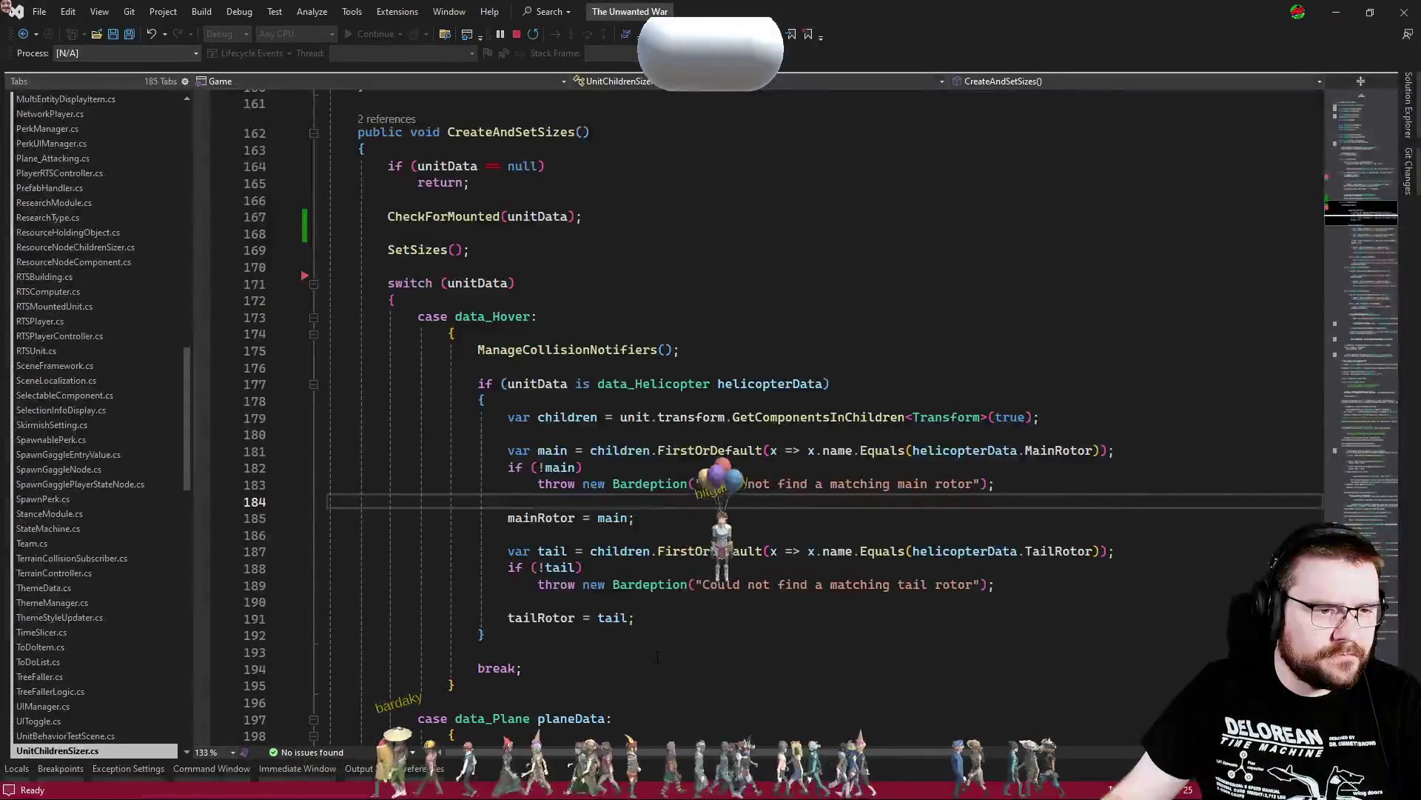
{"action": "left_click", "coordinate": [655, 606]}
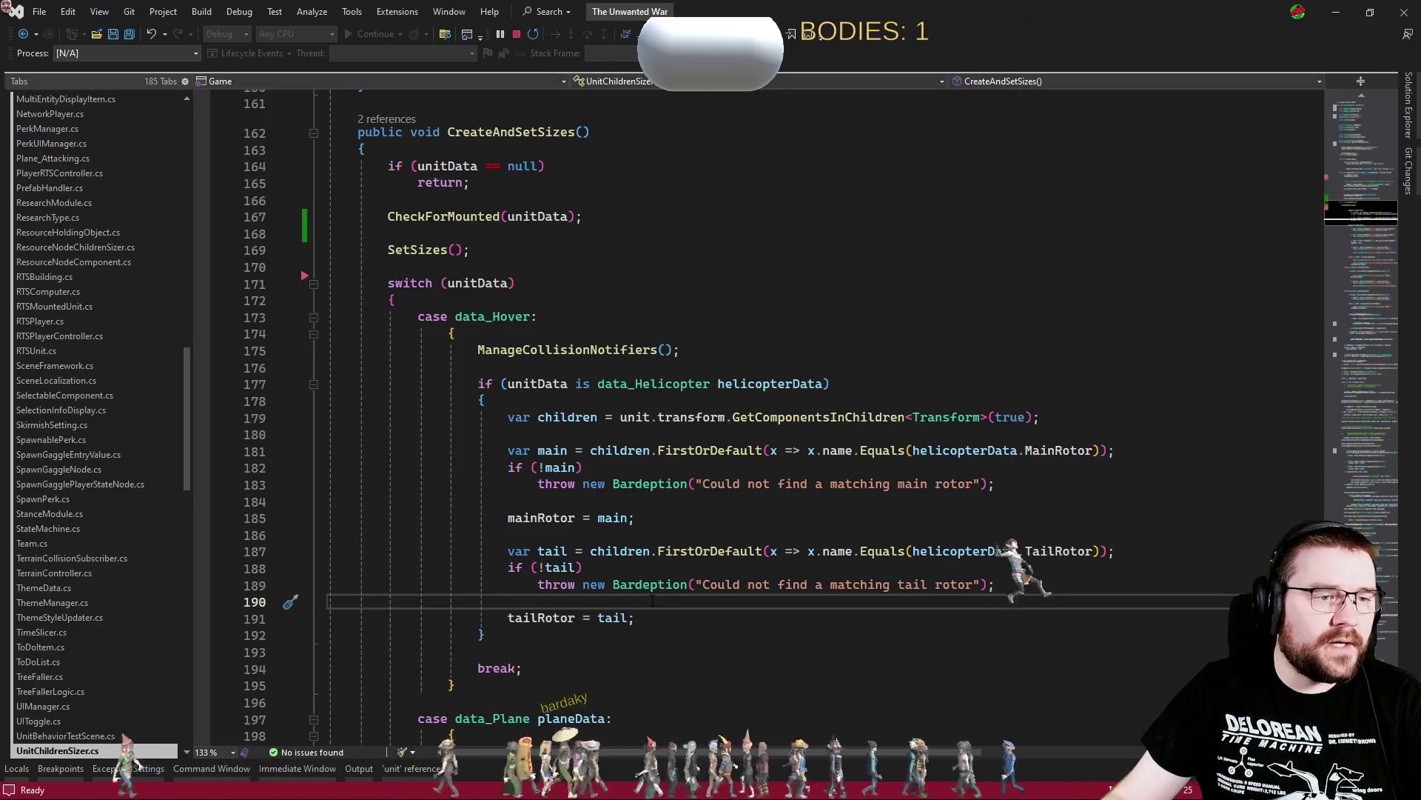
{"action": "key", "text": "ctrl+f"}
{"action": "type", "text": "refreshmesh"}
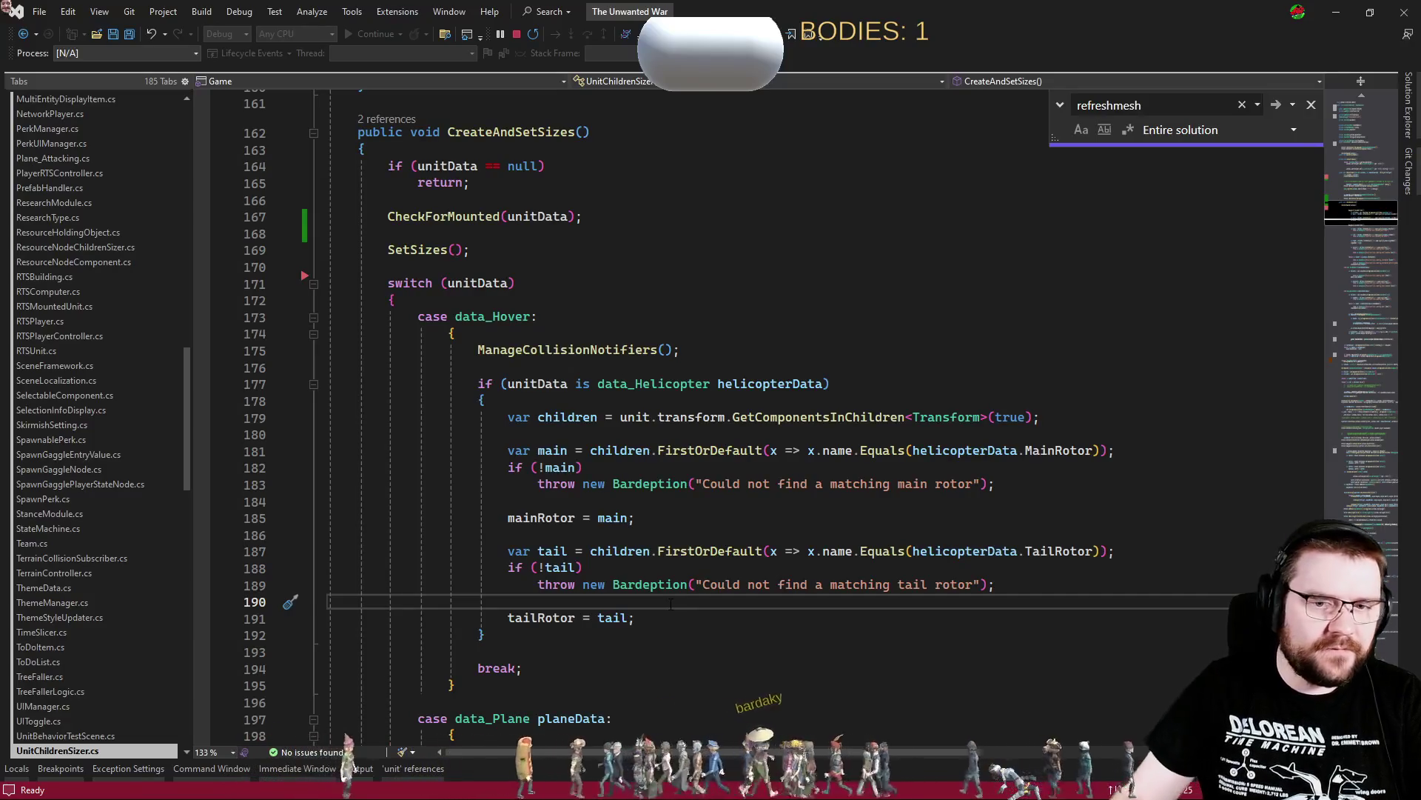
Jump to the RefreshMesh method from the search results and close the find panel
{"action": "left_click", "coordinate": [1357, 358]}
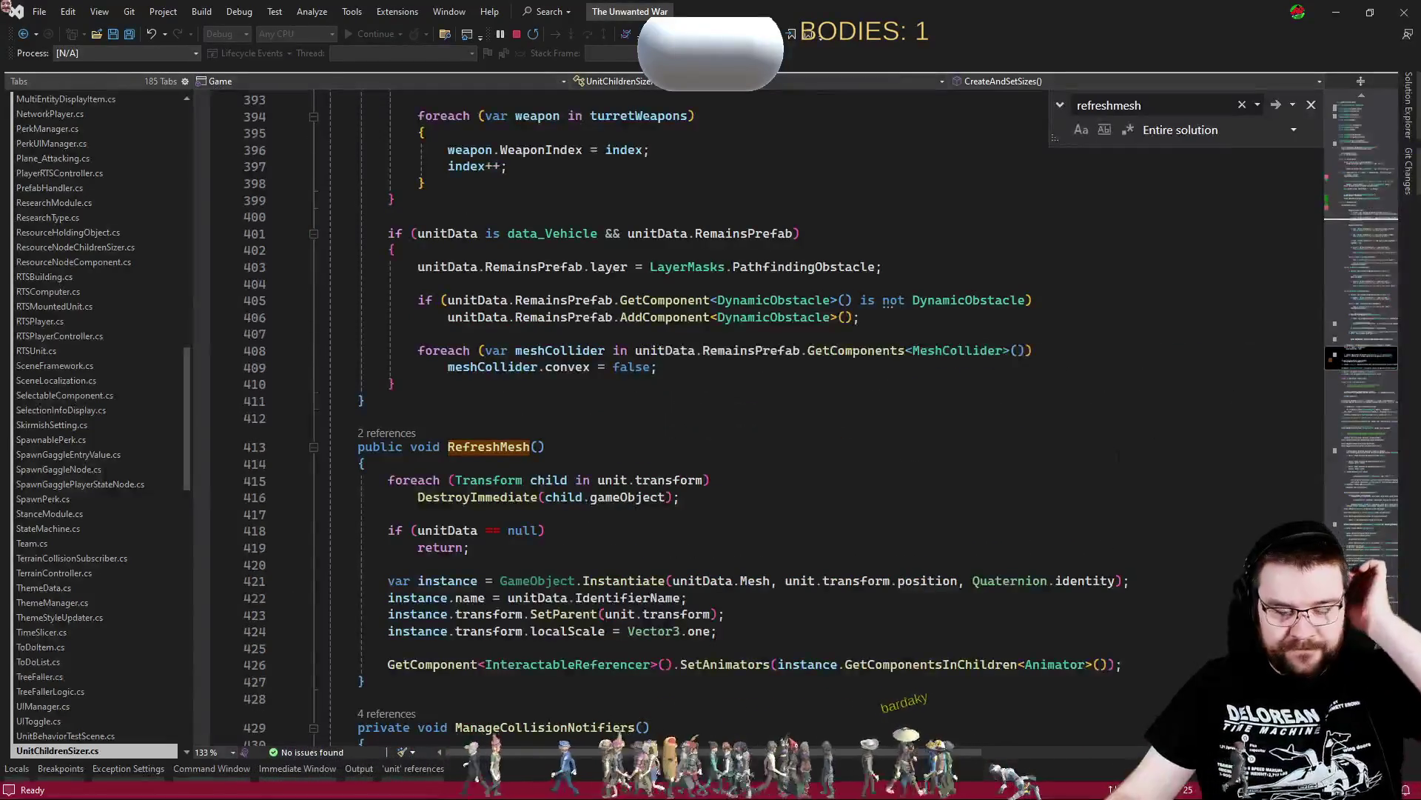
{"action": "scroll", "coordinate": [792, 532], "scroll_direction": "down", "scroll_amount": 2}
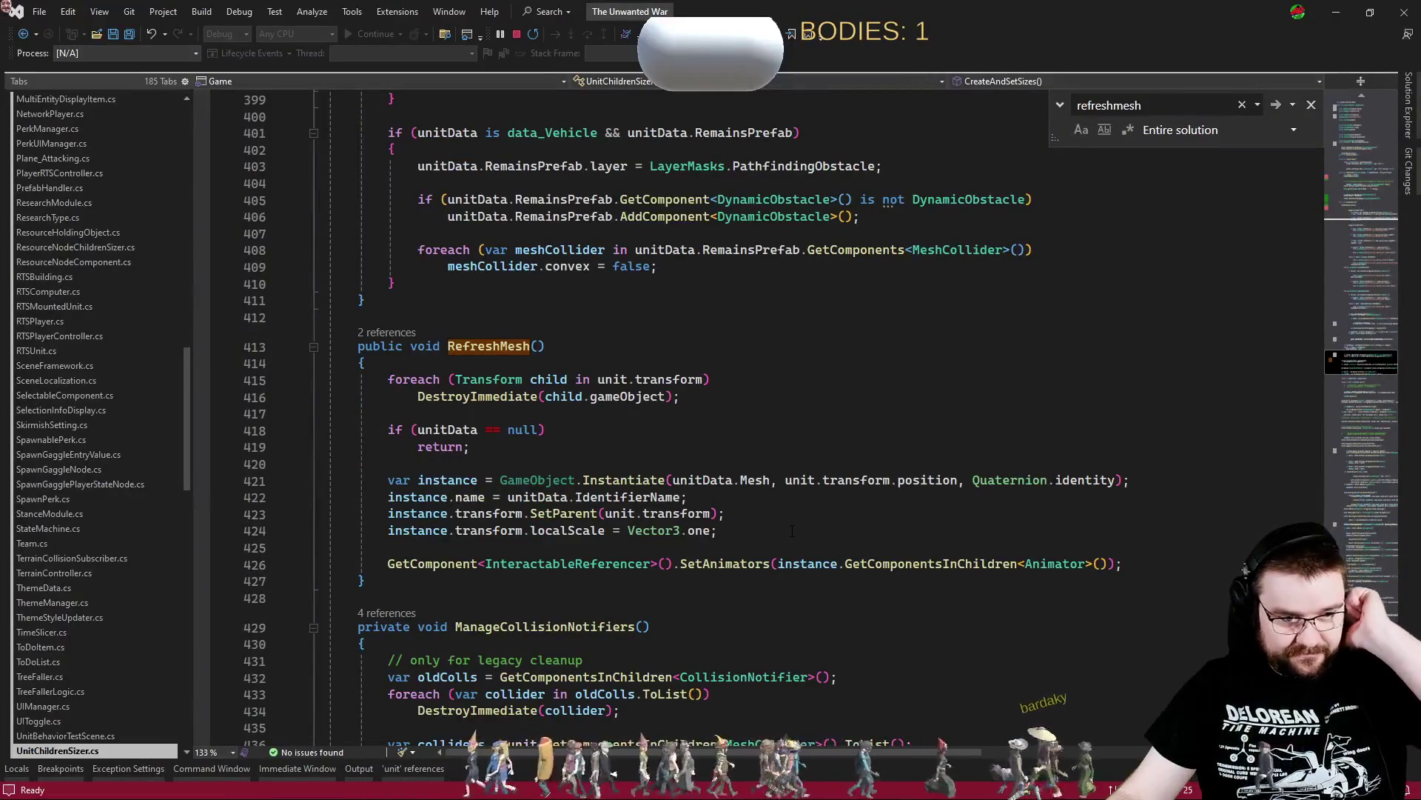
{"action": "left_click", "coordinate": [1310, 106]}
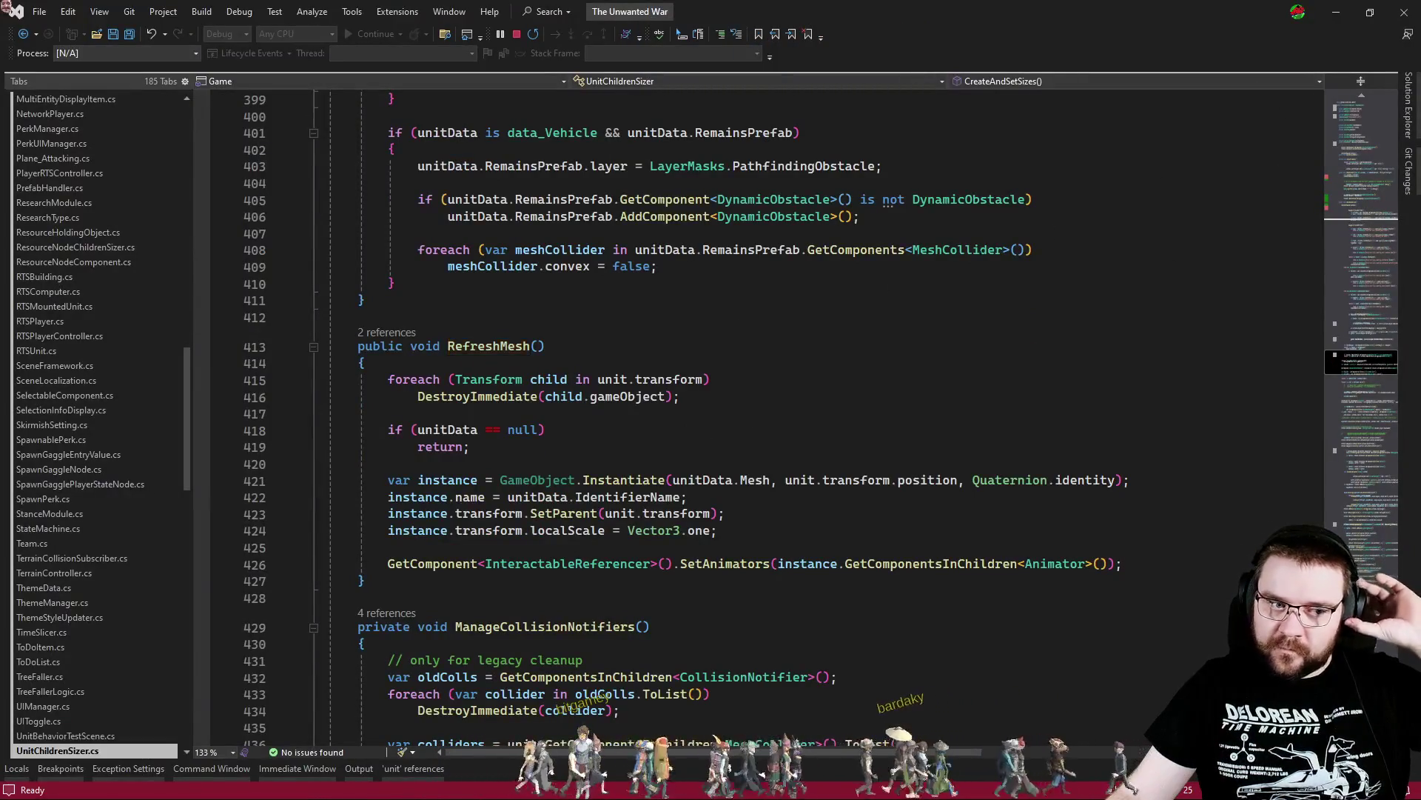
{"action": "left_click", "coordinate": [678, 363]}
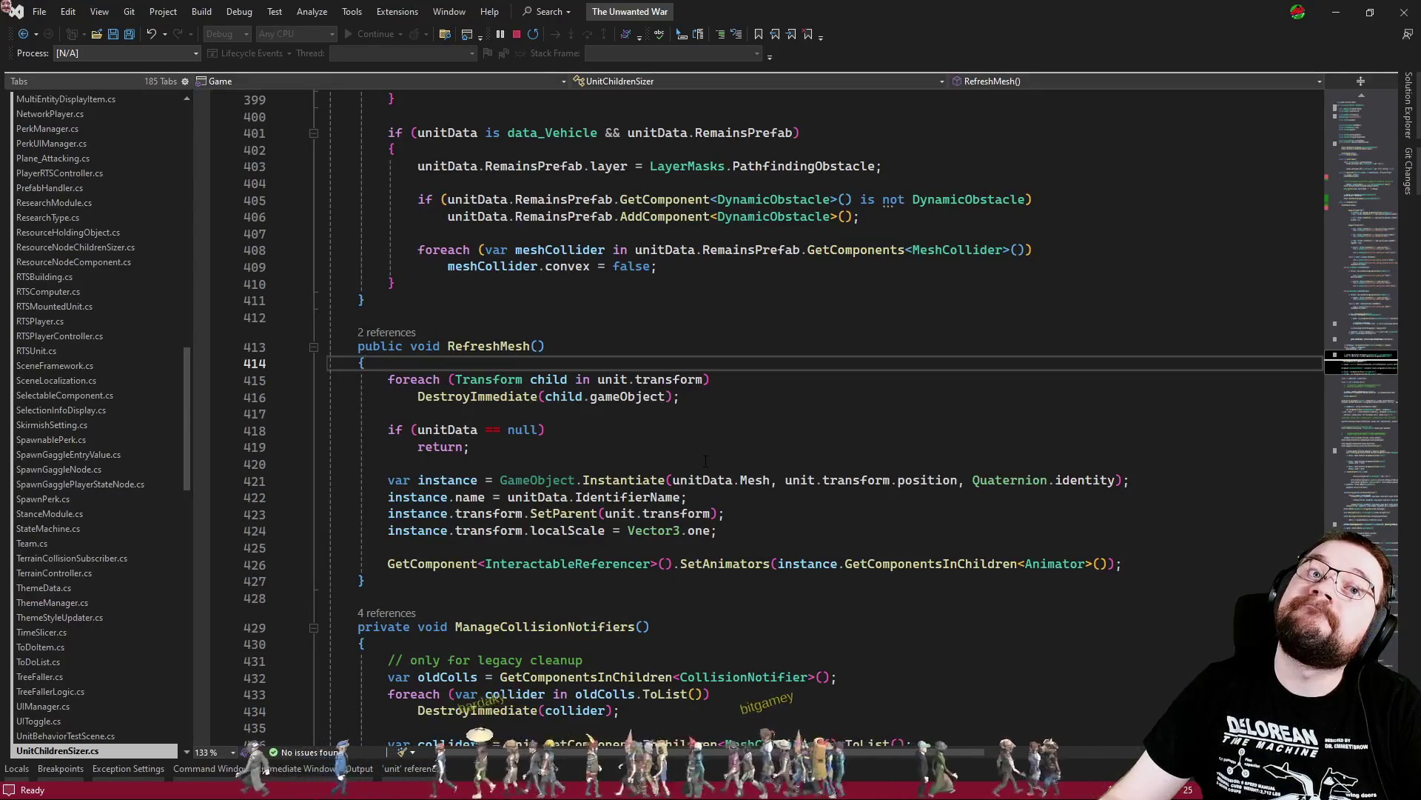
{"action": "left_click", "coordinate": [710, 463]}
Search 'mounted' to find CheckForMounted's GetComponent line, then search 'refh' to return to RefreshMesh
{"action": "key", "text": "ctrl+shift+f"}
{"action": "type", "text": "mounted"}
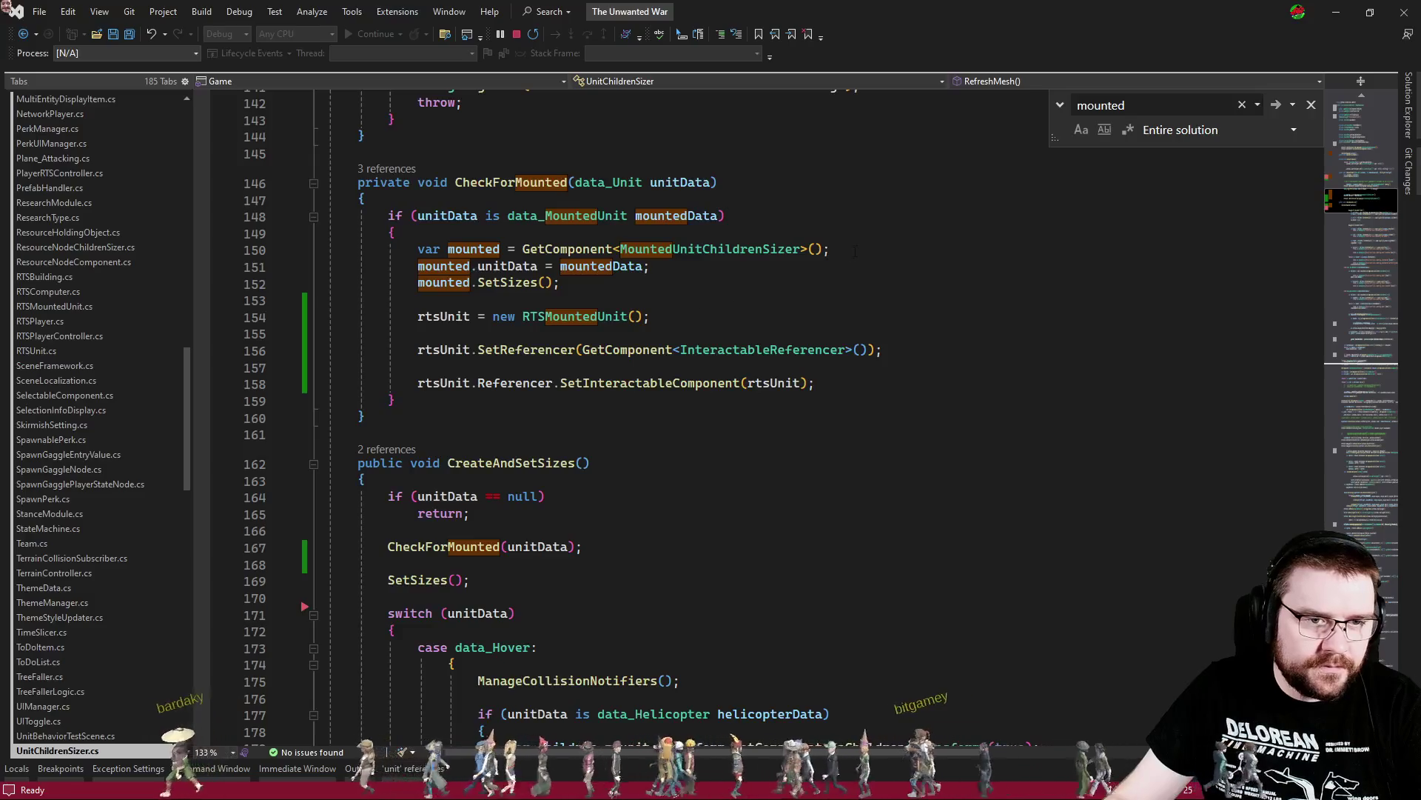
{"action": "left_click_drag", "start_coordinate": [988, 252], "coordinate": [963, 233]}
{"action": "key", "text": "ctrl+c"}
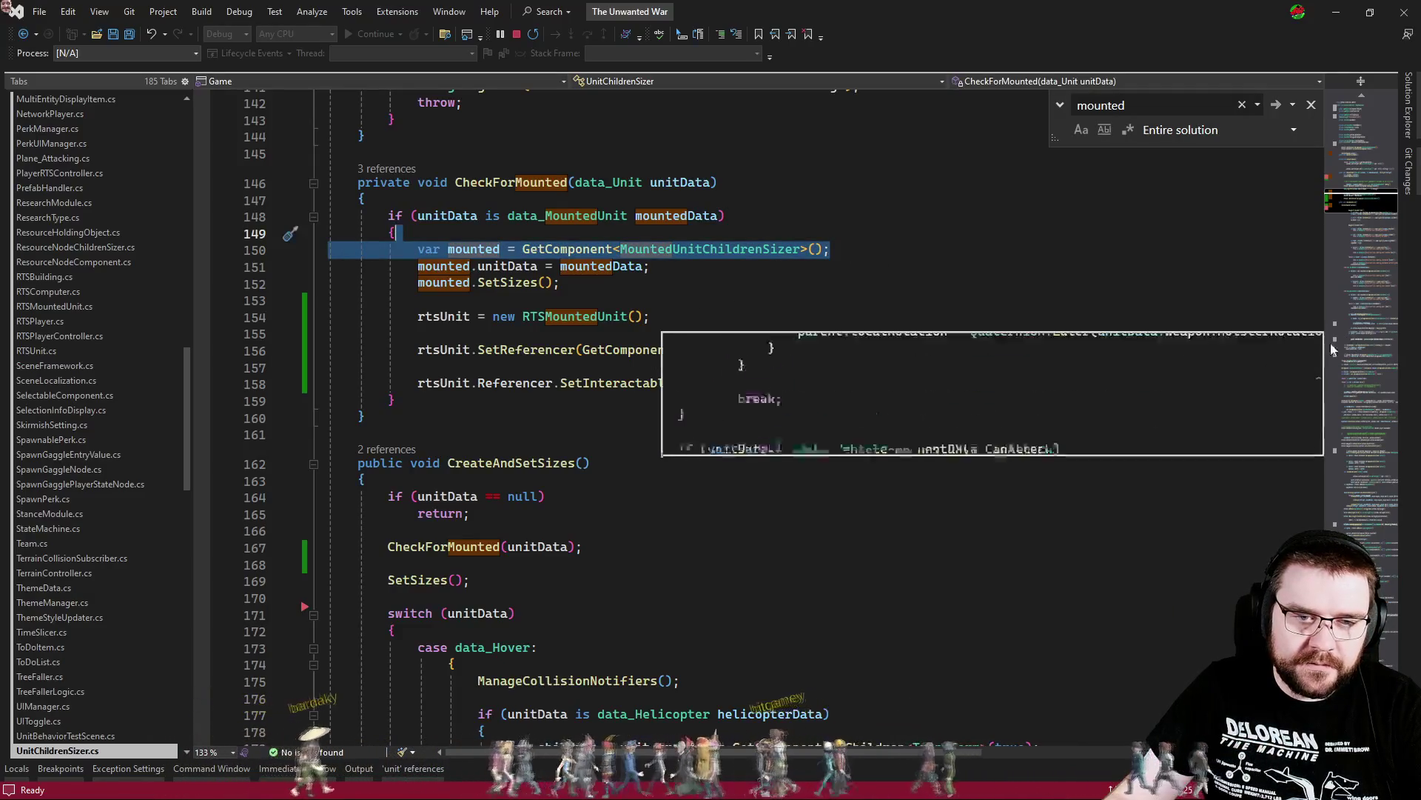
{"action": "left_click", "coordinate": [1130, 368]}
{"action": "key", "text": "ctrl+f"}
{"action": "type", "text": "ref"}
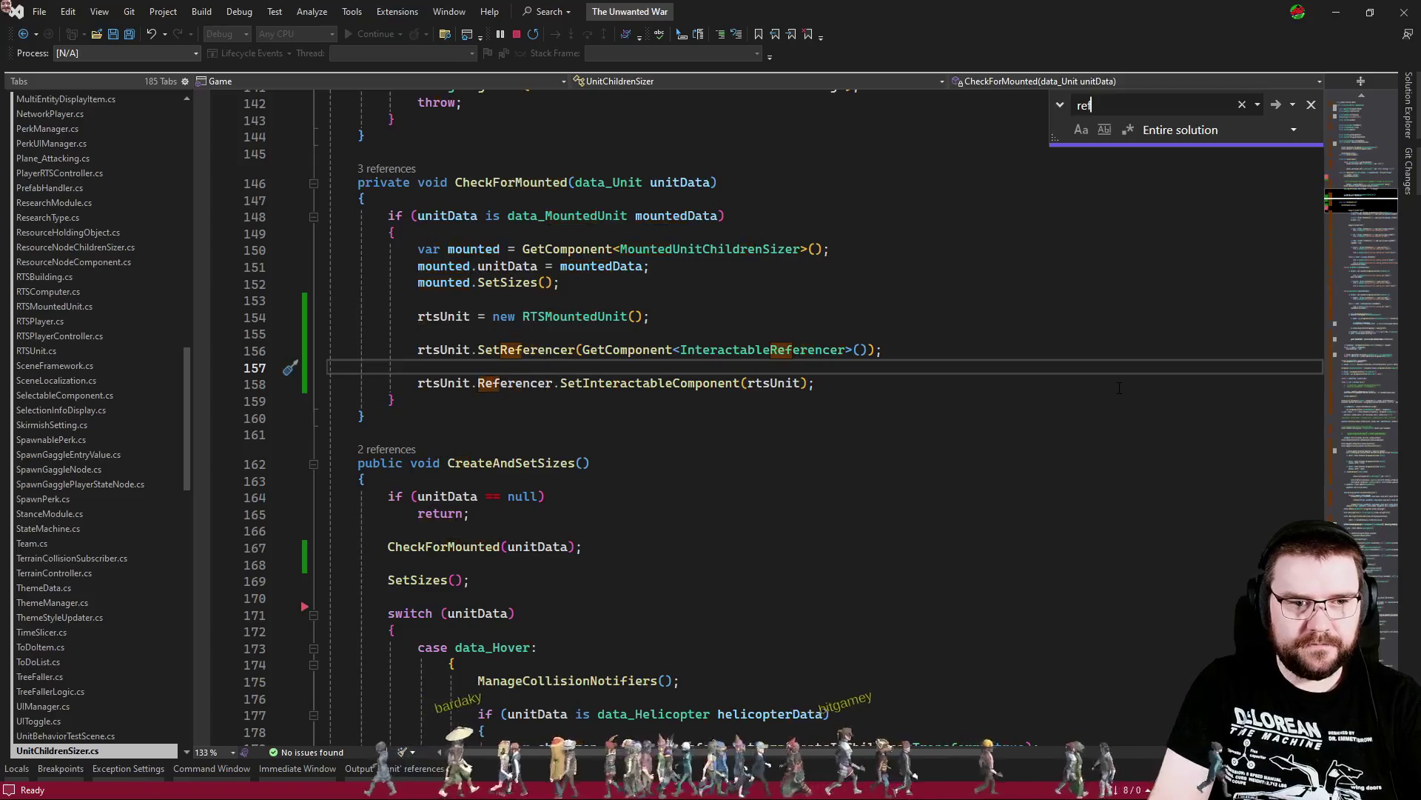
{"action": "type", "text": "hmesh"}
{"action": "key", "text": "Escape"}
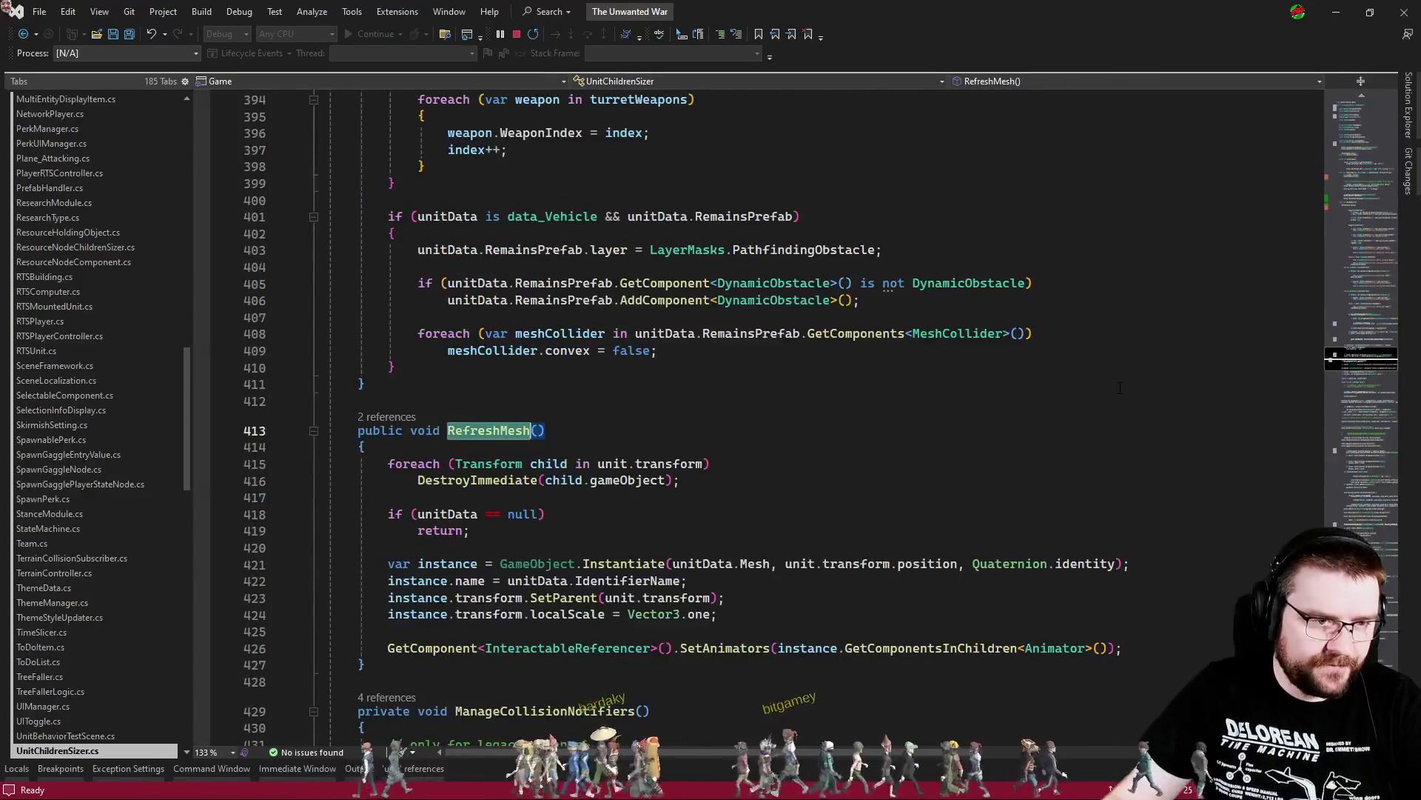
Paste the MountedUnitChildrenSizer lookup line at the top of RefreshMesh
{"action": "key", "text": "Down"}
{"action": "key", "text": "End"}
{"action": "key", "text": "Return"}
{"action": "key", "text": "ctrl+v"}
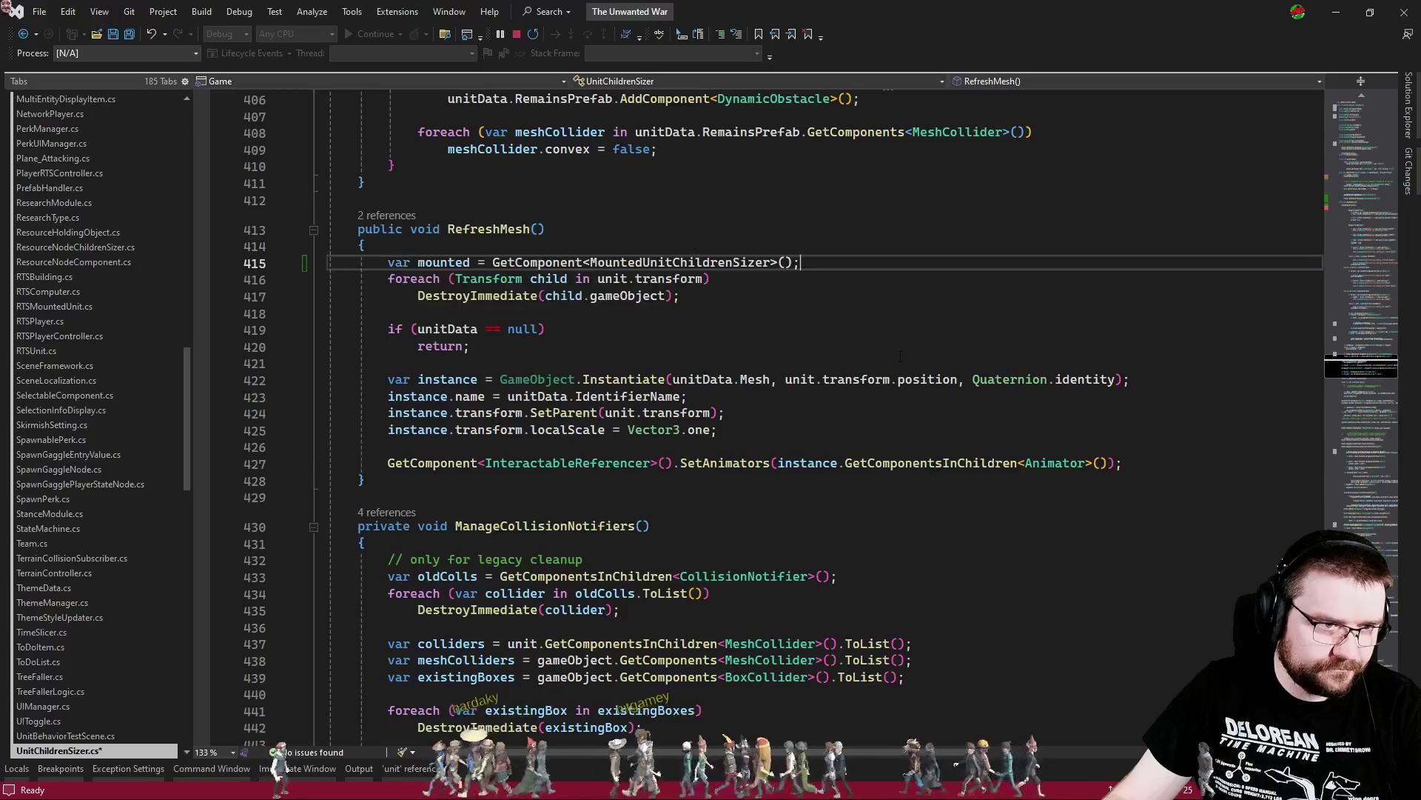
{"action": "key", "text": "Return"}
{"action": "key", "text": "Return"}
{"action": "key", "text": "Up"}
{"action": "key", "text": "Return"}
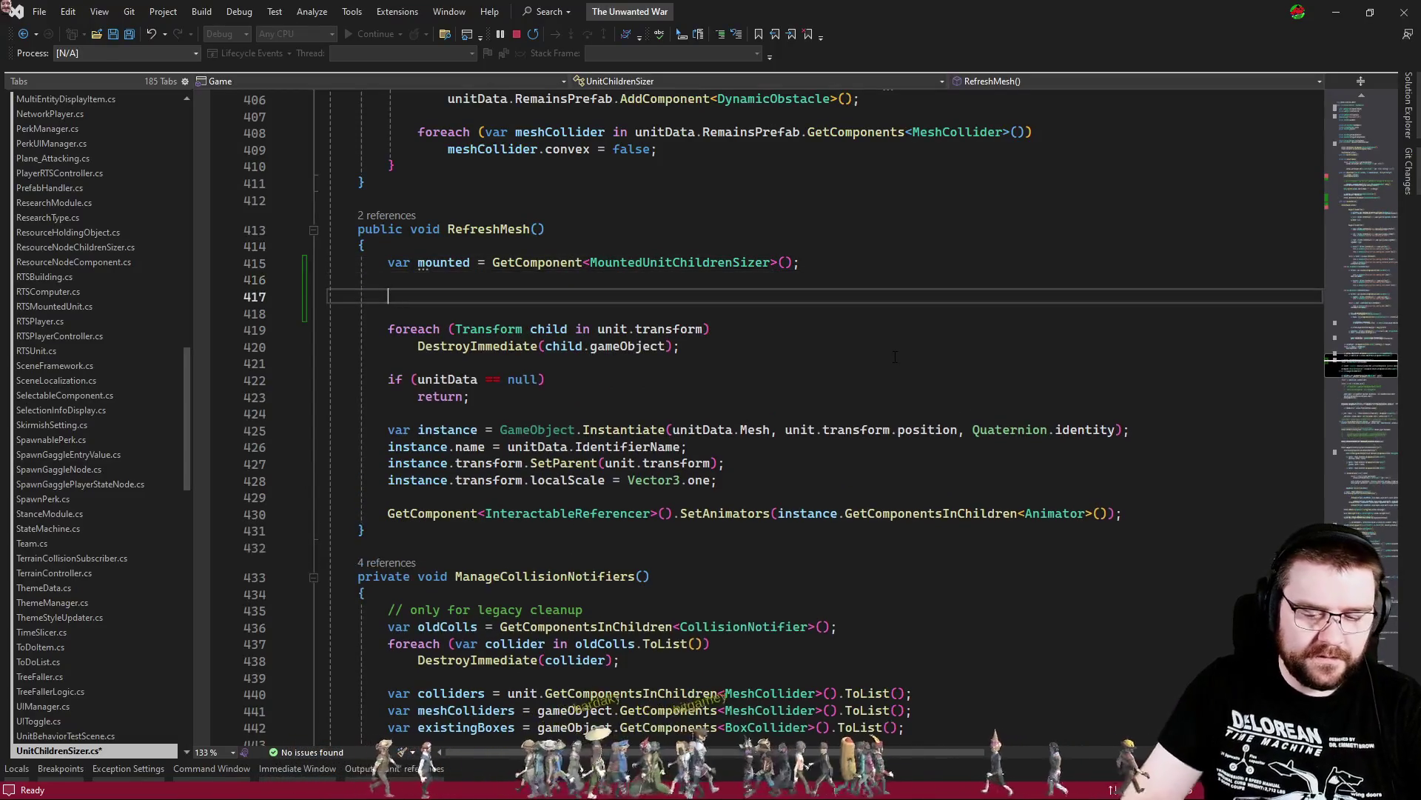
Add an if(mounted) block containing return; below the lookup
{"action": "type", "text": "ounted)"}
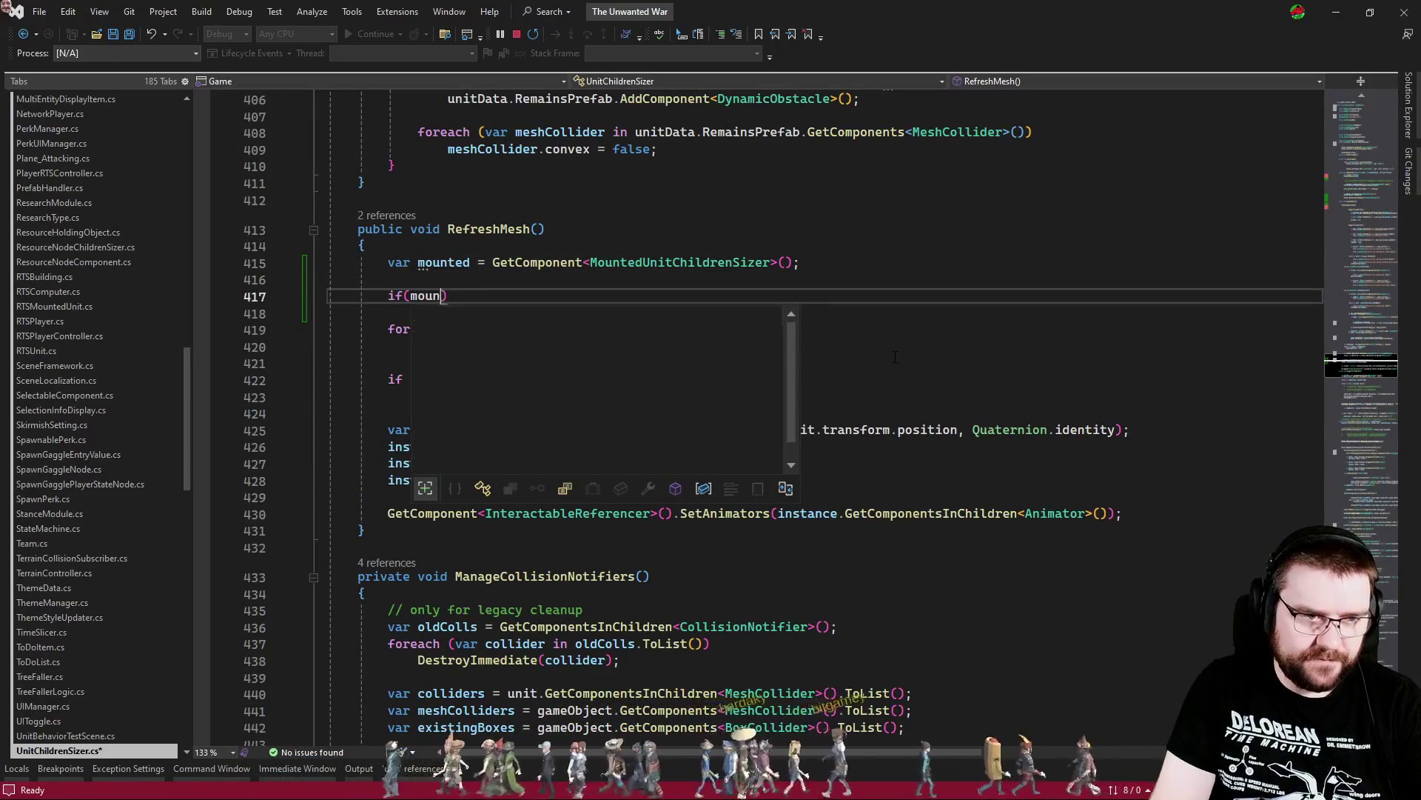
{"action": "key", "text": "Return"}
{"action": "type", "text": "{"}
{"action": "key", "text": "Return"}
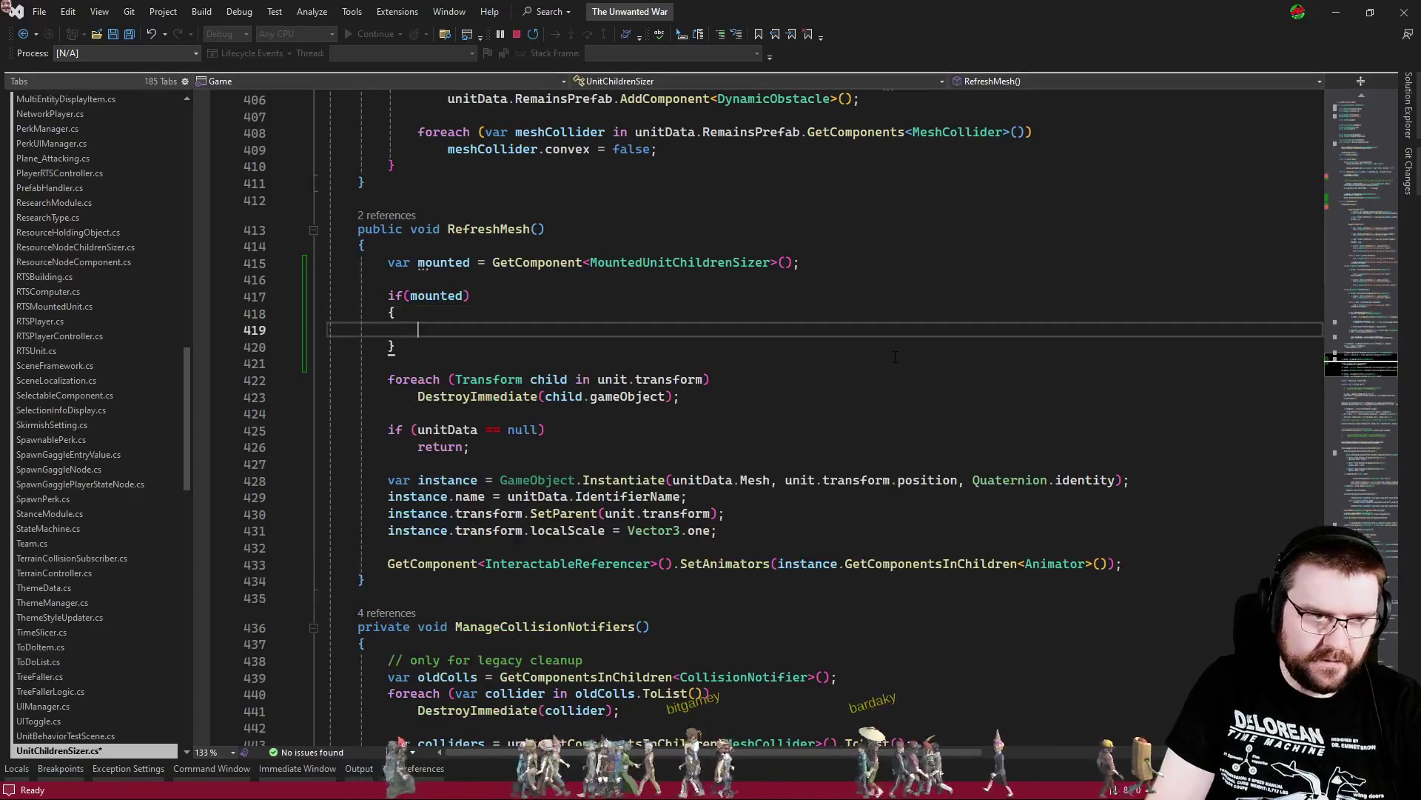
{"action": "key", "text": "Down"}
{"action": "key", "text": "Return"}
{"action": "type", "text": "turn;"}
{"action": "key", "text": "Up"}
{"action": "key", "text": "Return"}
{"action": "key", "text": "Up"}
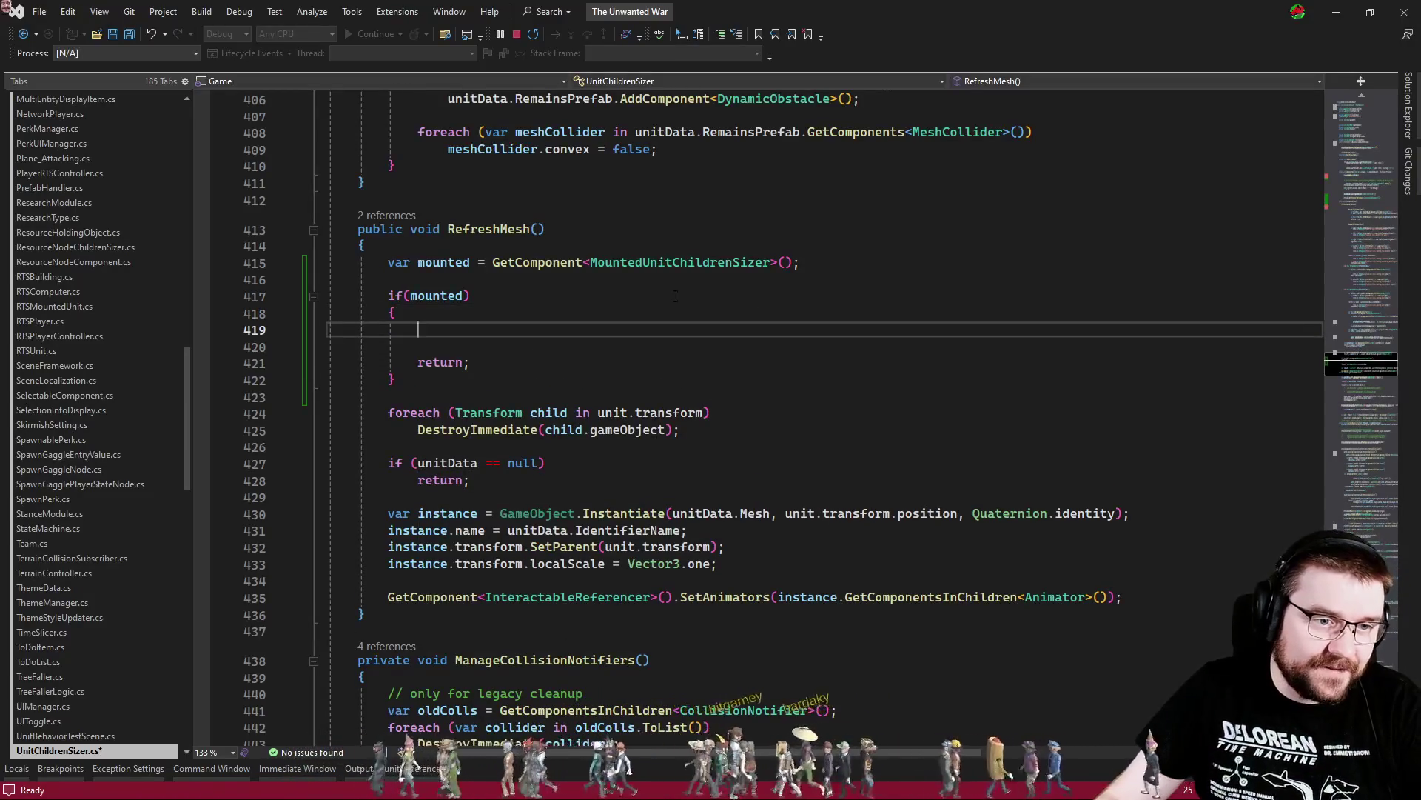
In MountedUnitChildrenSizer, duplicate the saddleRenderer field as a Transform field named Saddle
{"action": "left_click", "coordinate": [681, 262]}
{"action": "key", "text": "F12"}
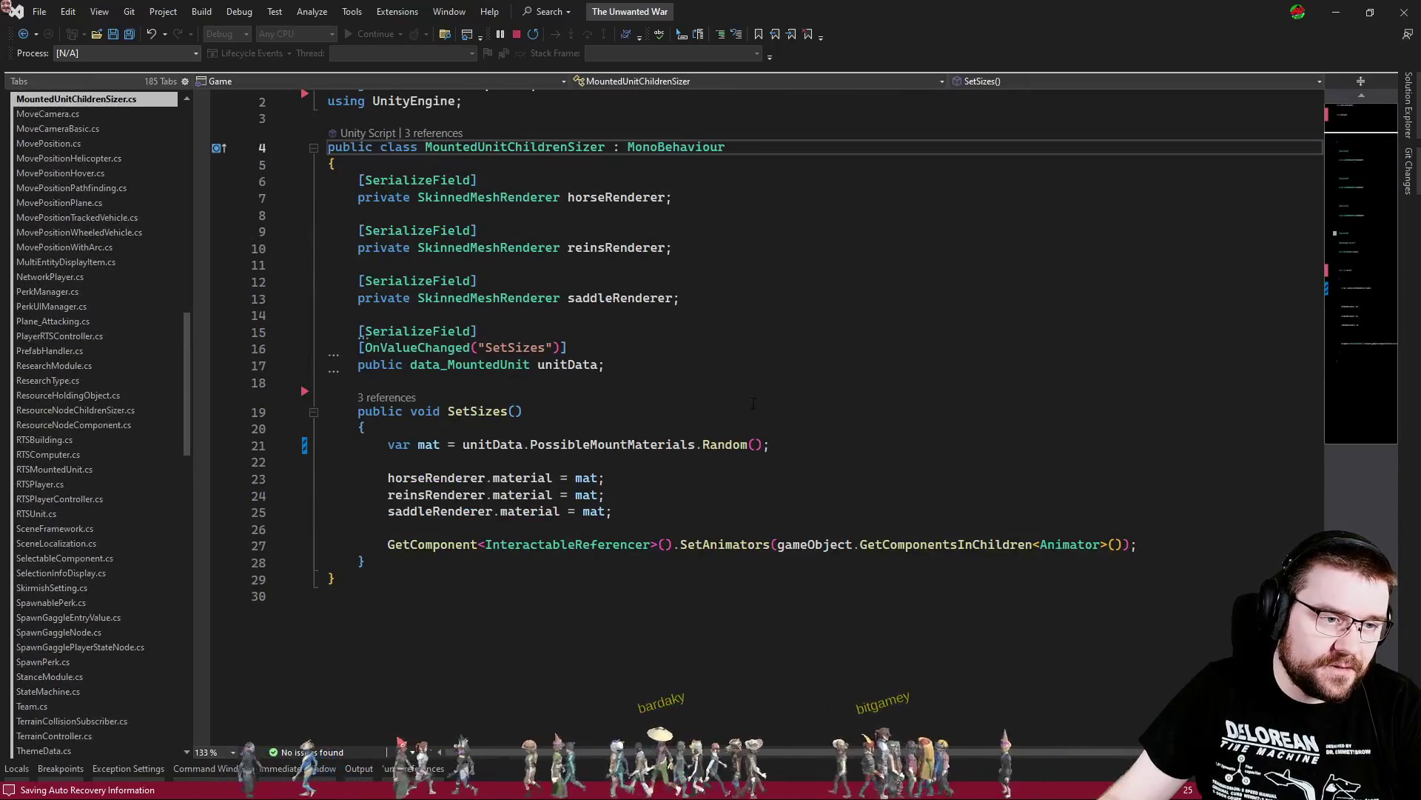
{"action": "left_click_drag", "start_coordinate": [685, 297], "coordinate": [675, 247]}
{"action": "key", "text": "ctrl+c"}
{"action": "left_click", "coordinate": [684, 298]}
{"action": "key", "text": "ctrl+v"}
{"action": "double_click", "coordinate": [537, 349]}
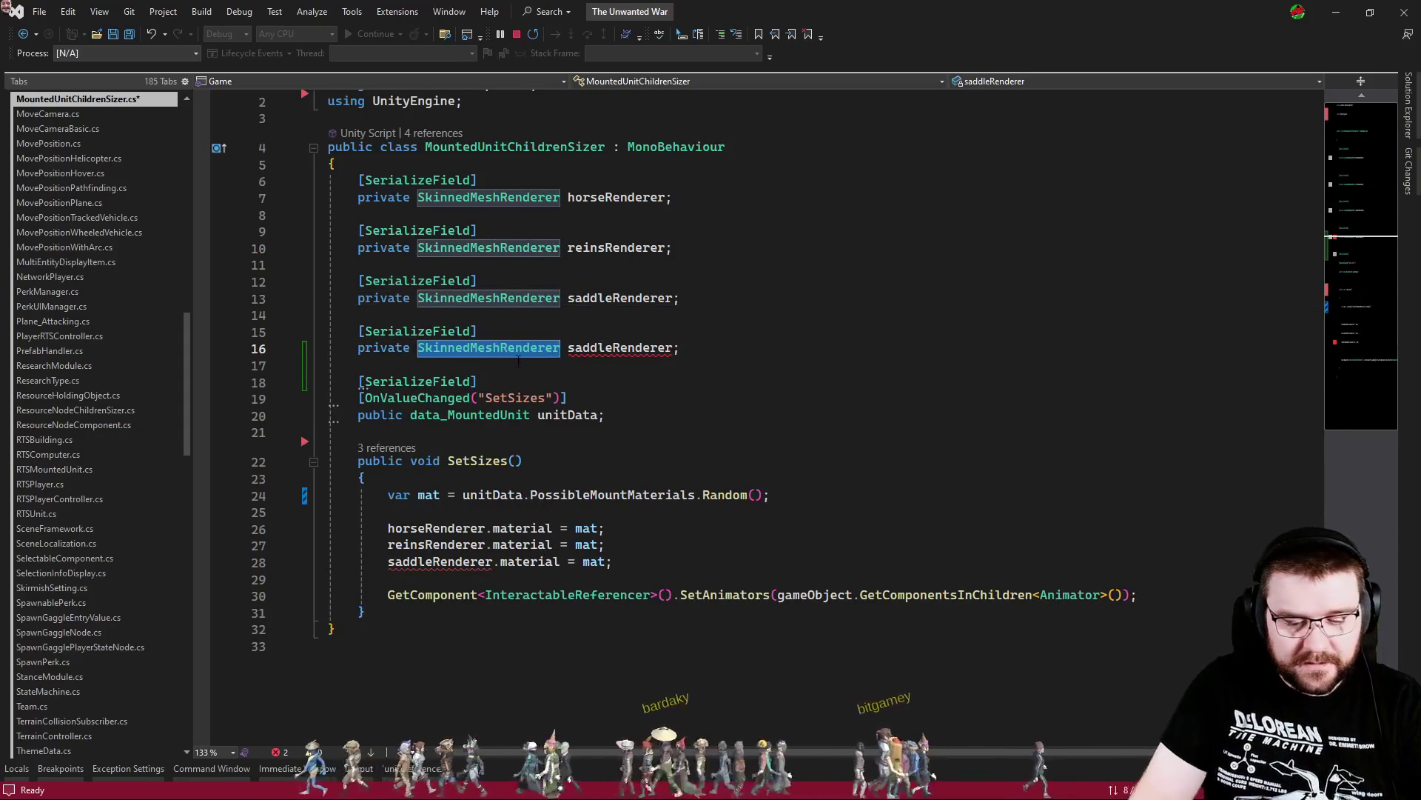
{"action": "type", "text": "Transfo"}
{"action": "key", "text": "Tab"}
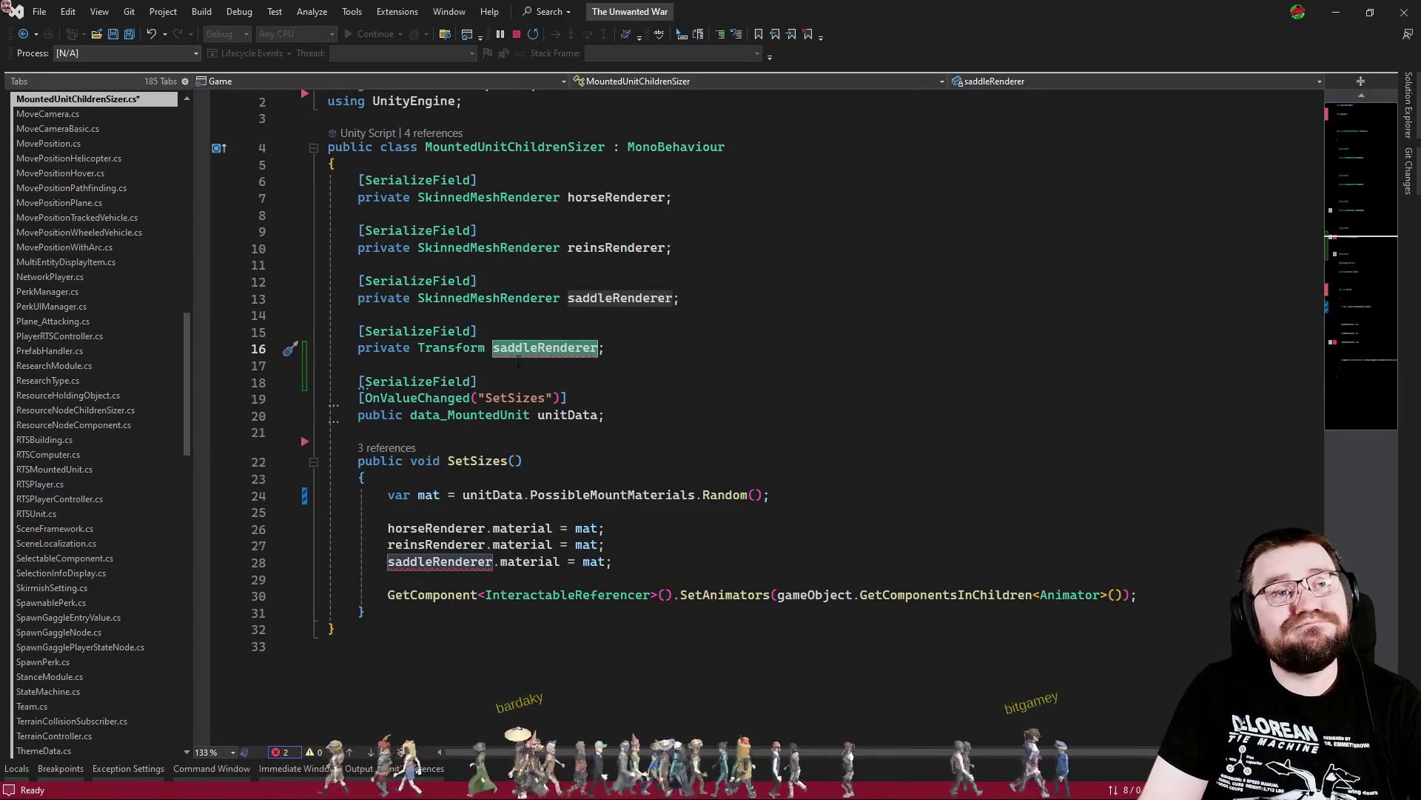
{"action": "type", "text": "Saddle"}
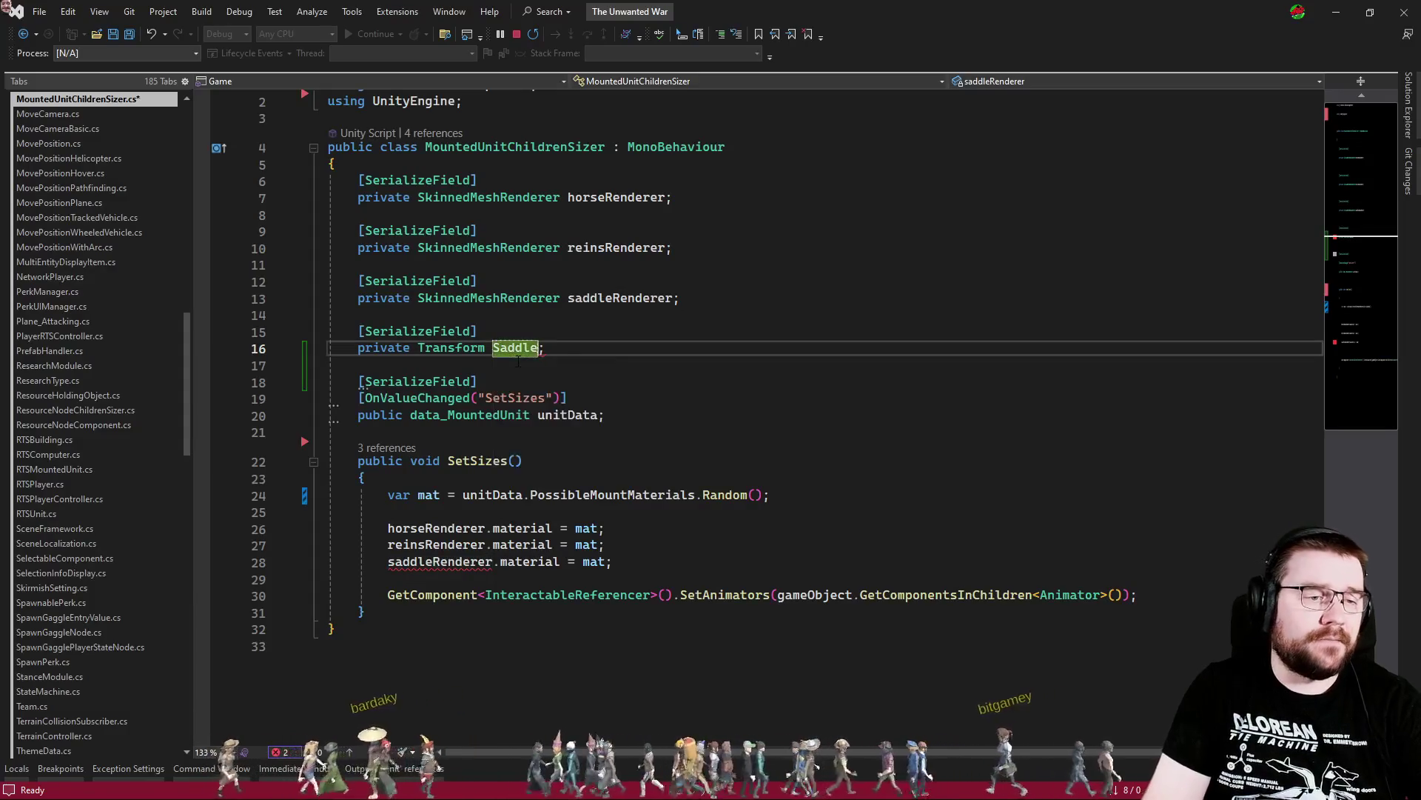
{"action": "key", "text": "ctrl+Tab"}
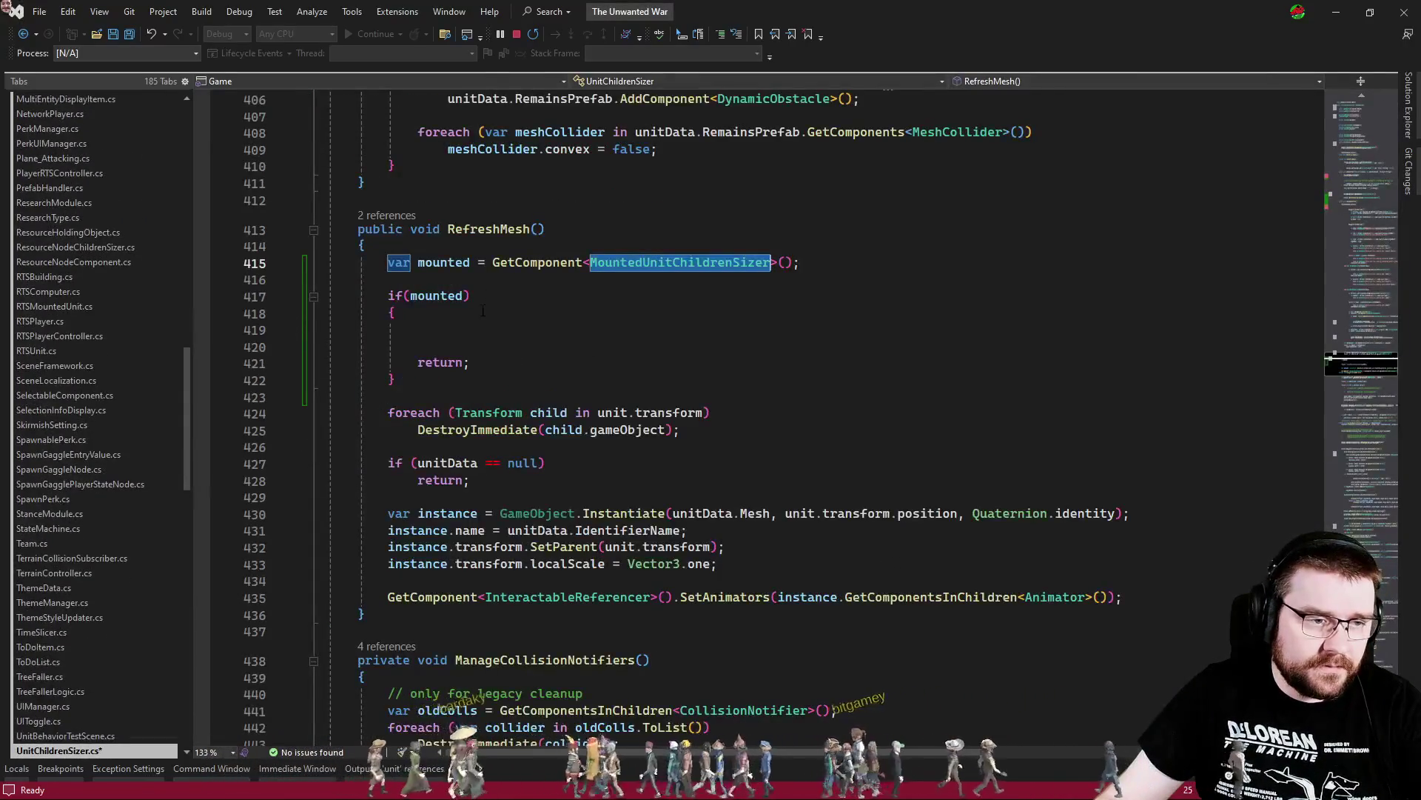
Copy RefreshMesh's foreach-to-SetAnimators code into the if(mounted) block
{"action": "mouse_move", "coordinate": [1153, 594]}
{"action": "left_mouse_down"}
{"action": "mouse_move", "coordinate": [1110, 530]}
{"action": "mouse_move", "coordinate": [1069, 378]}
{"action": "left_mouse_up"}
{"action": "key", "text": "ctrl+c"}
{"action": "left_click", "coordinate": [454, 345]}
{"action": "key", "text": "ctrl+v"}
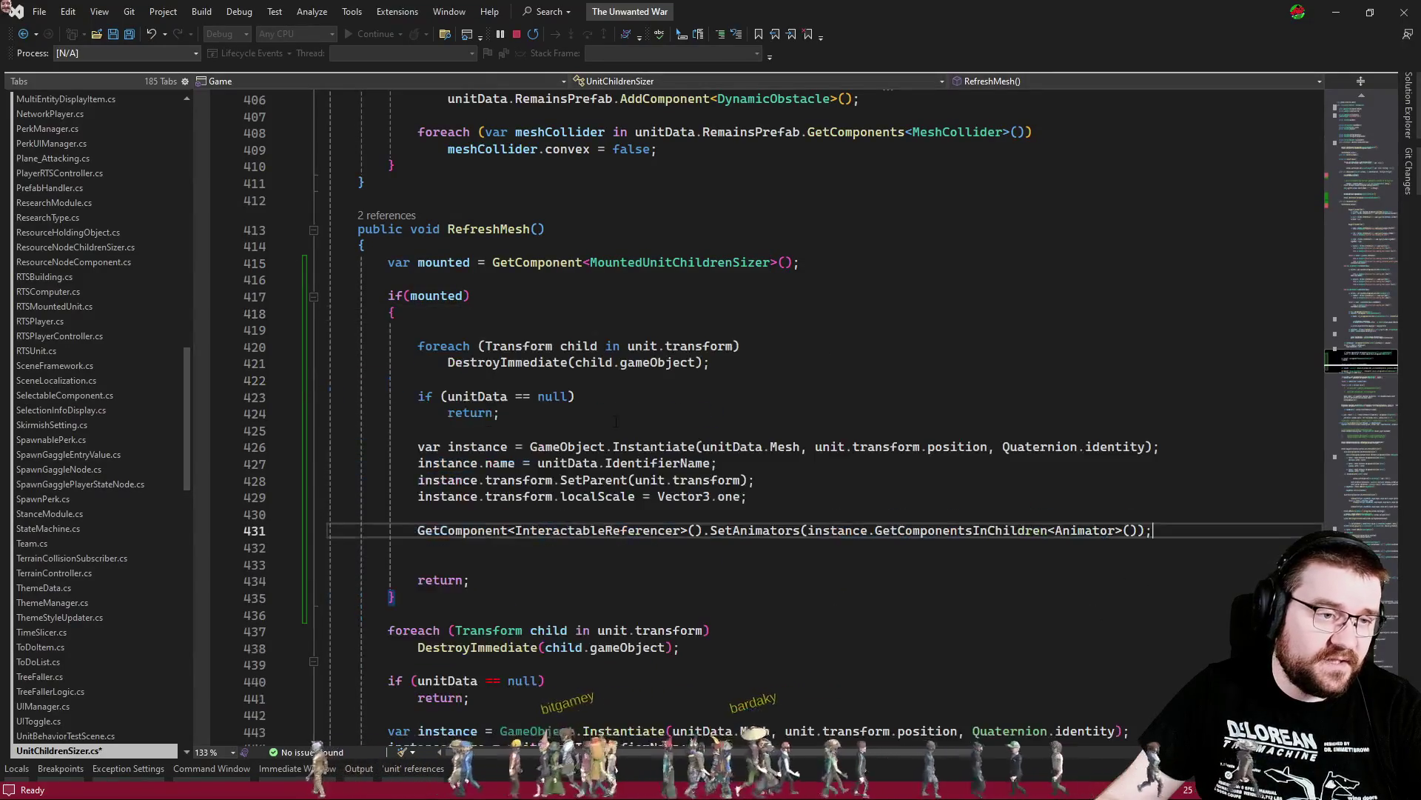
Make the Saddle field public and use mounted.Saddle in the copied foreach
{"action": "type", "text": "mounted.sadd"}
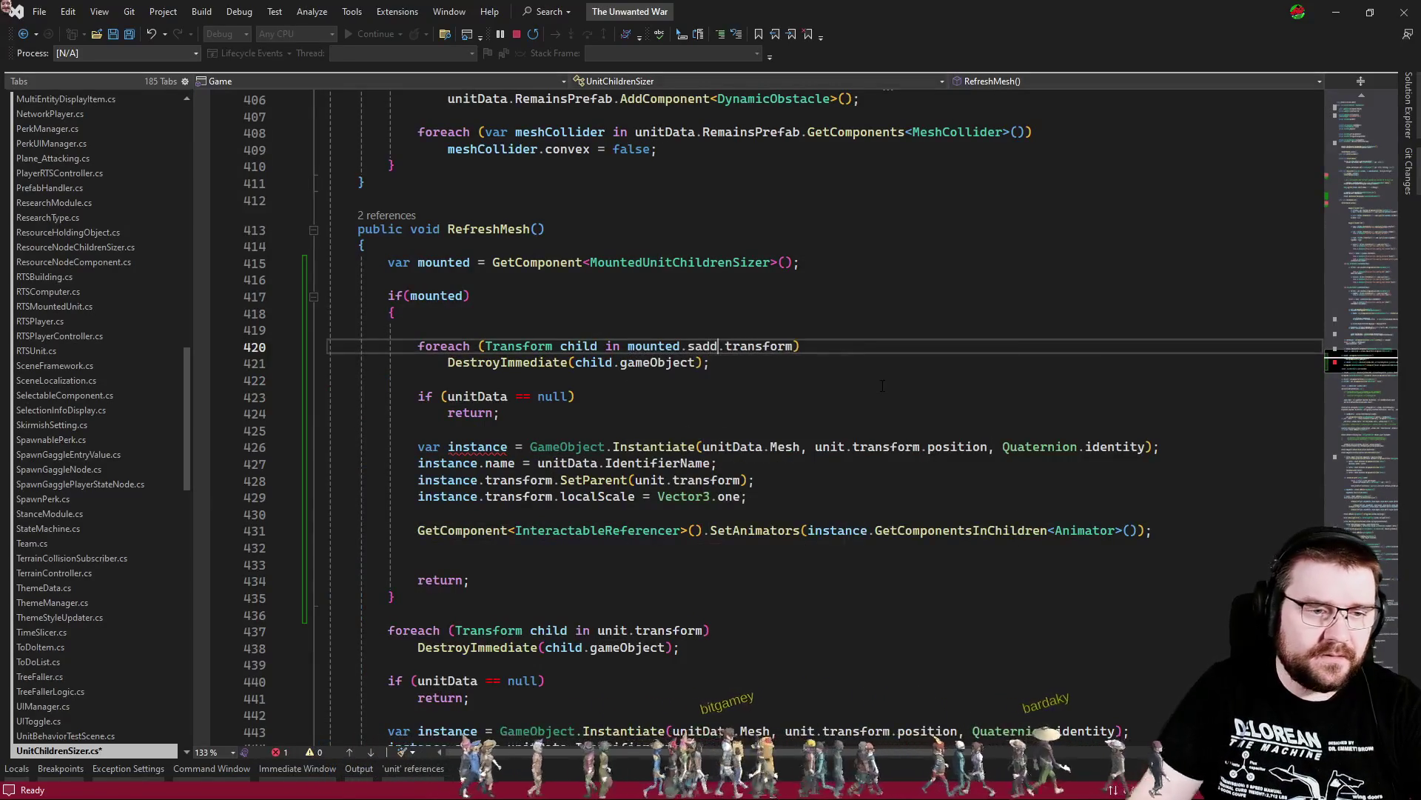
{"action": "key", "text": "F12"}
{"action": "left_click", "coordinate": [396, 348]}
{"action": "double_click", "coordinate": [396, 348]}
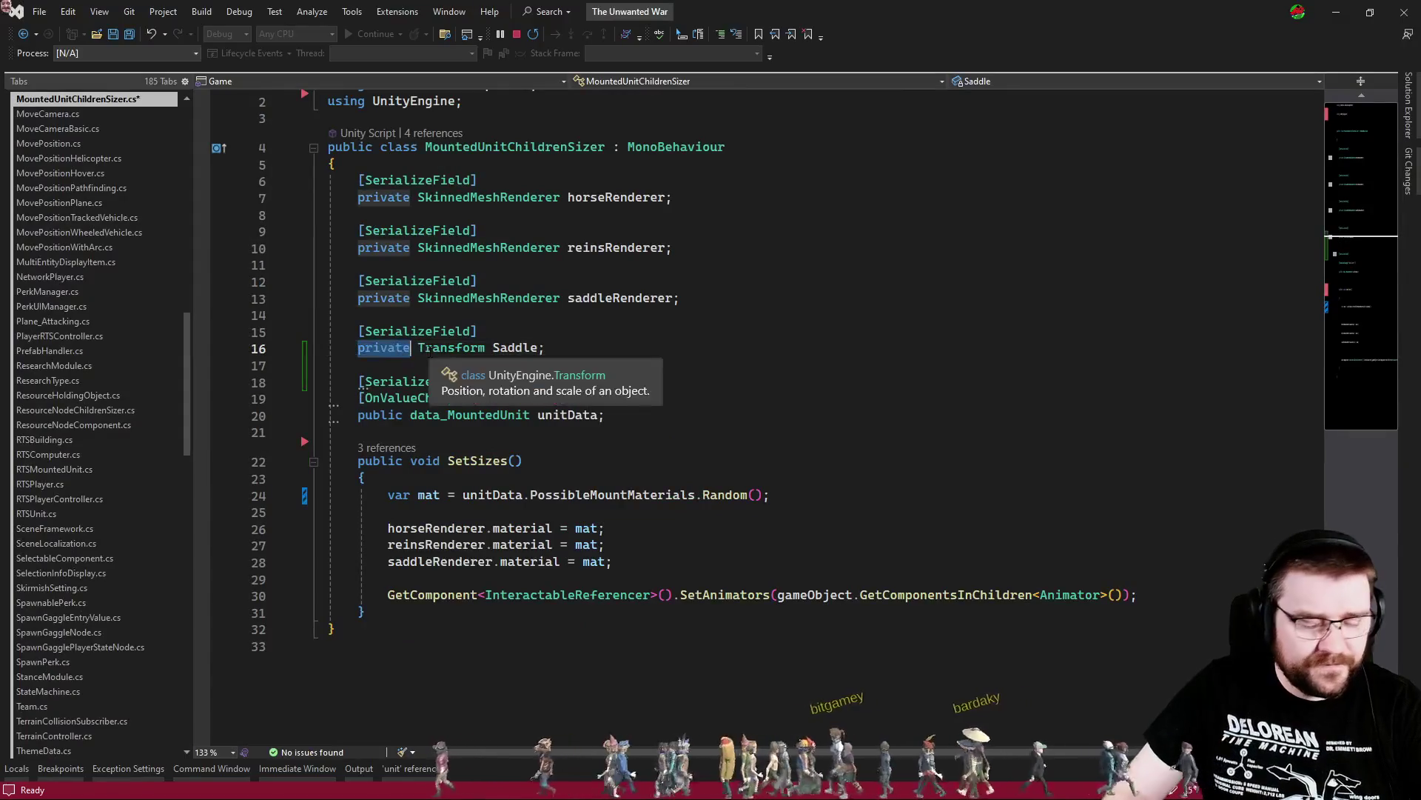
{"action": "key", "text": "BackSpace"}
{"action": "type", "text": "public"}
{"action": "key", "text": "ctrl+minus"}
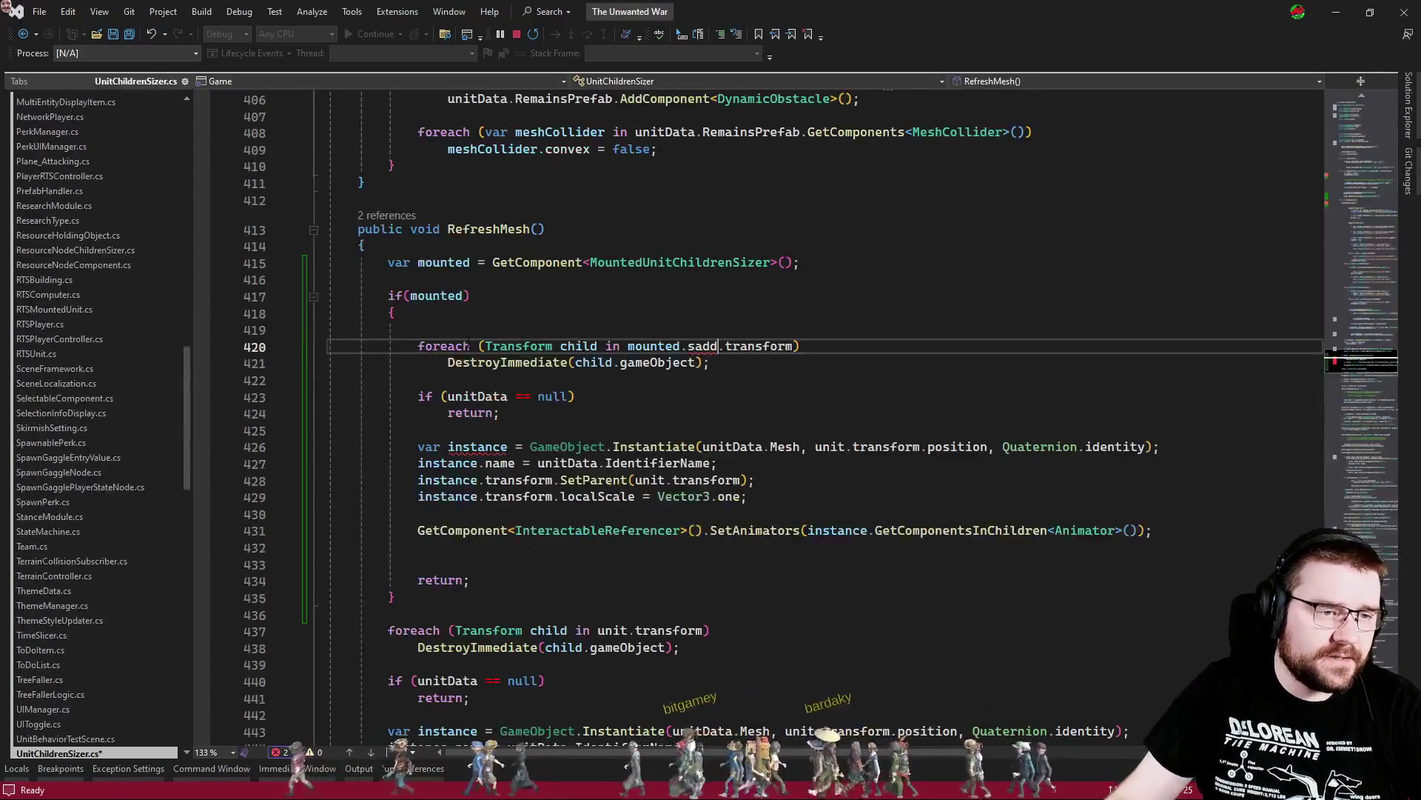
{"action": "key", "text": "ctrl+space"}
{"action": "key", "text": "Tab"}
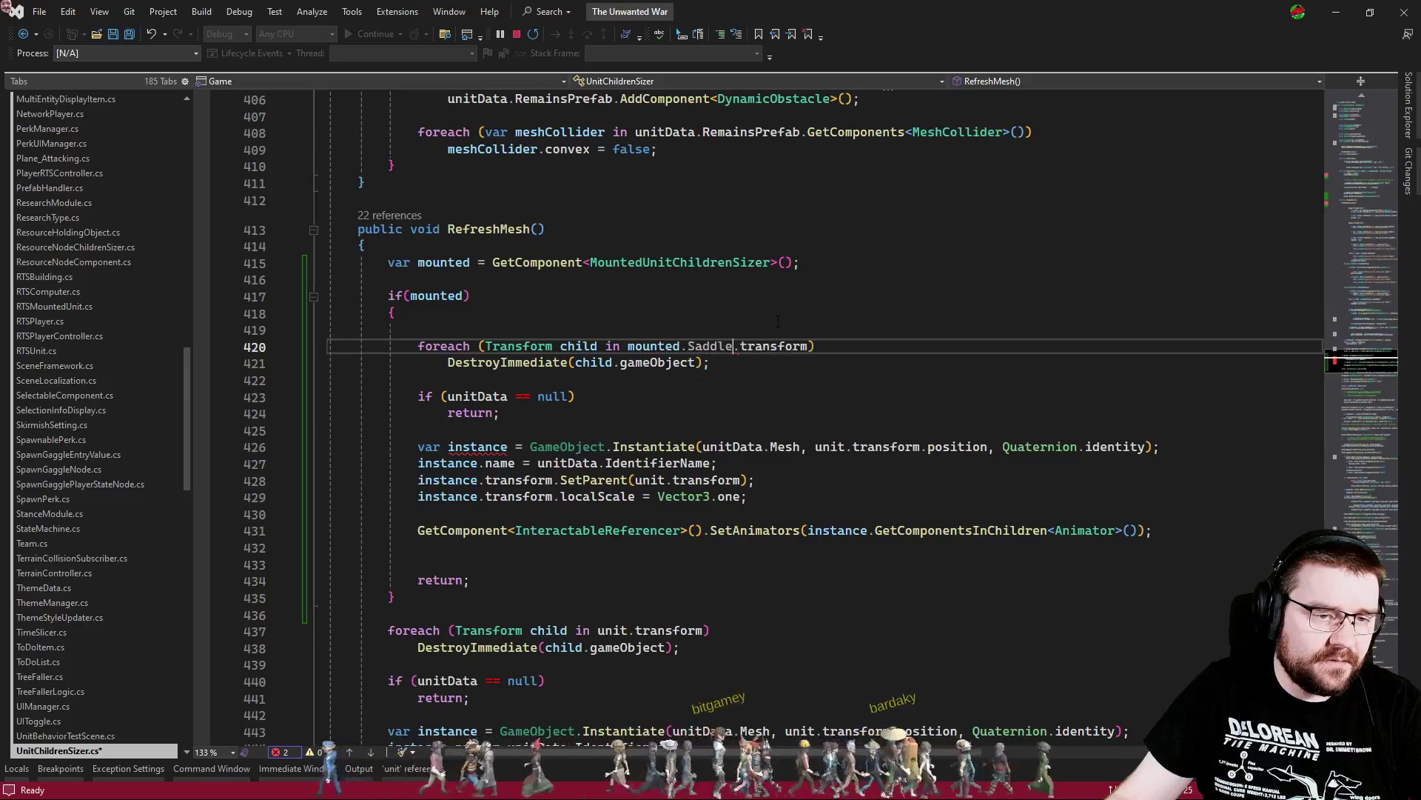
Rename instance to mountedInstance on lines 427, 428, 429 and 431
{"action": "scroll", "coordinate": [505, 256], "scroll_direction": "down", "scroll_amount": 3}
{"action": "left_click", "coordinate": [509, 280]}
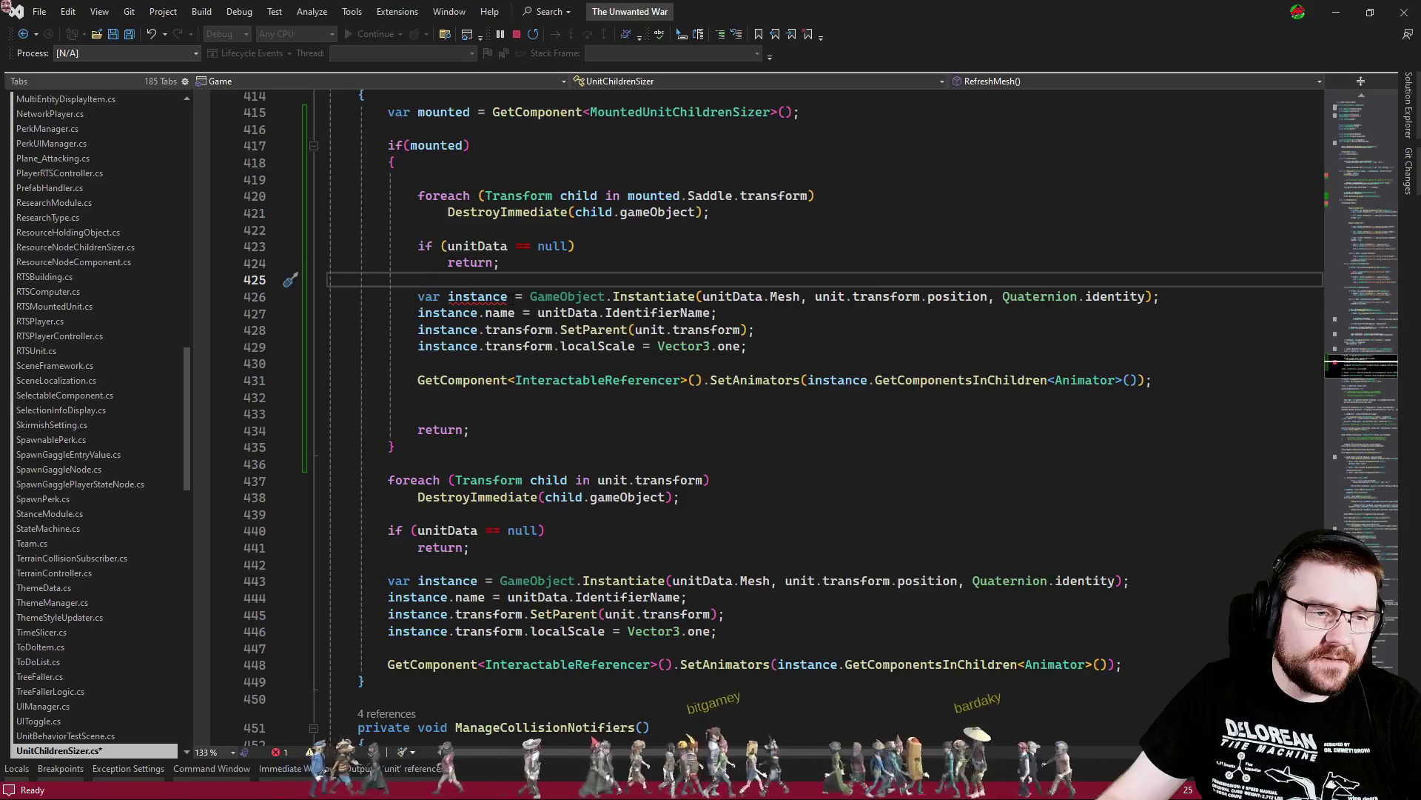
{"action": "left_click", "coordinate": [477, 297]}
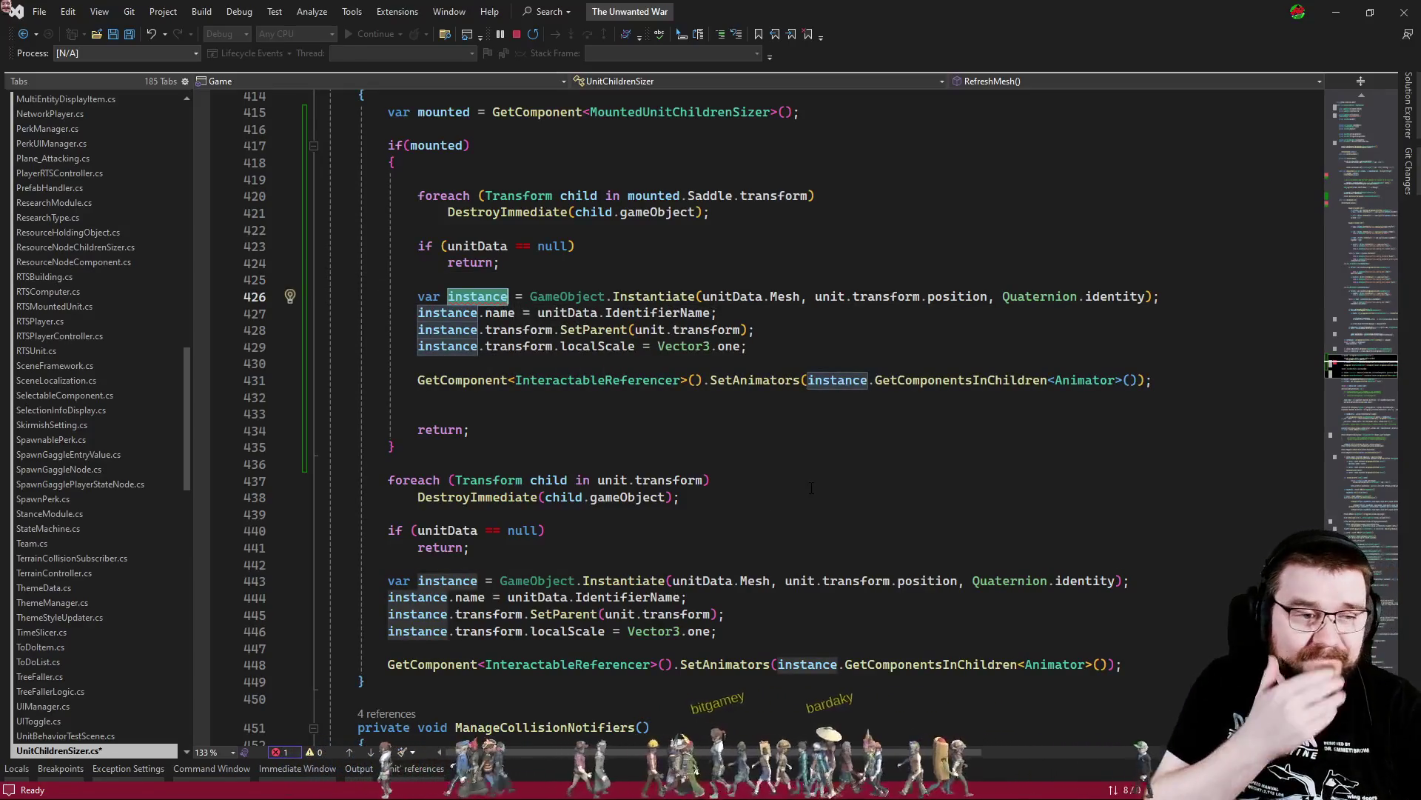
{"action": "type", "text": "mountedInstanc"}
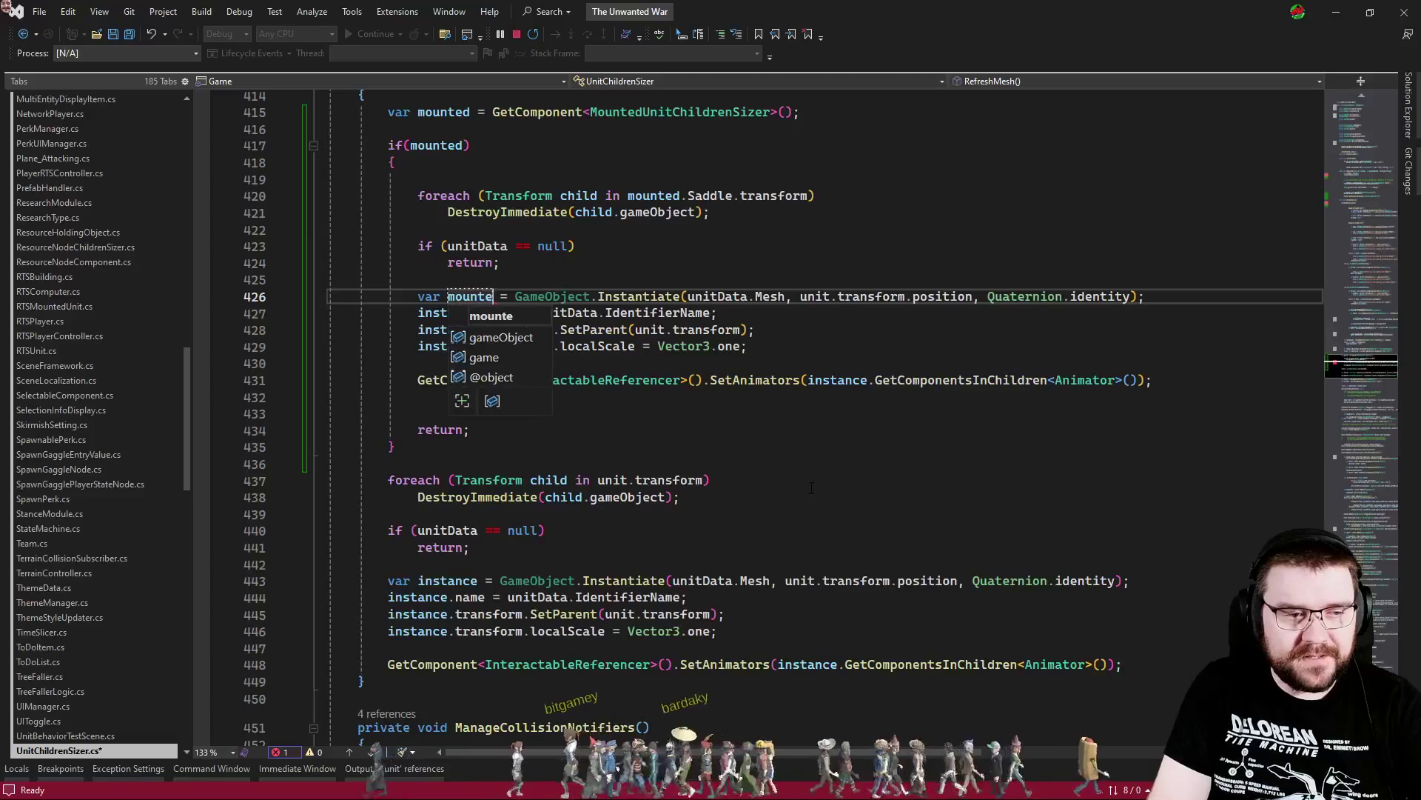
{"action": "type", "text": "e"}
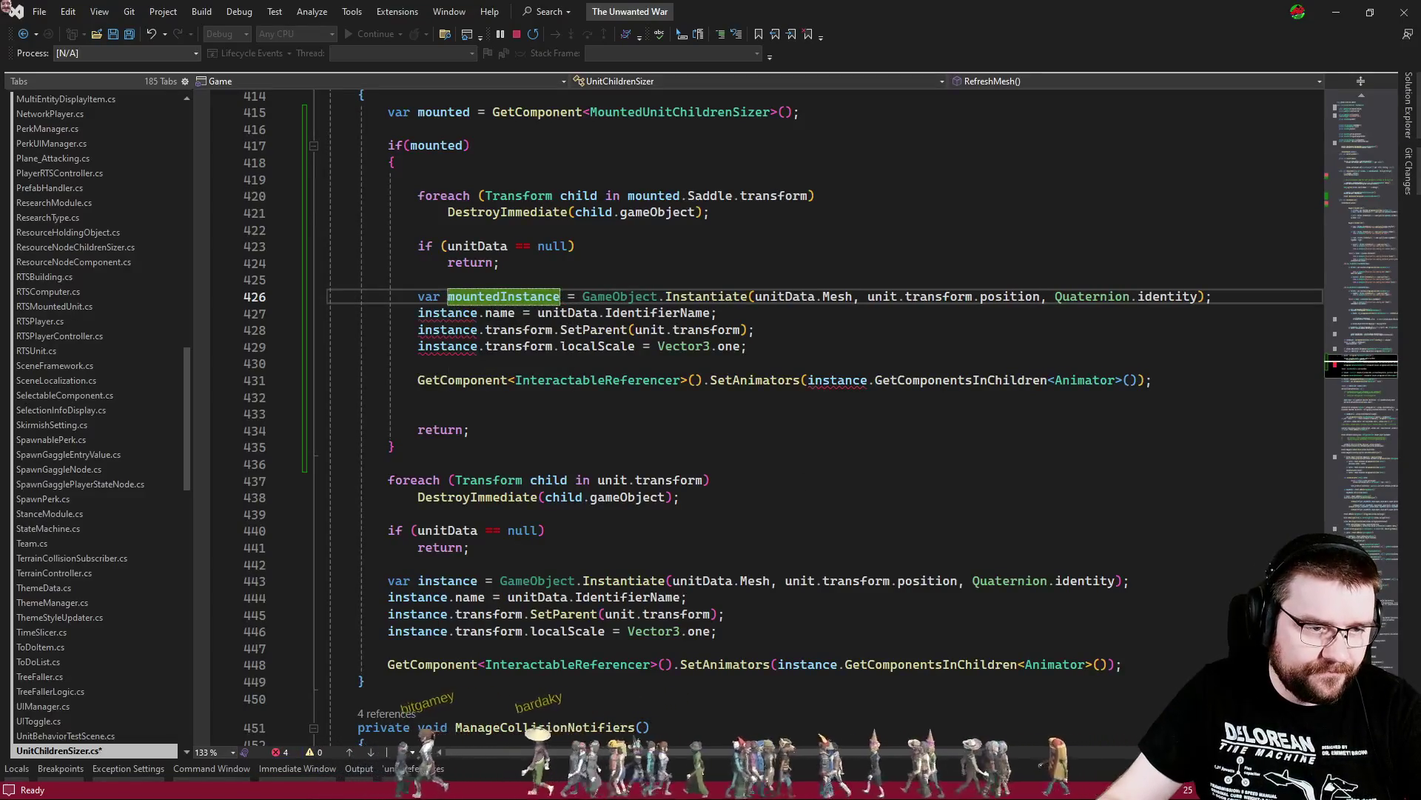
{"action": "double_click", "coordinate": [447, 313]}
{"action": "key", "text": "ctrl+v"}
{"action": "double_click", "coordinate": [448, 329]}
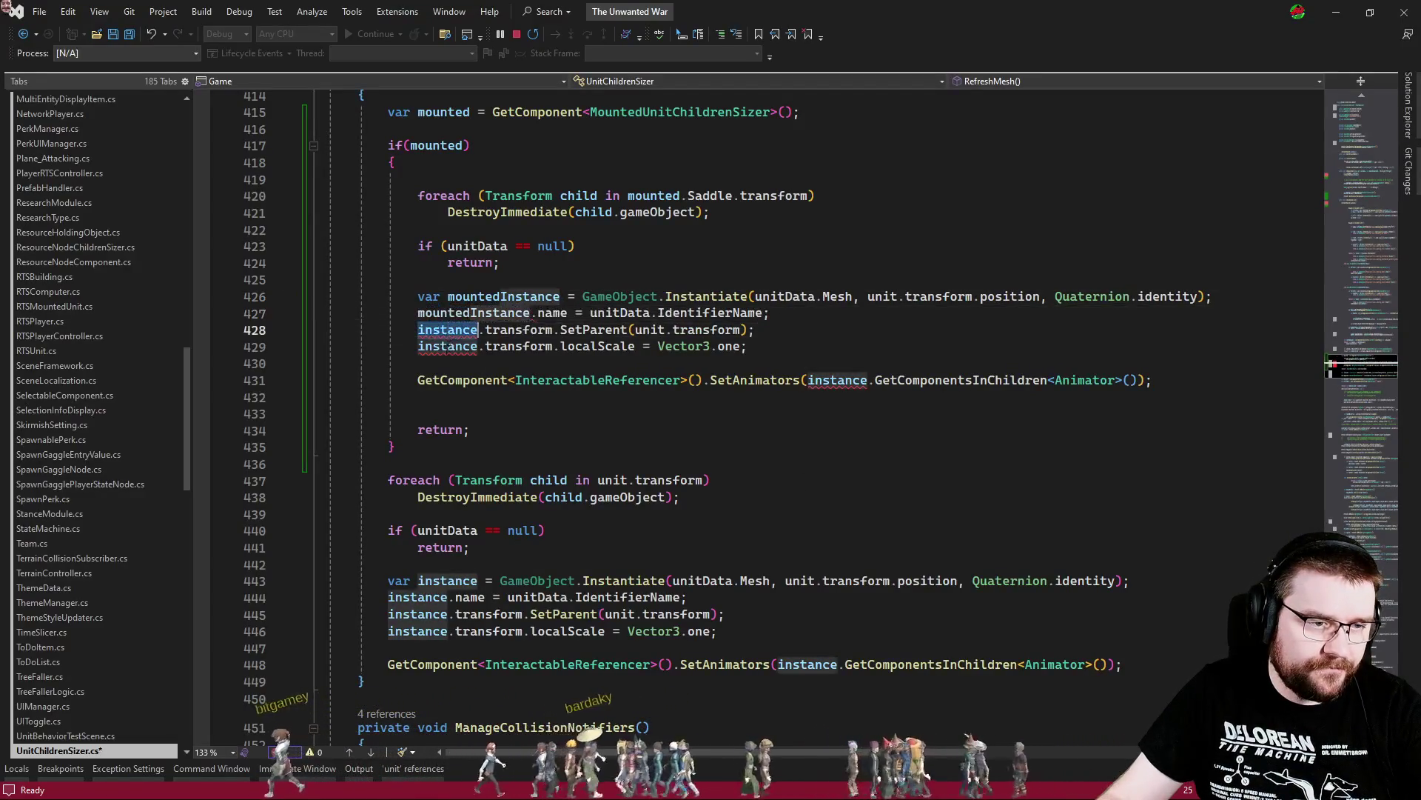
{"action": "type", "text": "mountedInstance"}
{"action": "double_click", "coordinate": [447, 346]}
{"action": "type", "text": "mountedInstance"}
{"action": "double_click", "coordinate": [837, 380]}
{"action": "type", "text": "mountedInstance"}
Replace unit with mounted.Saddle in the spawn position and the SetParent call
{"action": "left_click", "coordinate": [689, 279]}
{"action": "left_click", "coordinate": [689, 250]}
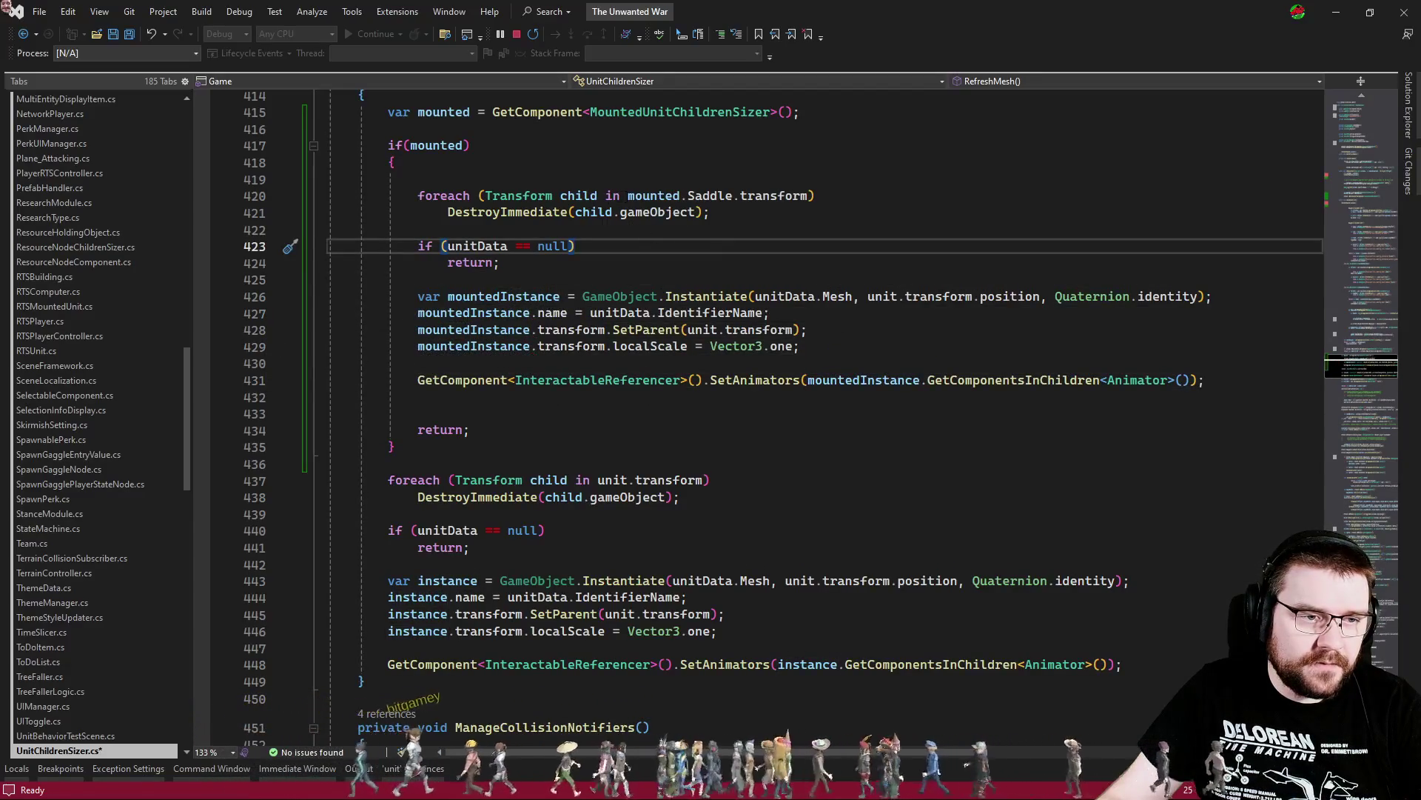
{"action": "left_click_drag", "start_coordinate": [627, 196], "coordinate": [732, 195]}
{"action": "key", "text": "ctrl+c"}
{"action": "double_click", "coordinate": [880, 296]}
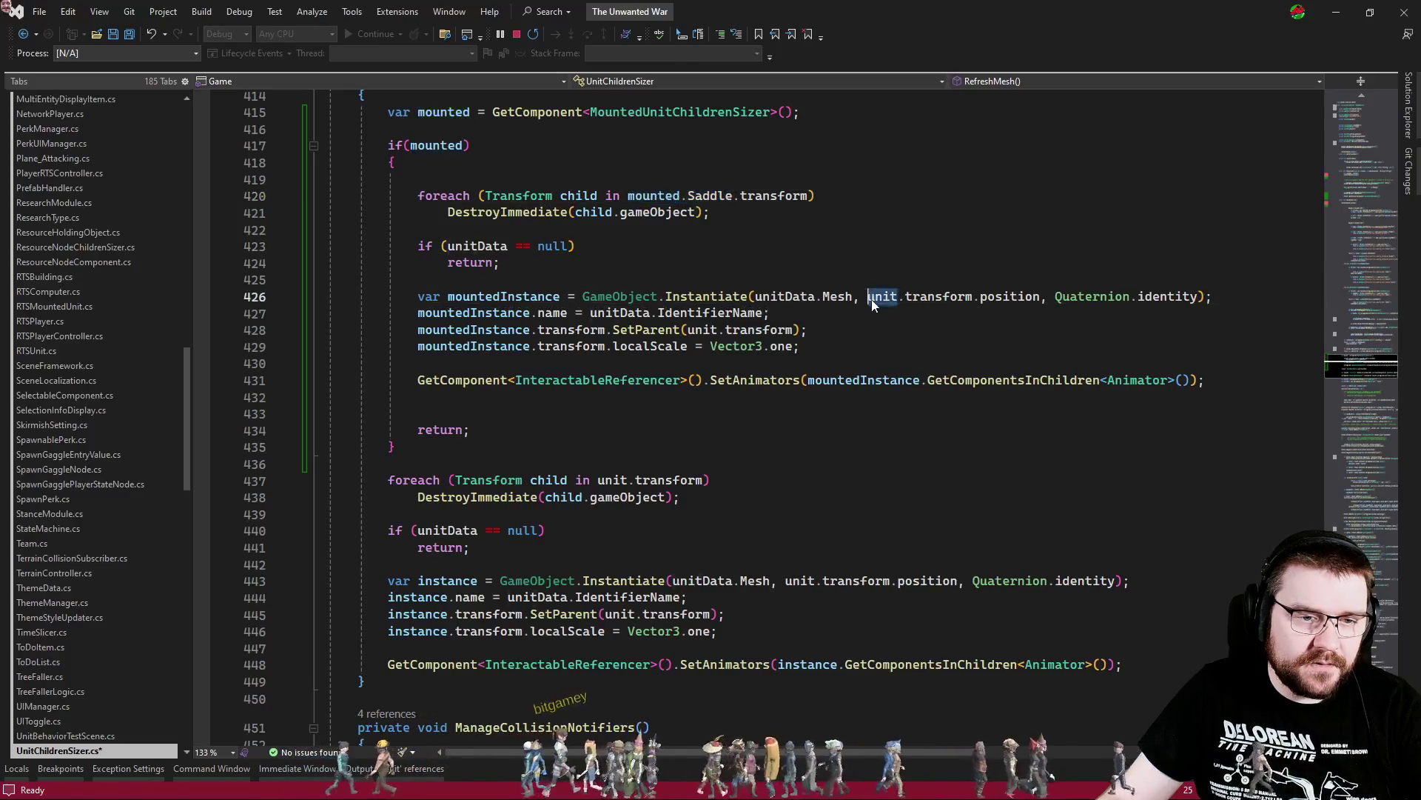
{"action": "key", "text": "ctrl+v"}
{"action": "left_click", "coordinate": [864, 324]}
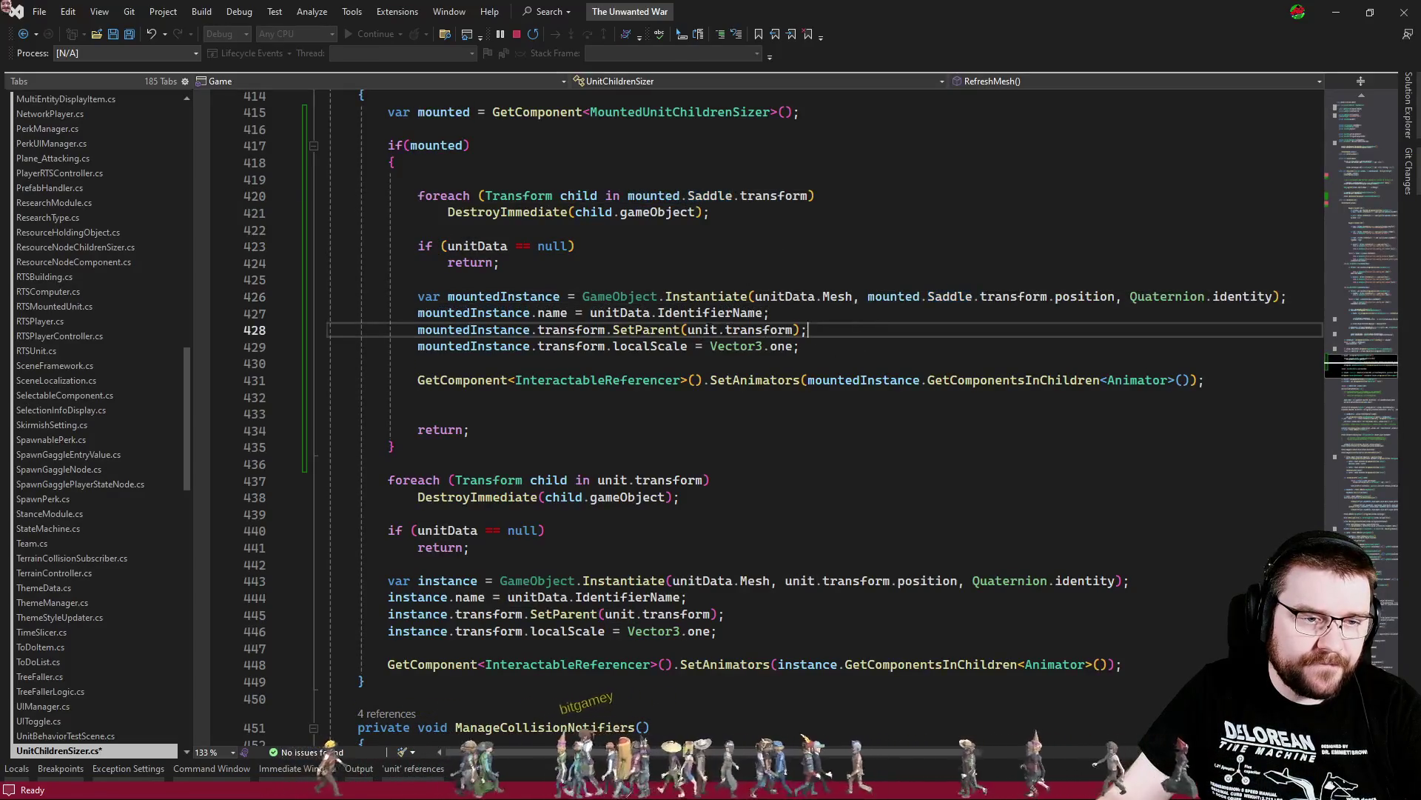
{"action": "double_click", "coordinate": [699, 329]}
{"action": "key", "text": "ctrl+v"}
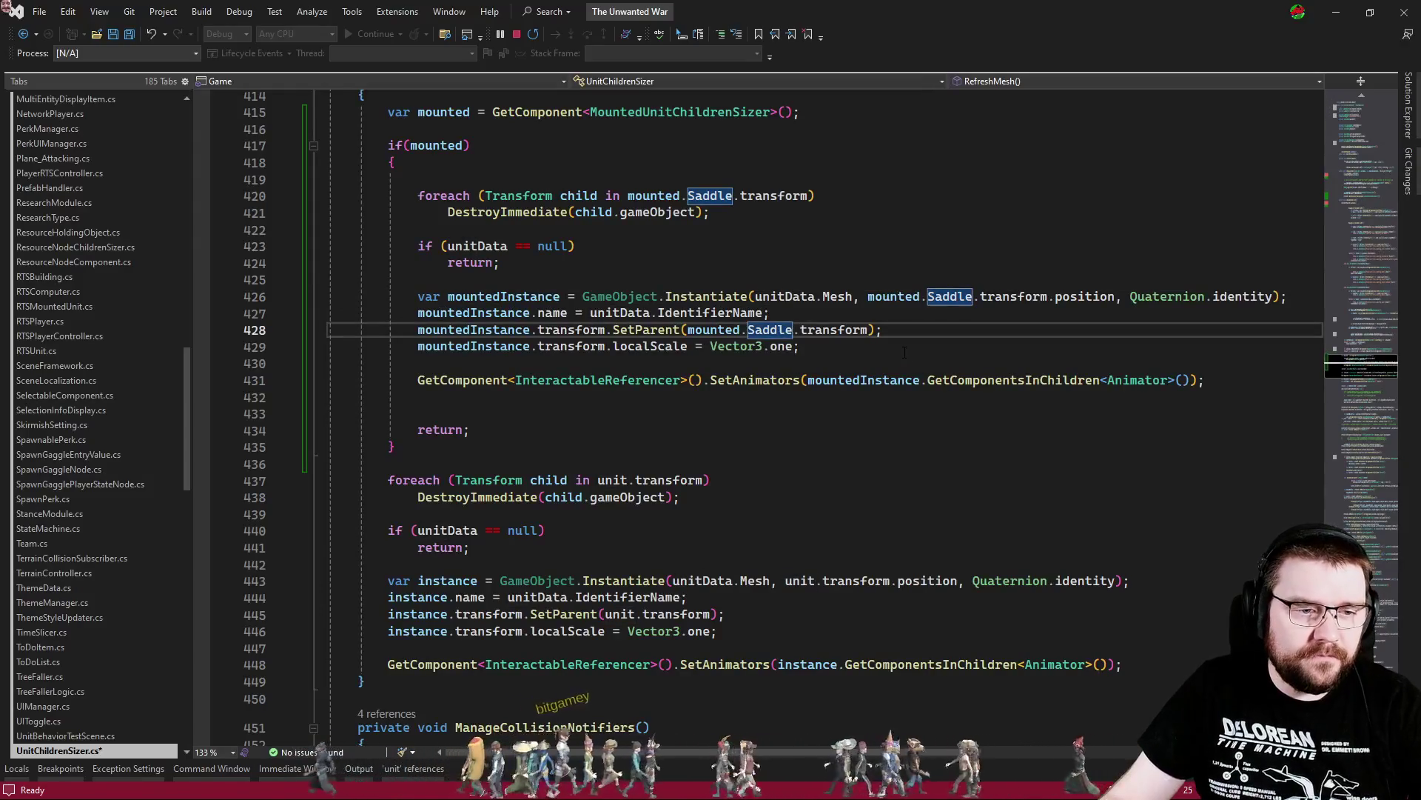
Delete the extra blank line, save UnitChildrenSizer.cs, and return to Unity
{"action": "left_click", "coordinate": [943, 363]}
{"action": "left_click", "coordinate": [820, 398]}
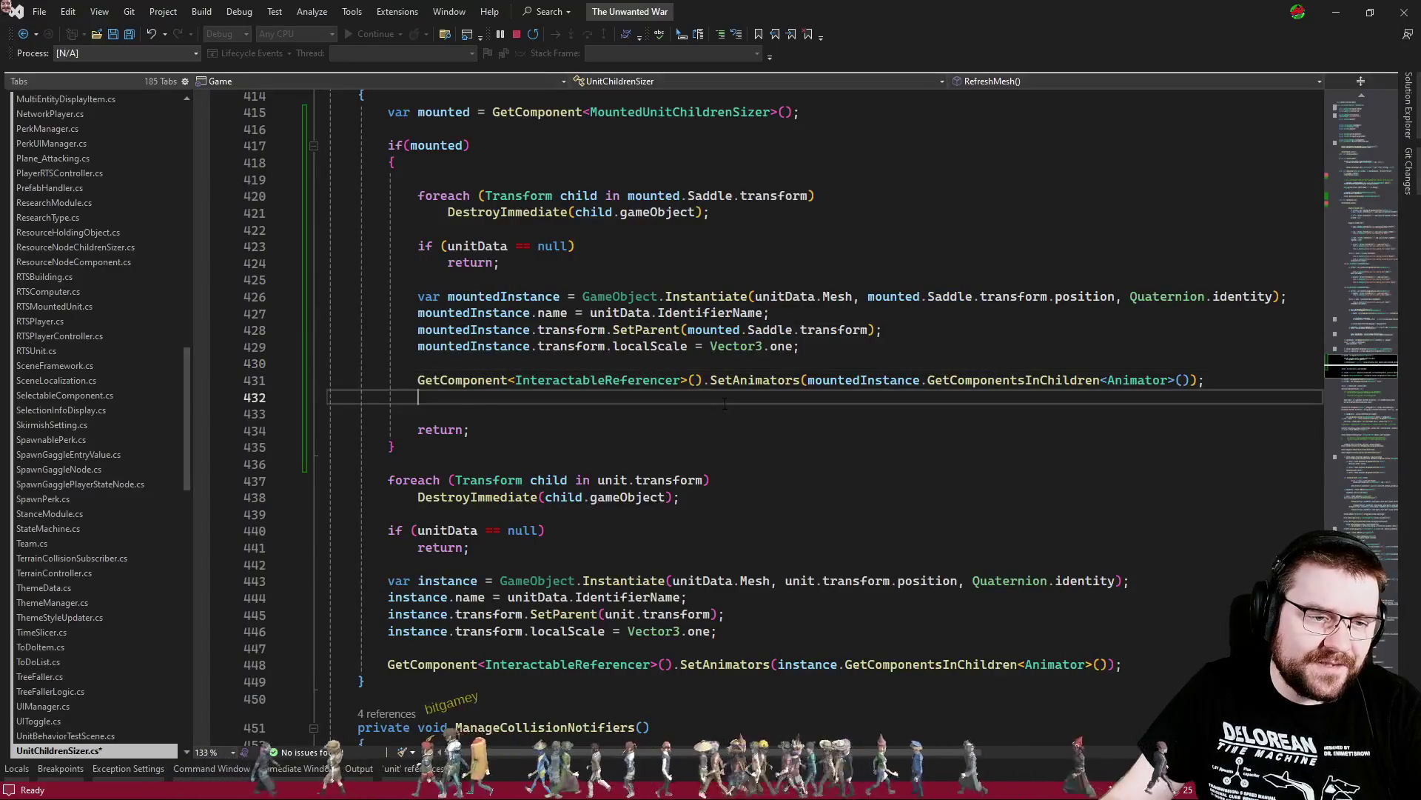
{"action": "key", "text": "Delete"}
{"action": "left_click", "coordinate": [820, 407]}
{"action": "left_click", "coordinate": [801, 383]}
{"action": "left_click", "coordinate": [800, 394]}
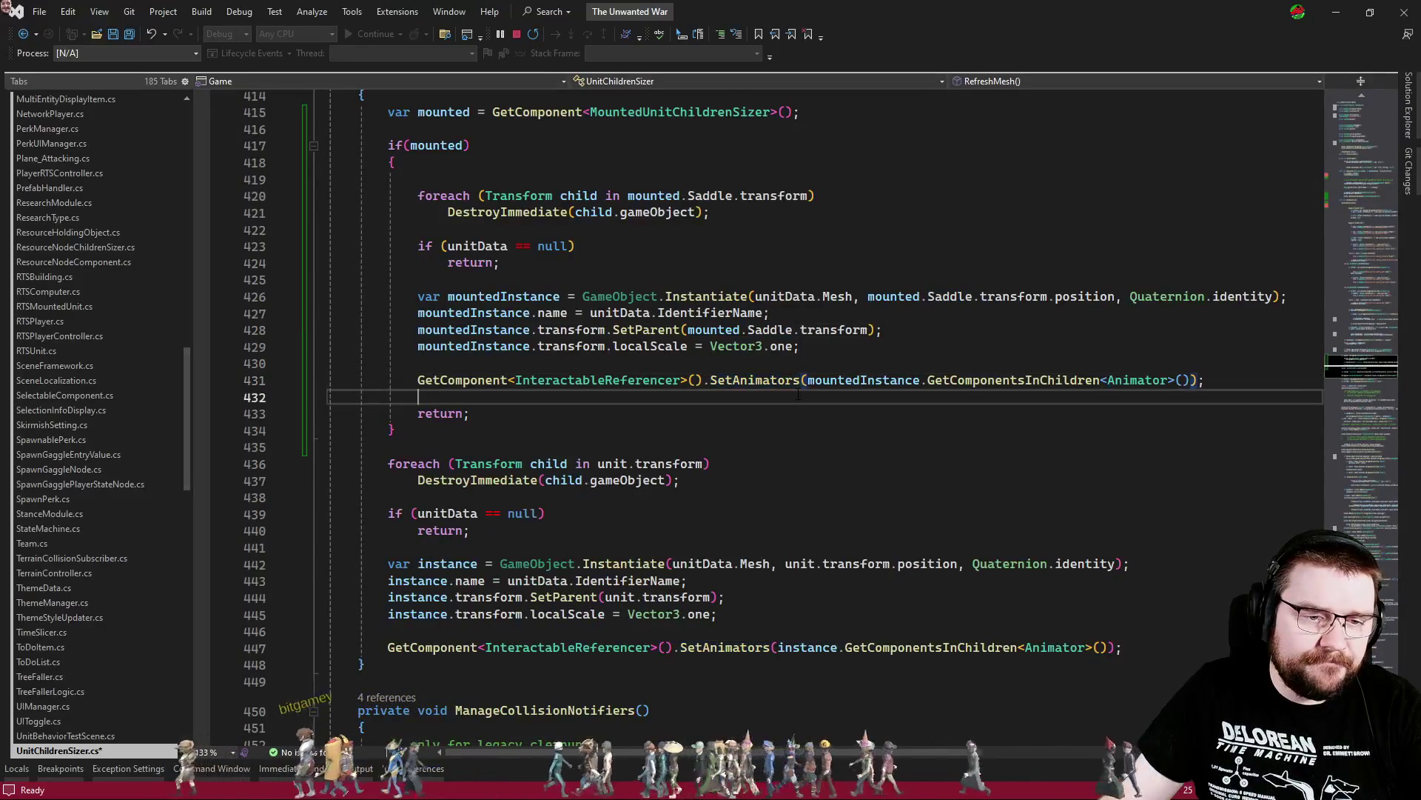
{"action": "left_click_drag", "start_coordinate": [808, 380], "coordinate": [1190, 379]}
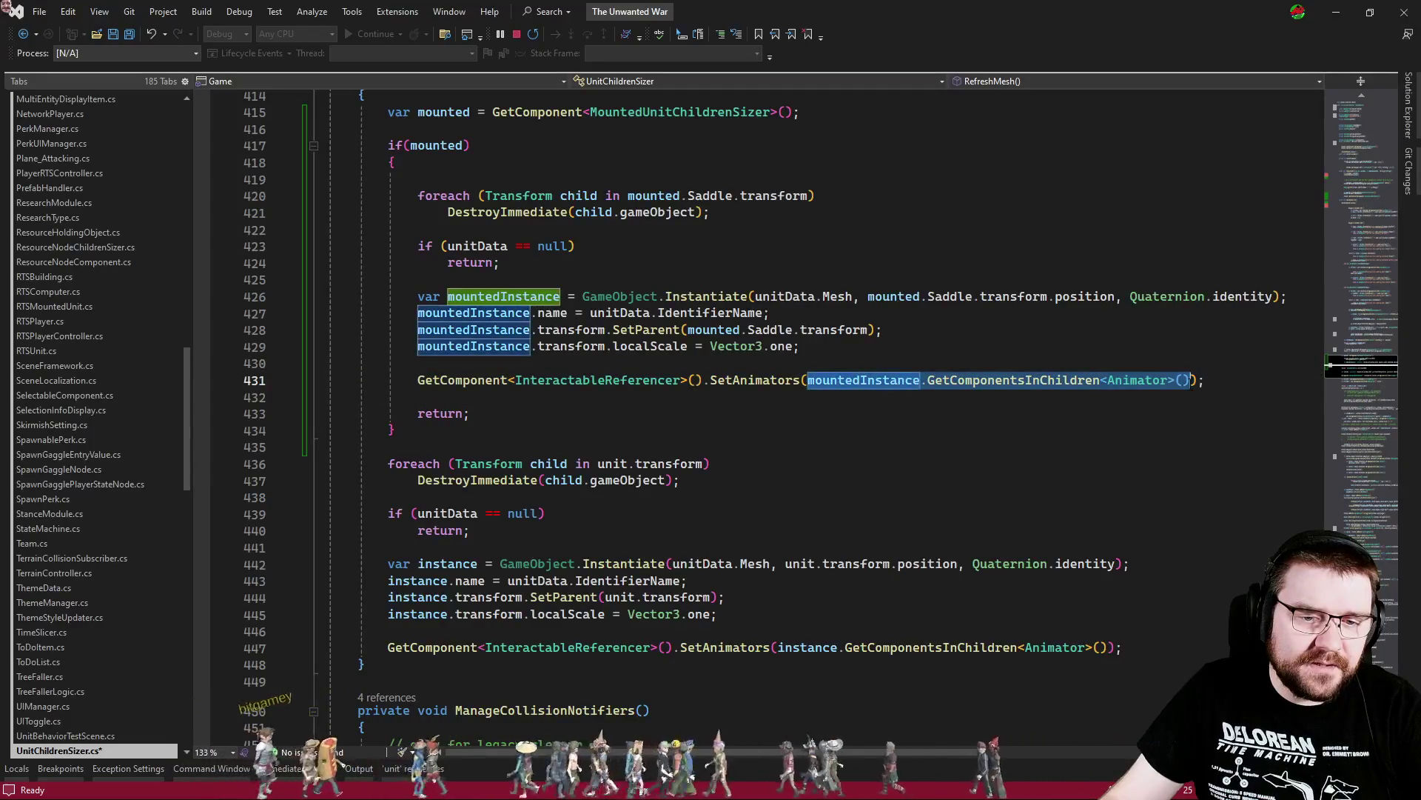
{"action": "left_click", "coordinate": [471, 413]}
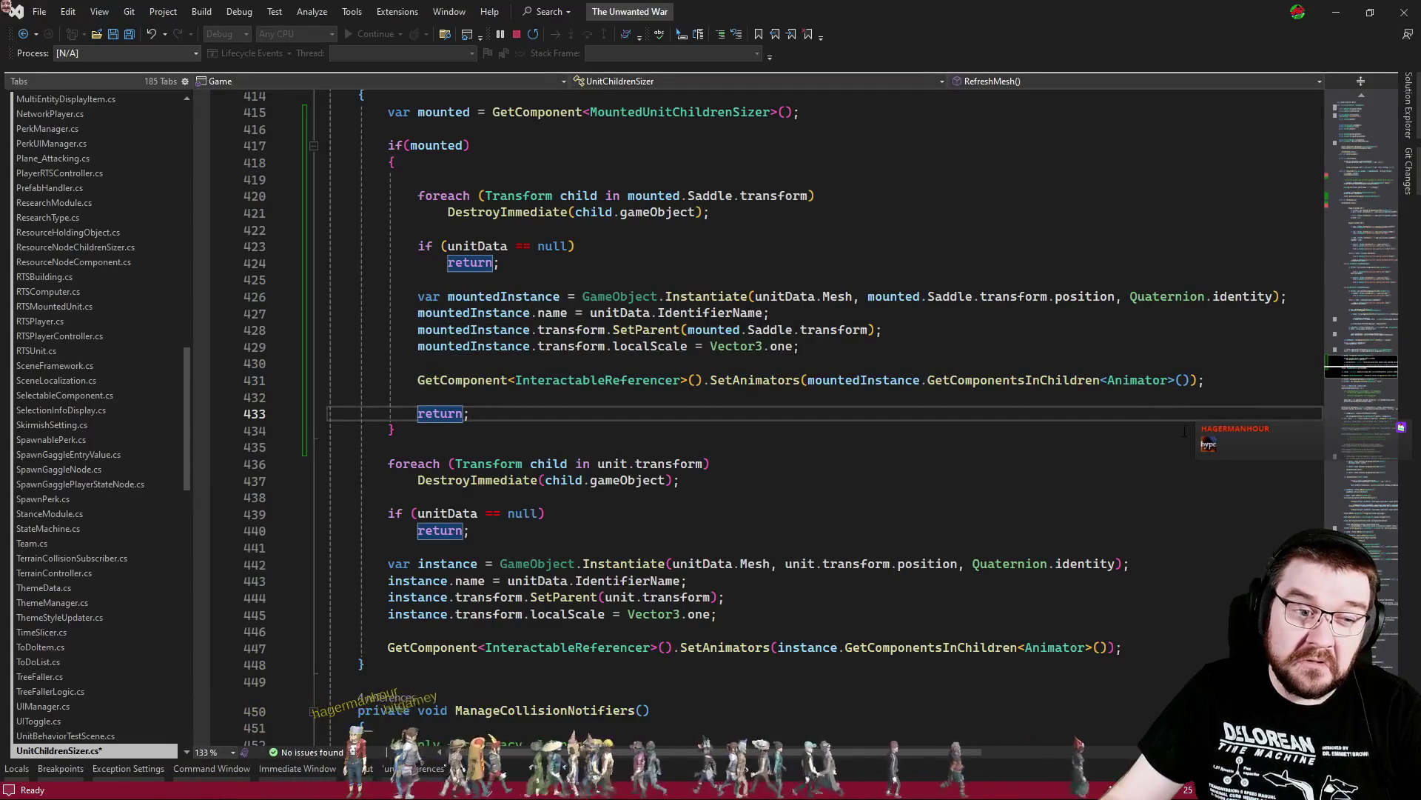
{"action": "key", "text": "ctrl+s"}
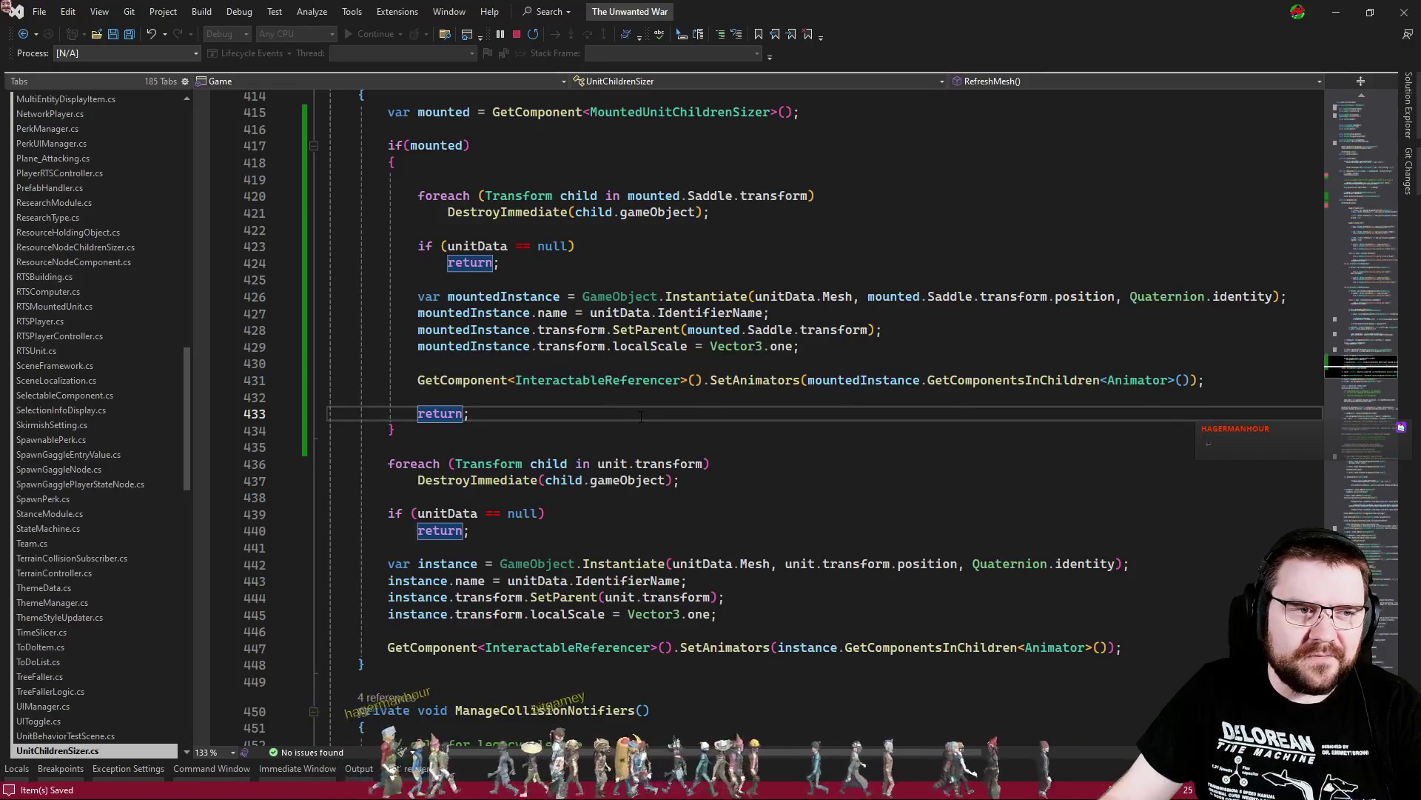
{"action": "left_click", "coordinate": [716, 463]}
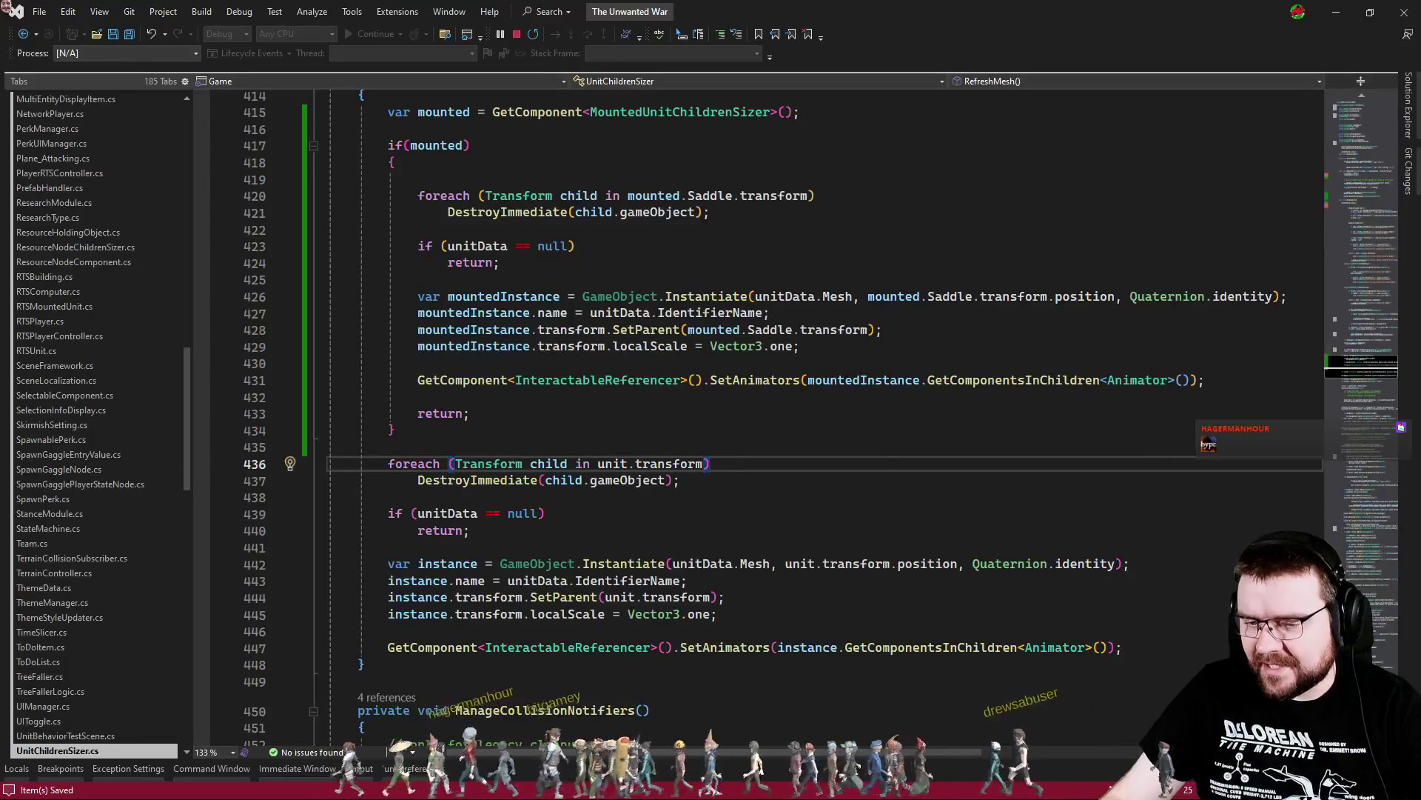
{"action": "key", "text": "alt+Tab"}
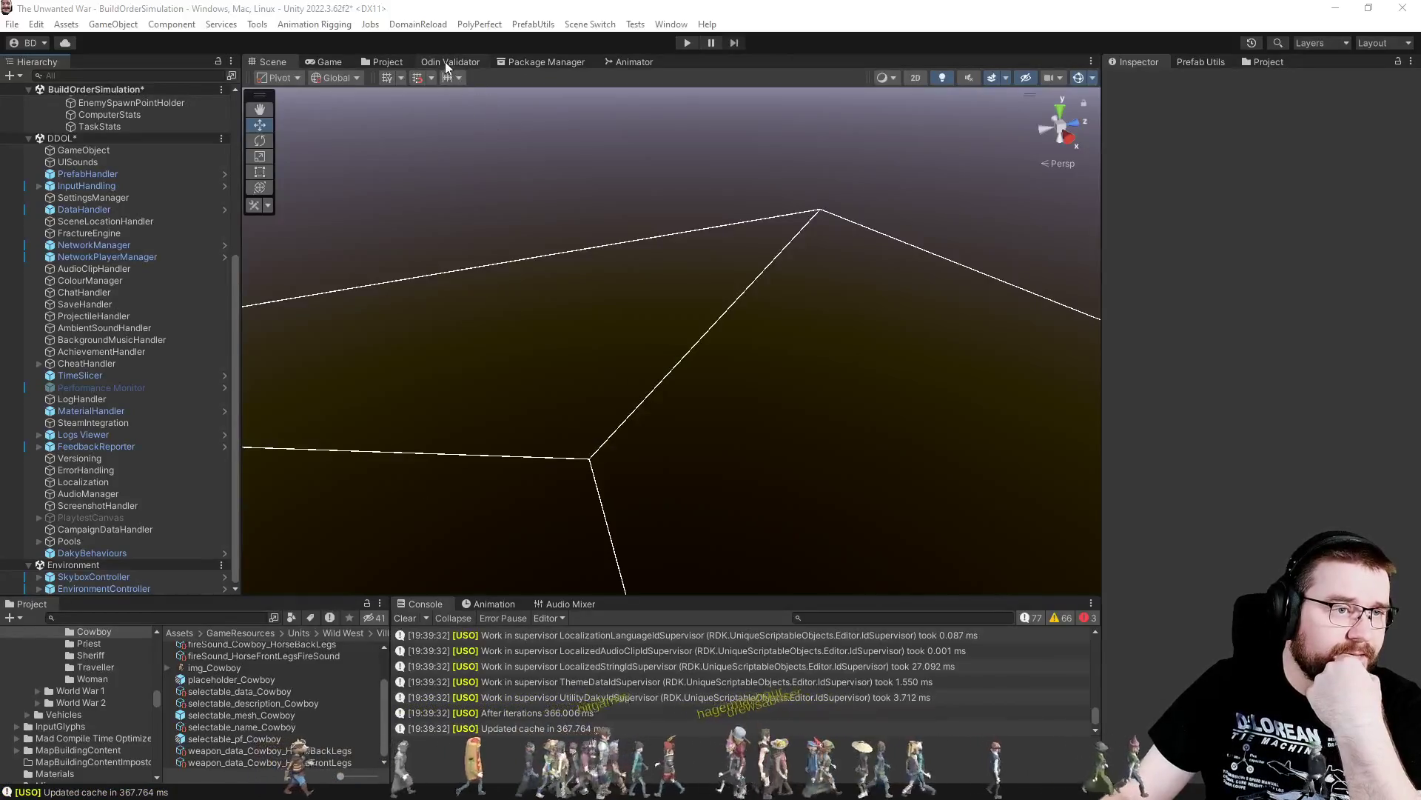
Open pf_MountedUnit from GameObjectPrefabs and drag the Unit object into the Unit Children Sizer's Unit field
{"action": "left_click", "coordinate": [377, 63]}
{"action": "scroll", "coordinate": [374, 350], "scroll_direction": "down", "scroll_amount": 5}
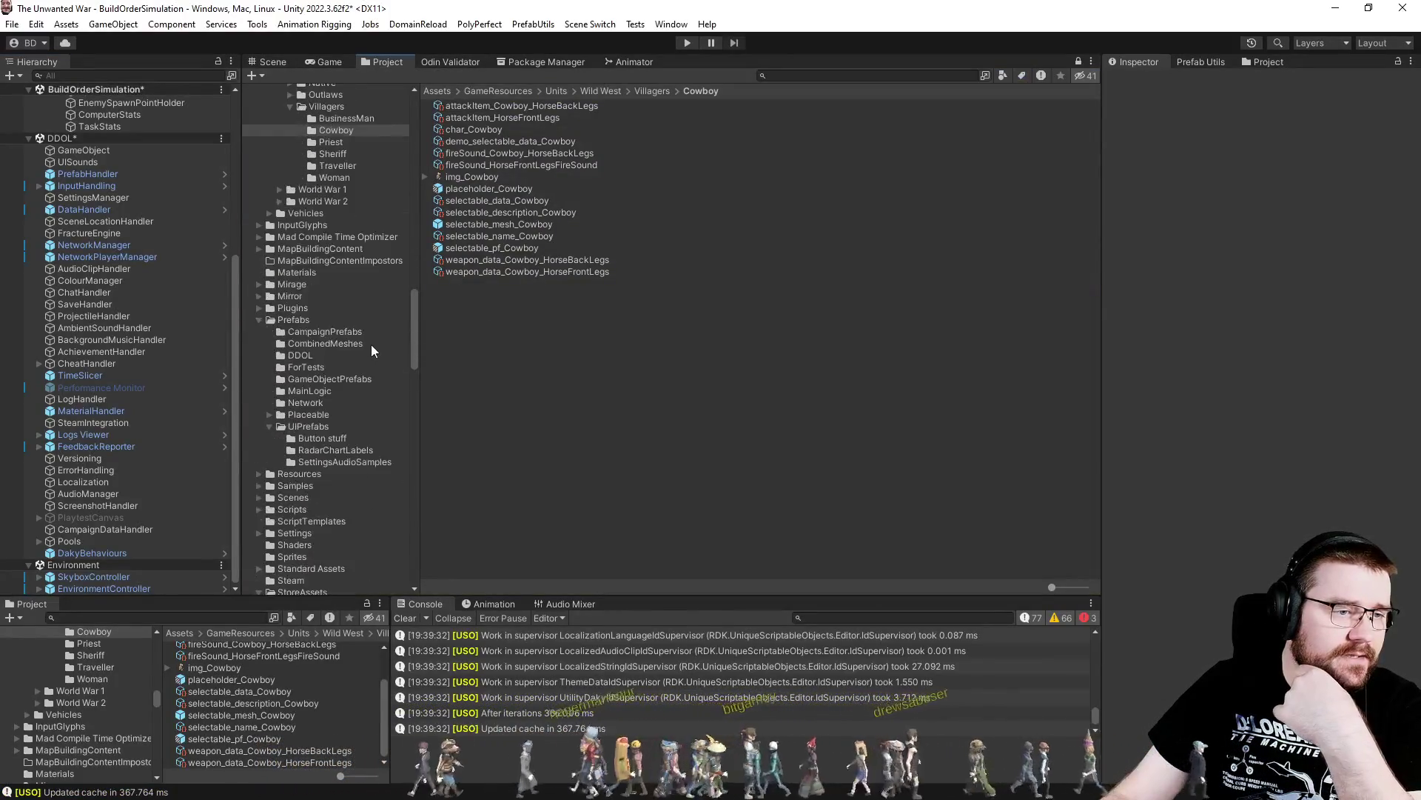
{"action": "left_click", "coordinate": [330, 377]}
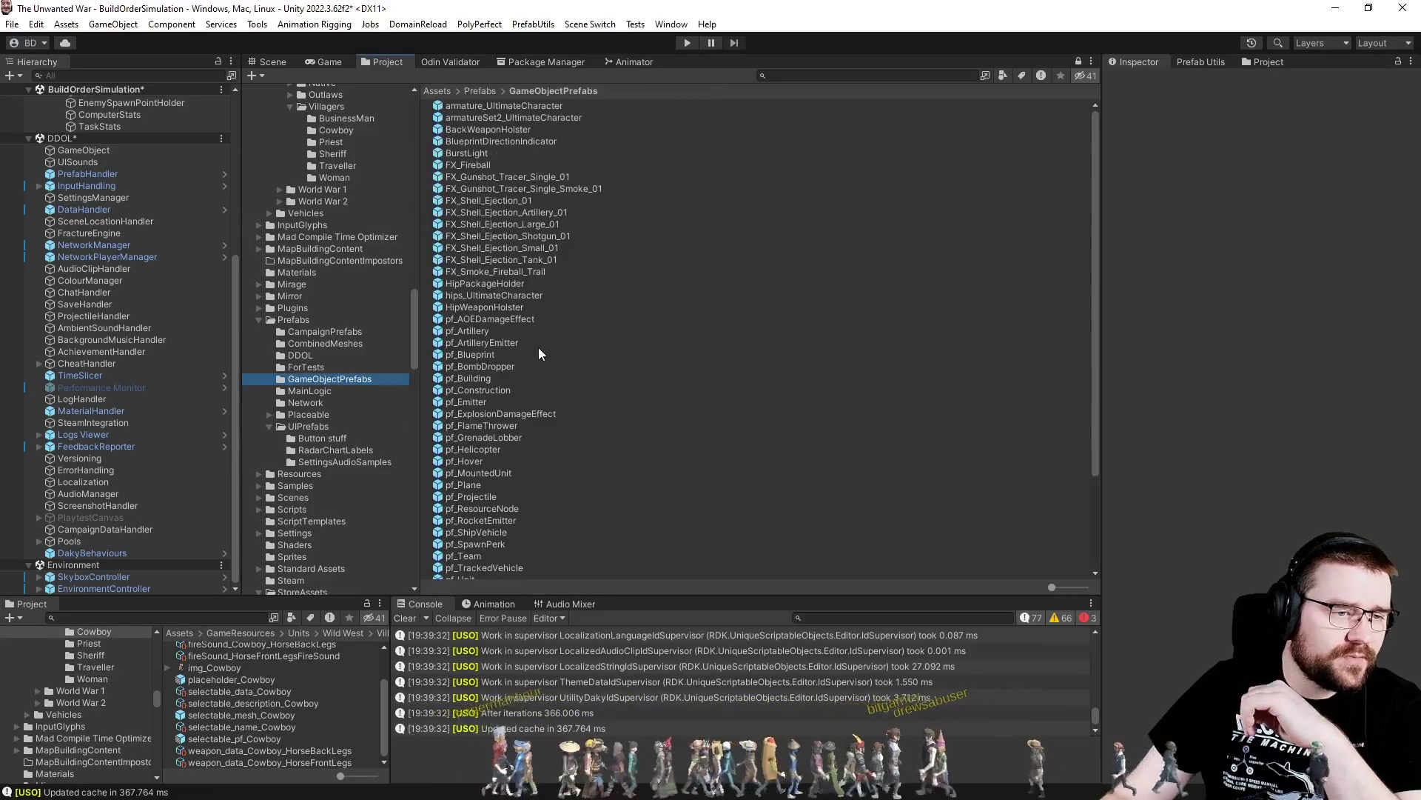
{"action": "left_click", "coordinate": [487, 472]}
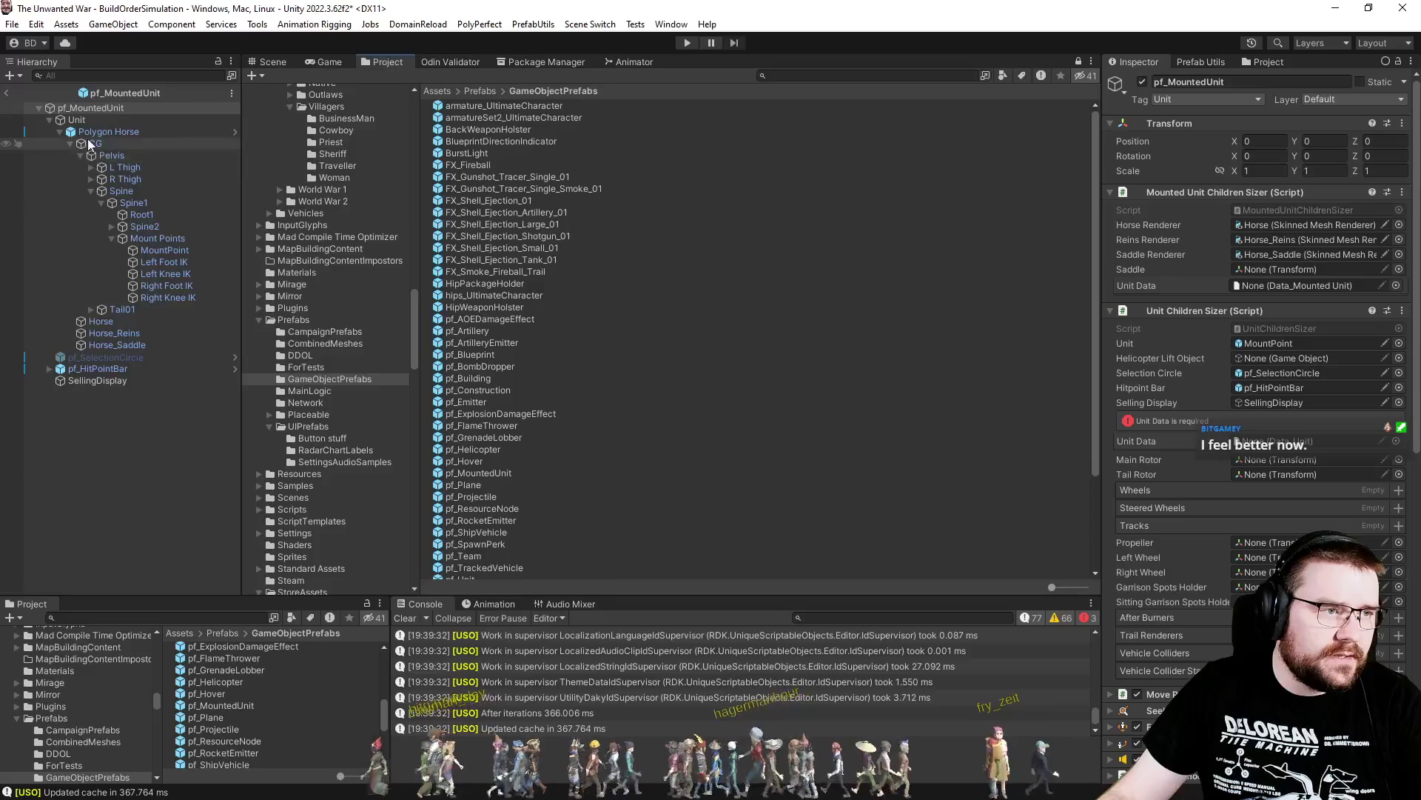
{"action": "mouse_move", "coordinate": [74, 120]}
{"action": "left_mouse_down"}
{"action": "mouse_move", "coordinate": [184, 144]}
{"action": "mouse_move", "coordinate": [269, 216]}
{"action": "mouse_move", "coordinate": [1251, 362]}
{"action": "mouse_move", "coordinate": [1272, 339]}
{"action": "mouse_move", "coordinate": [1248, 341]}
{"action": "left_mouse_up"}
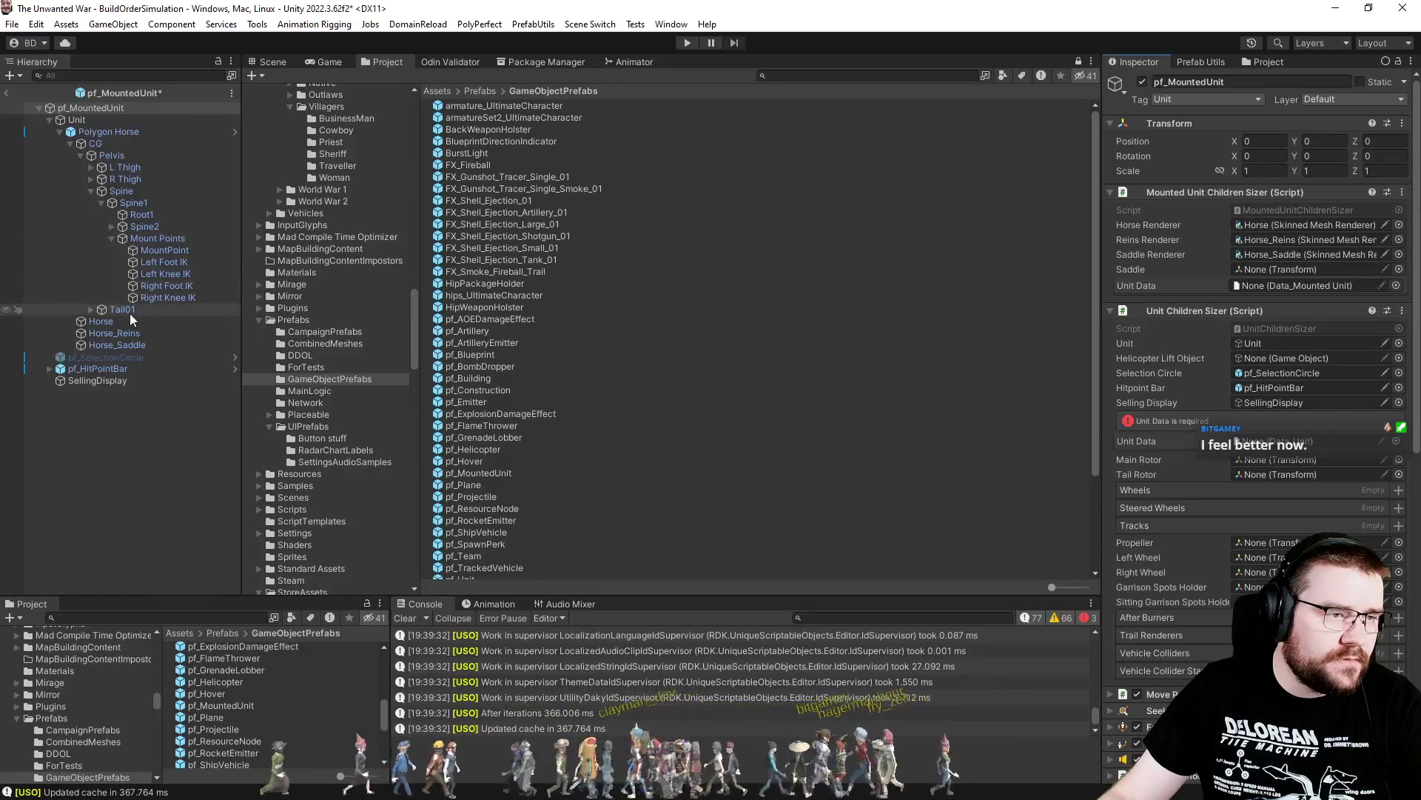
{"action": "mouse_move", "coordinate": [157, 249]}
{"action": "left_mouse_down"}
{"action": "mouse_move", "coordinate": [1307, 318]}
{"action": "mouse_move", "coordinate": [1304, 269]}
{"action": "mouse_move", "coordinate": [1288, 293]}
{"action": "mouse_move", "coordinate": [1299, 270]}
{"action": "left_mouse_up"}
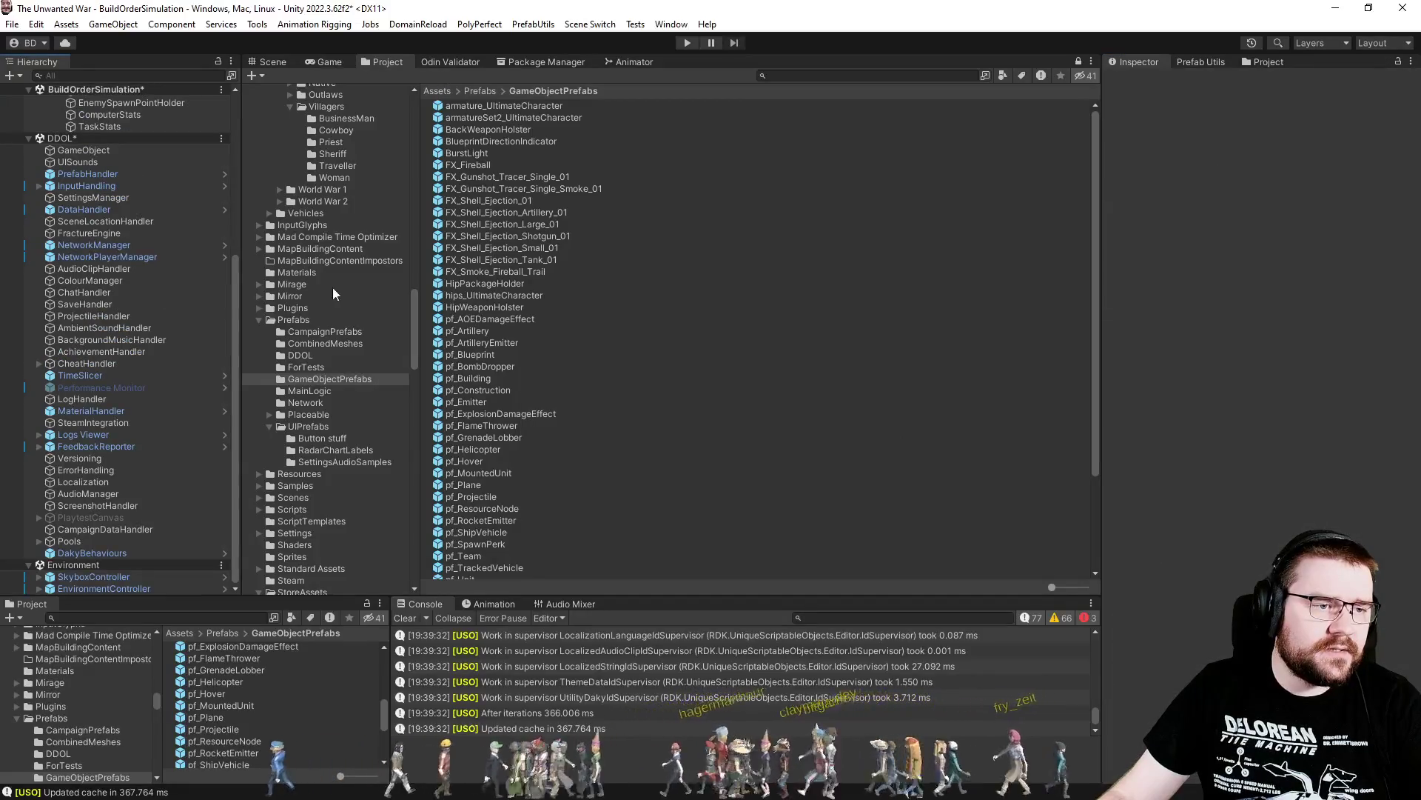
Browse to the Wild West Cowboy folder and open the selectable_pf_Cowboy prefab
{"action": "scroll", "coordinate": [331, 286], "scroll_direction": "down", "scroll_amount": 10}
{"action": "scroll", "coordinate": [333, 319], "scroll_direction": "up", "scroll_amount": 5}
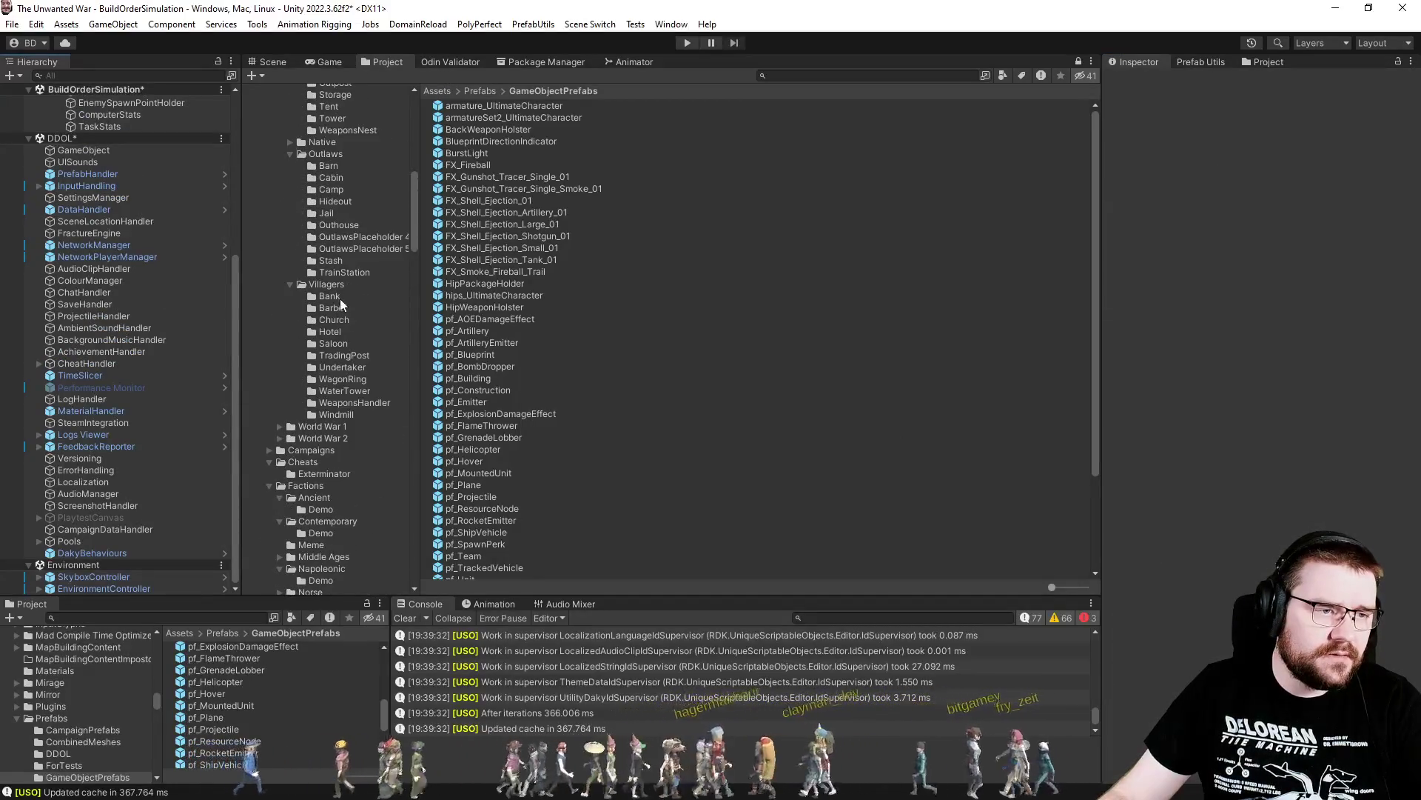
{"action": "scroll", "coordinate": [341, 303], "scroll_direction": "up", "scroll_amount": 5}
{"action": "scroll", "coordinate": [349, 346], "scroll_direction": "down", "scroll_amount": 12}
{"action": "scroll", "coordinate": [348, 346], "scroll_direction": "down", "scroll_amount": 10}
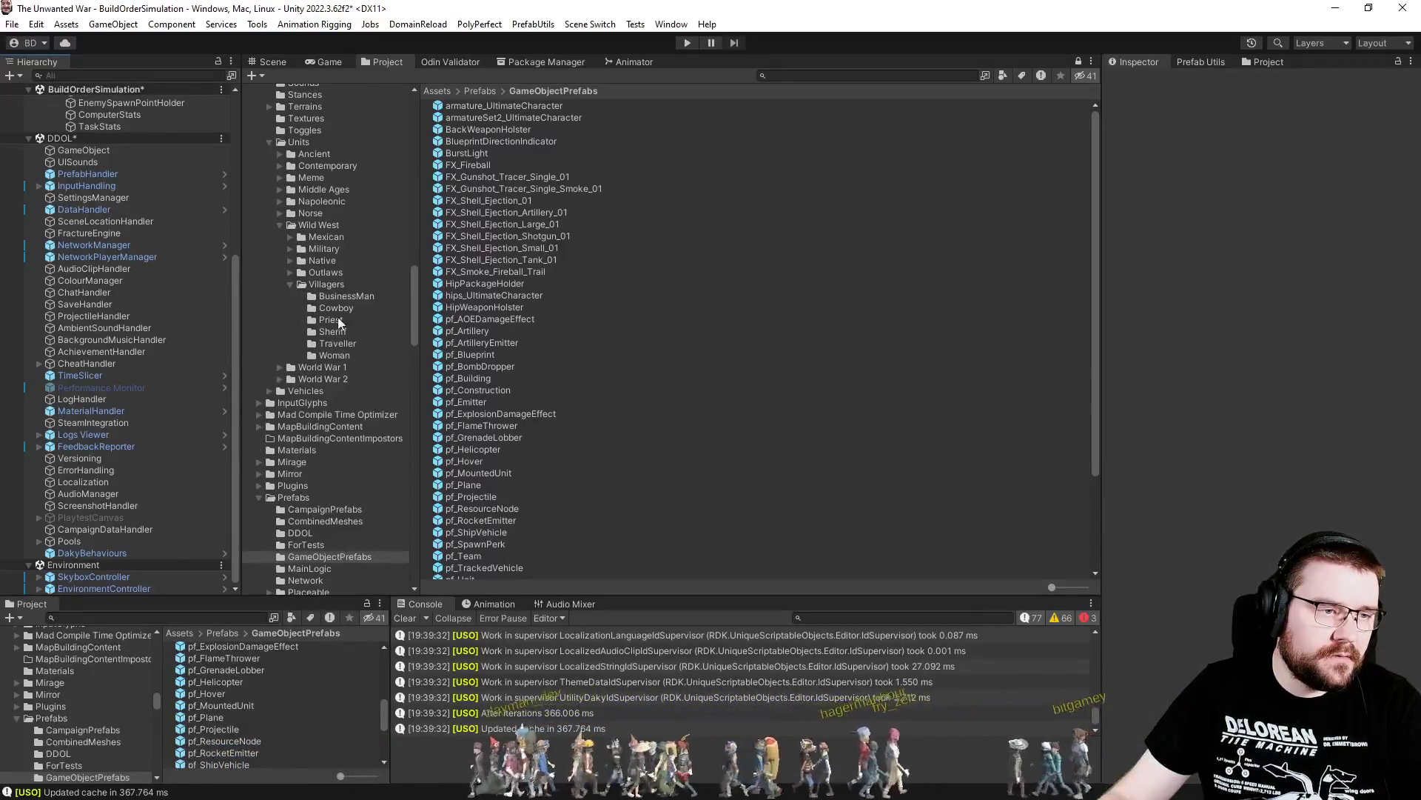
{"action": "left_click", "coordinate": [335, 307]}
{"action": "left_click", "coordinate": [491, 256]}
{"action": "left_click", "coordinate": [495, 248]}
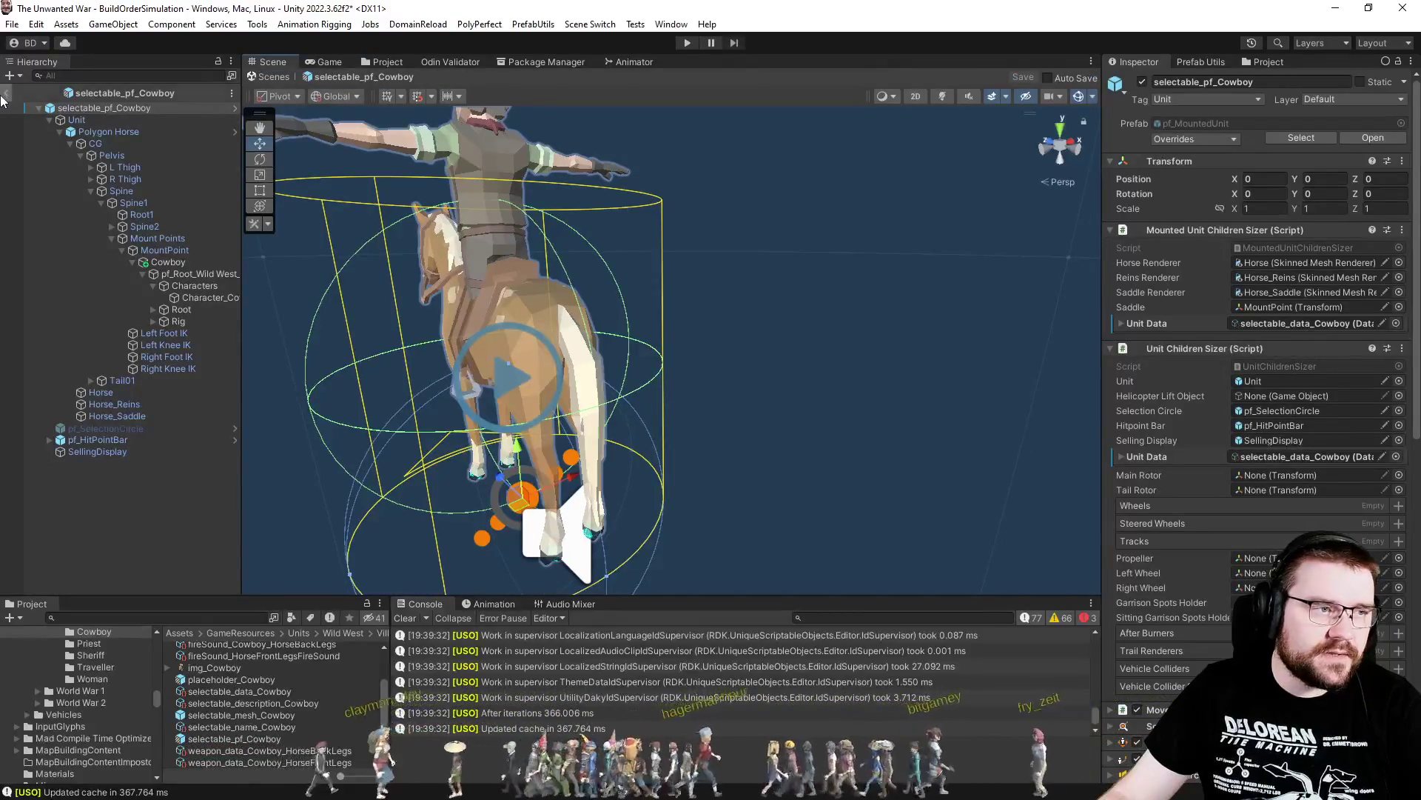
Enter Play mode and dismiss the feedback form to reach the simulation options
{"action": "left_click", "coordinate": [687, 43]}
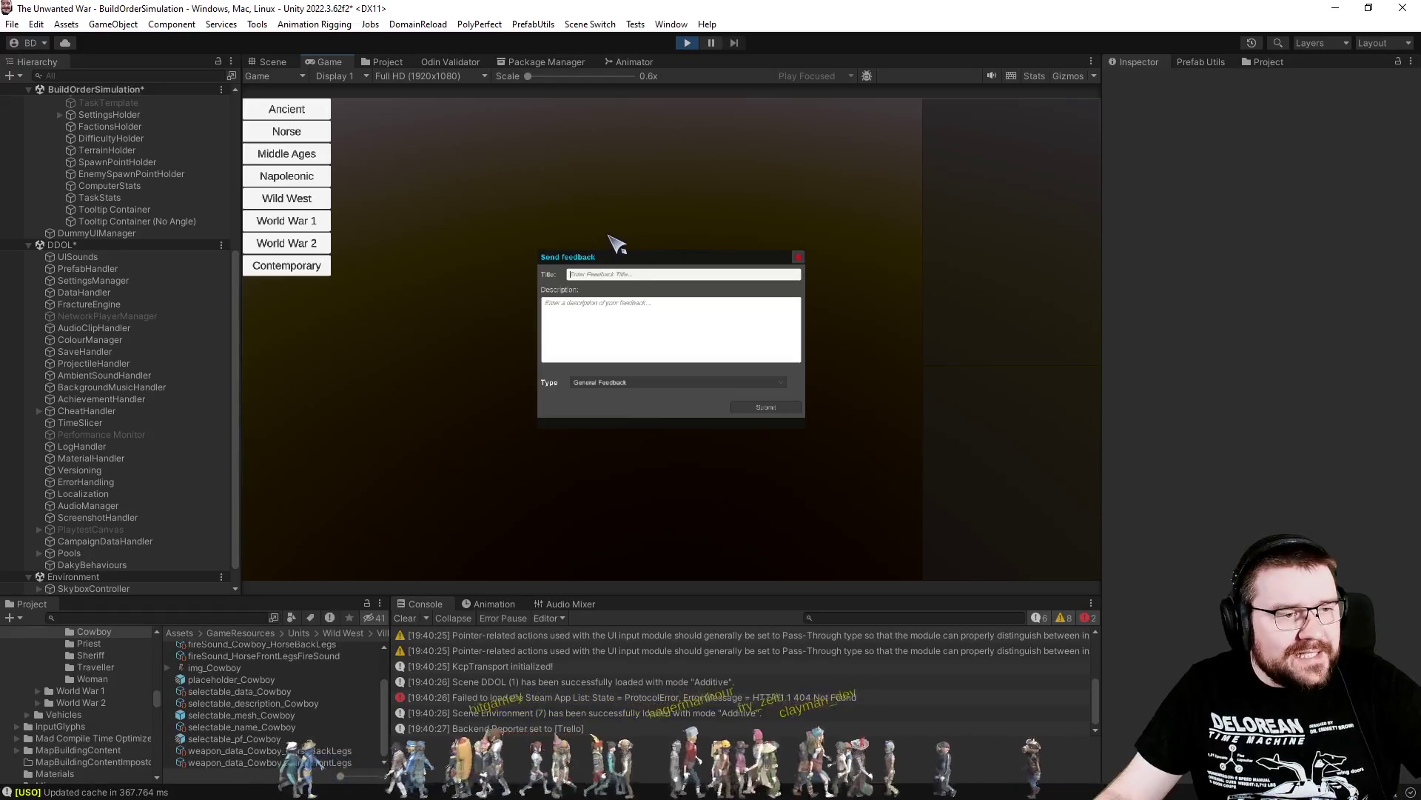
{"action": "left_click", "coordinate": [296, 200]}
Start a Villagers simulation on the Old Trails map with option 1 and watch it build
{"action": "left_click", "coordinate": [396, 111]}
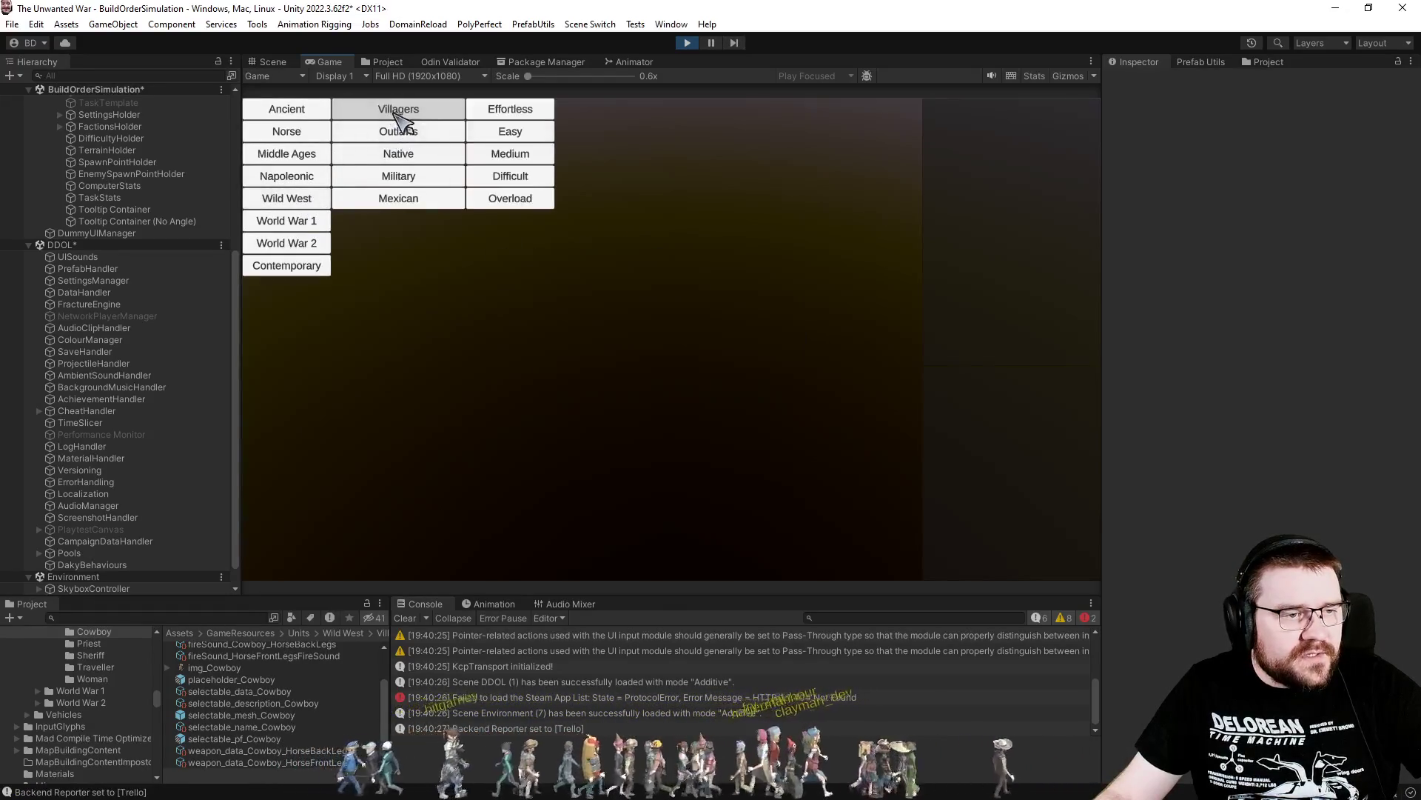
{"action": "left_click", "coordinate": [507, 113]}
{"action": "left_click", "coordinate": [617, 179]}
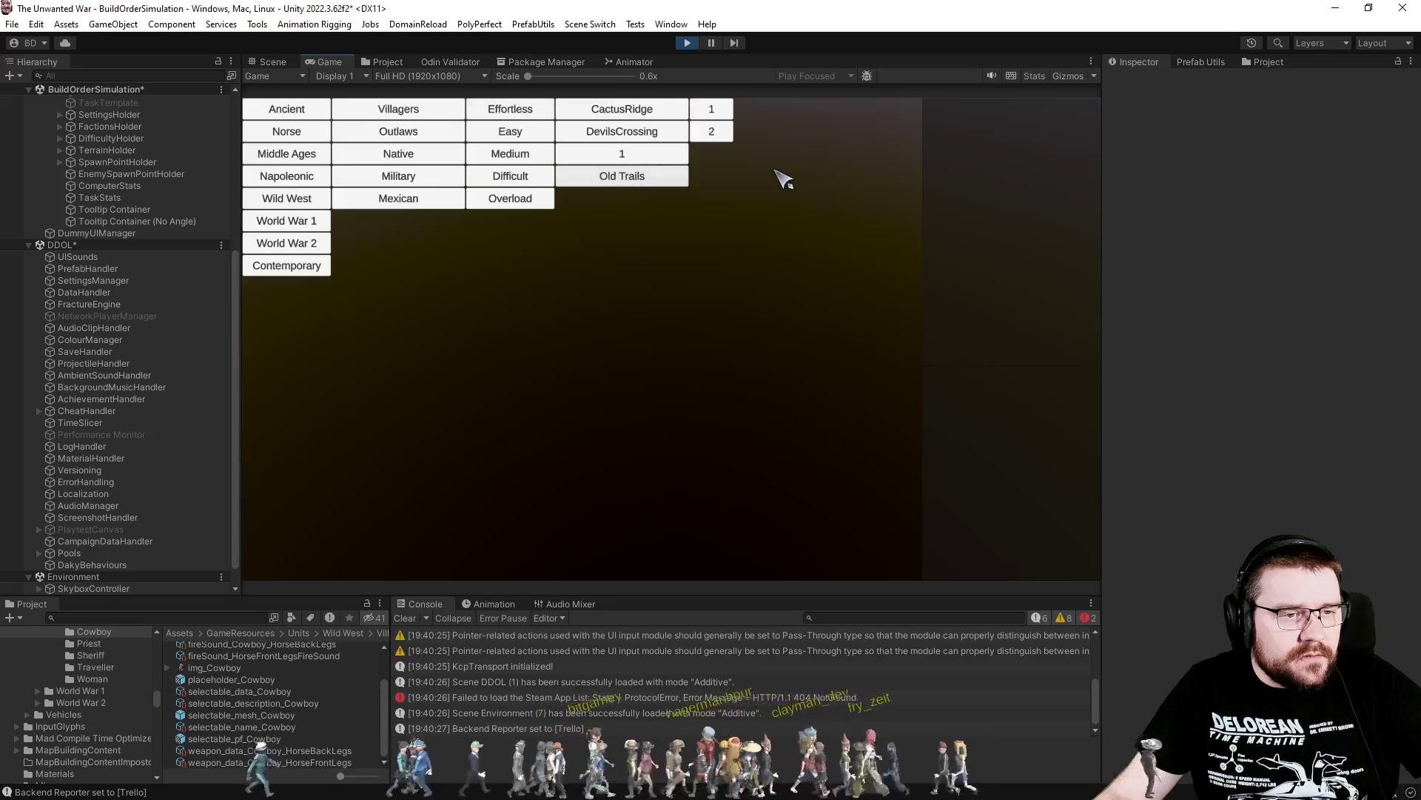
{"action": "left_click", "coordinate": [717, 110]}
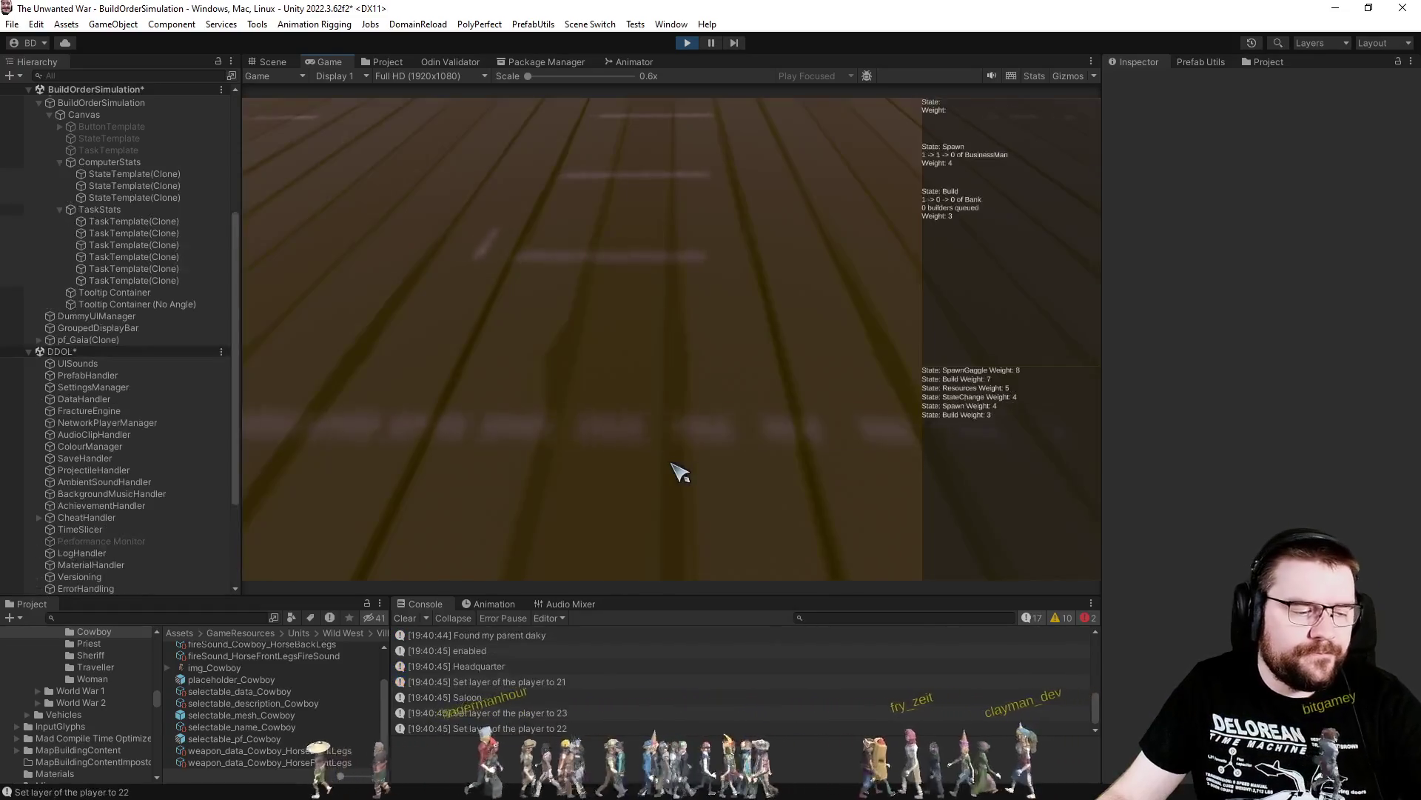
{"action": "scroll", "coordinate": [637, 502], "scroll_direction": "down", "scroll_amount": 5}
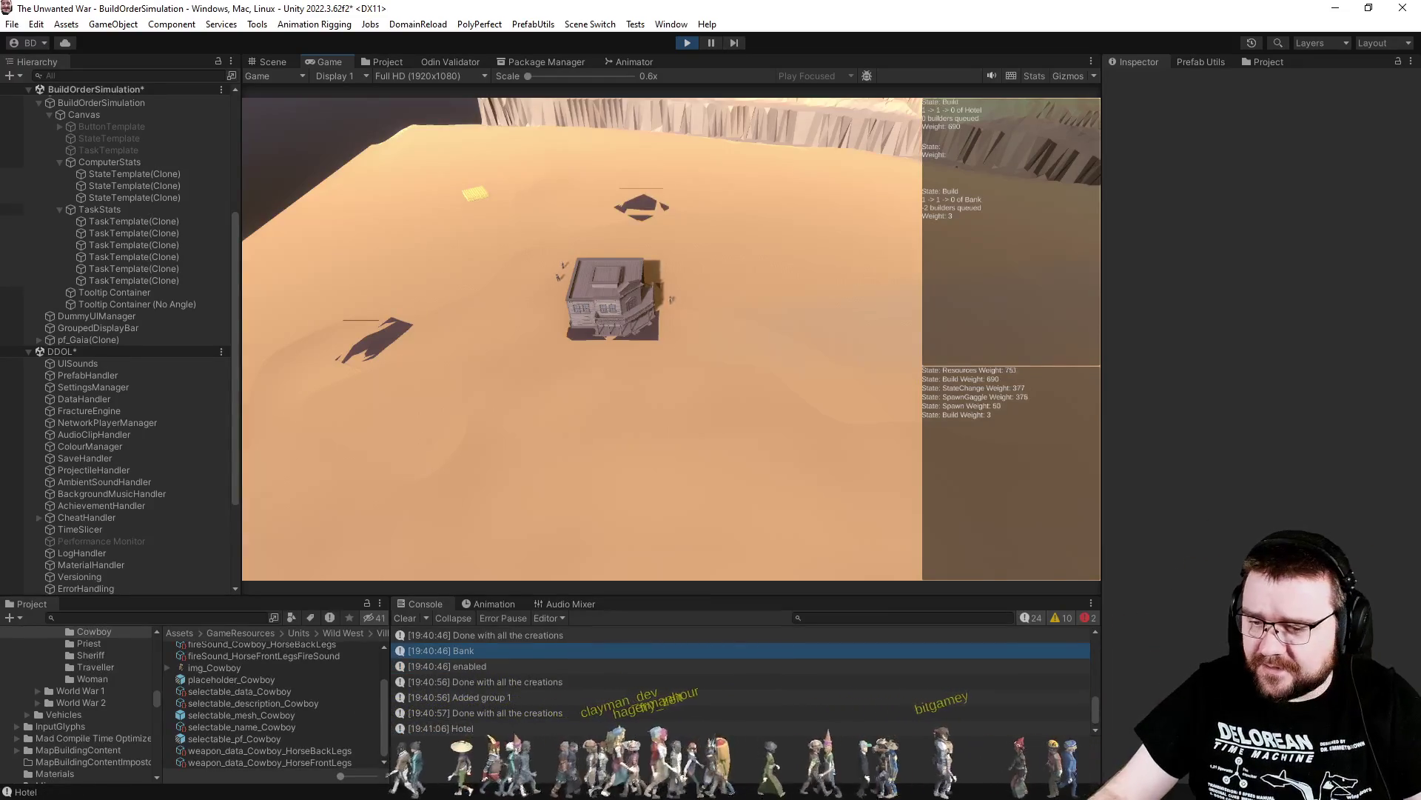
Switch to Visual Studio to review RefreshMesh's saddle-spawning branch
{"action": "key", "text": "alt+Tab"}
{"action": "scroll", "coordinate": [80, 324], "scroll_direction": "down", "scroll_amount": 5}
{"action": "scroll", "coordinate": [89, 322], "scroll_direction": "up", "scroll_amount": 10}
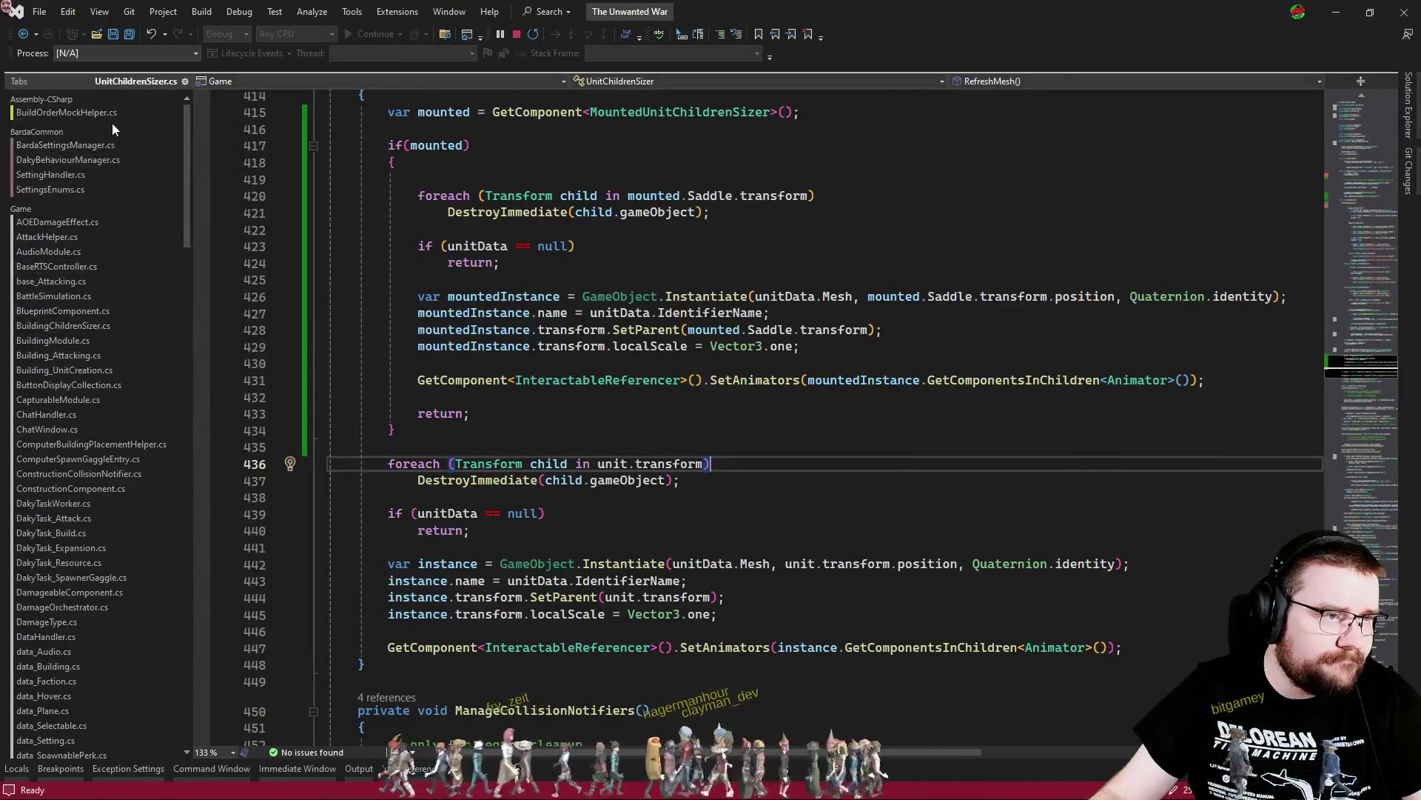
Open BuildOrderMockHelper.cs and add blank lines after the Pause subscription line
{"action": "left_click", "coordinate": [111, 114]}
{"action": "scroll", "coordinate": [822, 418], "scroll_direction": "down", "scroll_amount": 5}
{"action": "scroll", "coordinate": [770, 480], "scroll_direction": "up", "scroll_amount": 15}
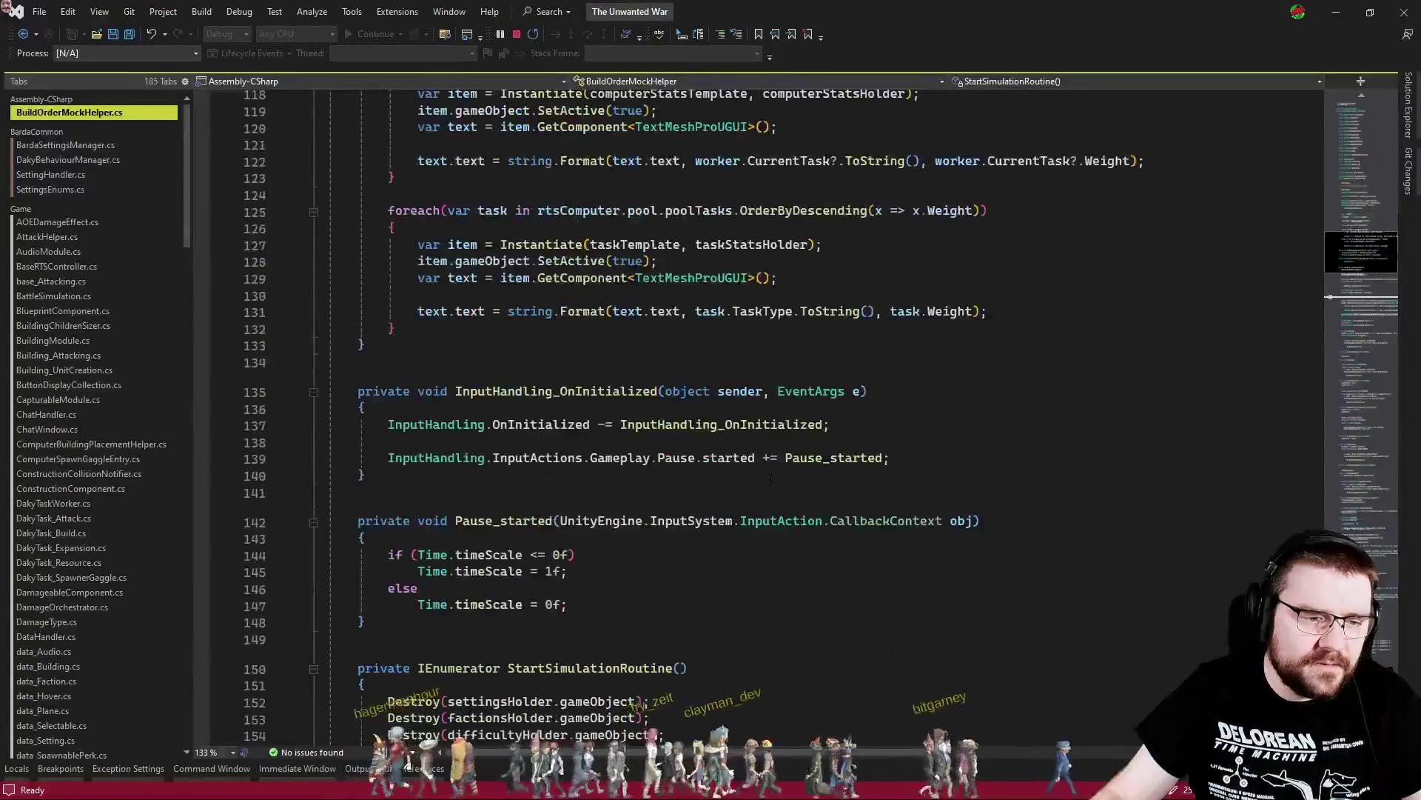
{"action": "left_click", "coordinate": [657, 498]}
{"action": "left_click", "coordinate": [984, 457]}
{"action": "key", "text": "Return"}
{"action": "key", "text": "Return"}
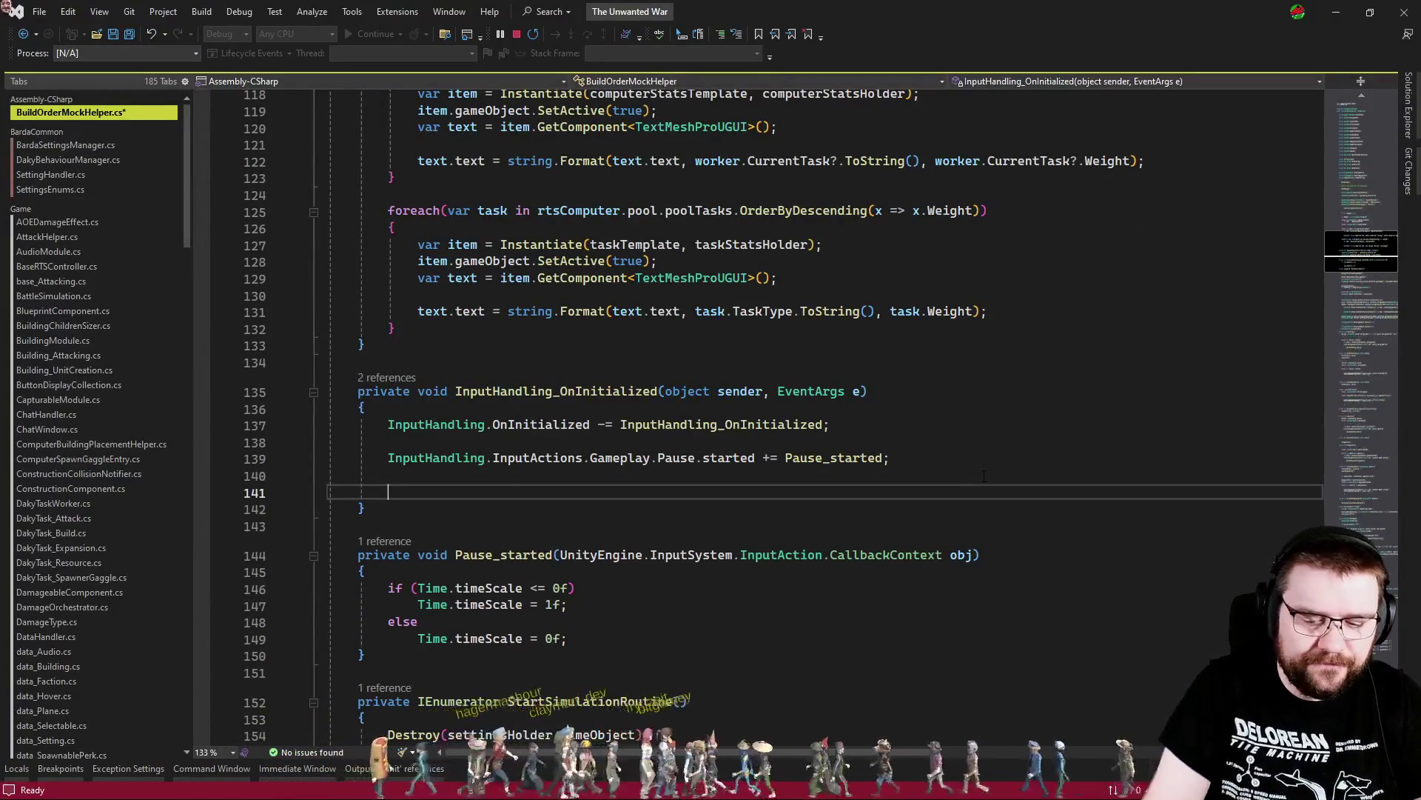
Look up the Pause_started definition, delete the added blank lines, and return to the Unity game
{"action": "key", "text": "alt+Tab"}
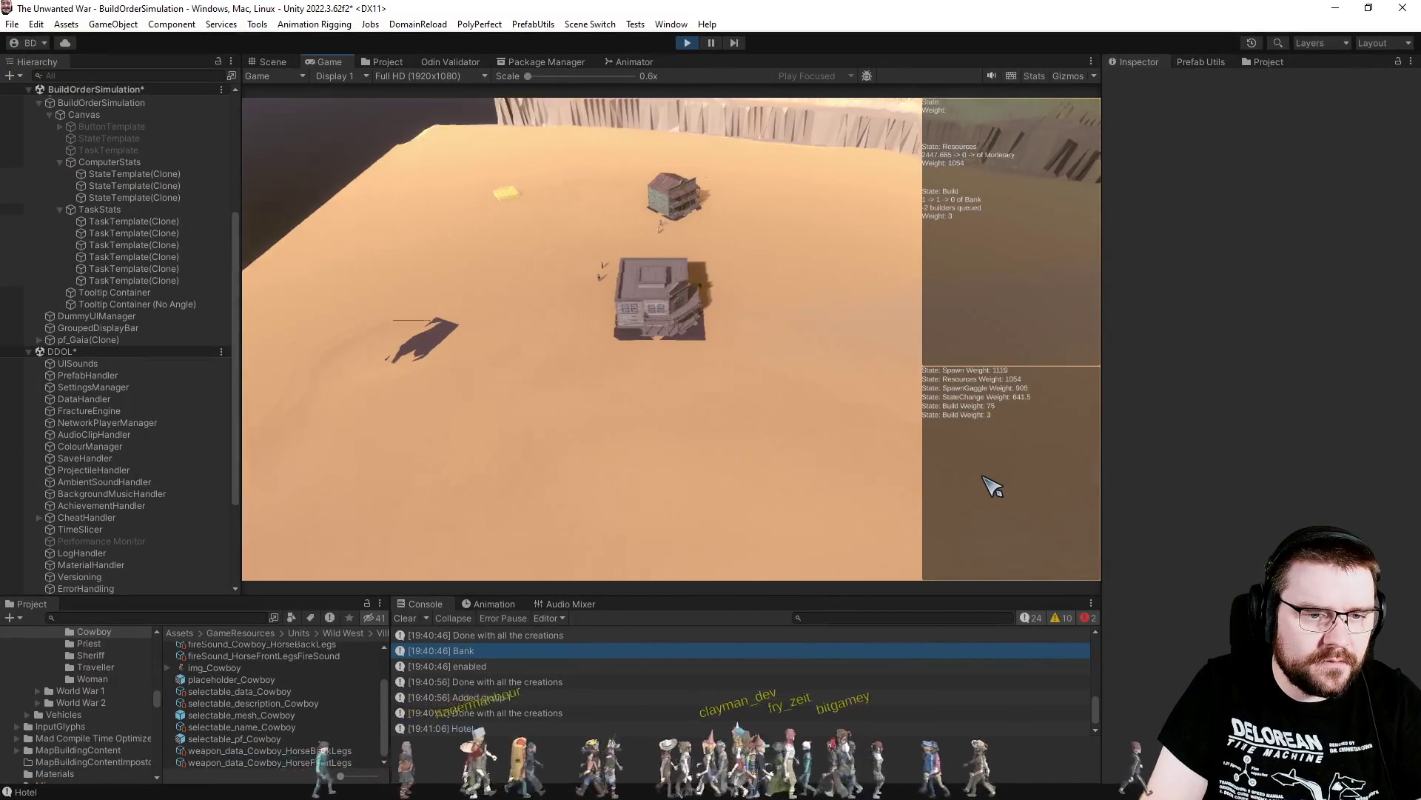
{"action": "key", "text": "alt+Tab"}
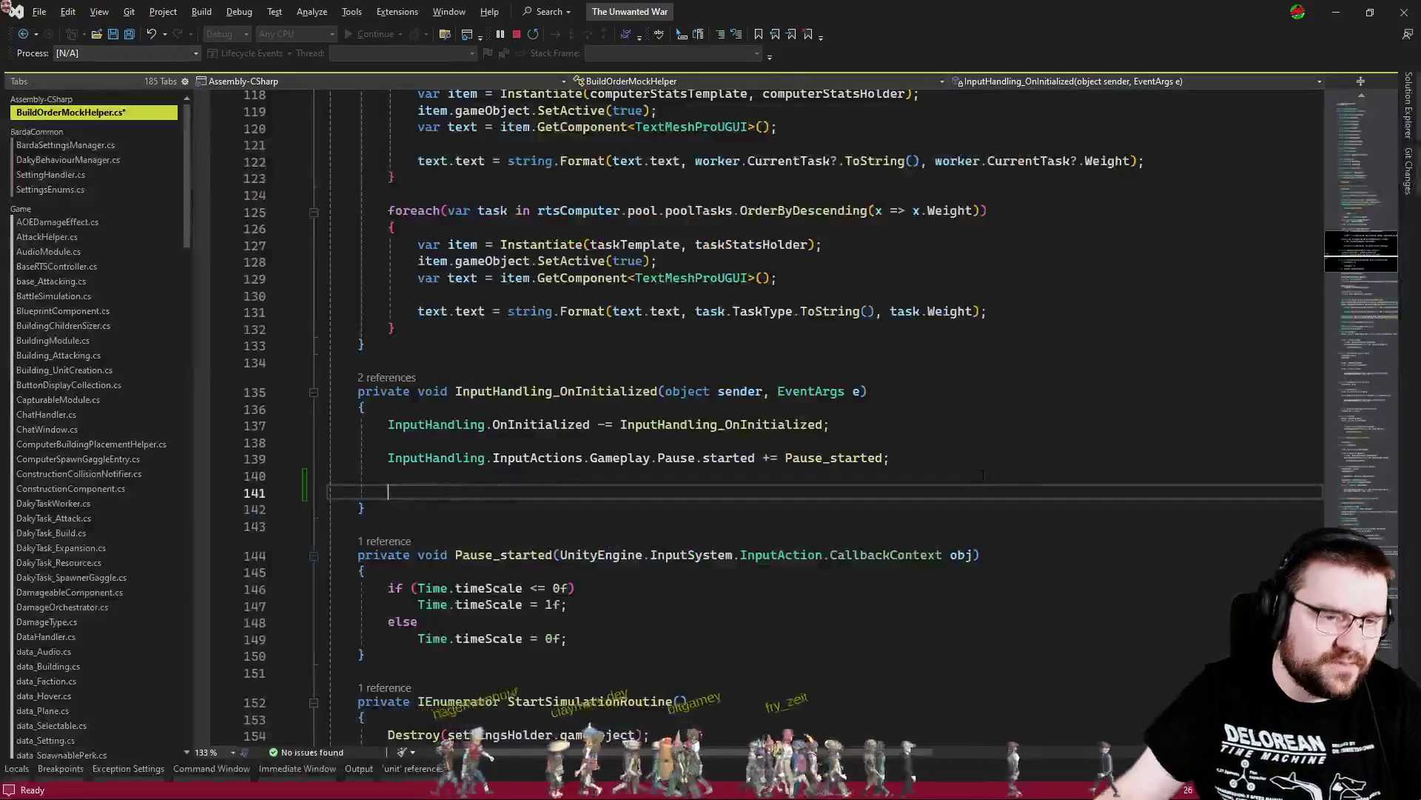
{"action": "left_click", "coordinate": [822, 459]}
{"action": "key", "text": "F12"}
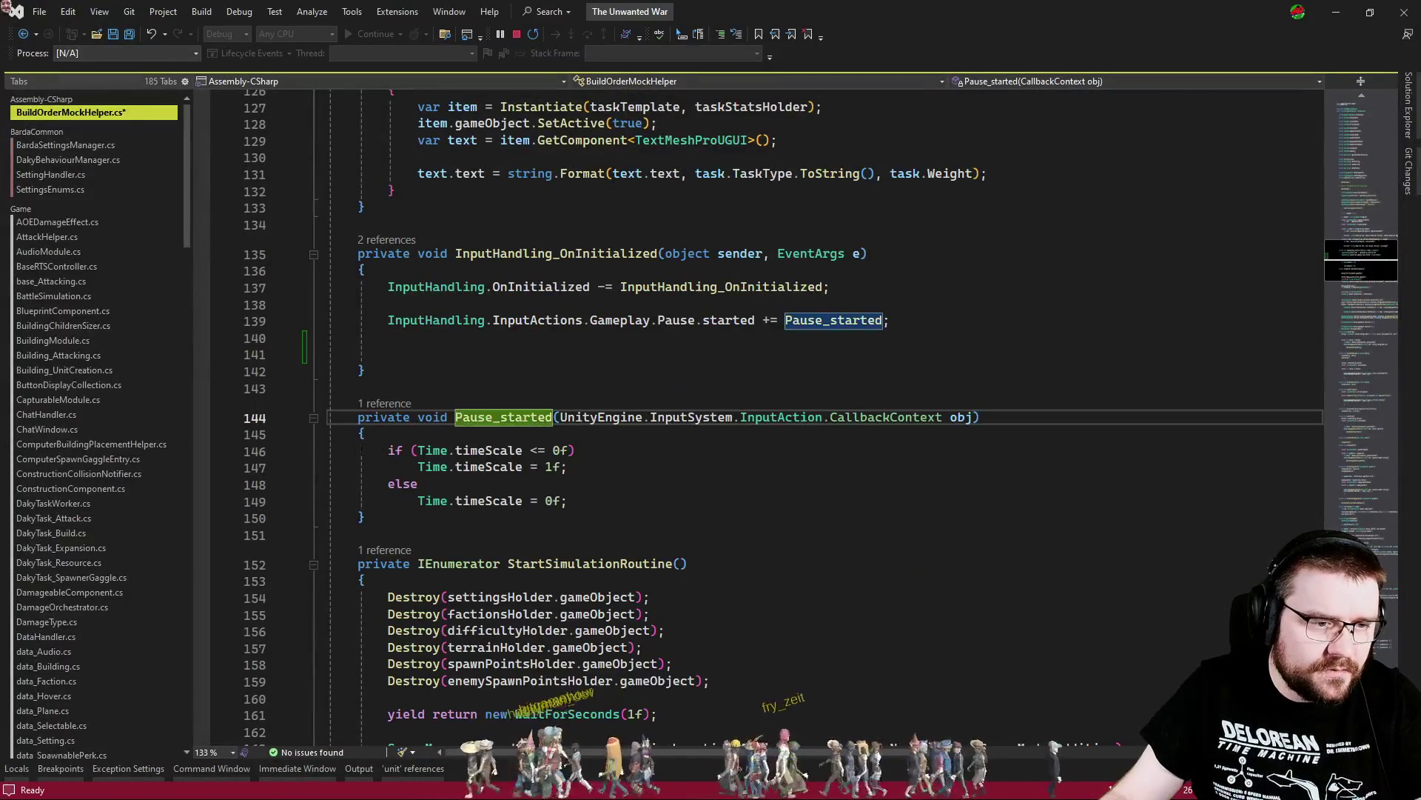
{"action": "left_click", "coordinate": [508, 374]}
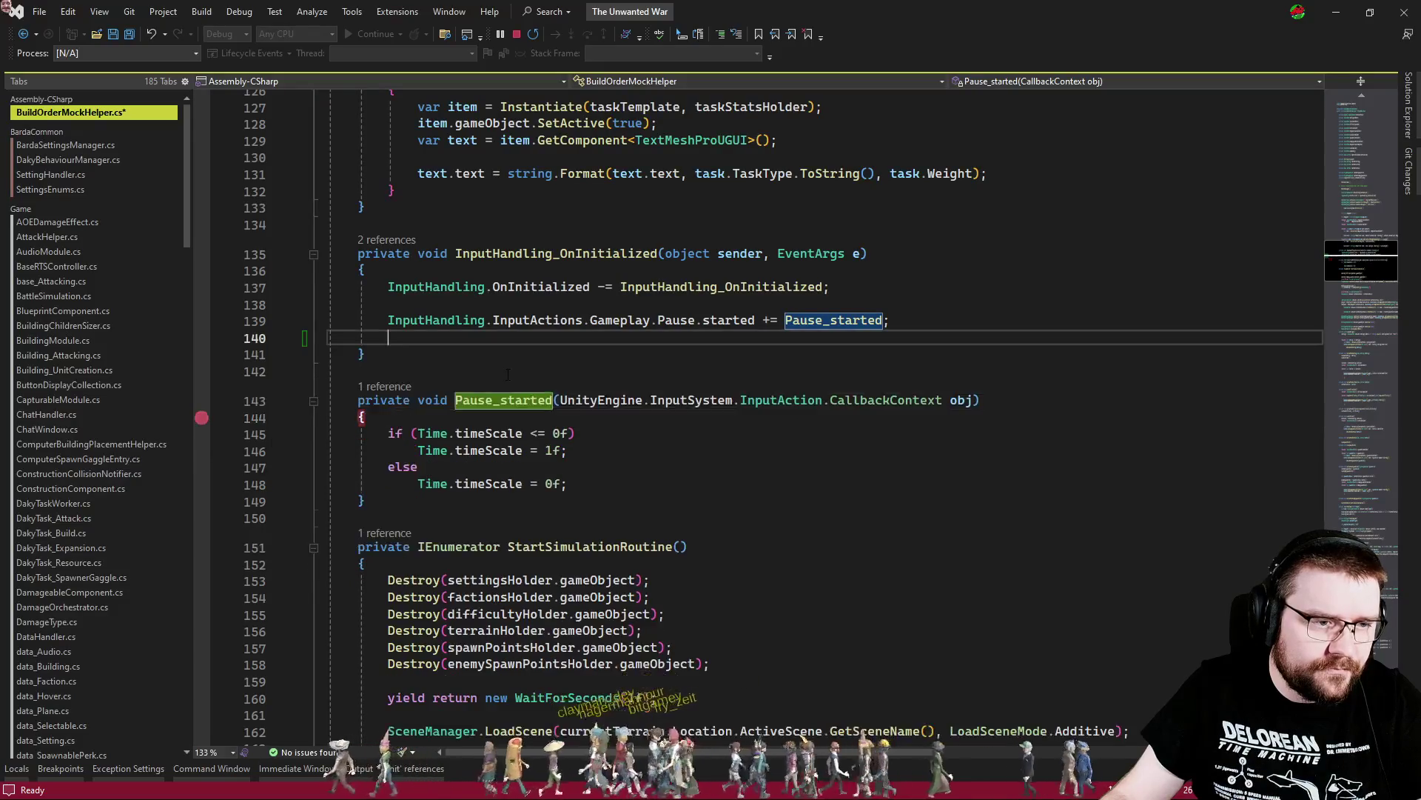
{"action": "key", "text": "BackSpace"}
{"action": "key", "text": "BackSpace"}
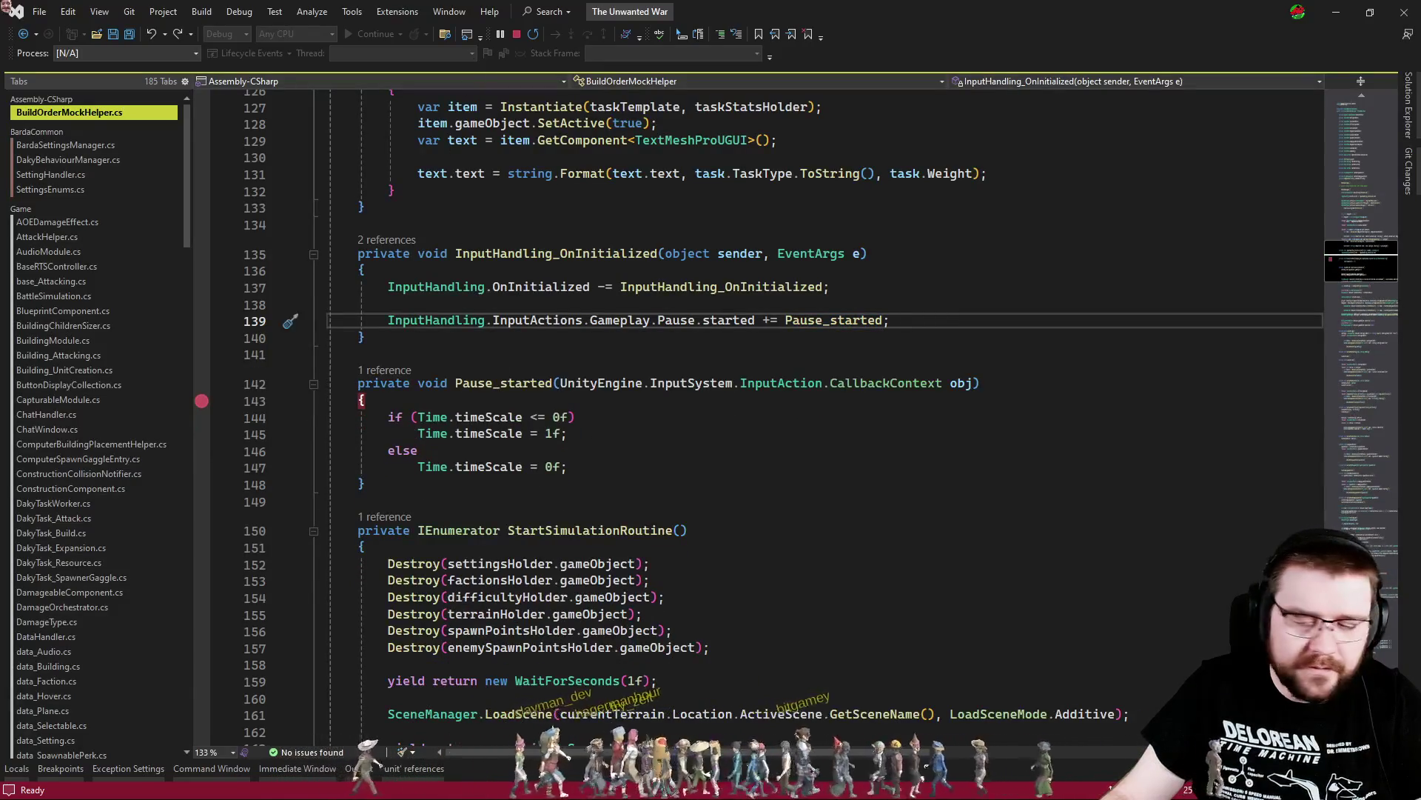
{"action": "key", "text": "alt+Tab"}
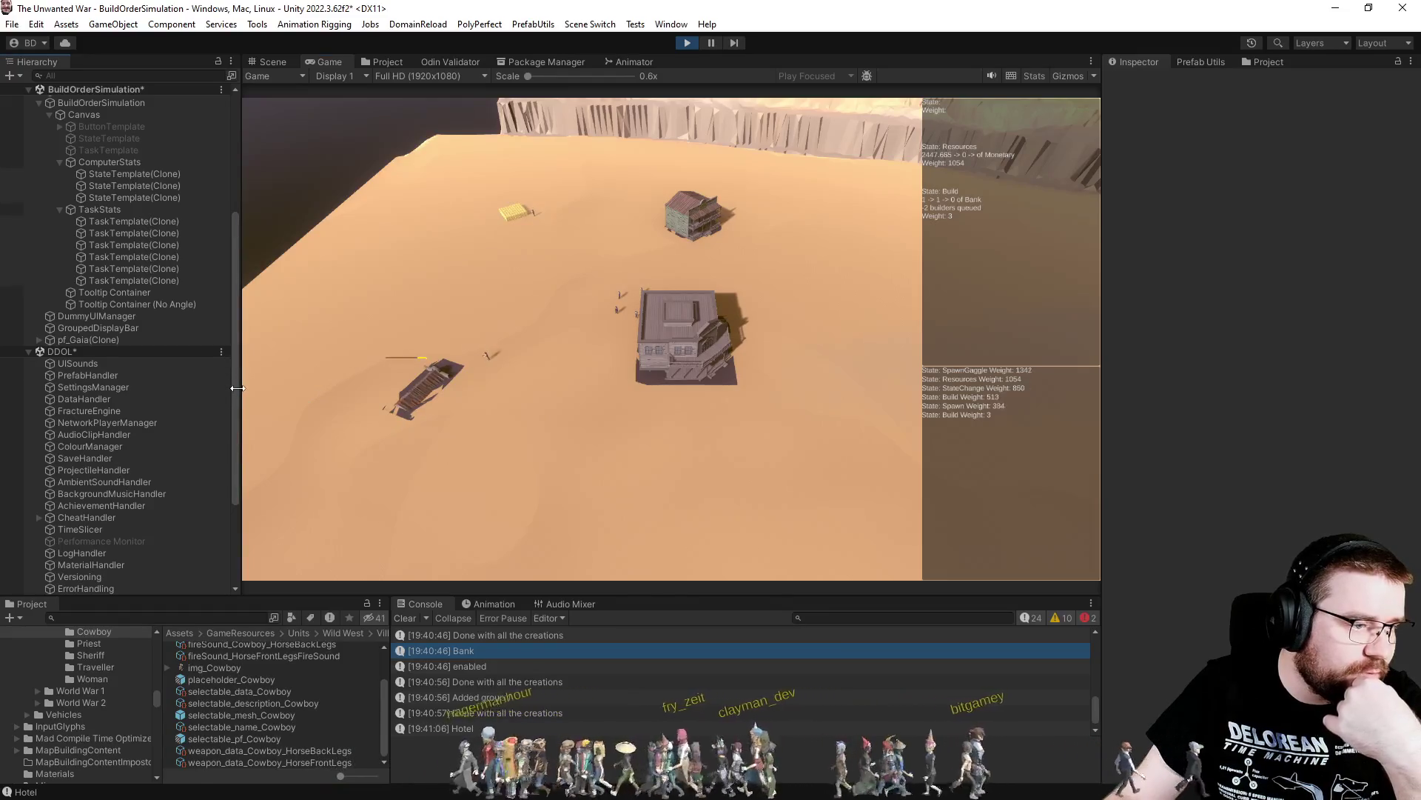
Expand DontDestroyOnLoad, inspect InputHandling's Event System and Player Input components, then return to the pause handler
{"action": "left_click_drag", "start_coordinate": [237, 429], "coordinate": [223, 428]}
{"action": "scroll", "coordinate": [185, 445], "scroll_direction": "down", "scroll_amount": 4}
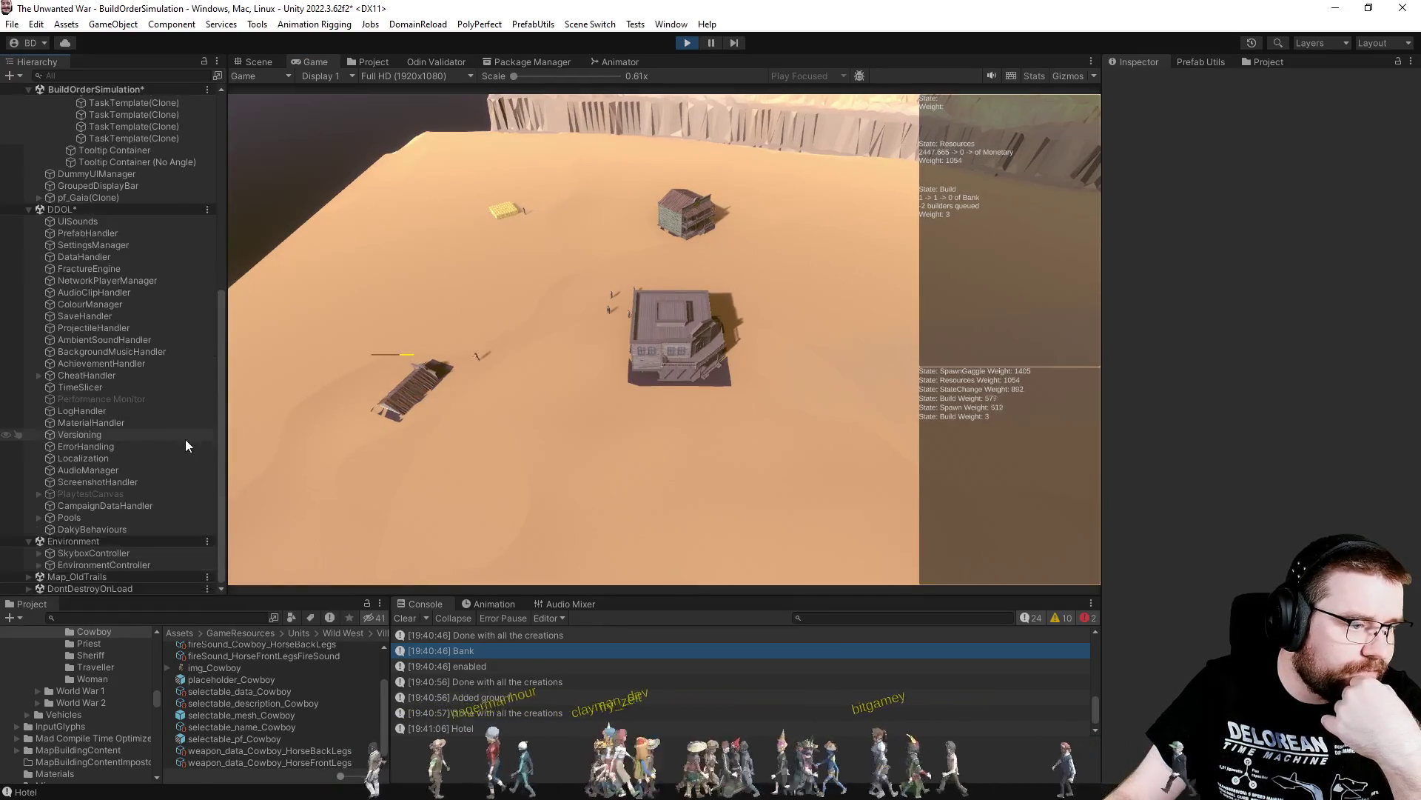
{"action": "left_click", "coordinate": [26, 590]}
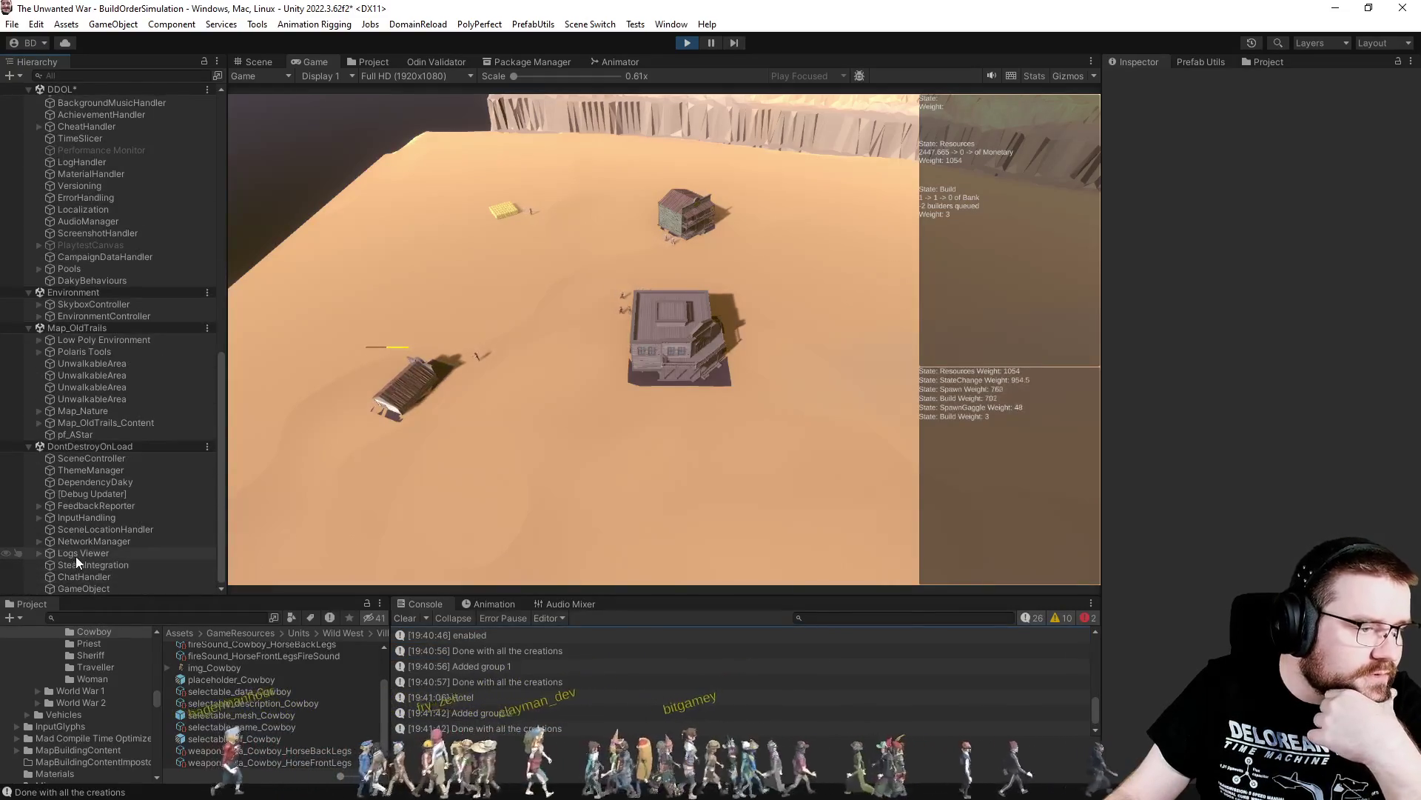
{"action": "left_click", "coordinate": [92, 519]}
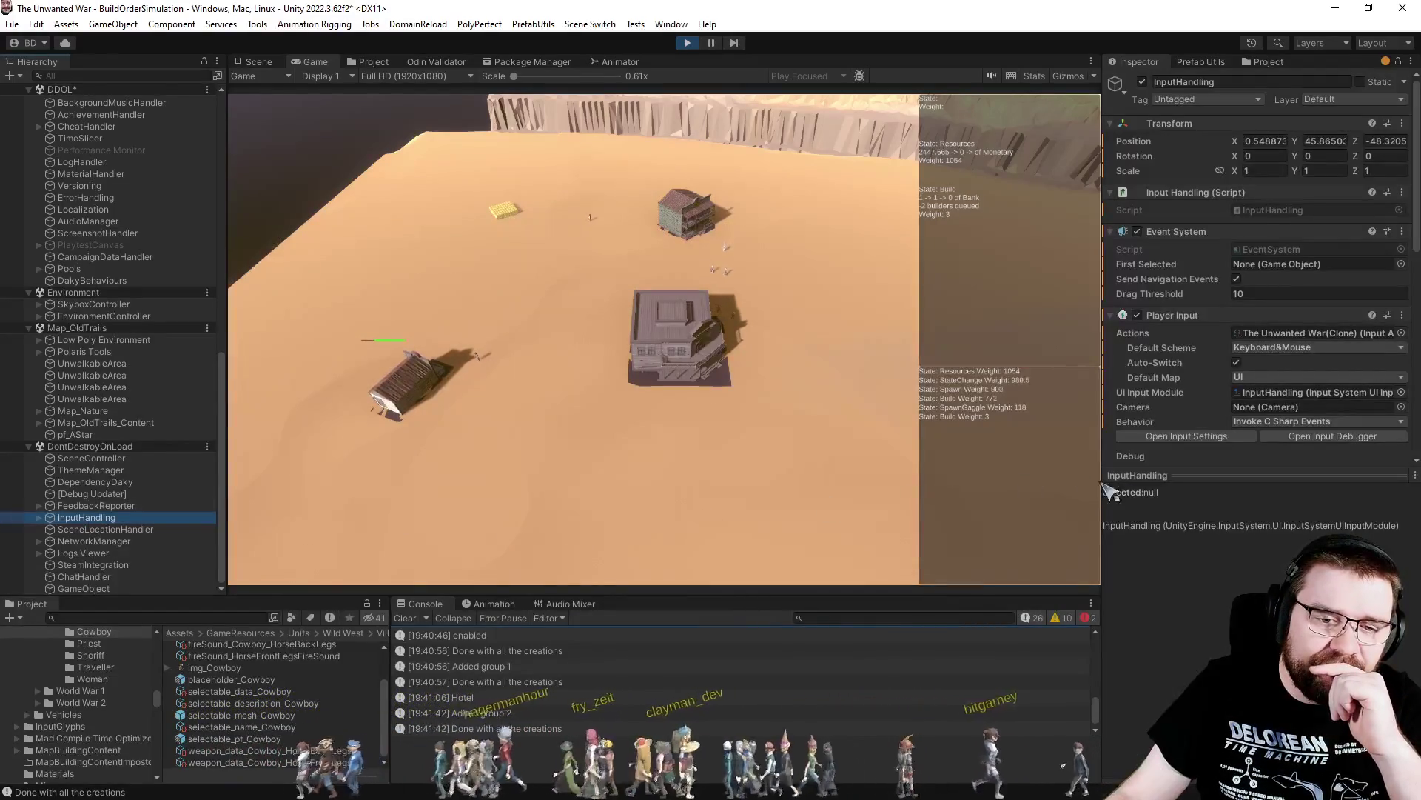
{"action": "left_click", "coordinate": [1202, 472]}
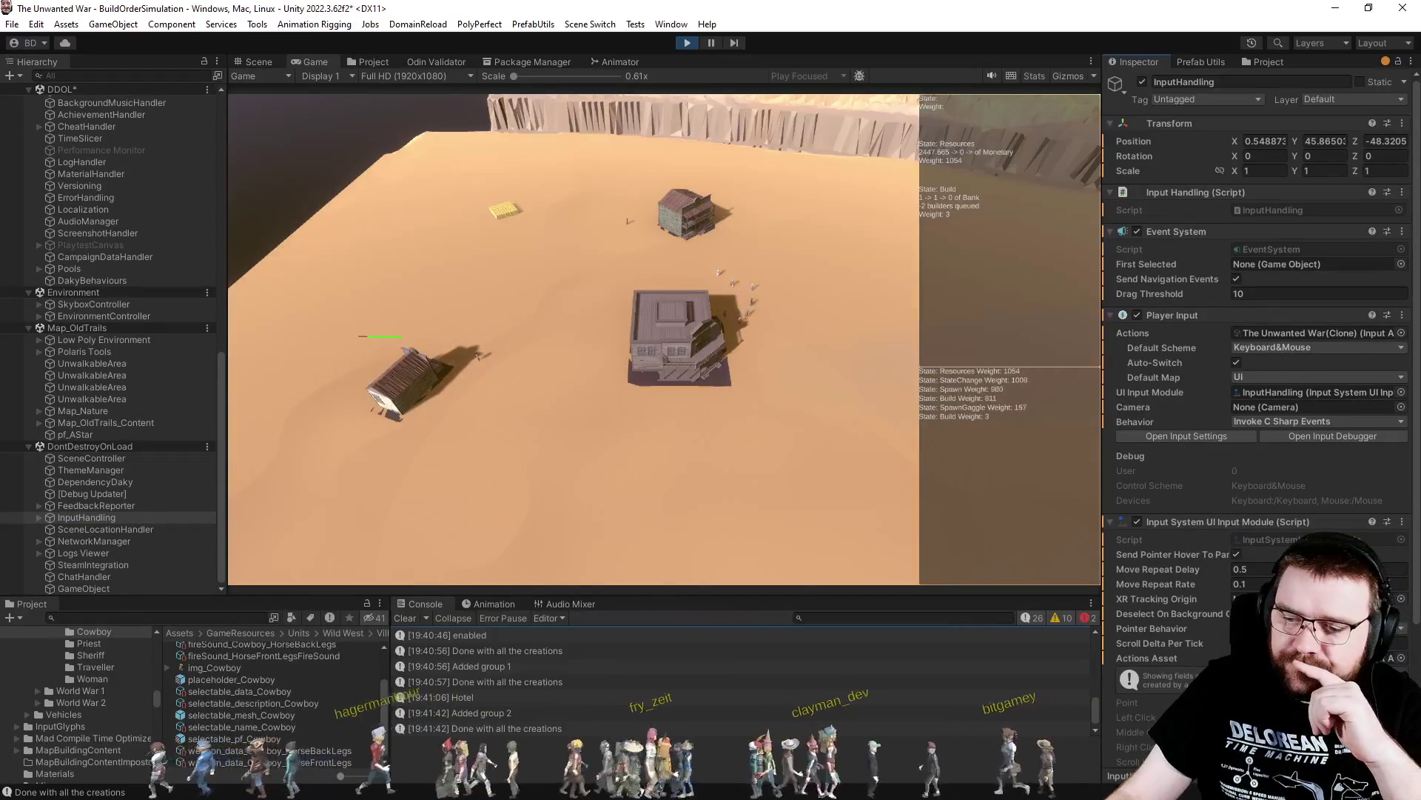
{"action": "key", "text": "alt+Tab"}
{"action": "left_click", "coordinate": [419, 450]}
{"action": "left_click", "coordinate": [465, 321]}
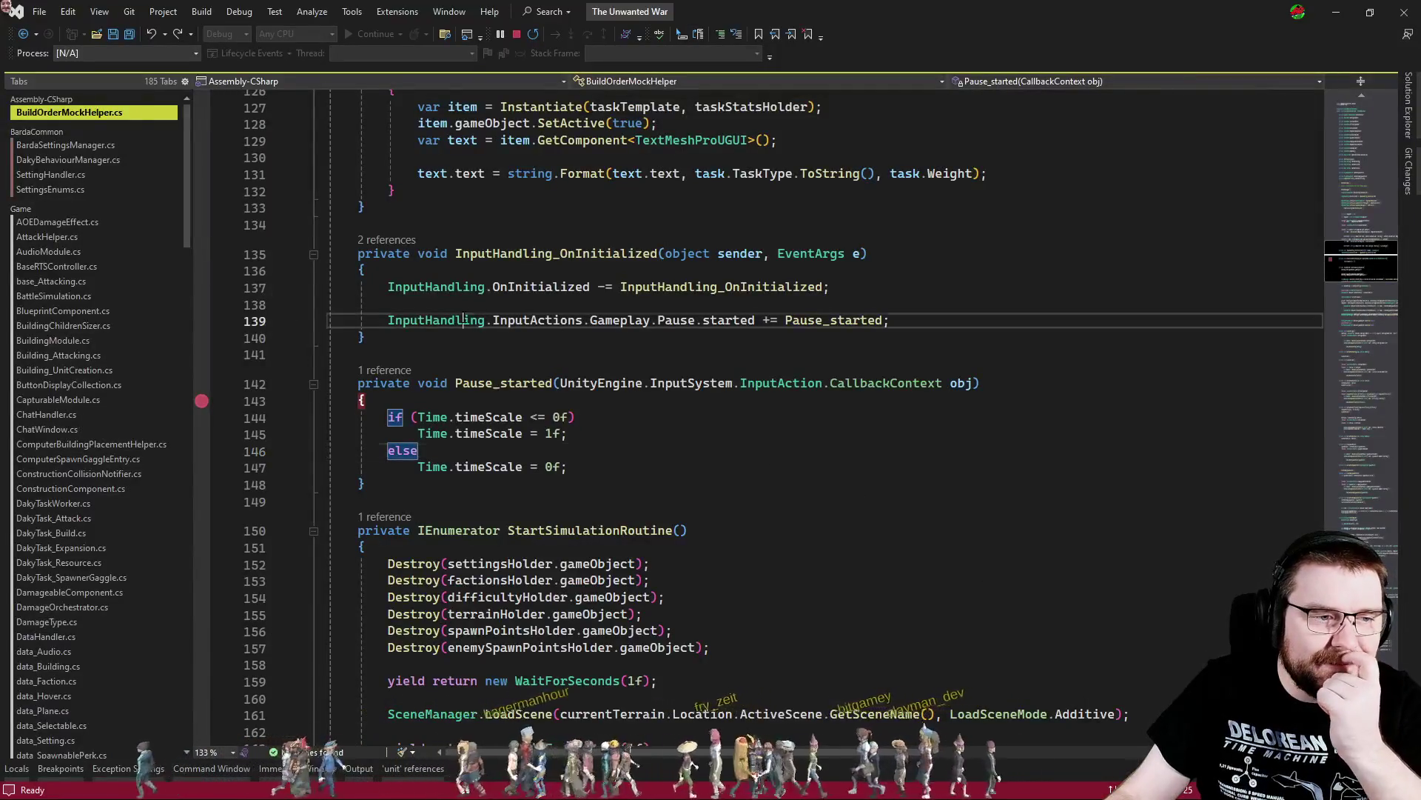
Go to the Initialize definition from the call in Start
{"action": "left_click", "coordinate": [1349, 211]}
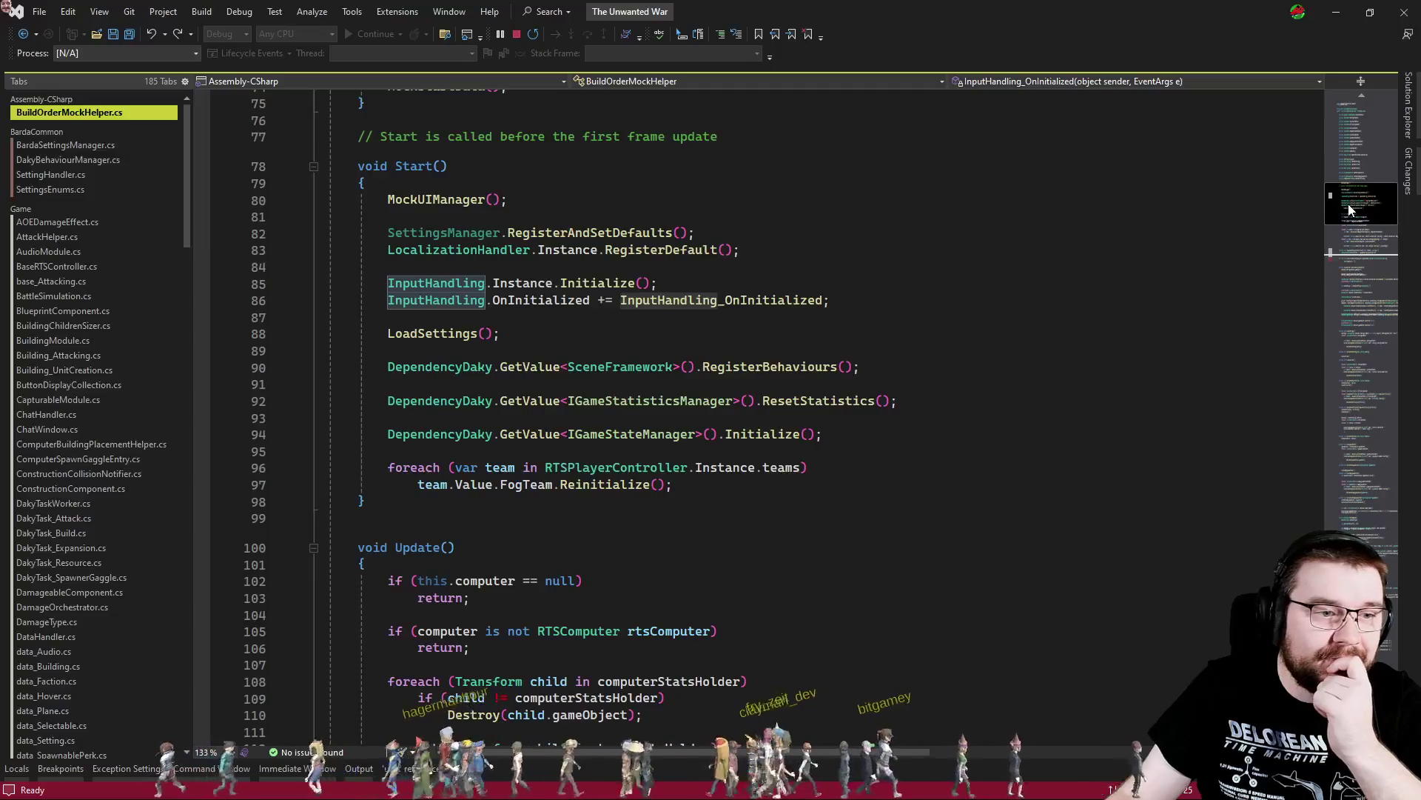
{"action": "mouse_move", "coordinate": [1349, 211]}
{"action": "left_mouse_down"}
{"action": "mouse_move", "coordinate": [1354, 267]}
{"action": "mouse_move", "coordinate": [1357, 204]}
{"action": "left_mouse_up"}
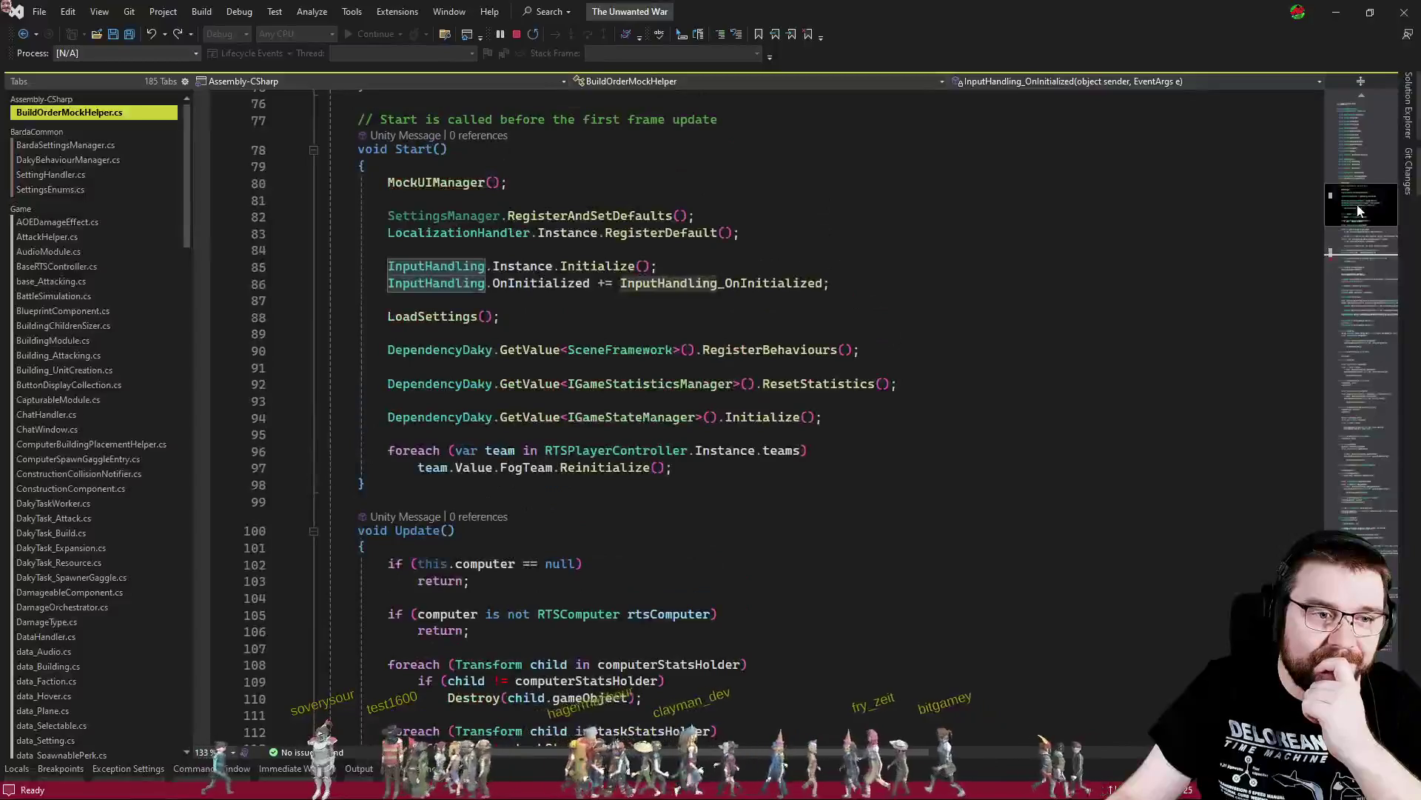
{"action": "left_click", "coordinate": [597, 266]}
{"action": "key", "text": "F12"}
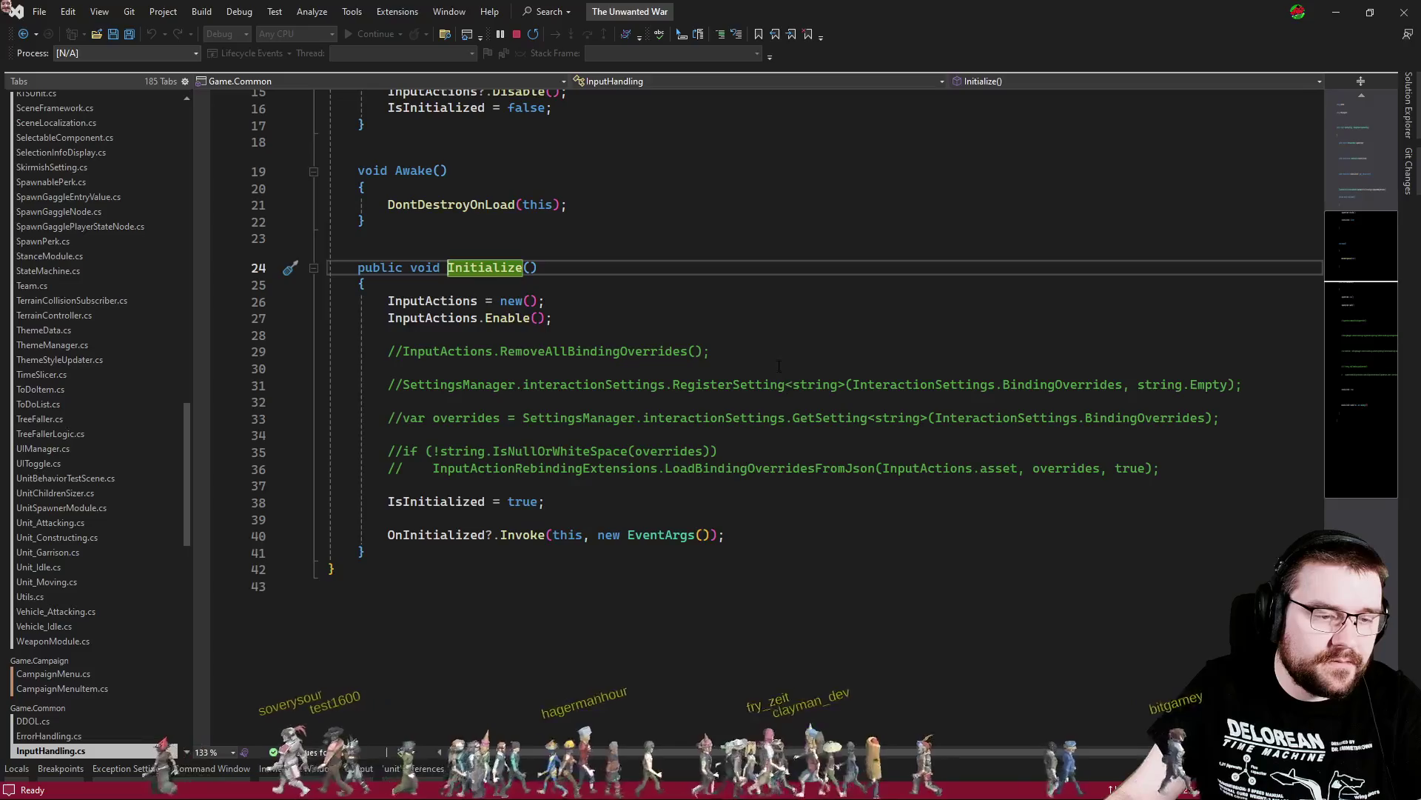
{"action": "key", "text": "ctrl+minus"}
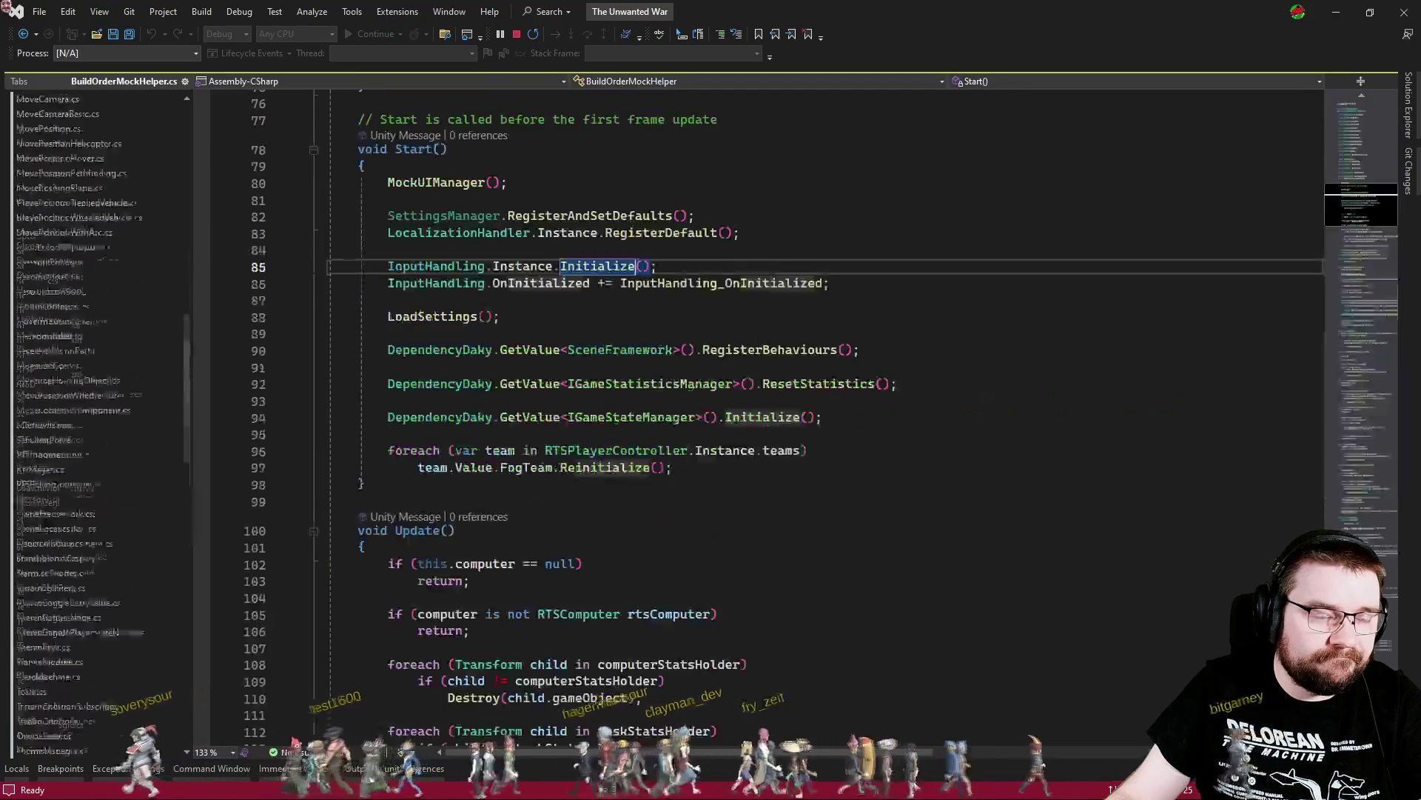
{"action": "double_click", "coordinate": [611, 268]}
{"action": "key", "text": "F12"}
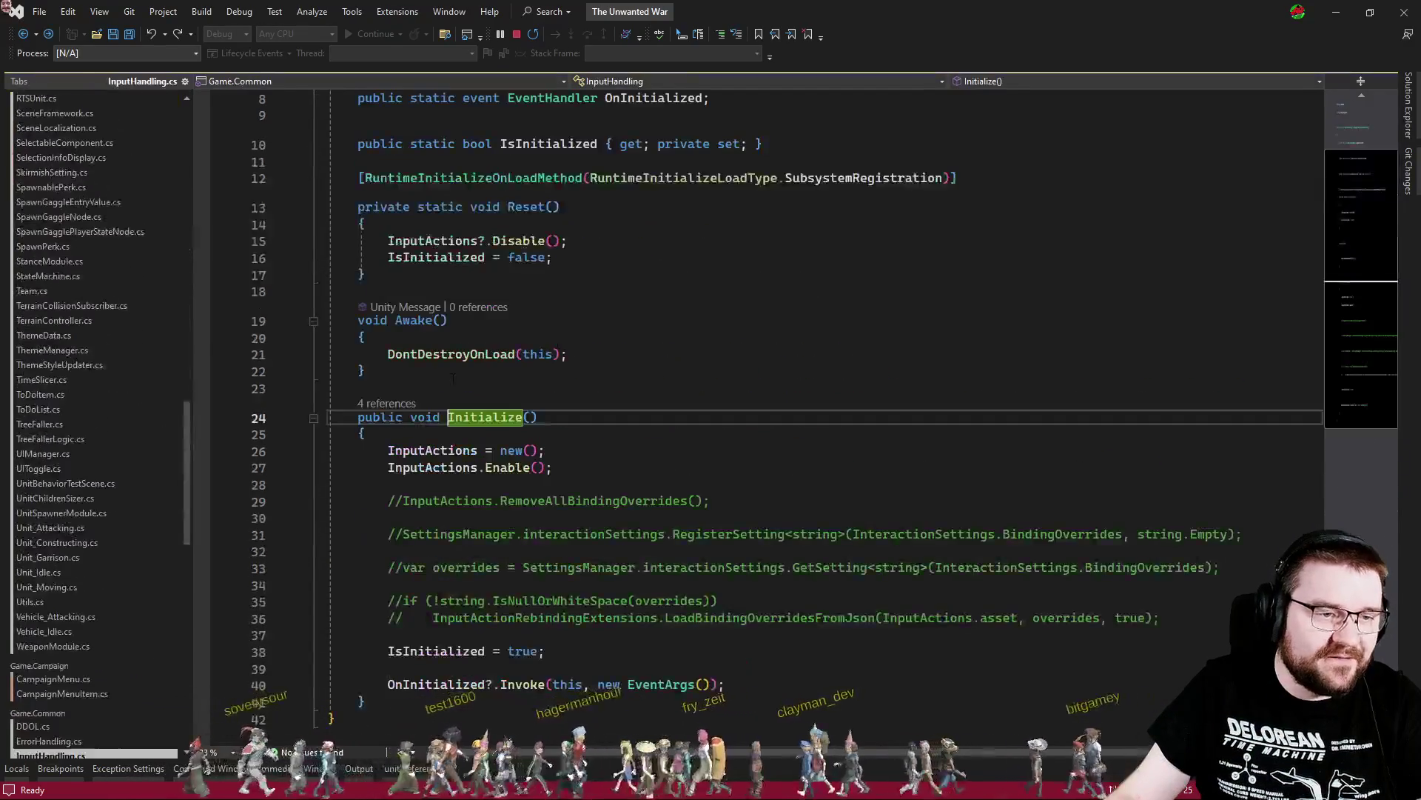
List references to Initialize and inspect the call in InitialMenu.cs
{"action": "left_click", "coordinate": [408, 404]}
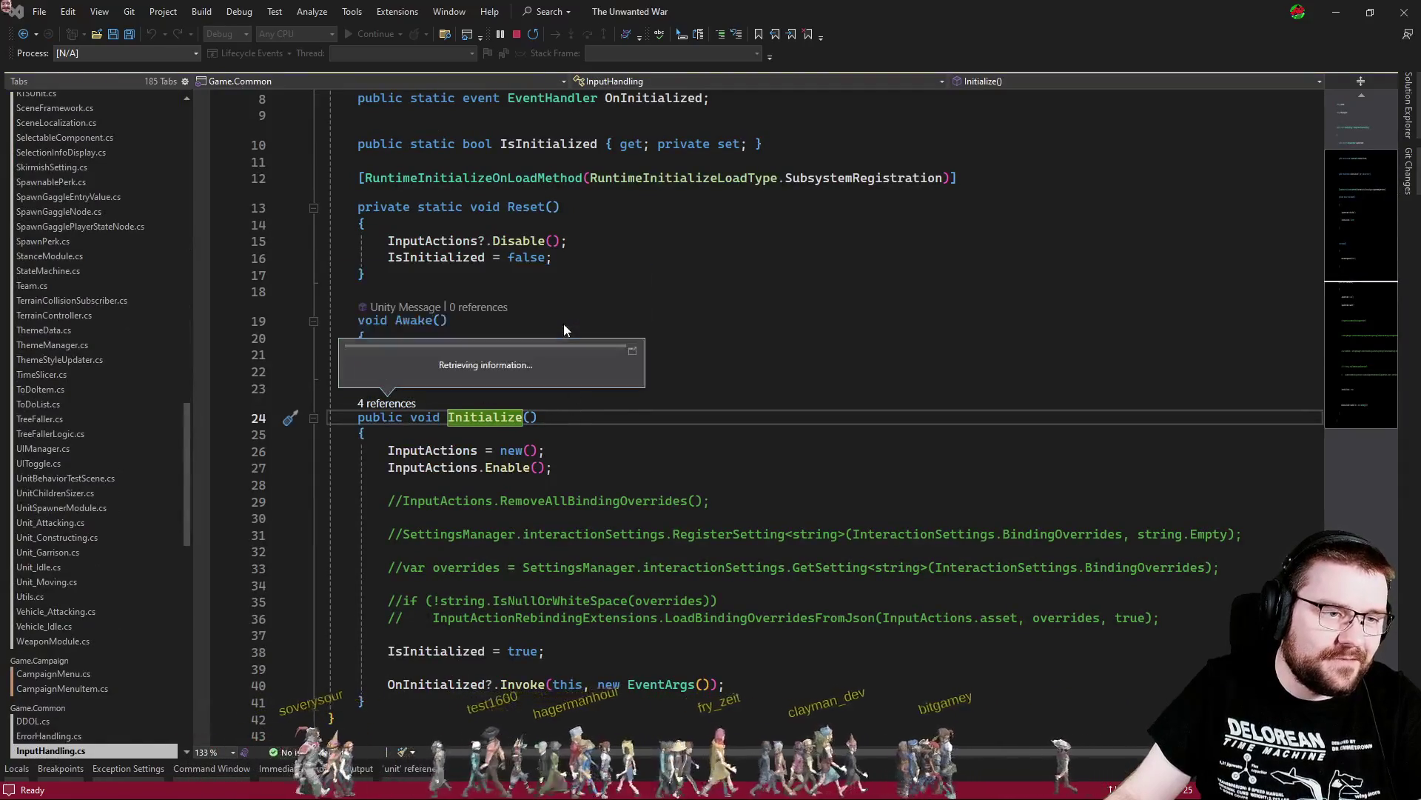
{"action": "left_click", "coordinate": [533, 309]}
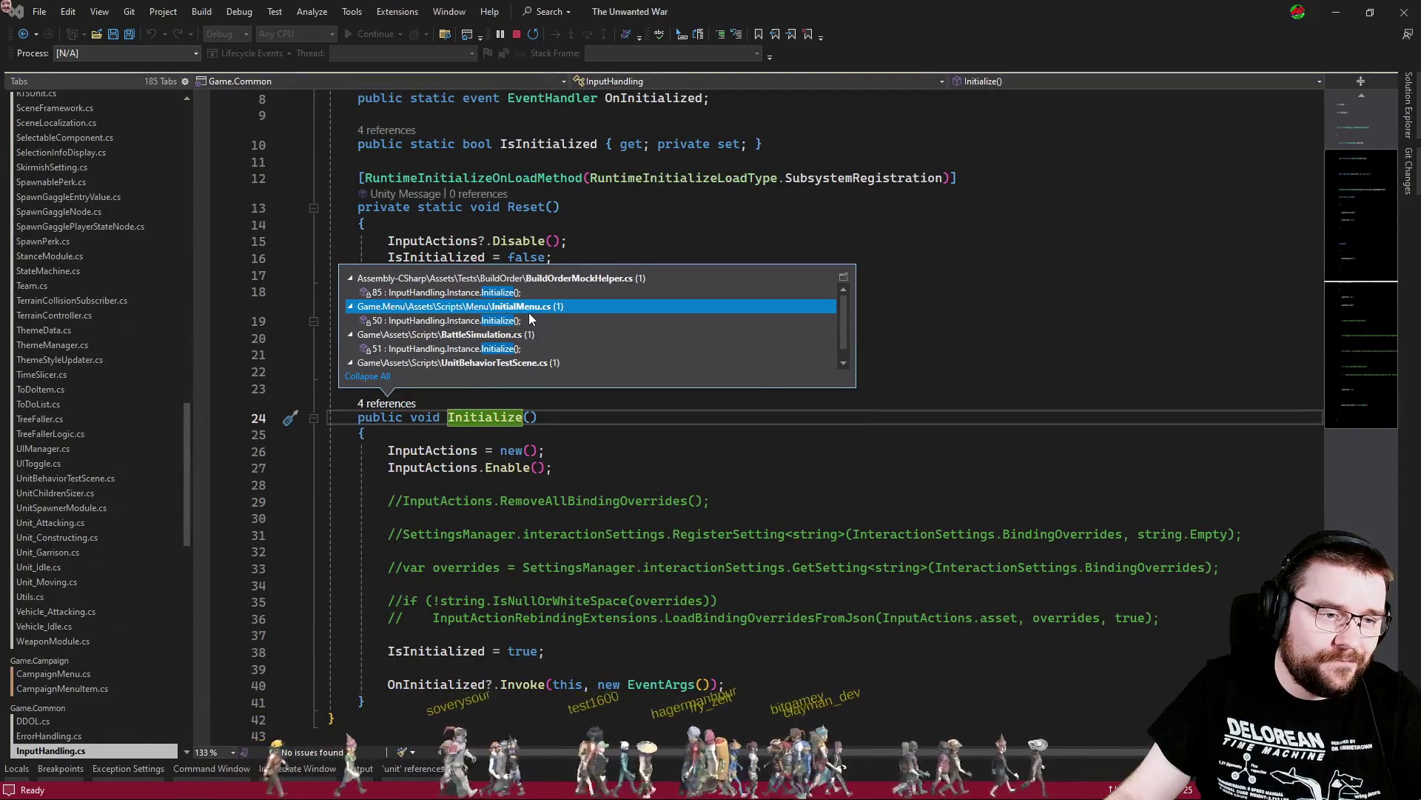
{"action": "double_click", "coordinate": [534, 318]}
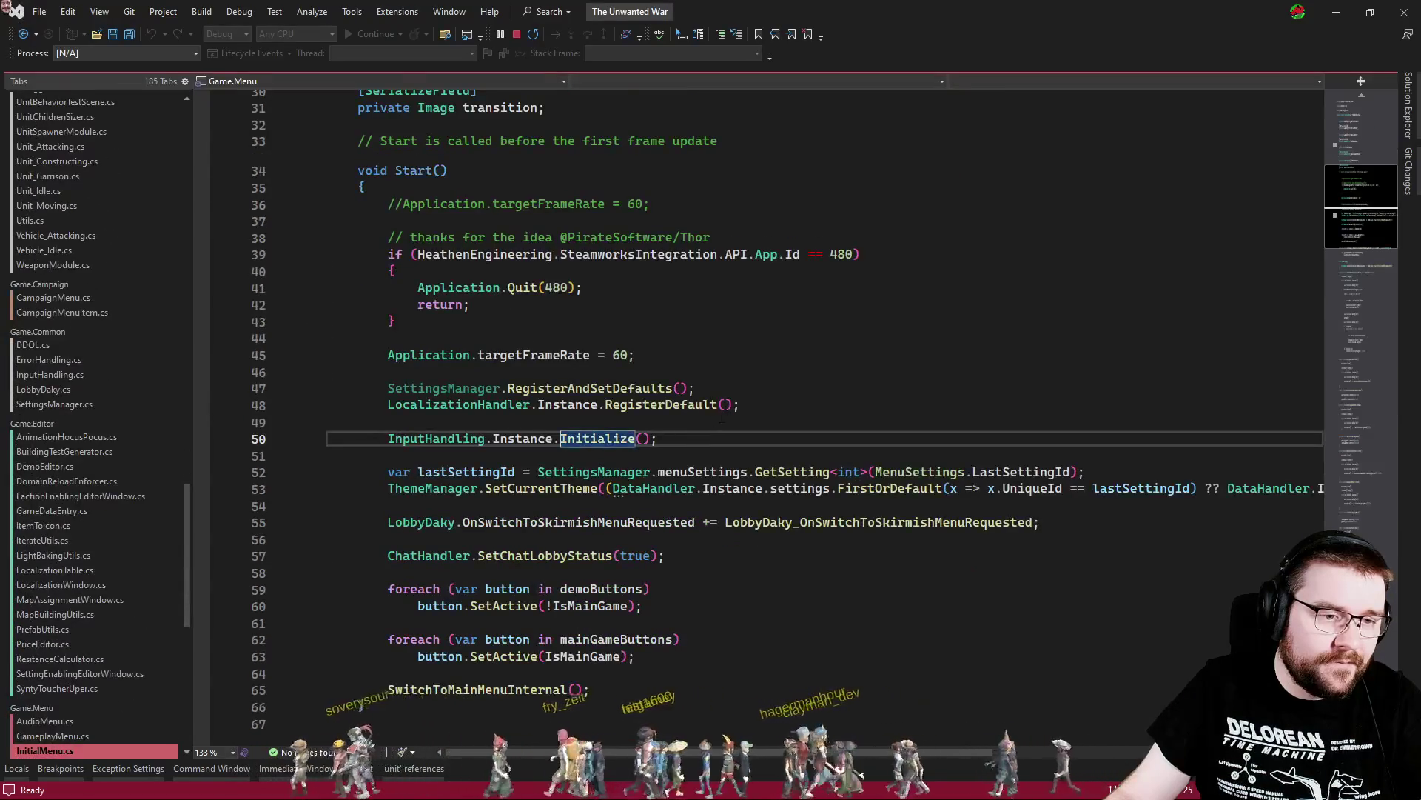
{"action": "scroll", "coordinate": [746, 551], "scroll_direction": "down", "scroll_amount": 5}
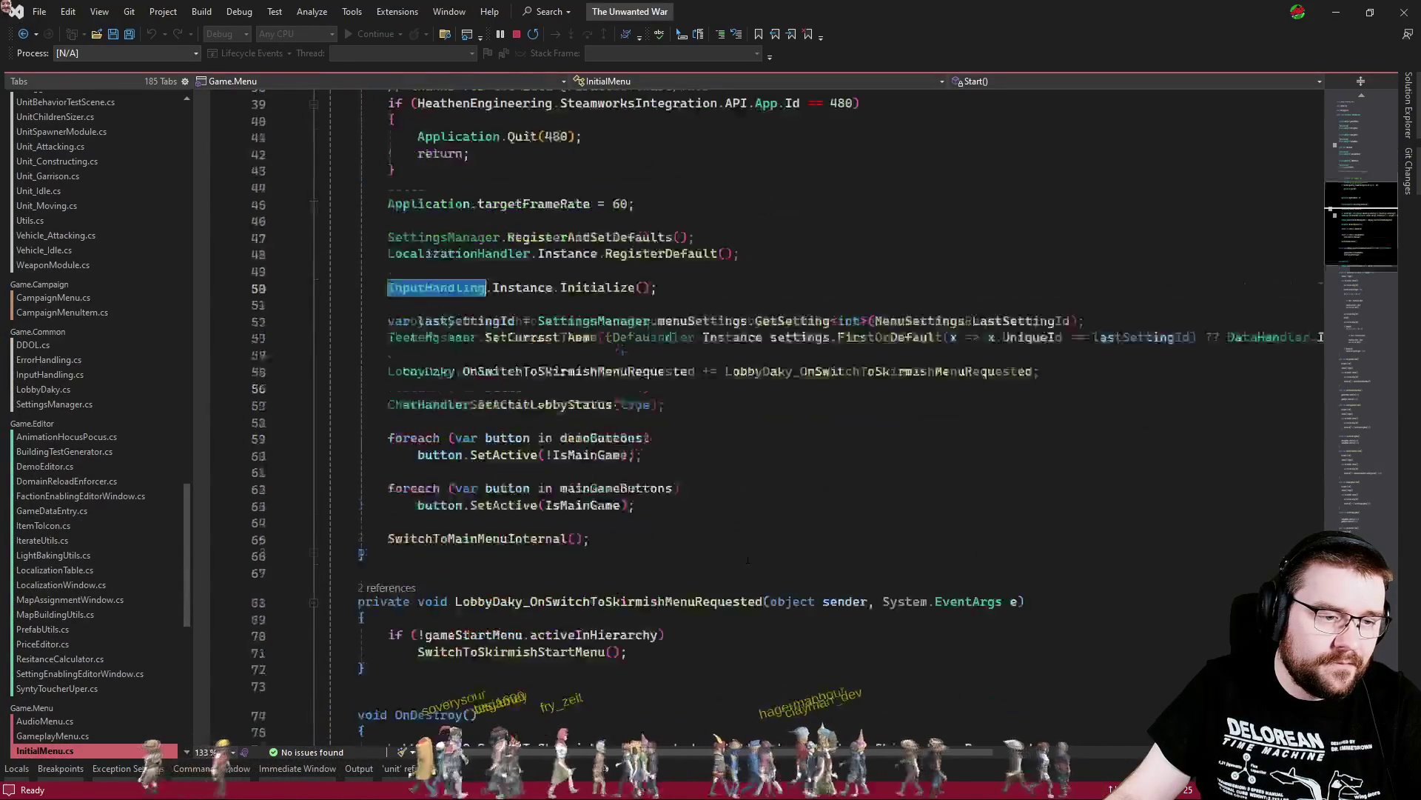
{"action": "scroll", "coordinate": [744, 548], "scroll_direction": "up", "scroll_amount": 12}
{"action": "scroll", "coordinate": [733, 531], "scroll_direction": "down", "scroll_amount": 8}
{"action": "key", "text": "F12"}
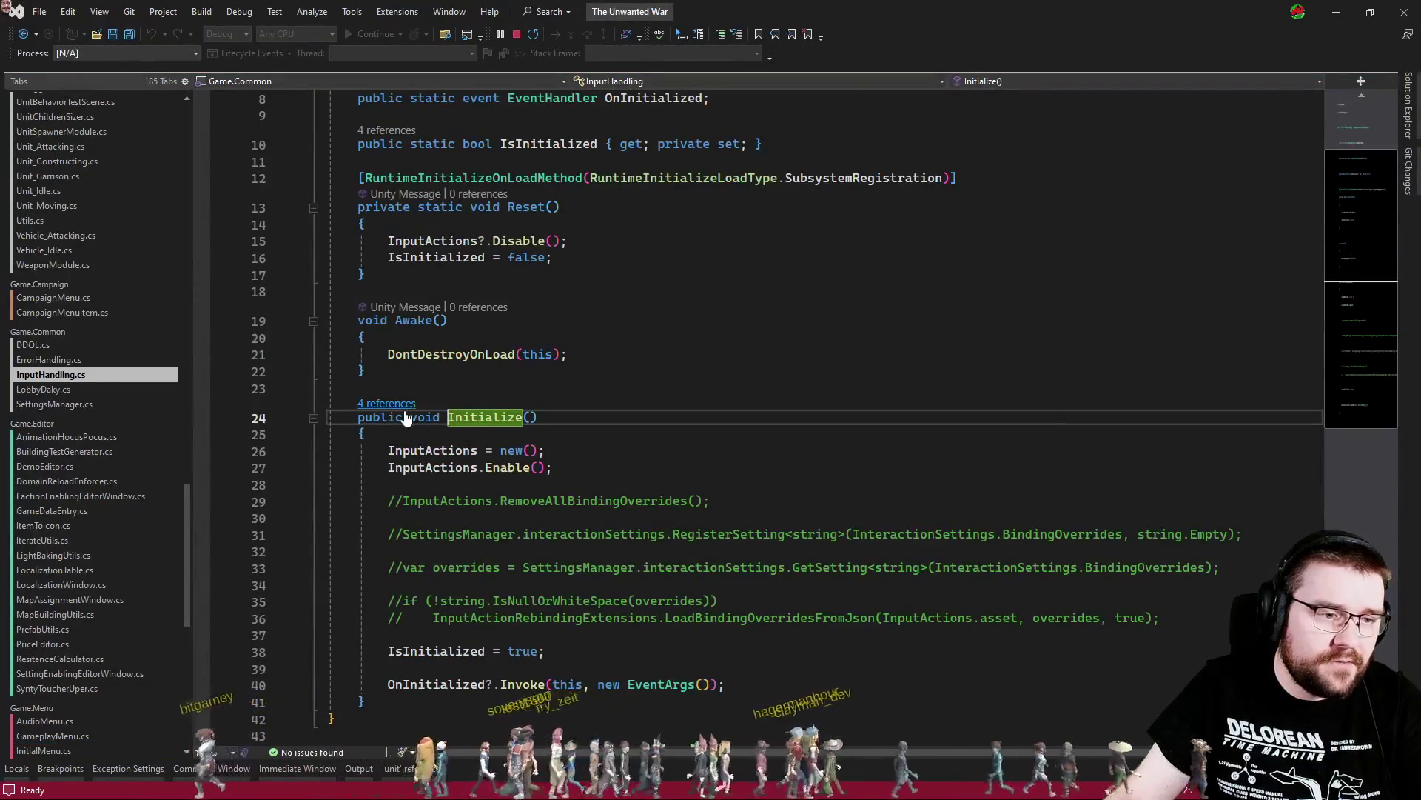
Open the BattleSimulation.cs call to Initialize and highlight its InputHandling uses
{"action": "left_click", "coordinate": [387, 403]}
{"action": "double_click", "coordinate": [452, 348]}
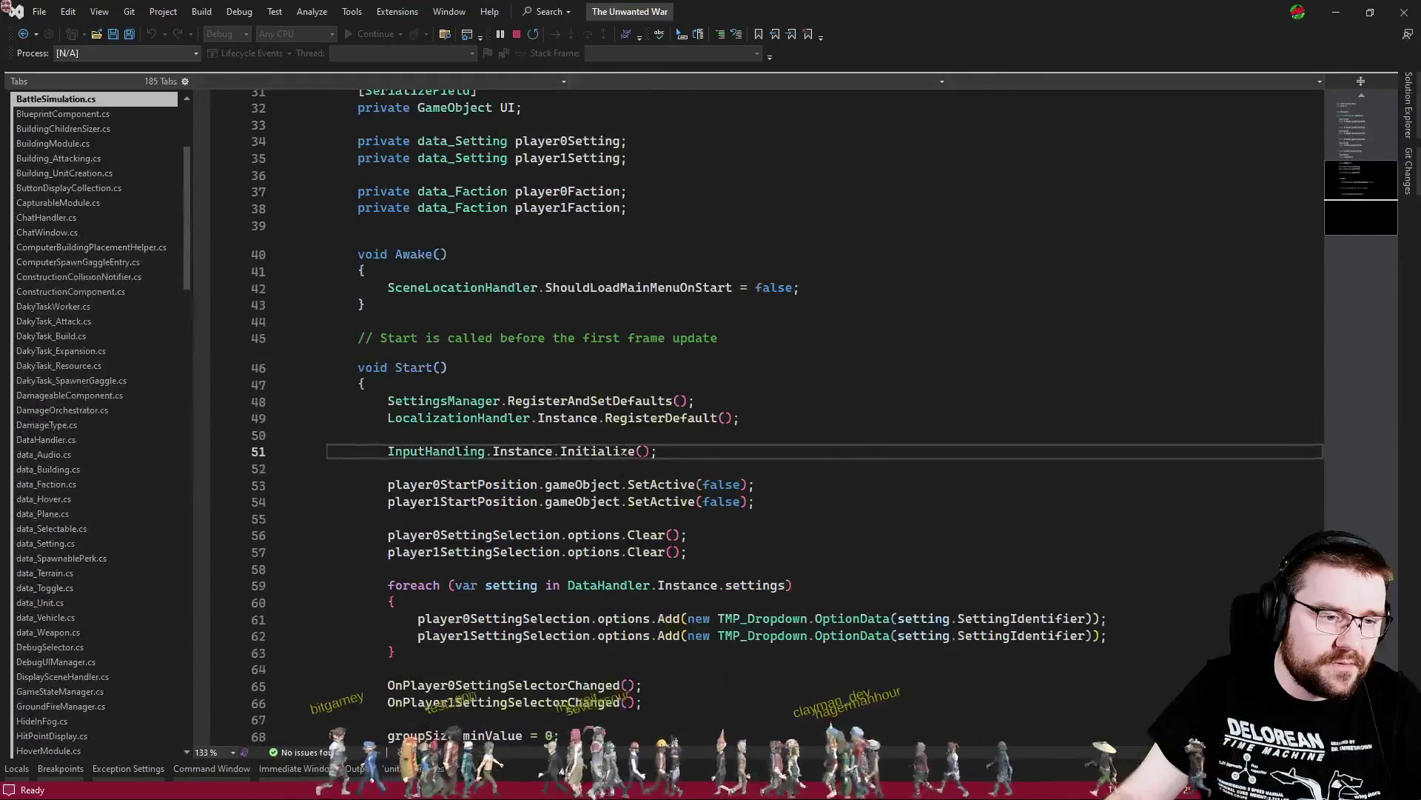
{"action": "double_click", "coordinate": [454, 447]}
{"action": "scroll", "coordinate": [454, 451], "scroll_direction": "down", "scroll_amount": 7}
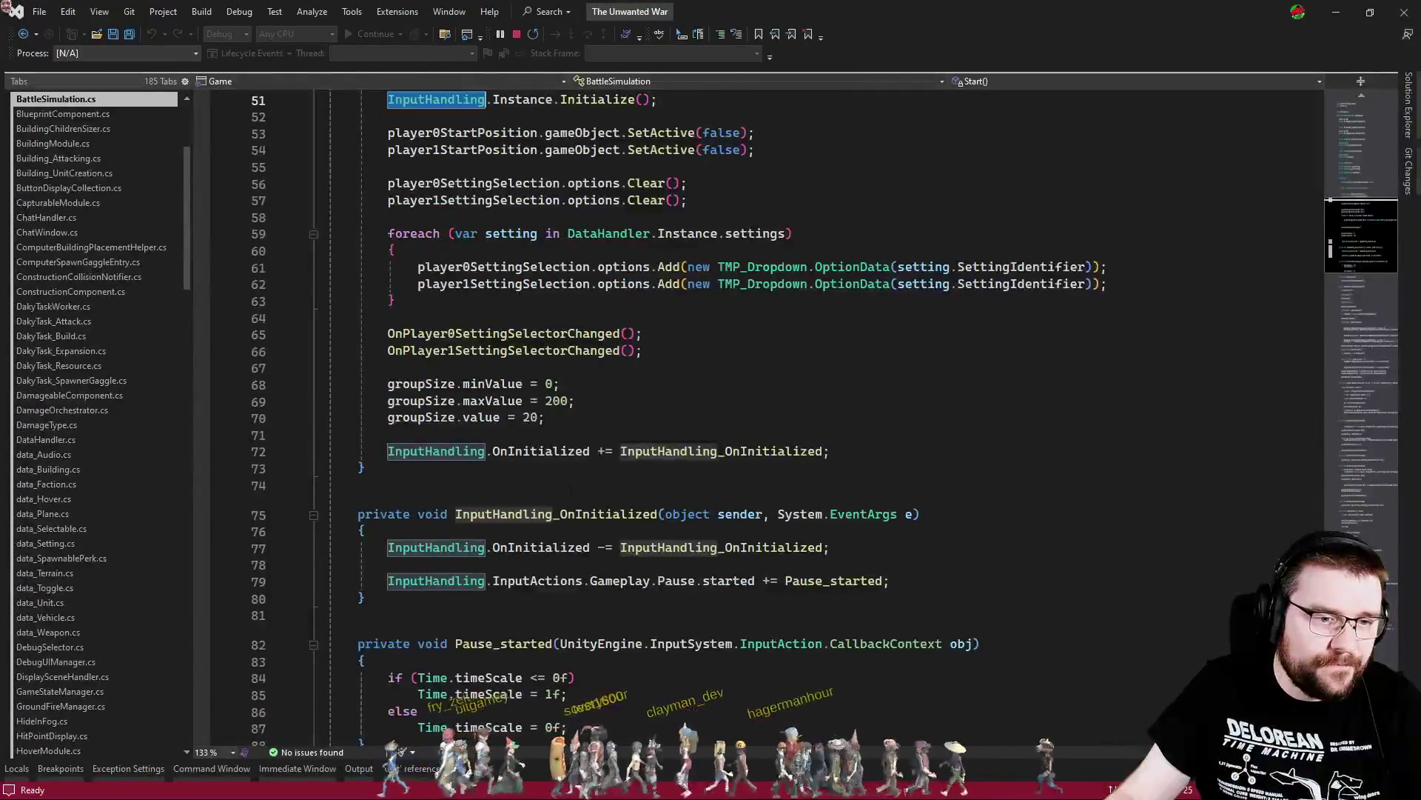
{"action": "scroll", "coordinate": [715, 486], "scroll_direction": "up", "scroll_amount": 3}
Pan the game camera in Unity, then review InputHandling_OnInitialized and the Pause_started definition in BattleSimulation
{"action": "key", "text": "alt+Tab"}
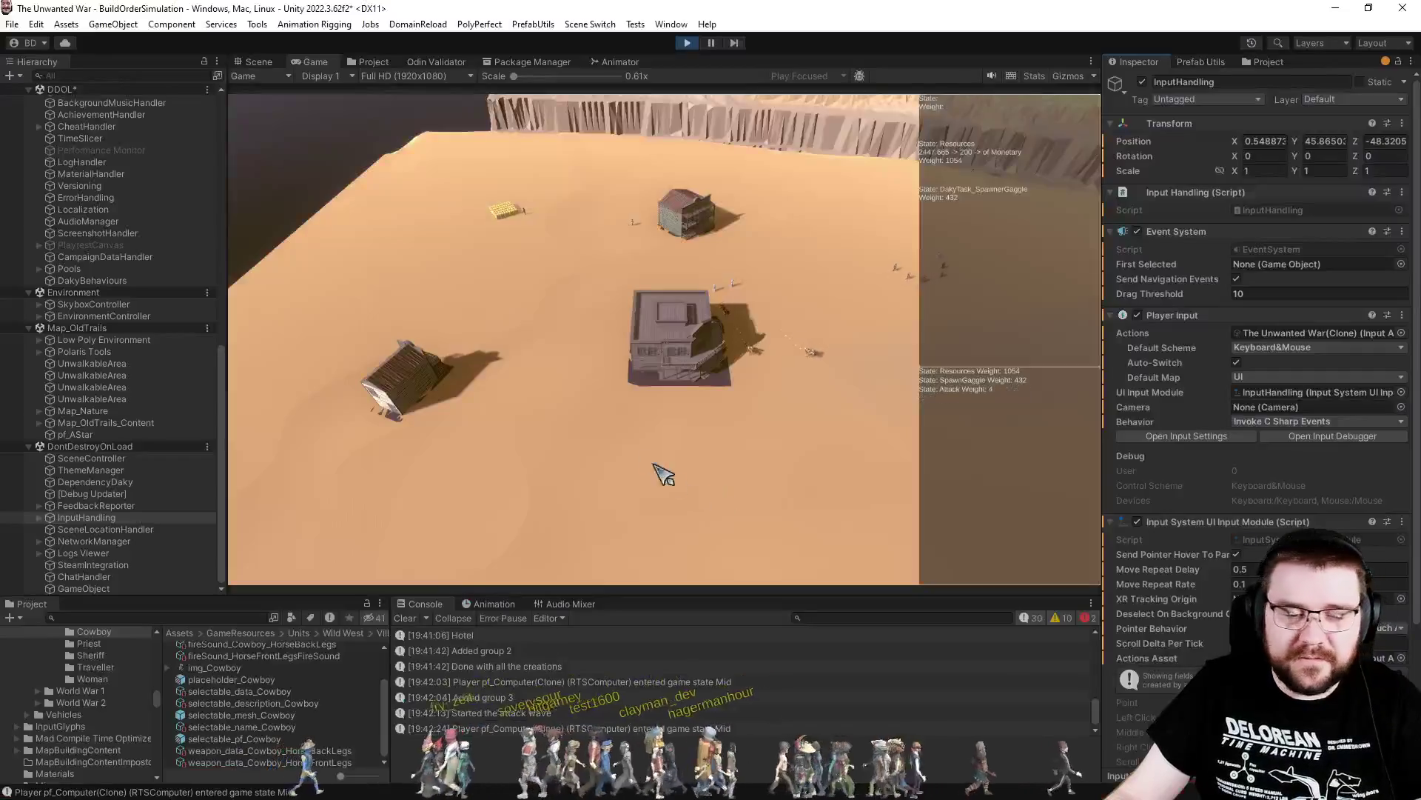
{"action": "key", "text": "d"}
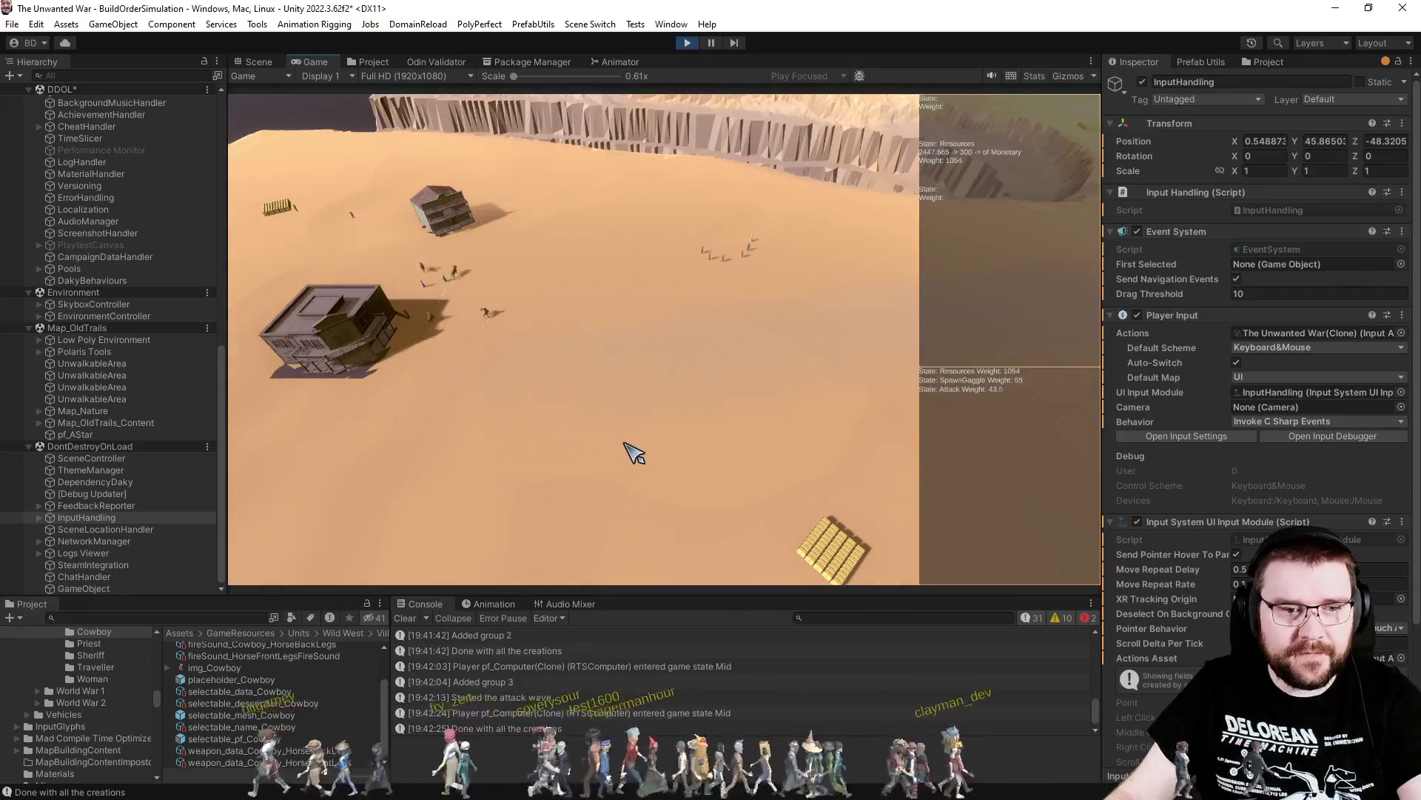
{"action": "key", "text": "alt+Tab"}
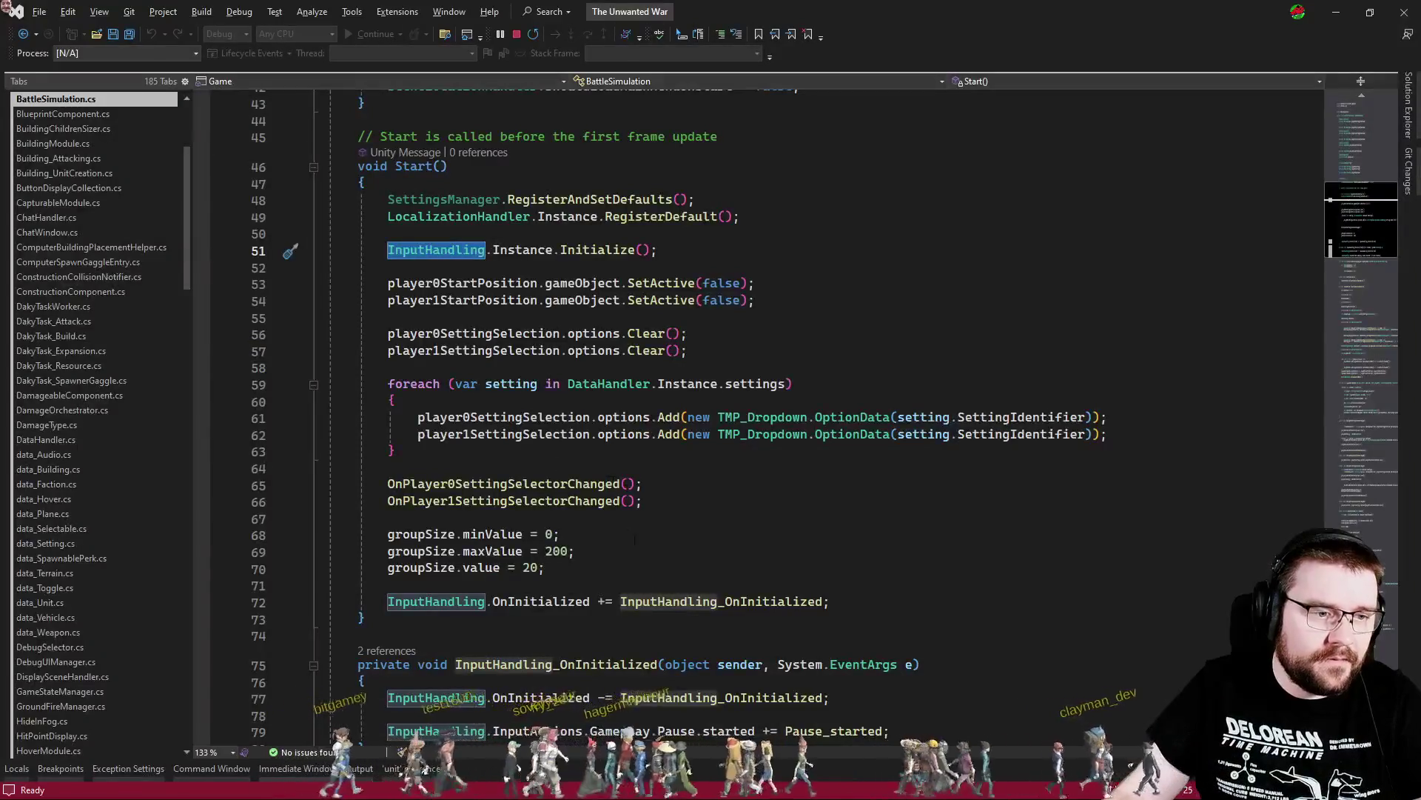
{"action": "left_click", "coordinate": [635, 566]}
{"action": "scroll", "coordinate": [642, 564], "scroll_direction": "down", "scroll_amount": 5}
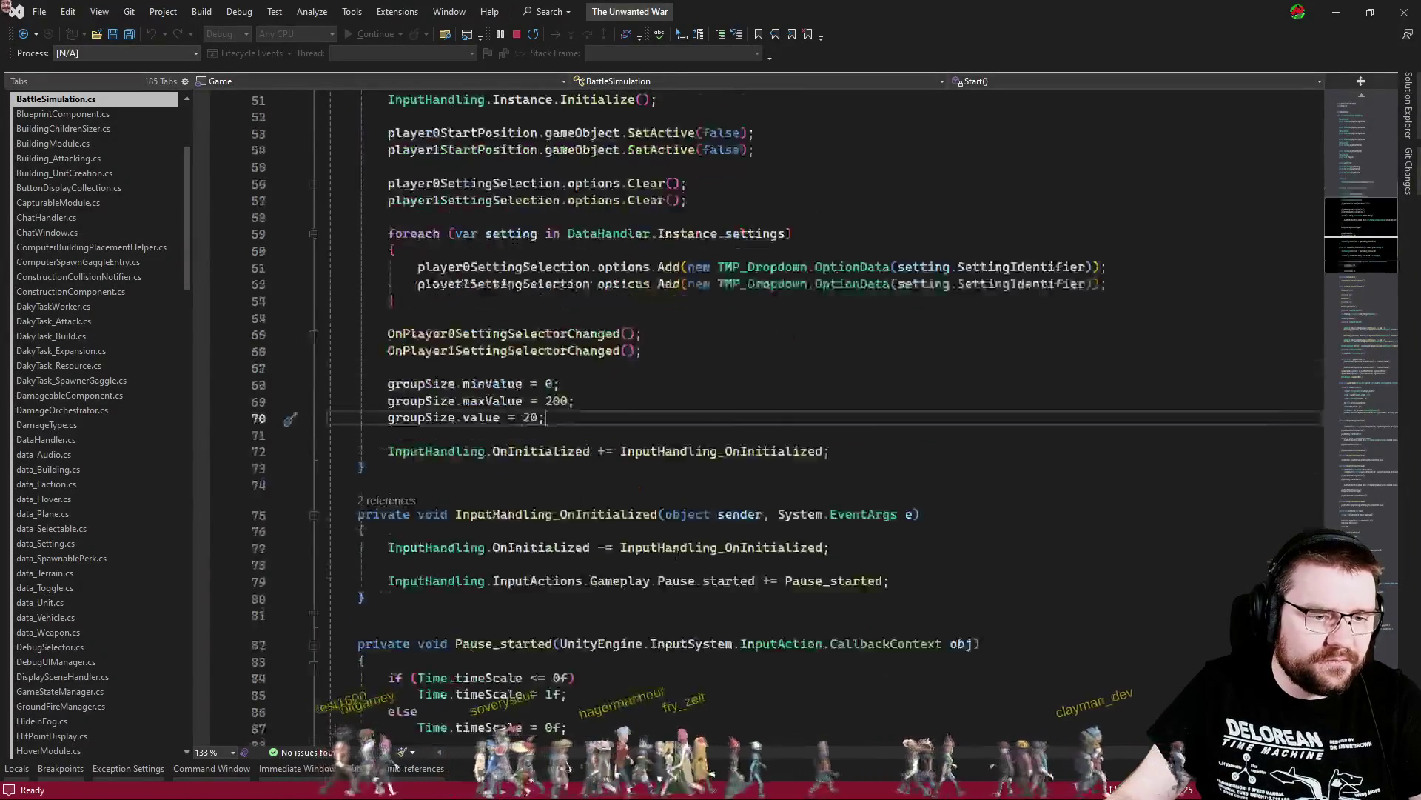
{"action": "left_click", "coordinate": [717, 500]}
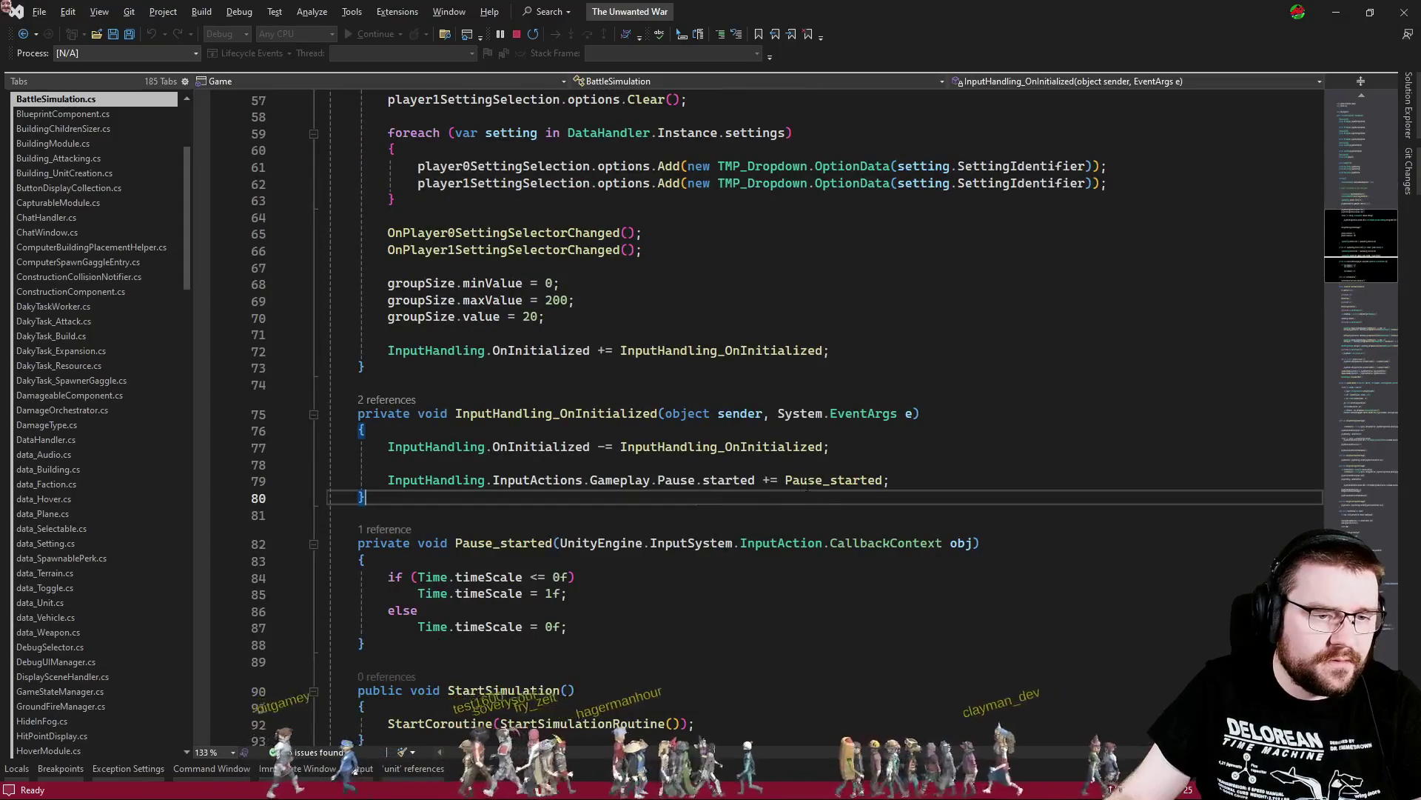
{"action": "left_click", "coordinate": [807, 481], "text": "ctrl"}
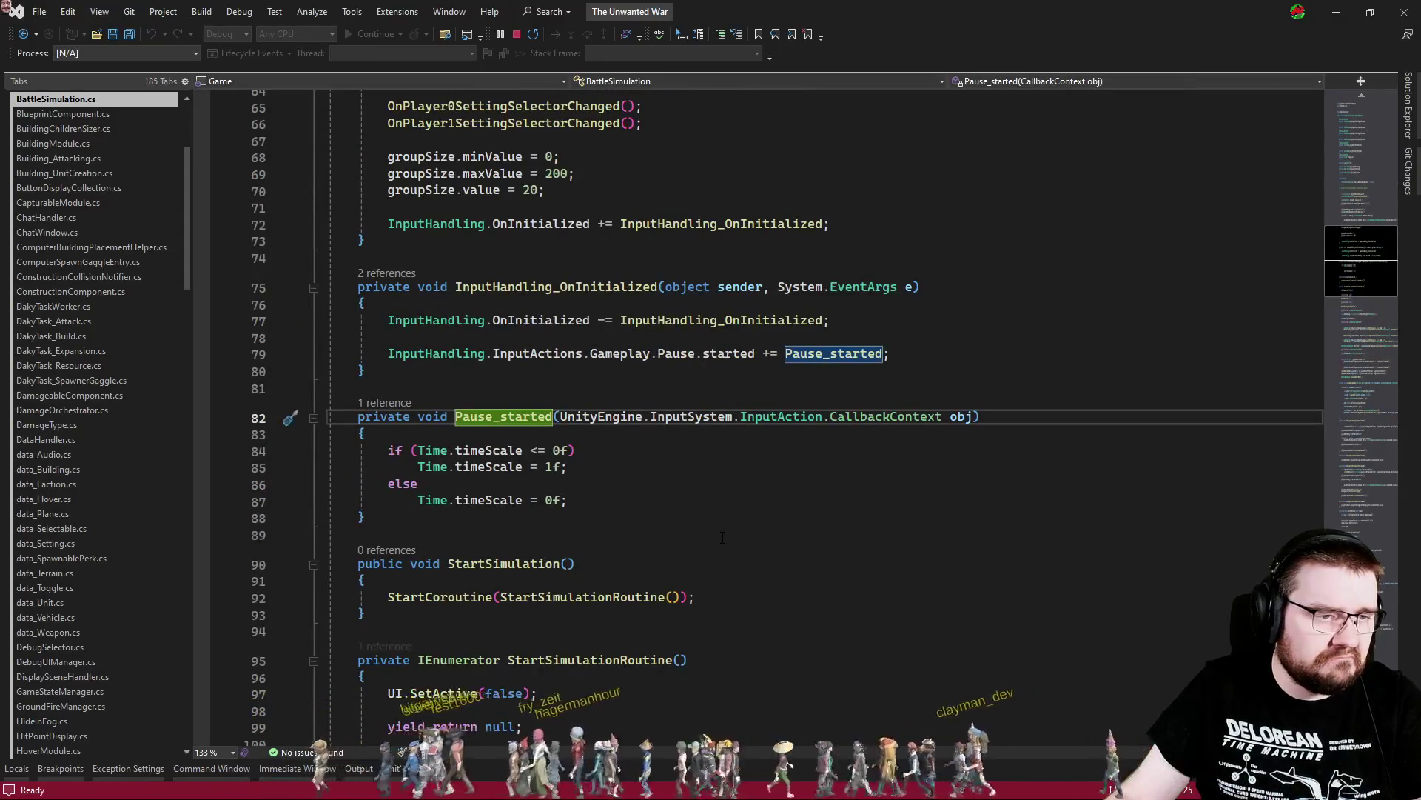
{"action": "key", "text": "ctrl+minus"}
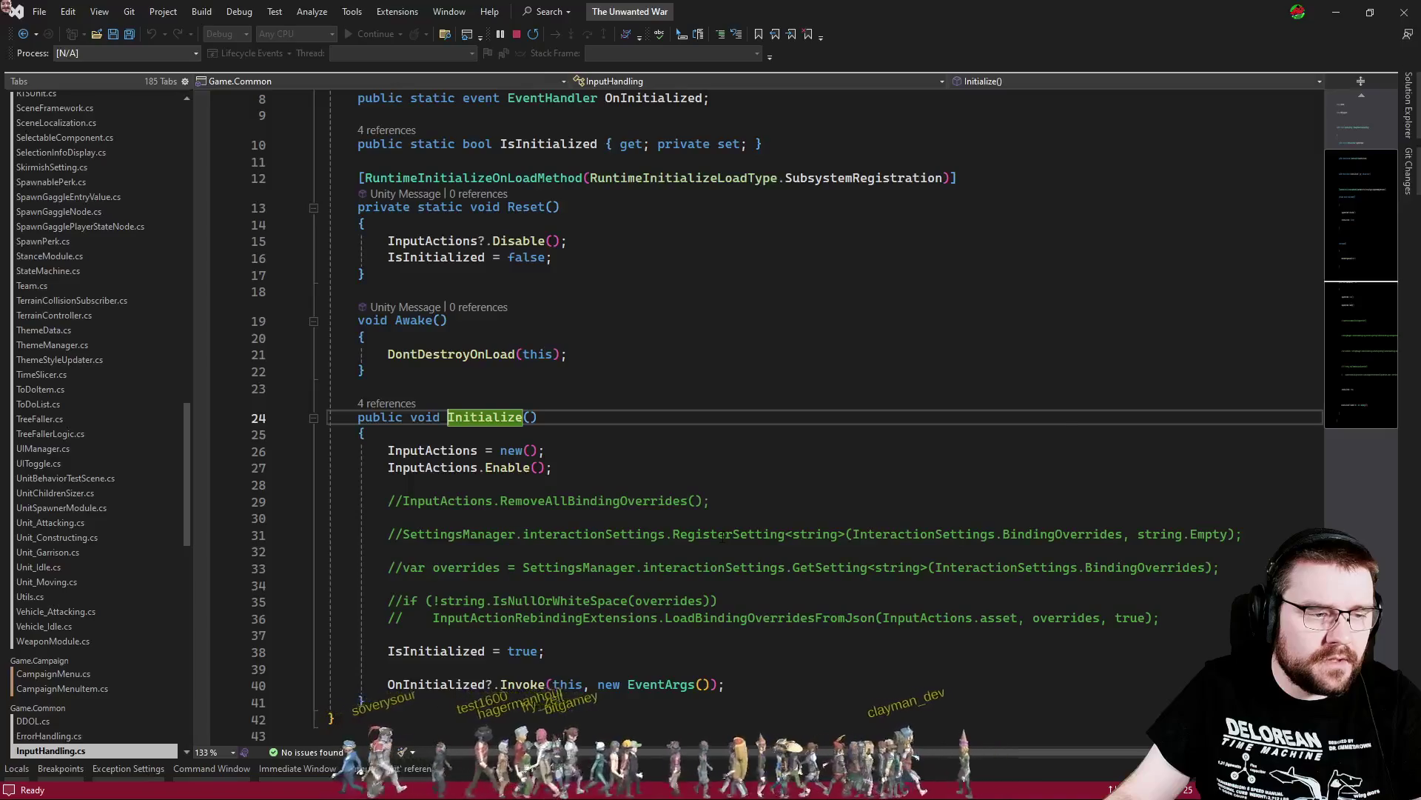
Cycle through the open files to BuildOrderMockHelper.cs and view its Update method
{"action": "key", "text": "ctrl+Tab"}
{"action": "key", "text": "ctrl+Tab"}
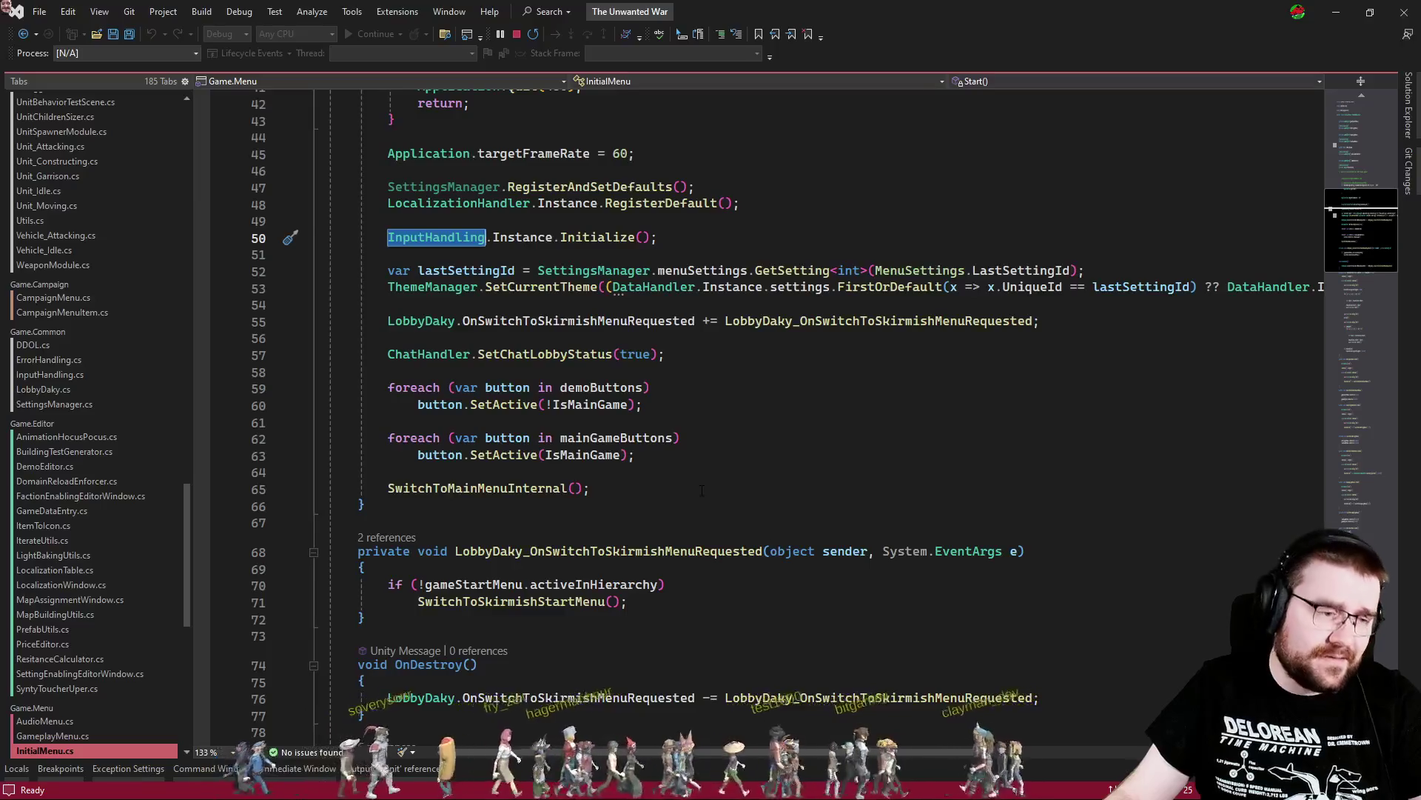
{"action": "scroll", "coordinate": [702, 490], "scroll_direction": "down", "scroll_amount": 4}
{"action": "scroll", "coordinate": [700, 489], "scroll_direction": "up", "scroll_amount": 5}
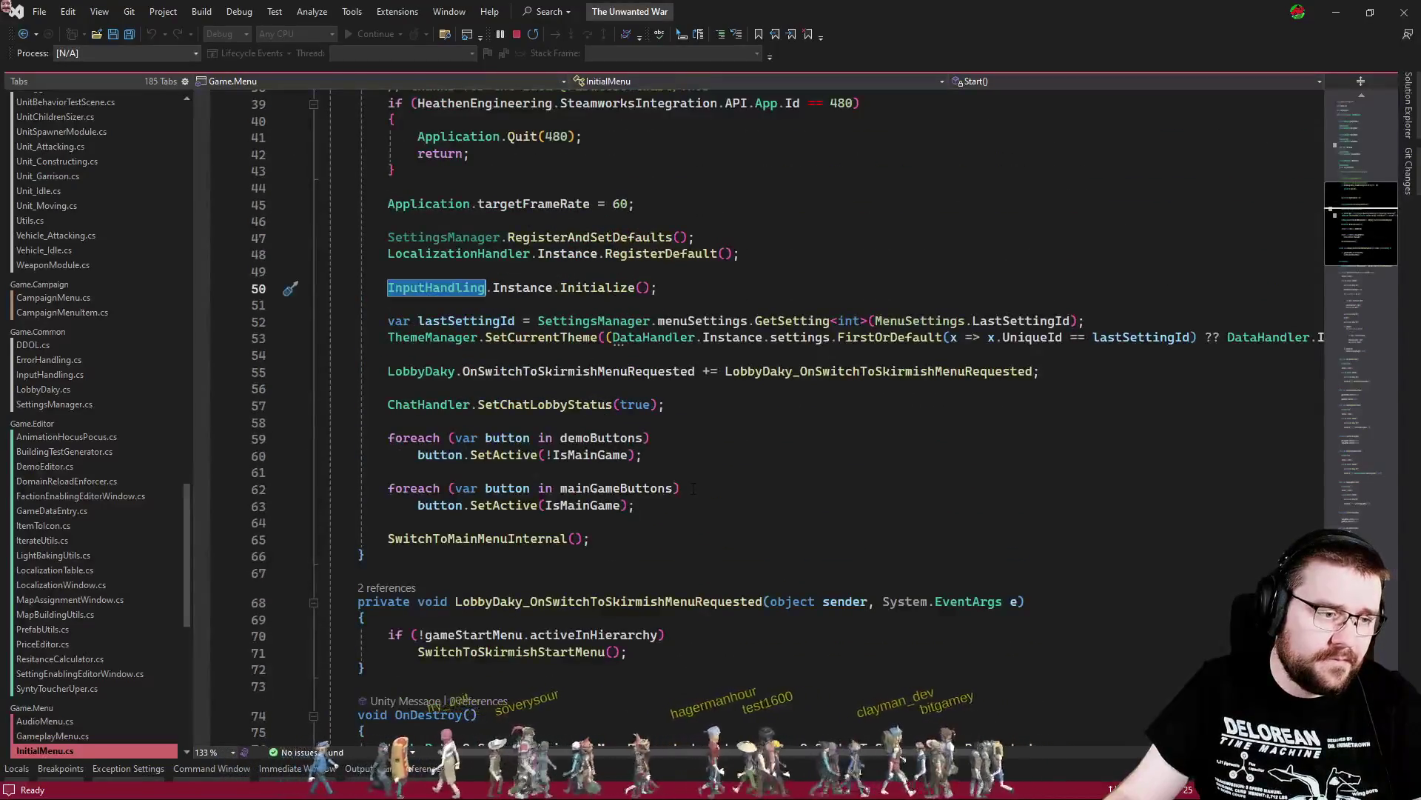
{"action": "key", "text": "ctrl+Tab"}
{"action": "key", "text": "ctrl+Tab"}
{"action": "key", "text": "ctrl+Tab"}
{"action": "key", "text": "Escape"}
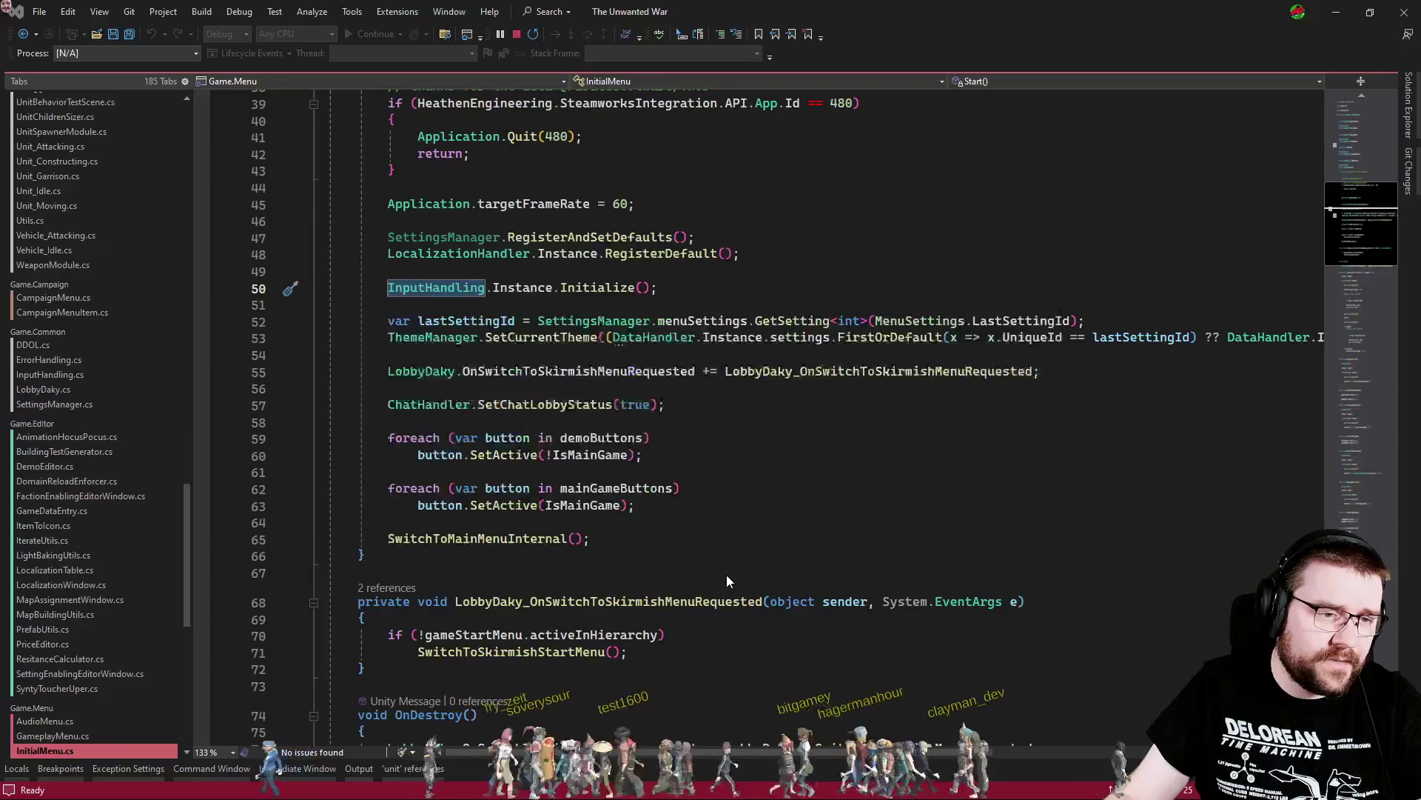
{"action": "key", "text": "ctrl+Tab"}
{"action": "scroll", "coordinate": [727, 581], "scroll_direction": "down", "scroll_amount": 6}
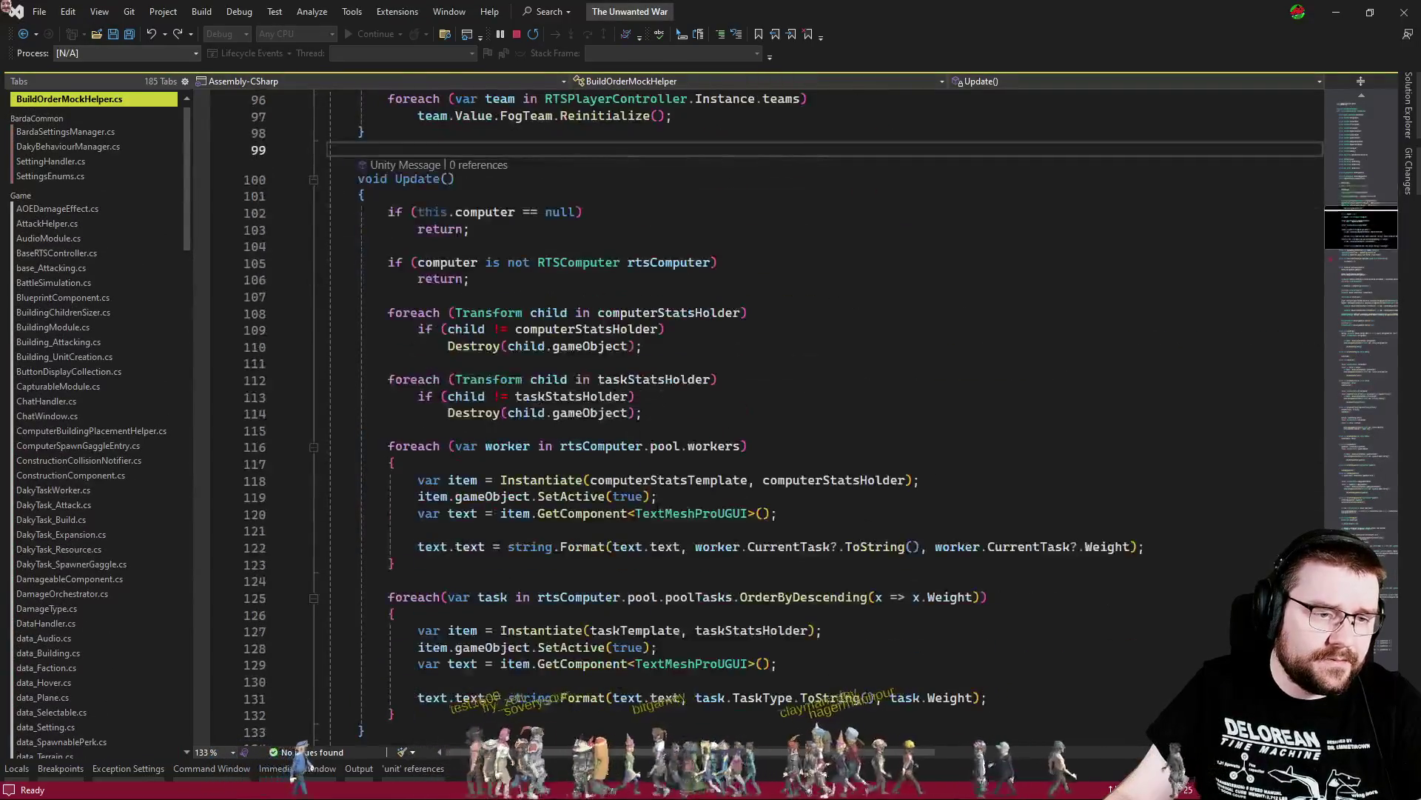
Highlight InputHandling references, place the caret in InputHandling_OnInitialized, and switch to the running Unity game
{"action": "scroll", "coordinate": [653, 506], "scroll_direction": "up", "scroll_amount": 5}
{"action": "left_click", "coordinate": [456, 183]}
{"action": "scroll", "coordinate": [456, 183], "scroll_direction": "down", "scroll_amount": 14}
{"action": "left_click", "coordinate": [776, 378]}
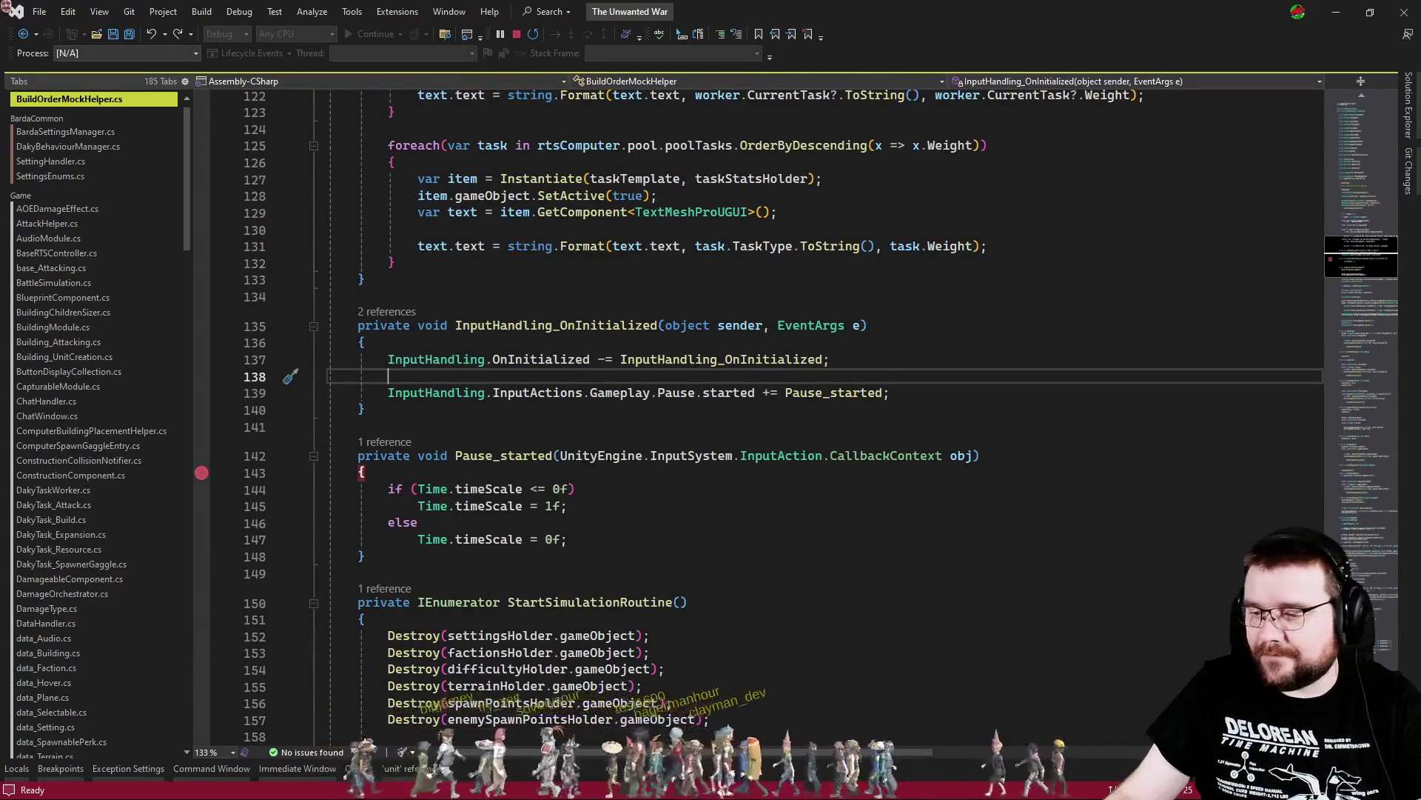
{"action": "key", "text": "alt+Tab"}
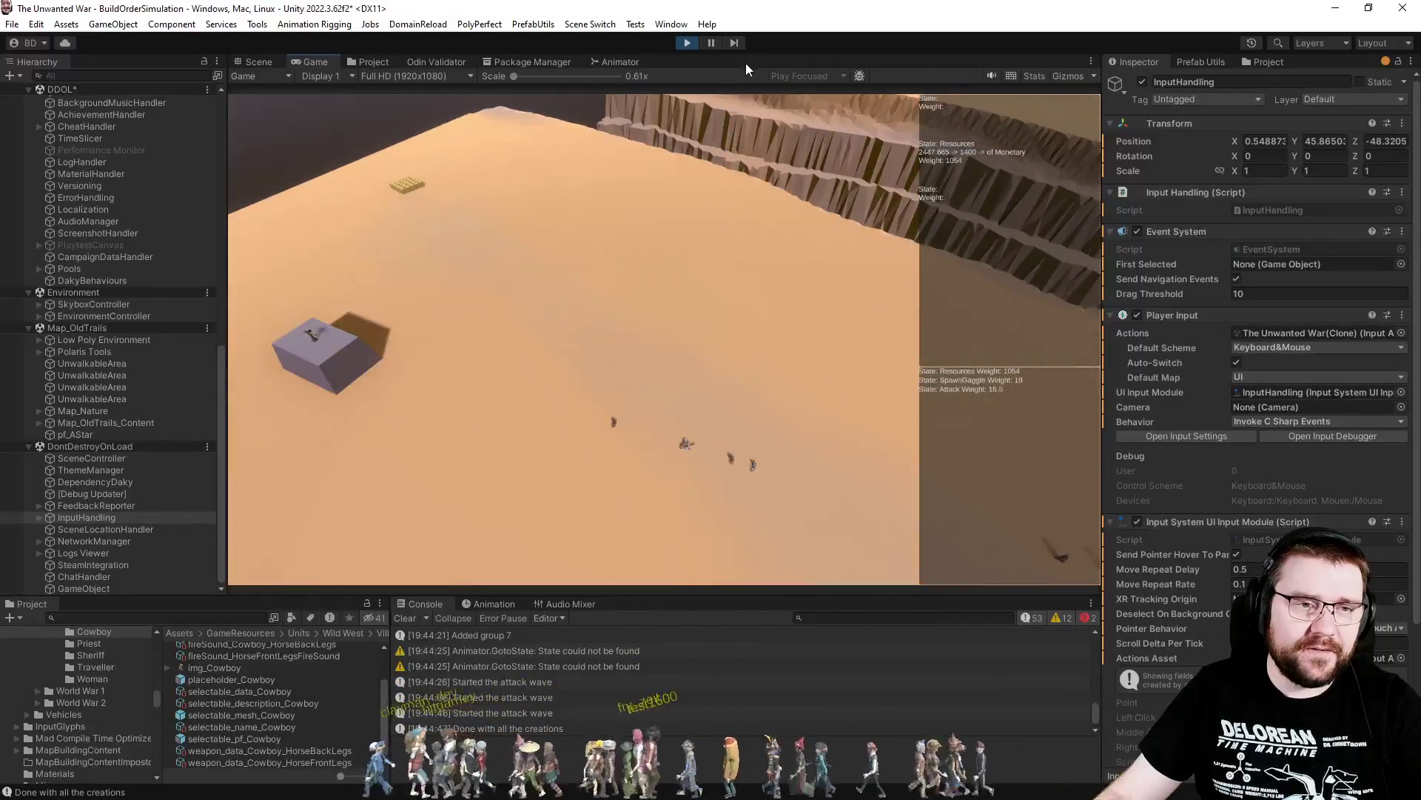
Above the pause subscription, add calls enabling InputHandling's input actions and the Gameplay map
{"action": "key", "text": "alt+Tab"}
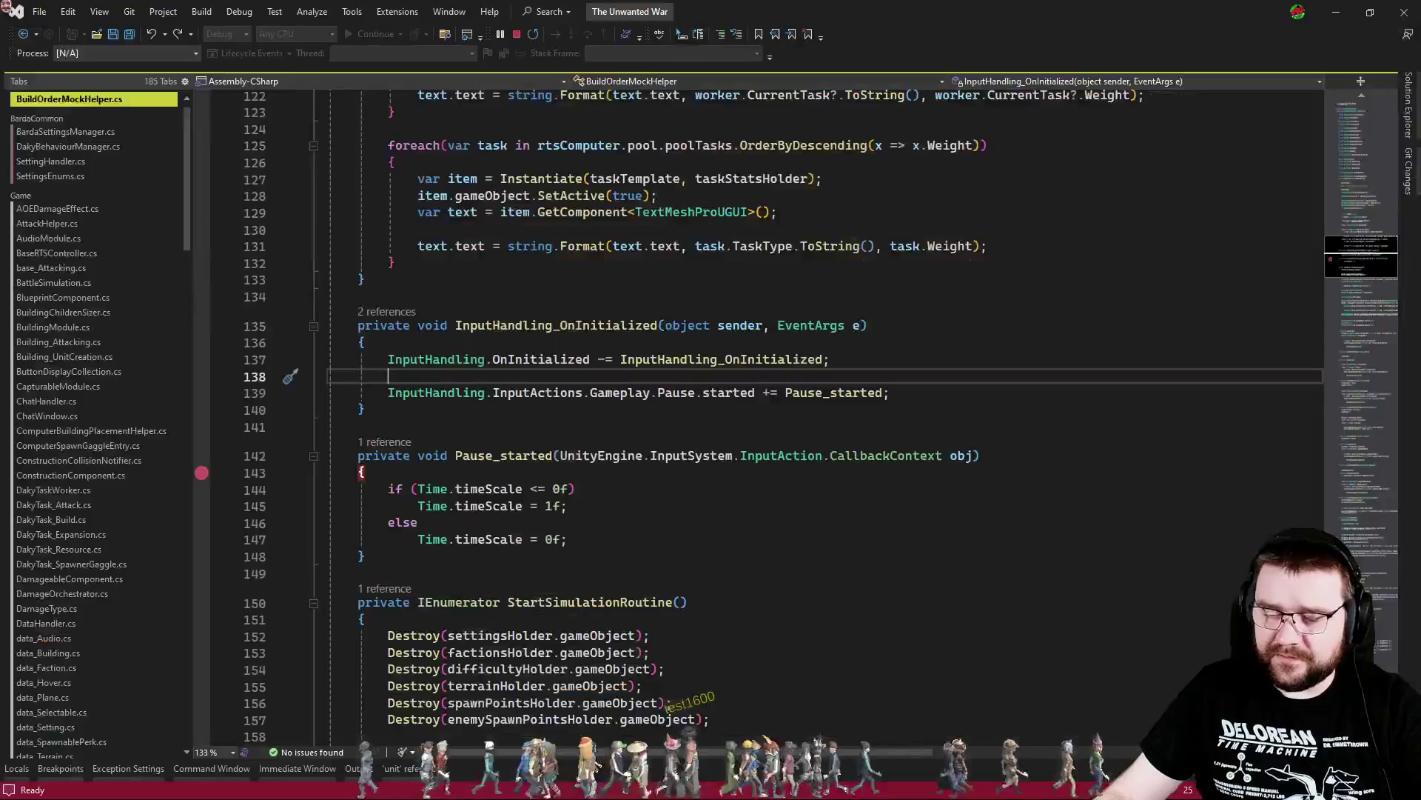
{"action": "left_click", "coordinate": [587, 559]}
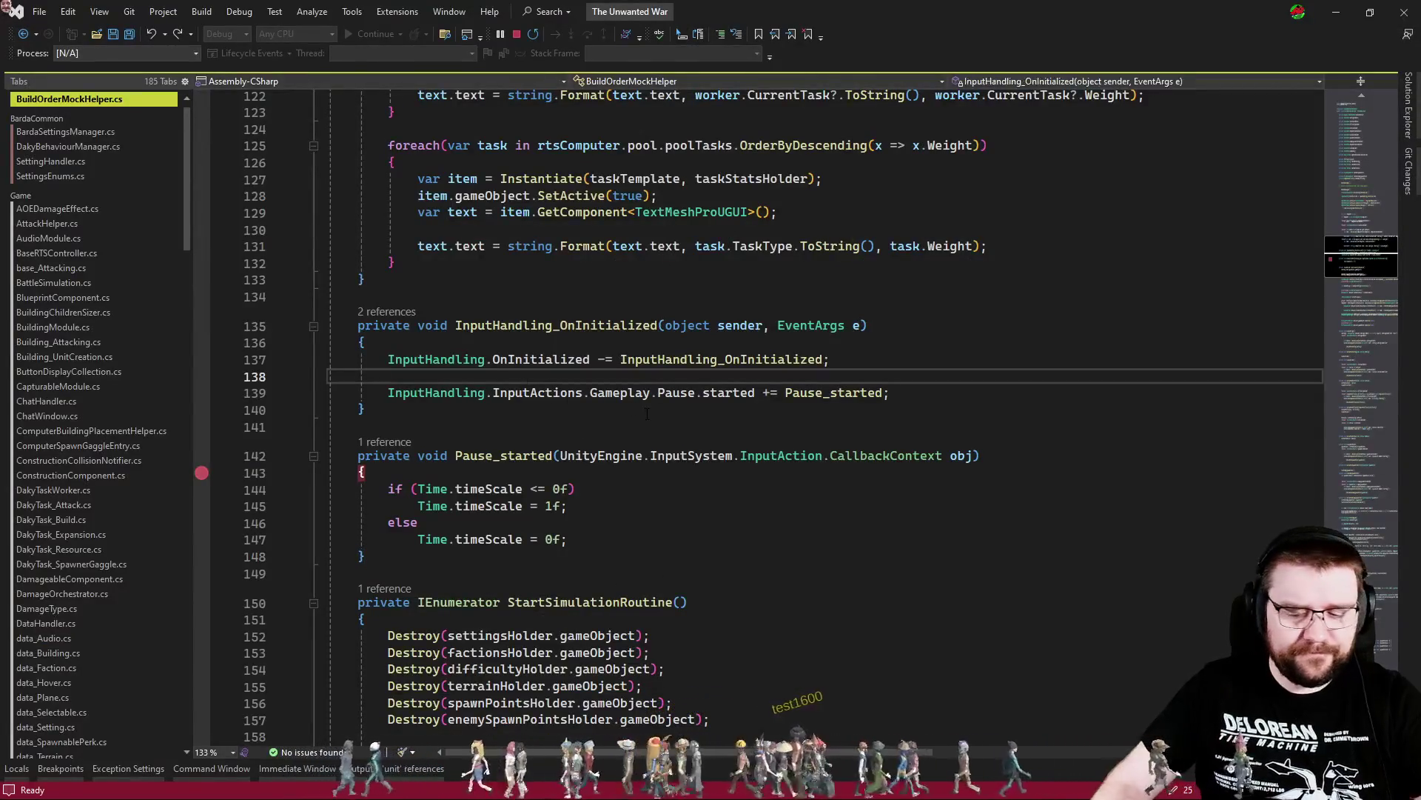
{"action": "key", "text": "Return"}
{"action": "type", "text": "InputHandling.inp.ena"}
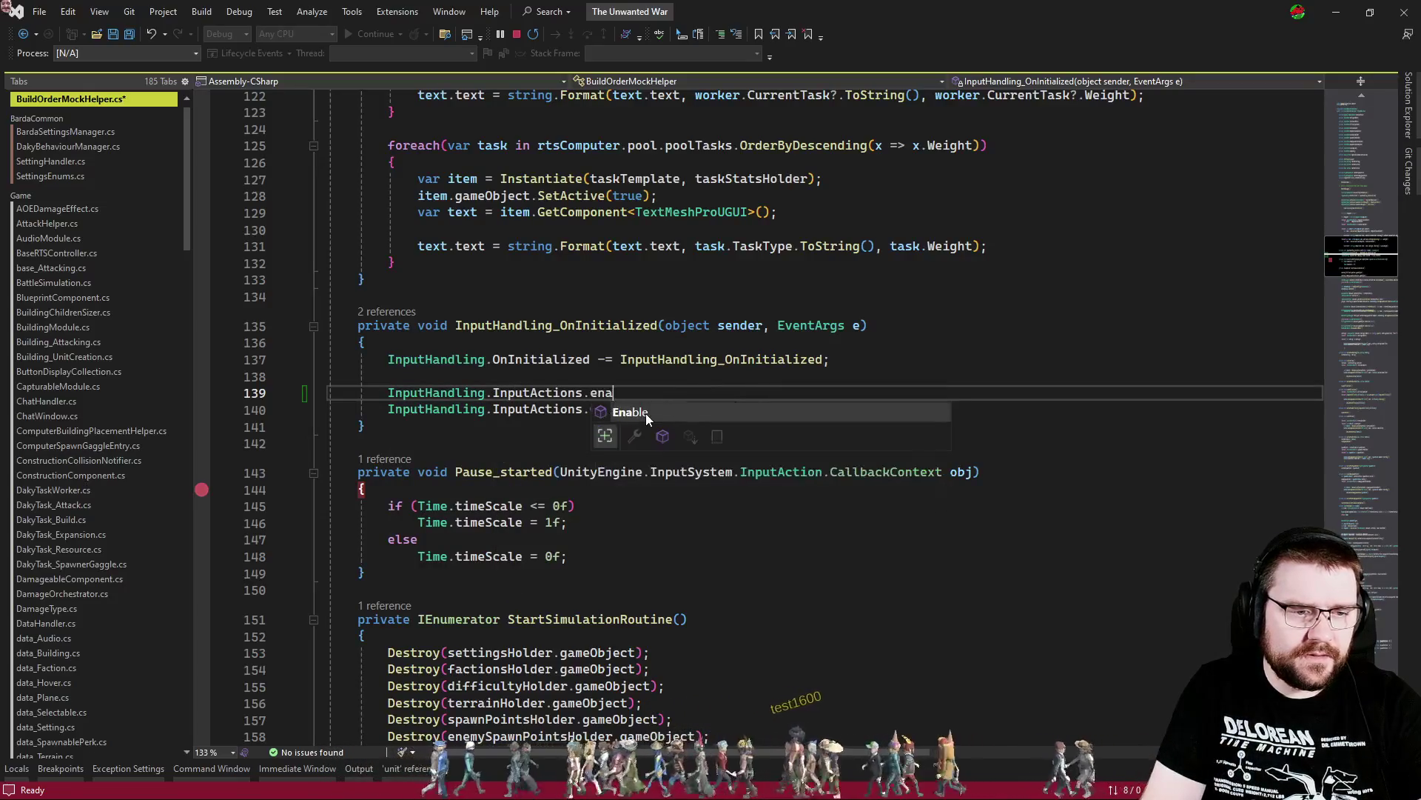
{"action": "type", "text": "()/"}
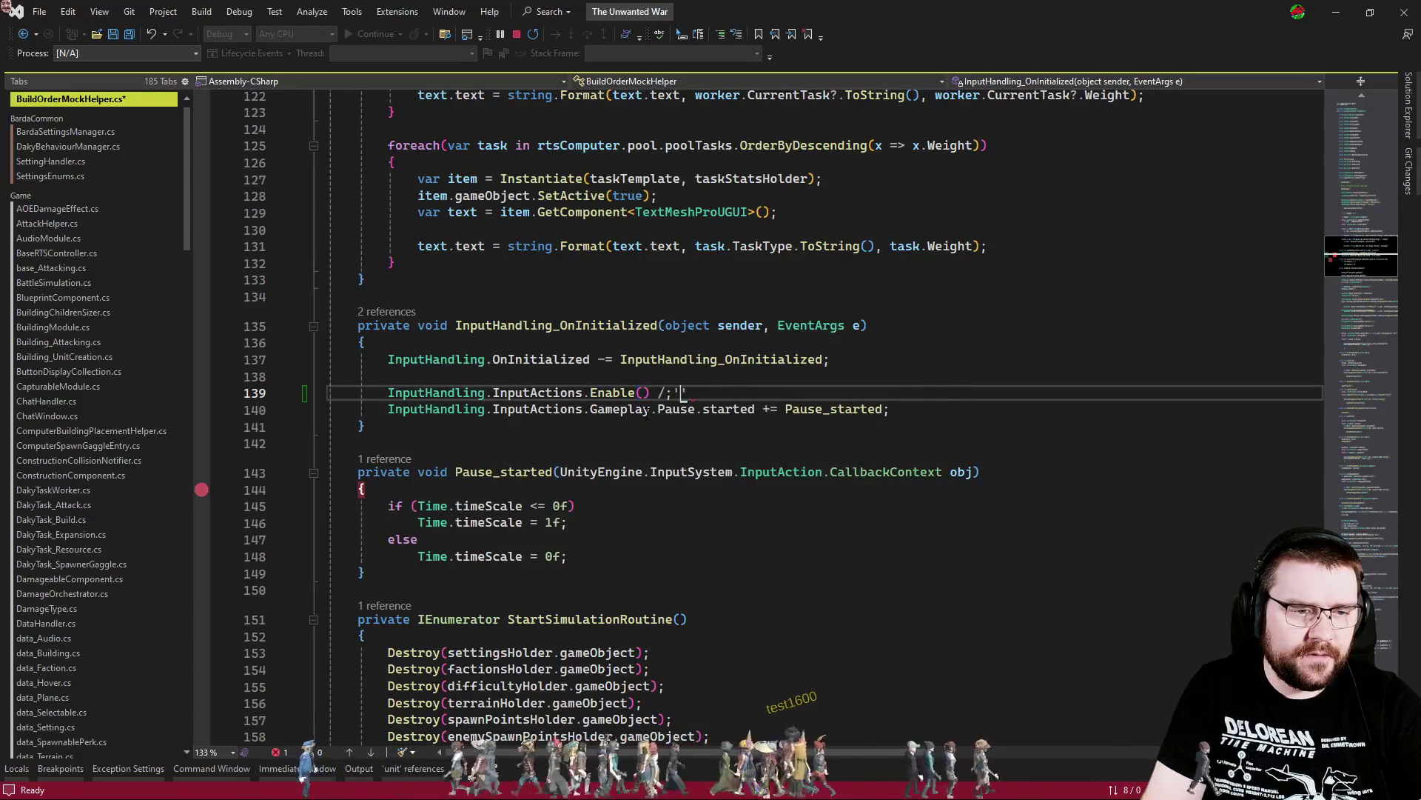
{"action": "key", "text": "Return"}
{"action": "type", "text": "InputHandling.inp"}
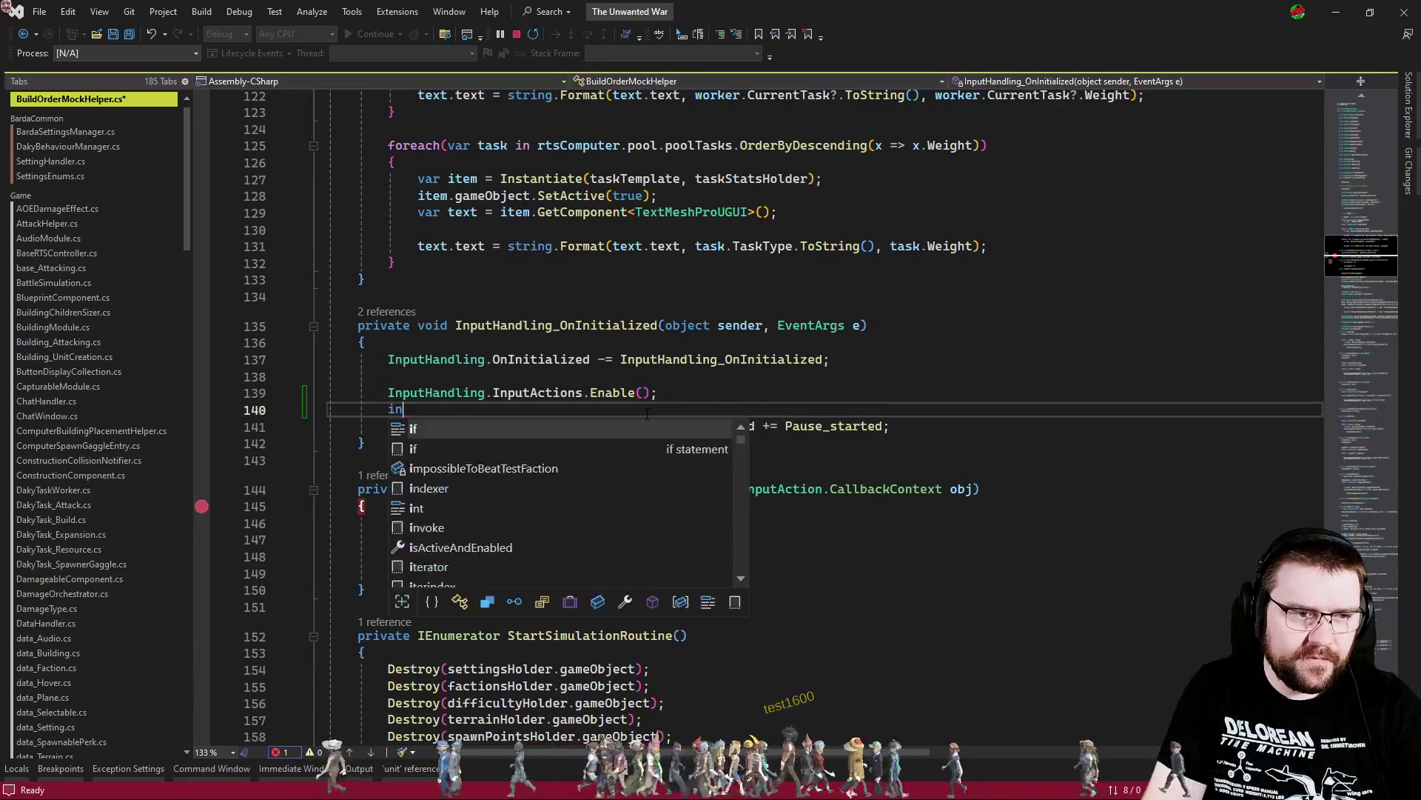
{"action": "type", "text": ".gam."}
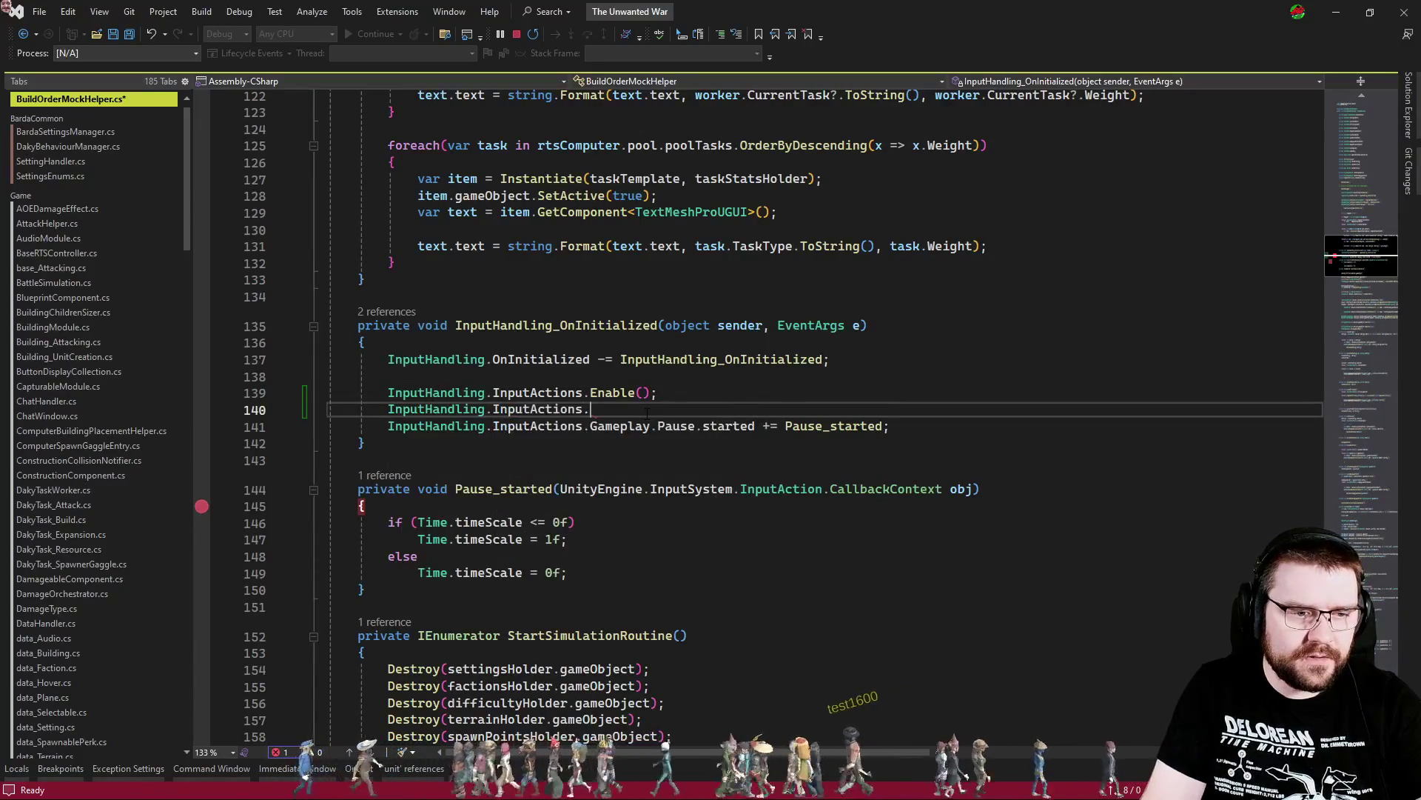
{"action": "key", "text": "BackSpace"}
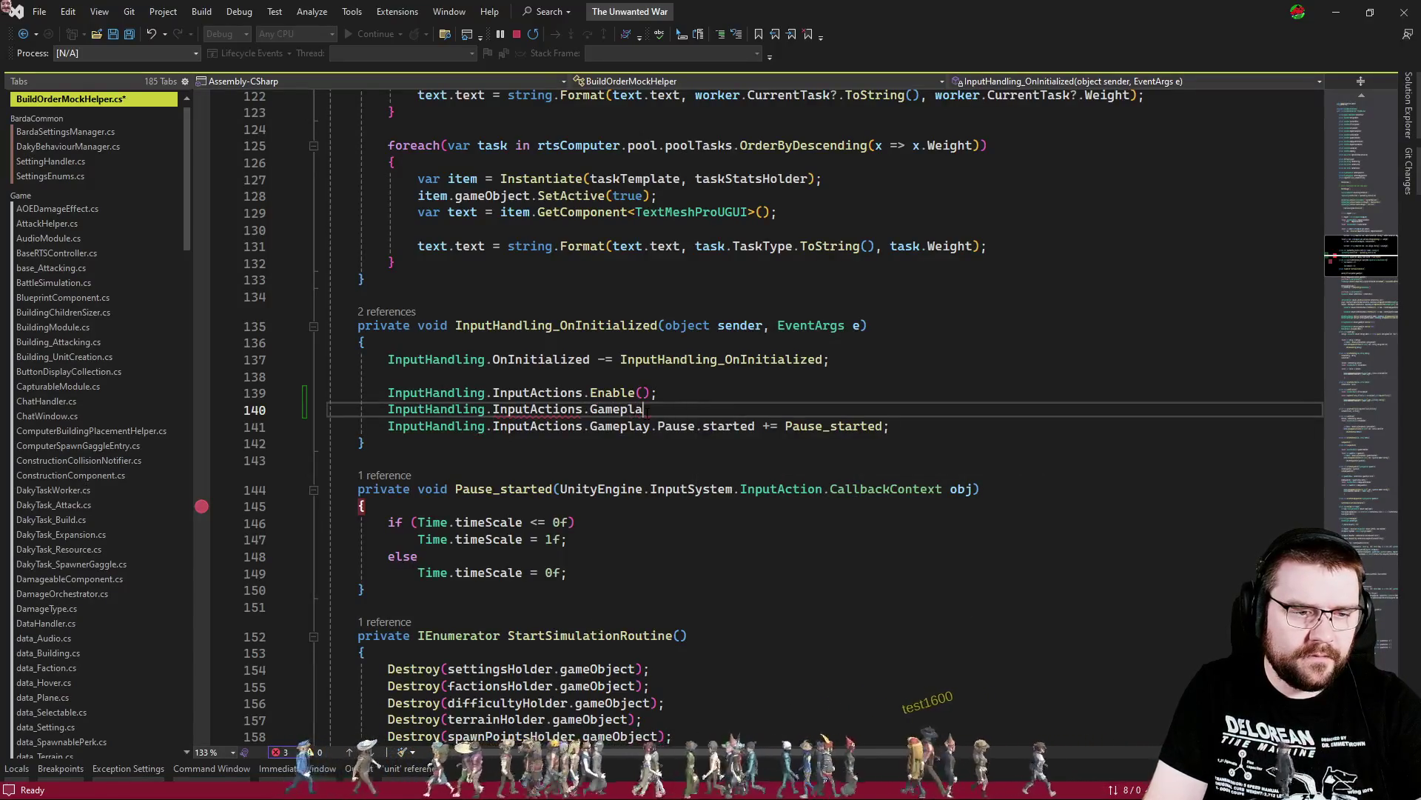
{"action": "type", "text": "en"}
{"action": "key", "text": "Tab"}
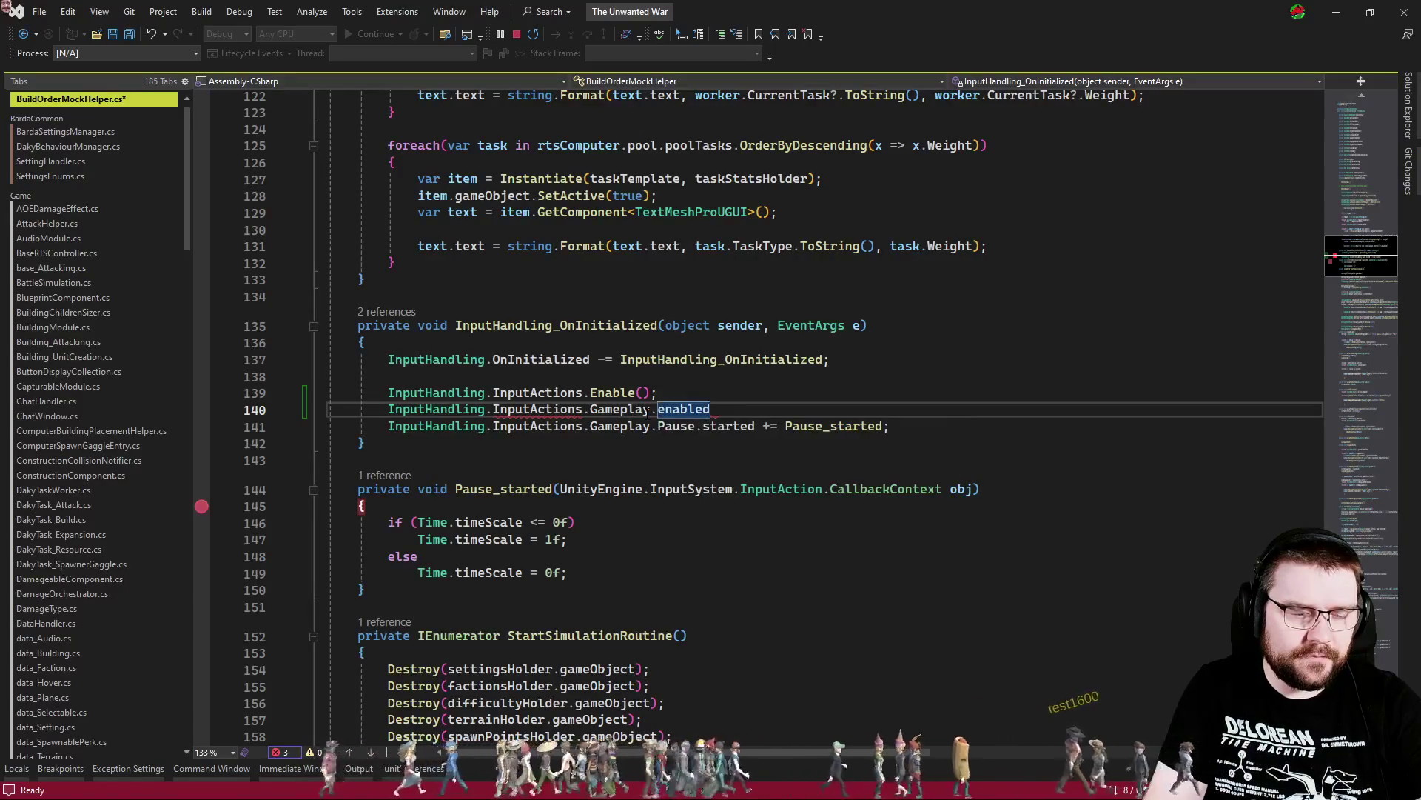
{"action": "type", "text": "En"}
{"action": "key", "text": "Tab"}
{"action": "type", "text": "();"}
Add an InputHandling.InputActions.Gameplay.Pause.Enable() call
{"action": "key", "text": "Return"}
{"action": "type", "text": "InputHandling."}
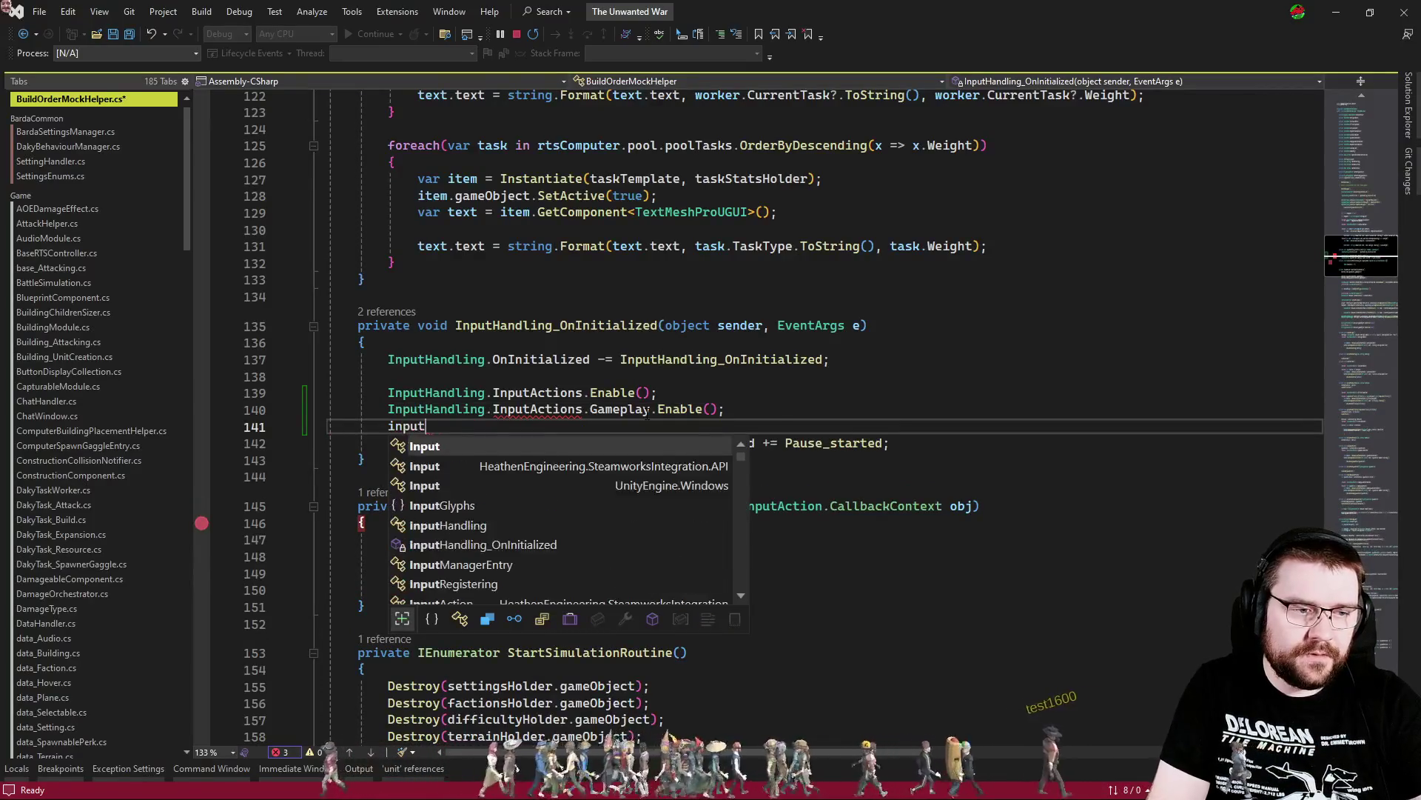
{"action": "type", "text": "In"}
{"action": "key", "text": "Tab"}
{"action": "type", "text": ".gam"}
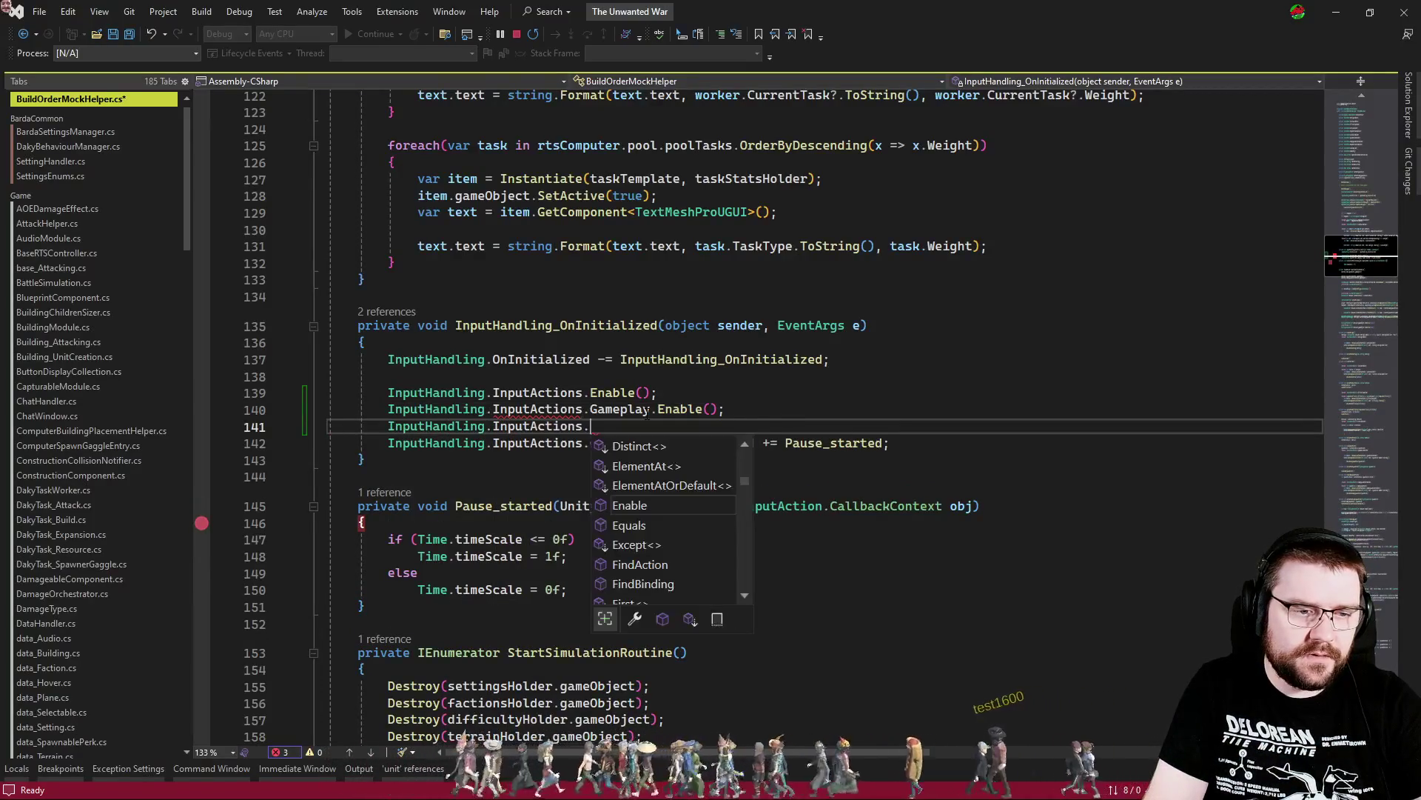
{"action": "key", "text": "Down"}
{"action": "key", "text": "Tab"}
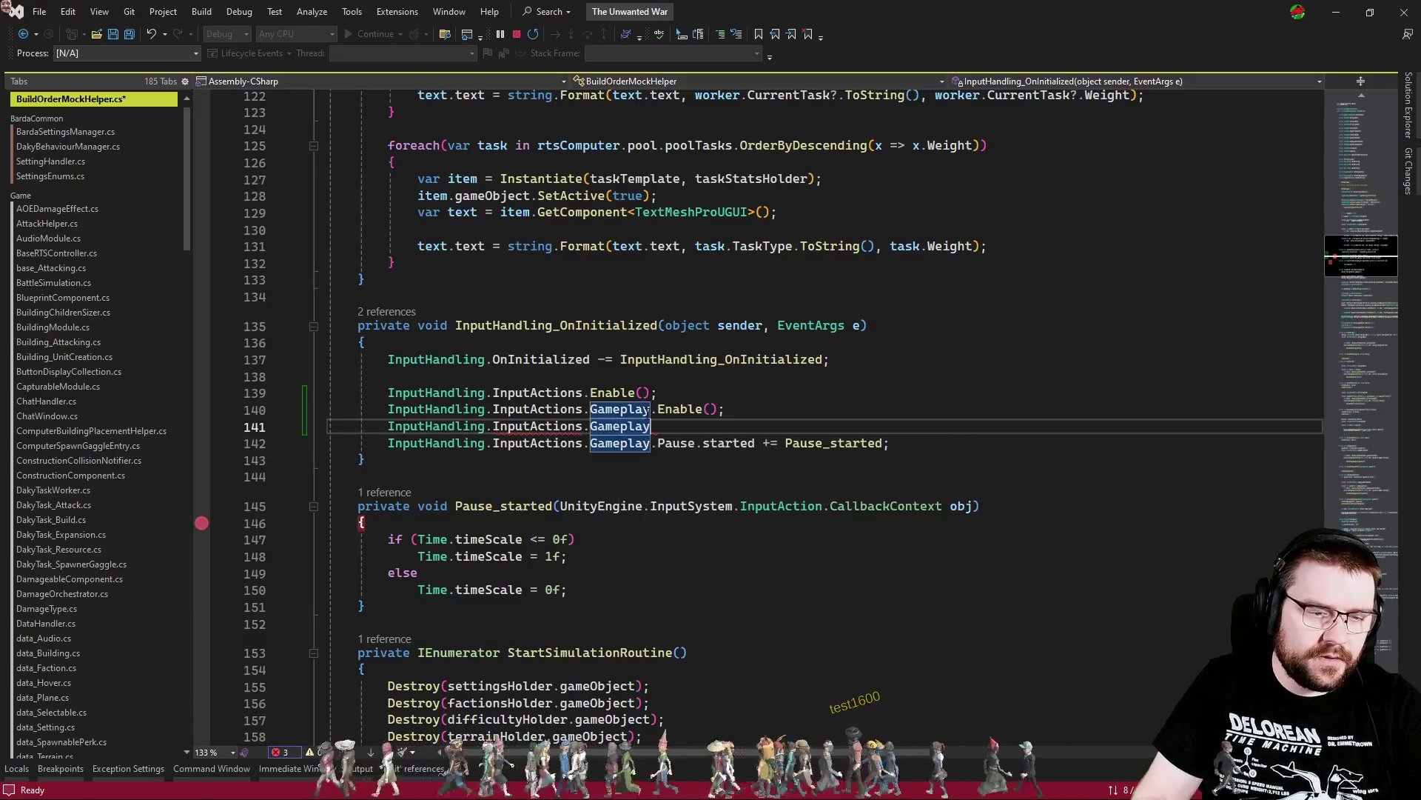
{"action": "type", "text": ".pa"}
{"action": "key", "text": "Tab"}
{"action": "type", "text": ".en"}
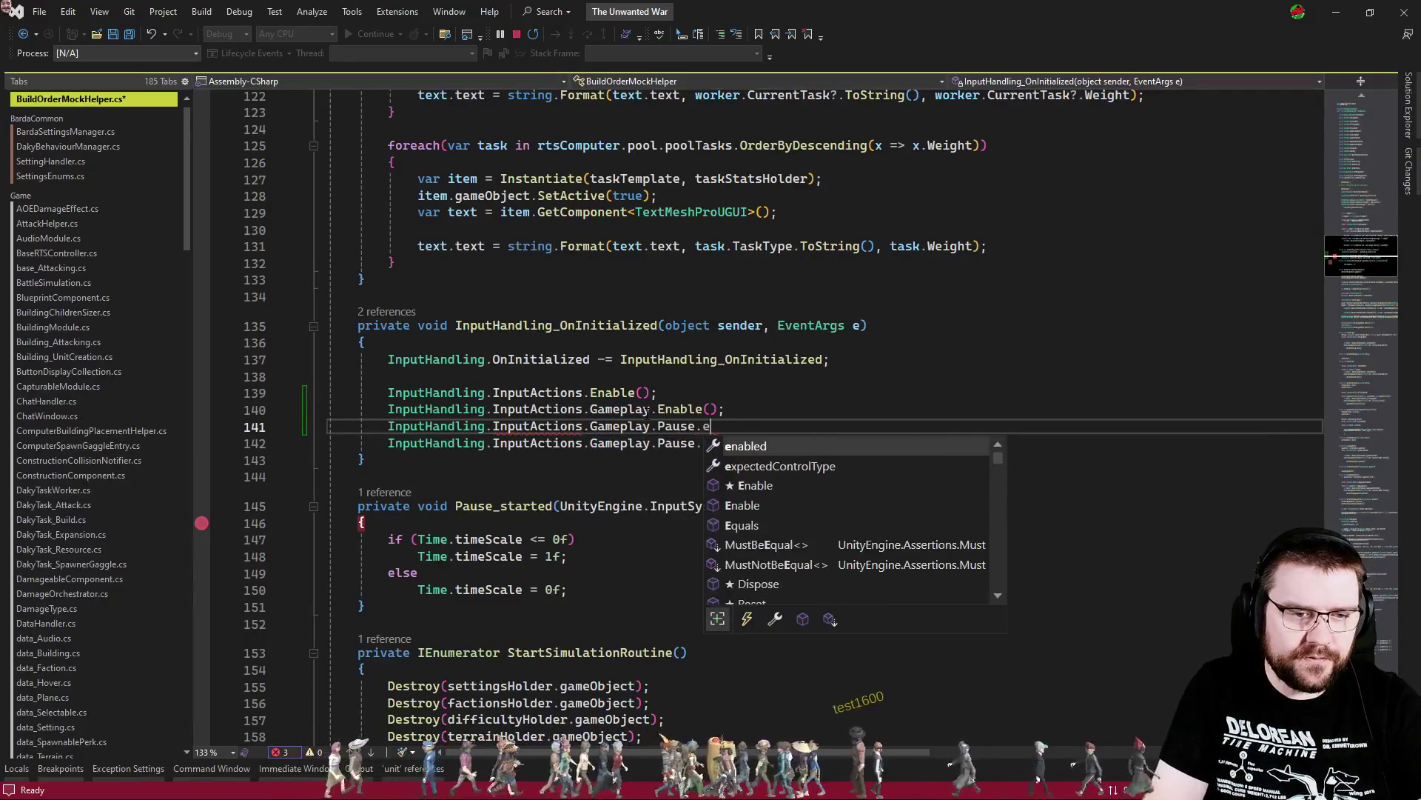
{"action": "key", "text": "Down"}
{"action": "type", "text": "("}
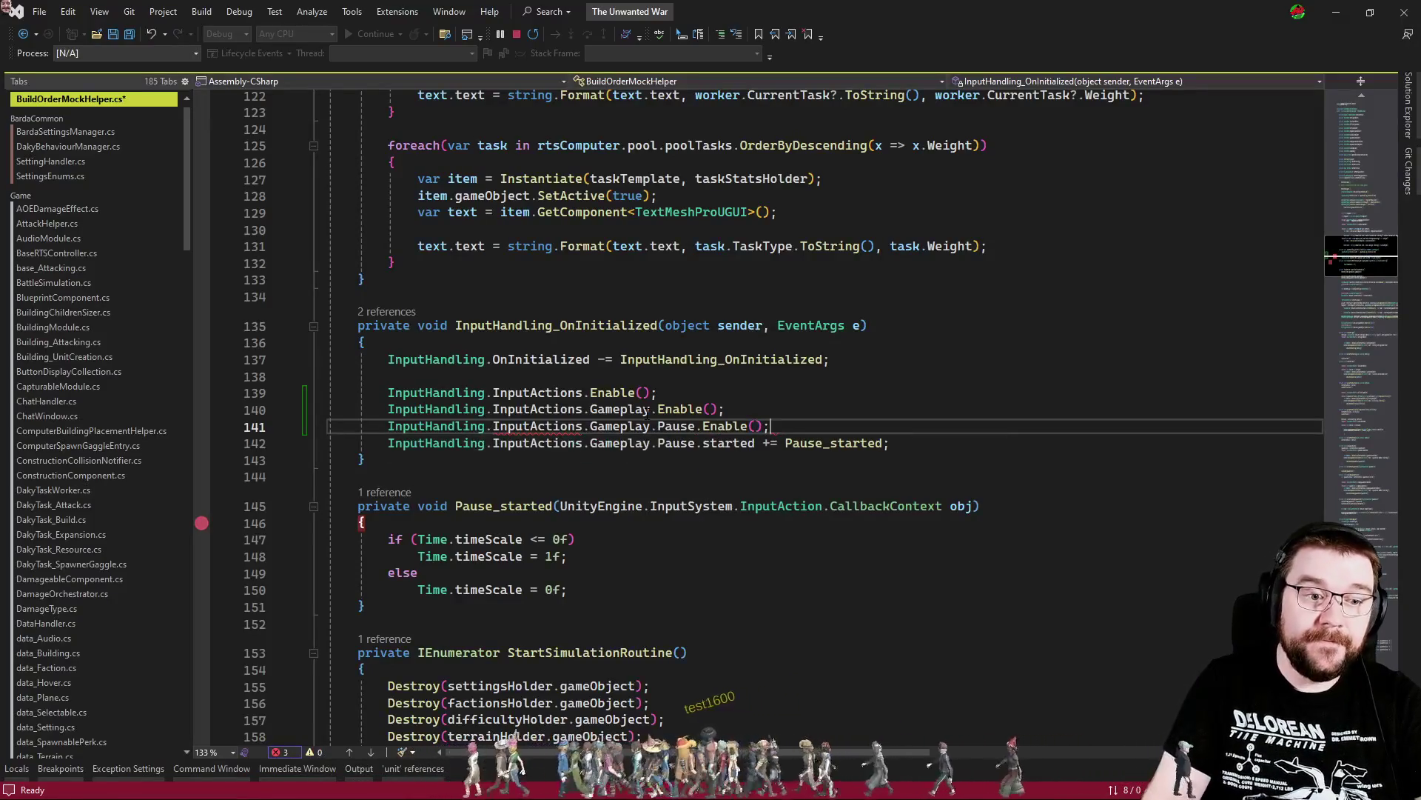
{"action": "key", "text": "Return"}
Insert a separating blank line and move the Pause Enable line down beside the Pause hookup
{"action": "scroll", "coordinate": [648, 409], "scroll_direction": "down", "scroll_amount": 3}
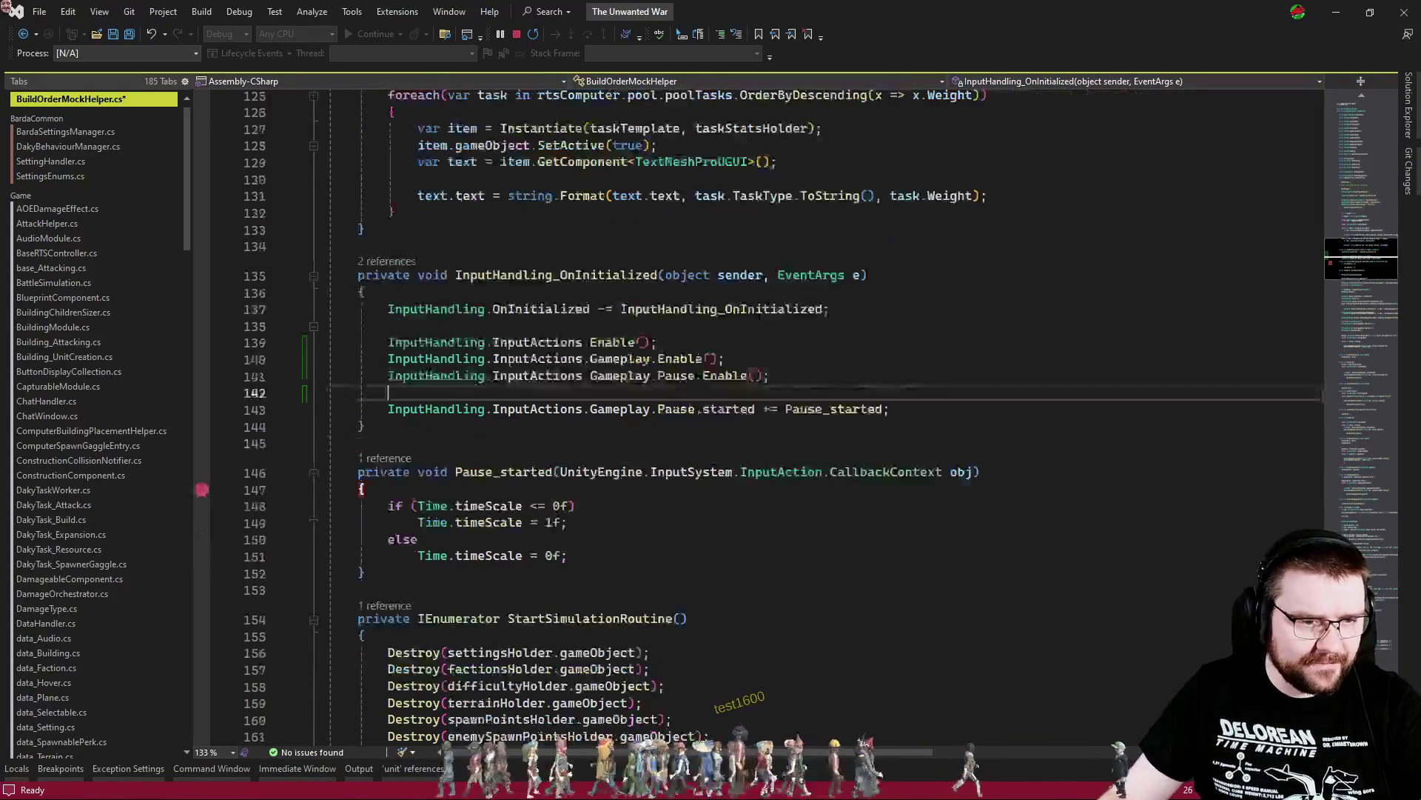
{"action": "left_click", "coordinate": [672, 241]}
{"action": "key", "text": "Return"}
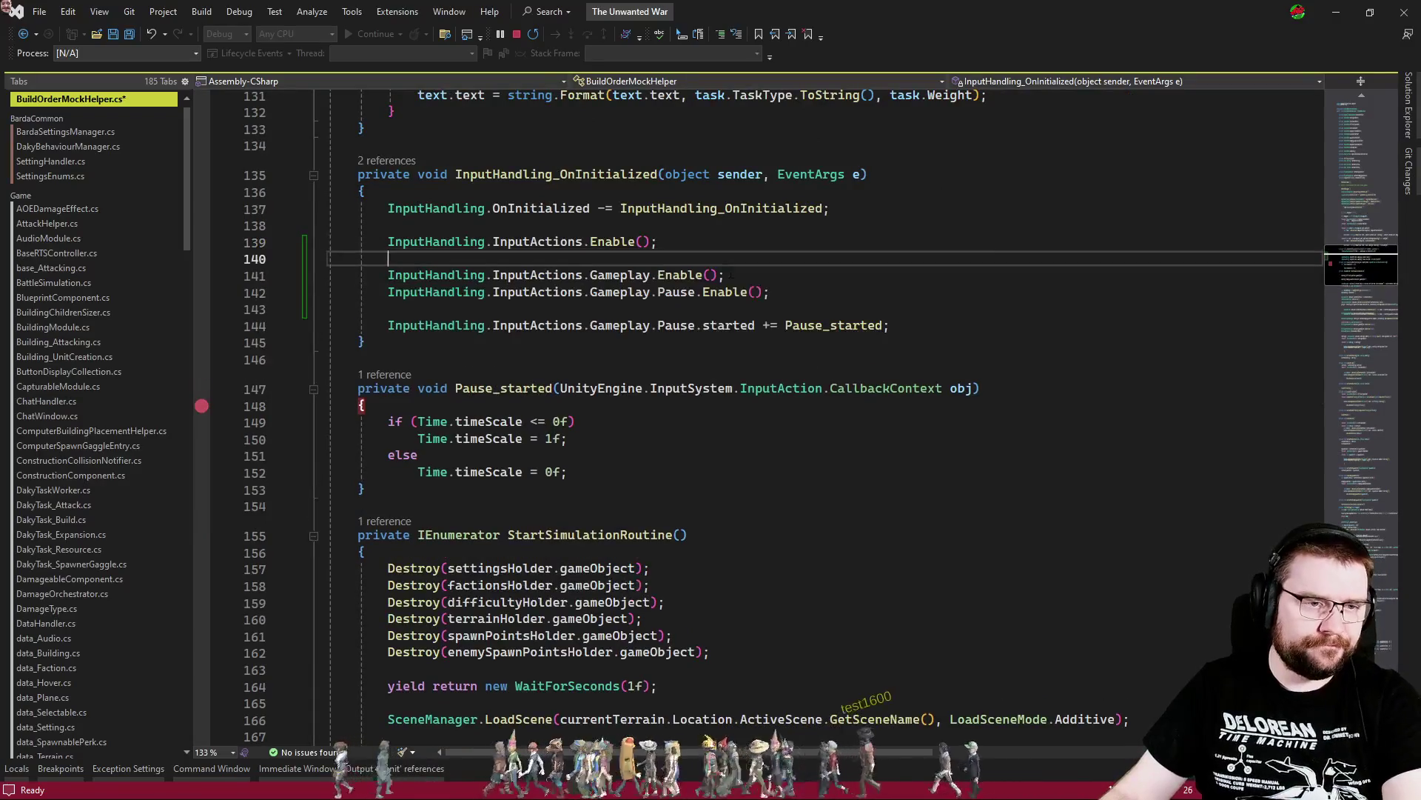
{"action": "left_click", "coordinate": [786, 299]}
{"action": "key", "text": "alt+Down"}
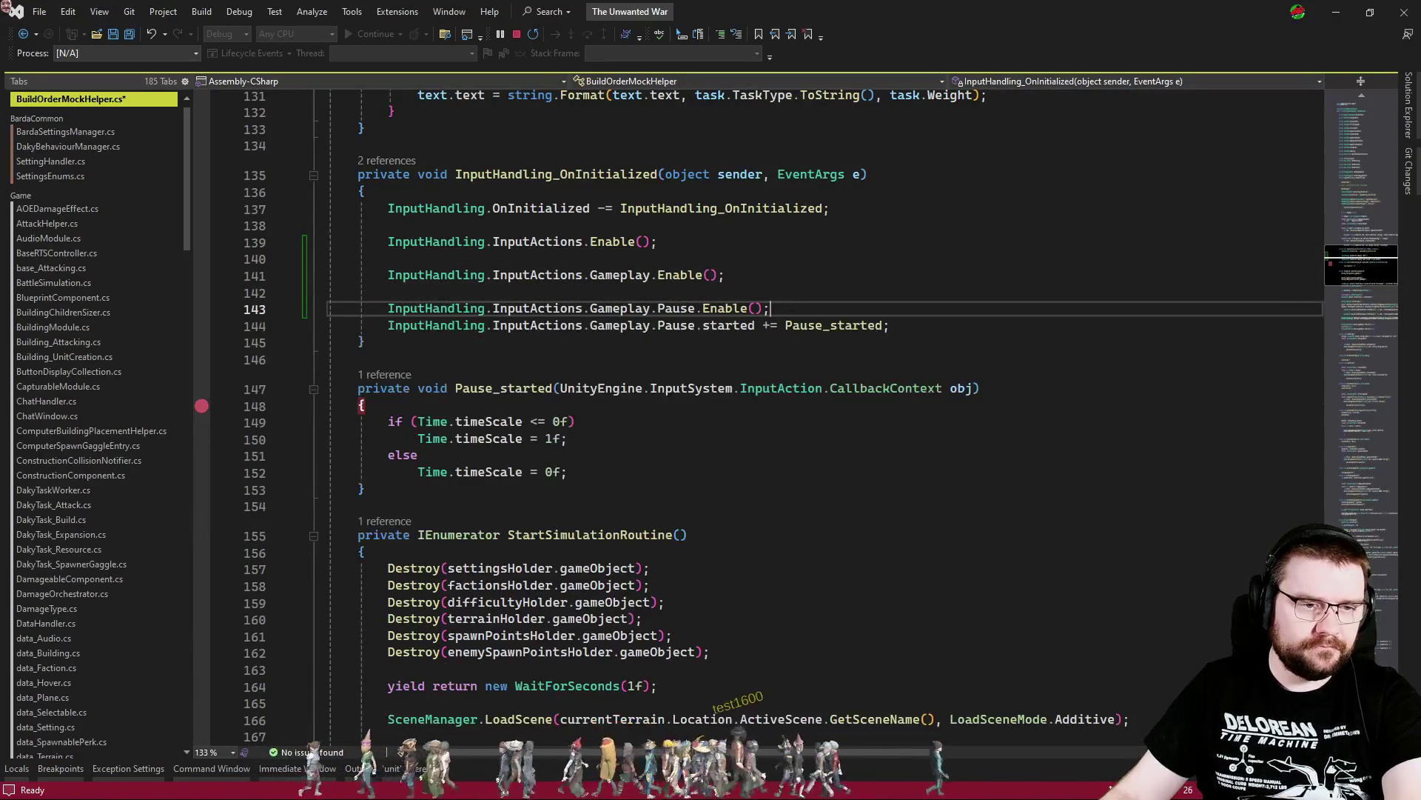
{"action": "left_click", "coordinate": [942, 330]}
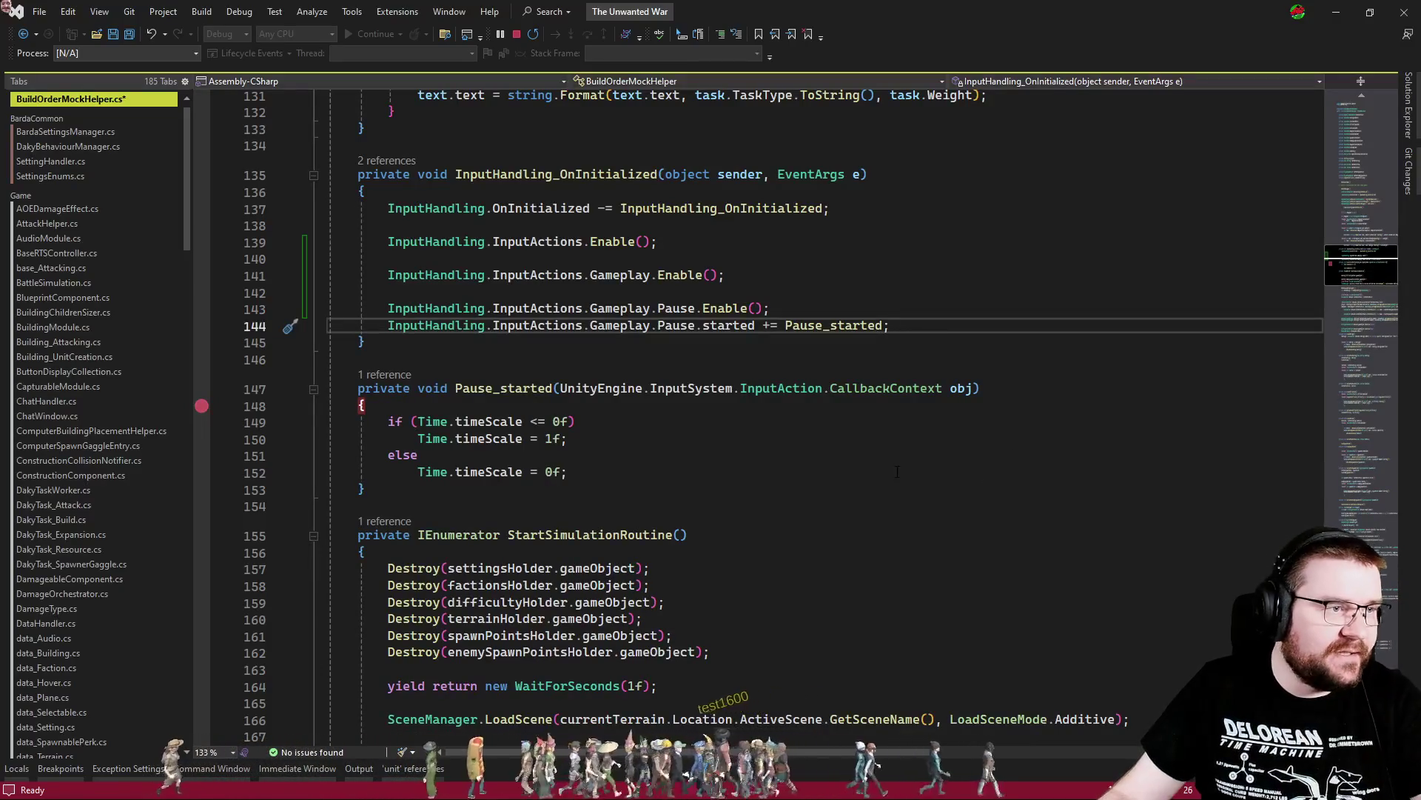
{"action": "key", "text": "ctrl+t"}
Copy the IncreaseGameSpeed/DecreaseGameSpeed enable and hookup lines from UIManager.cs into BuildOrderMockHelper.cs after the Pause lines
{"action": "type", "text": "uimana"}
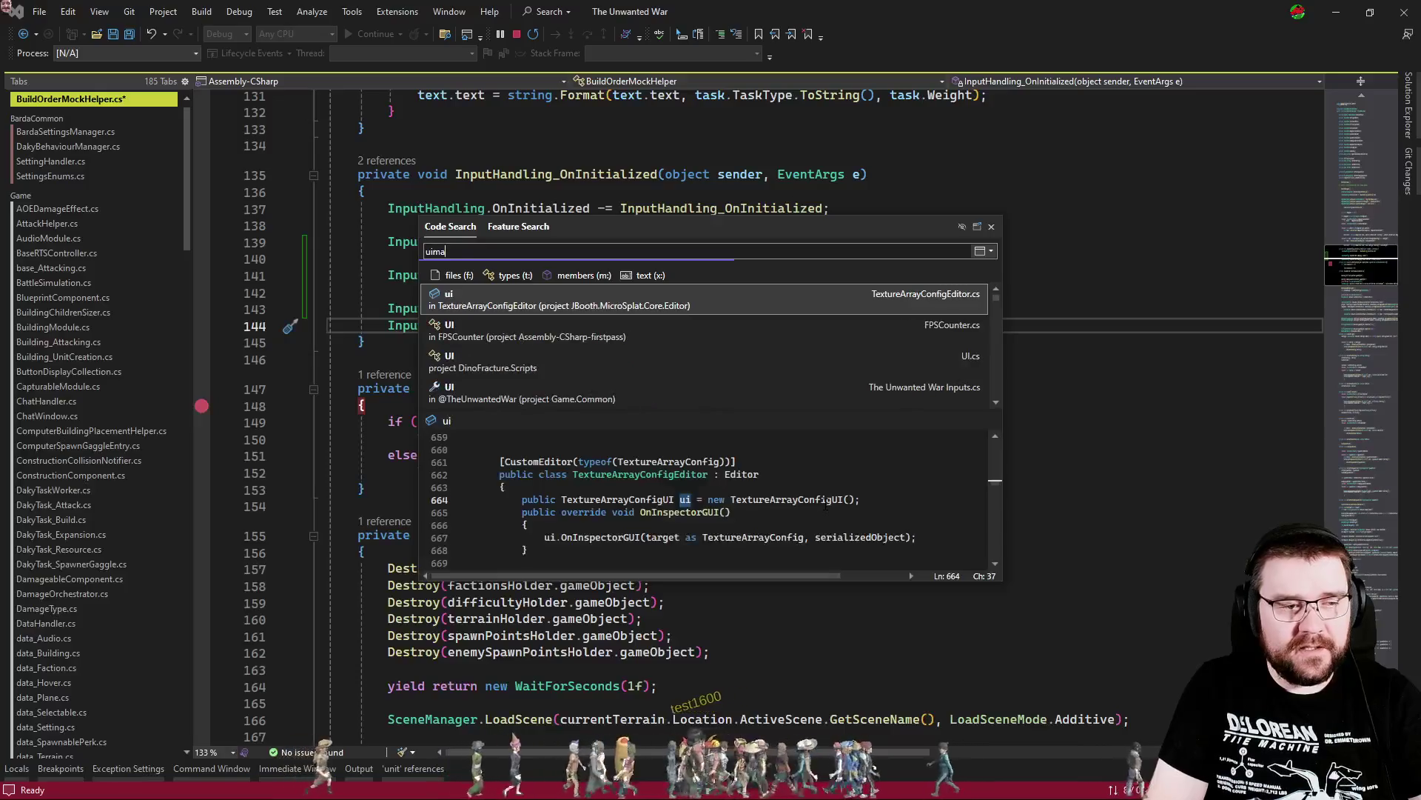
{"action": "key", "text": "Return"}
{"action": "scroll", "coordinate": [727, 464], "scroll_direction": "down", "scroll_amount": 15}
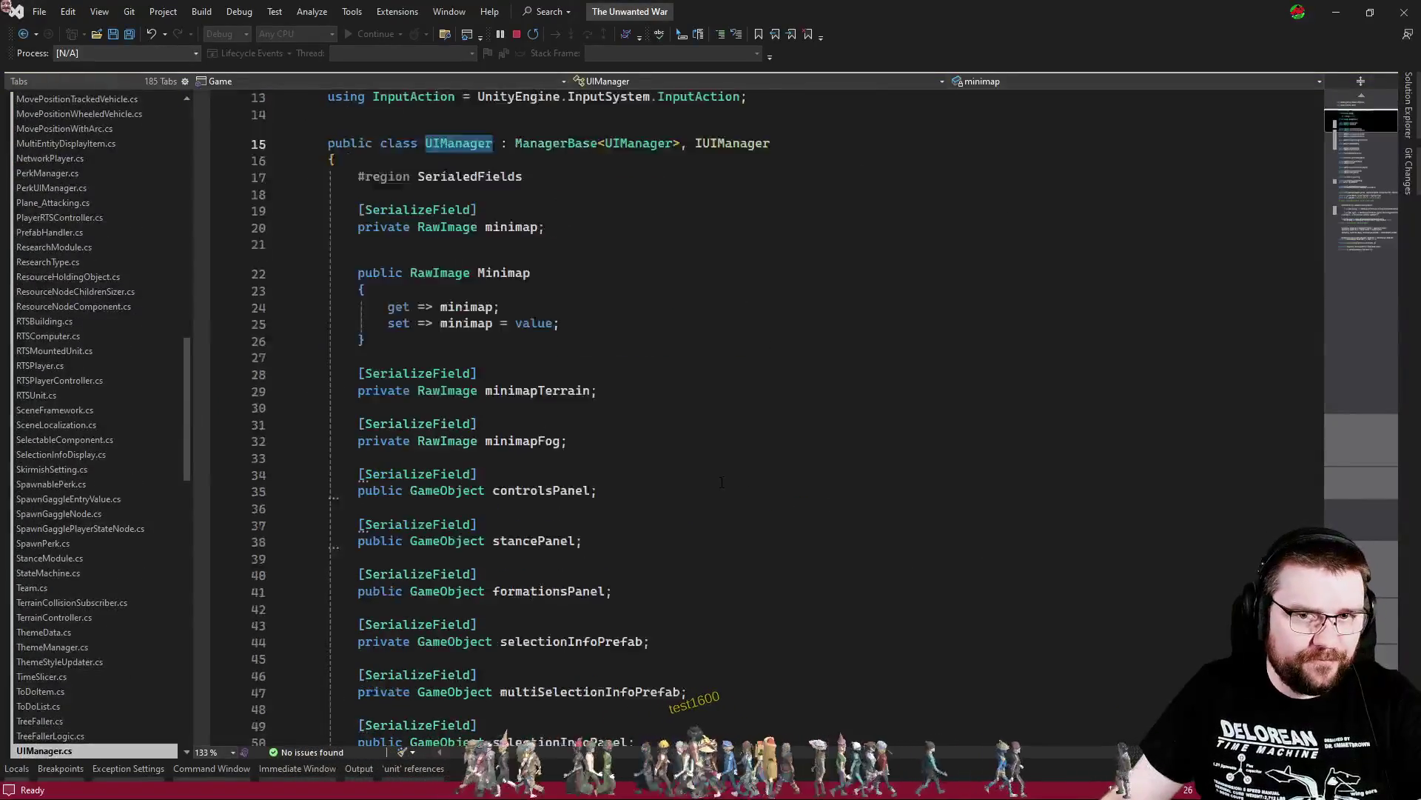
{"action": "scroll", "coordinate": [727, 463], "scroll_direction": "down", "scroll_amount": 20}
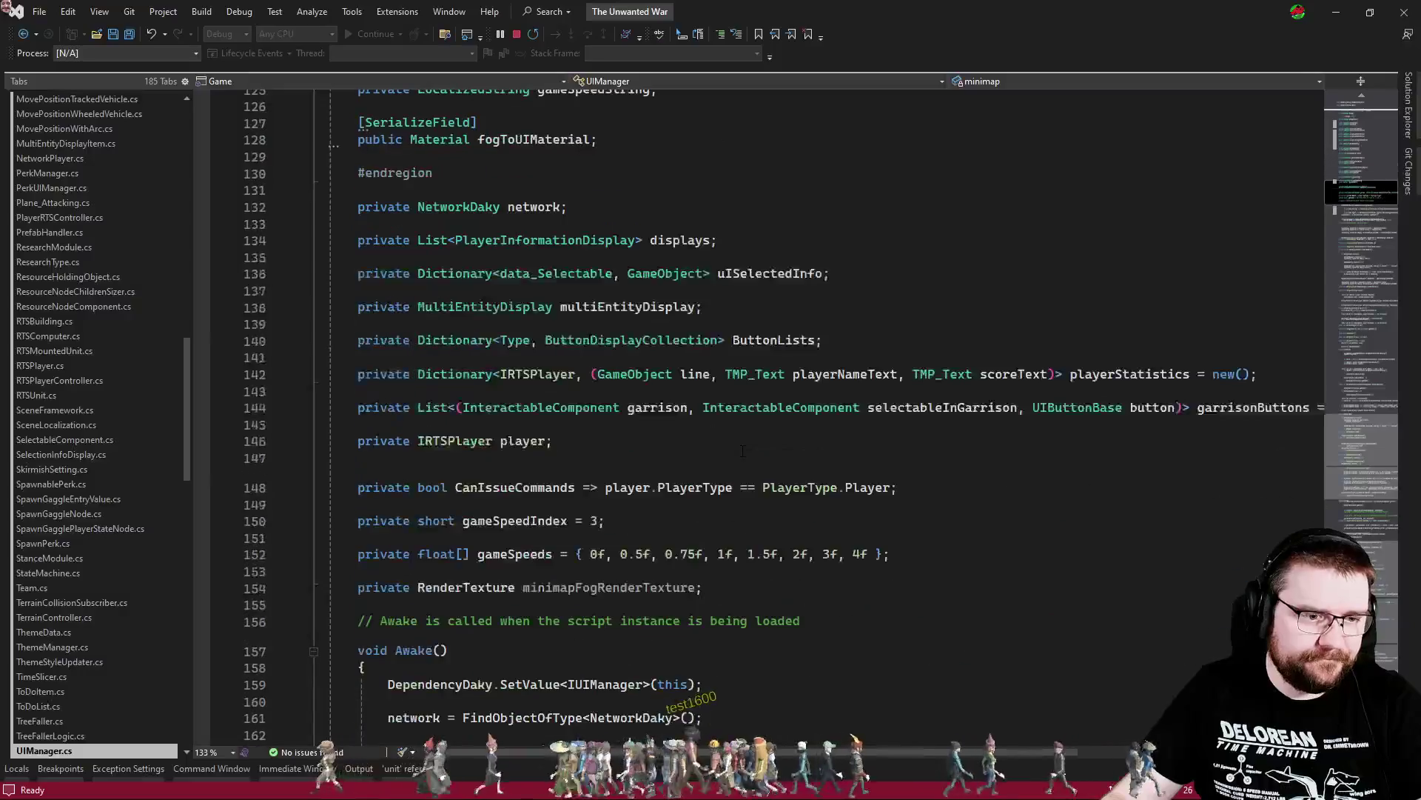
{"action": "scroll", "coordinate": [836, 467], "scroll_direction": "down", "scroll_amount": 14}
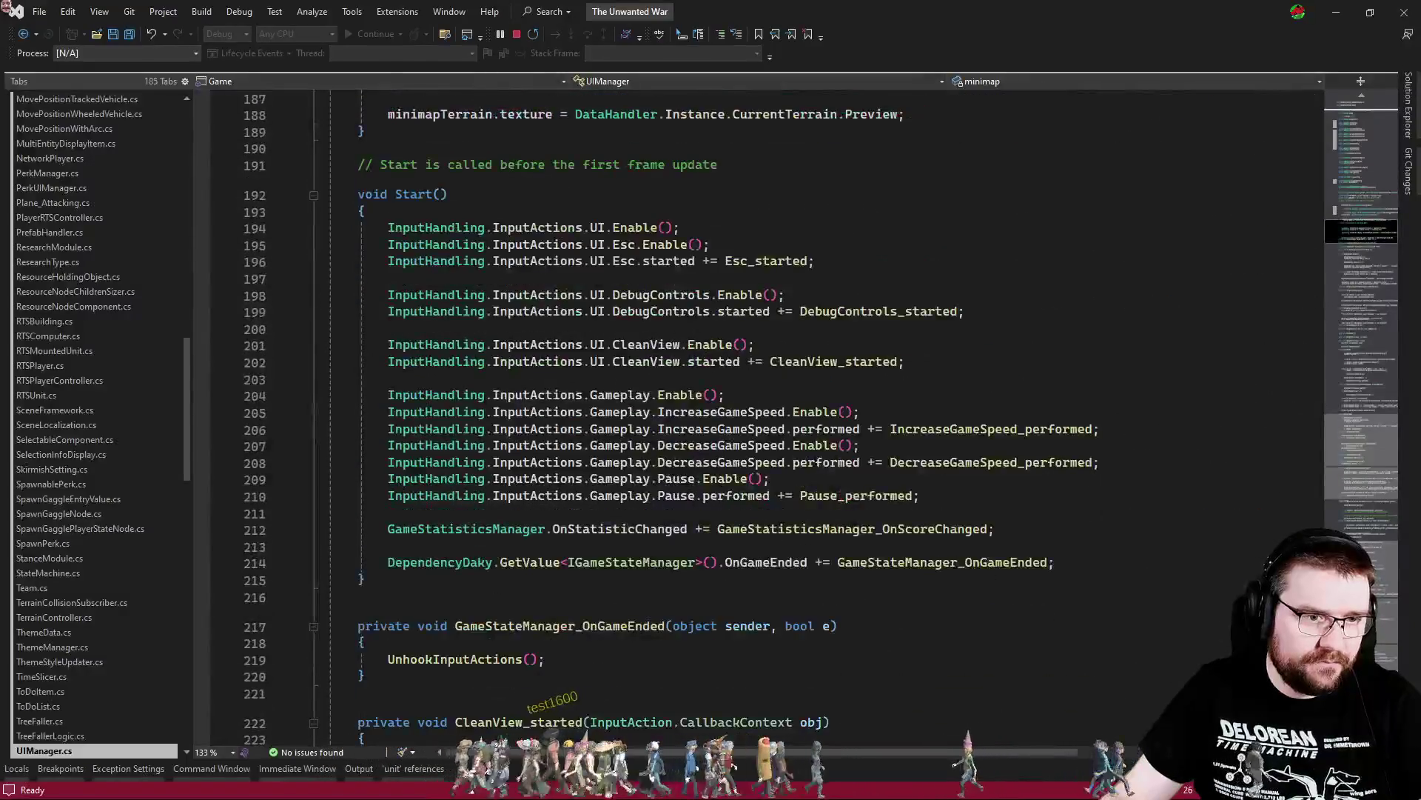
{"action": "left_click_drag", "start_coordinate": [1105, 362], "coordinate": [1117, 290]}
{"action": "key", "text": "ctrl+c"}
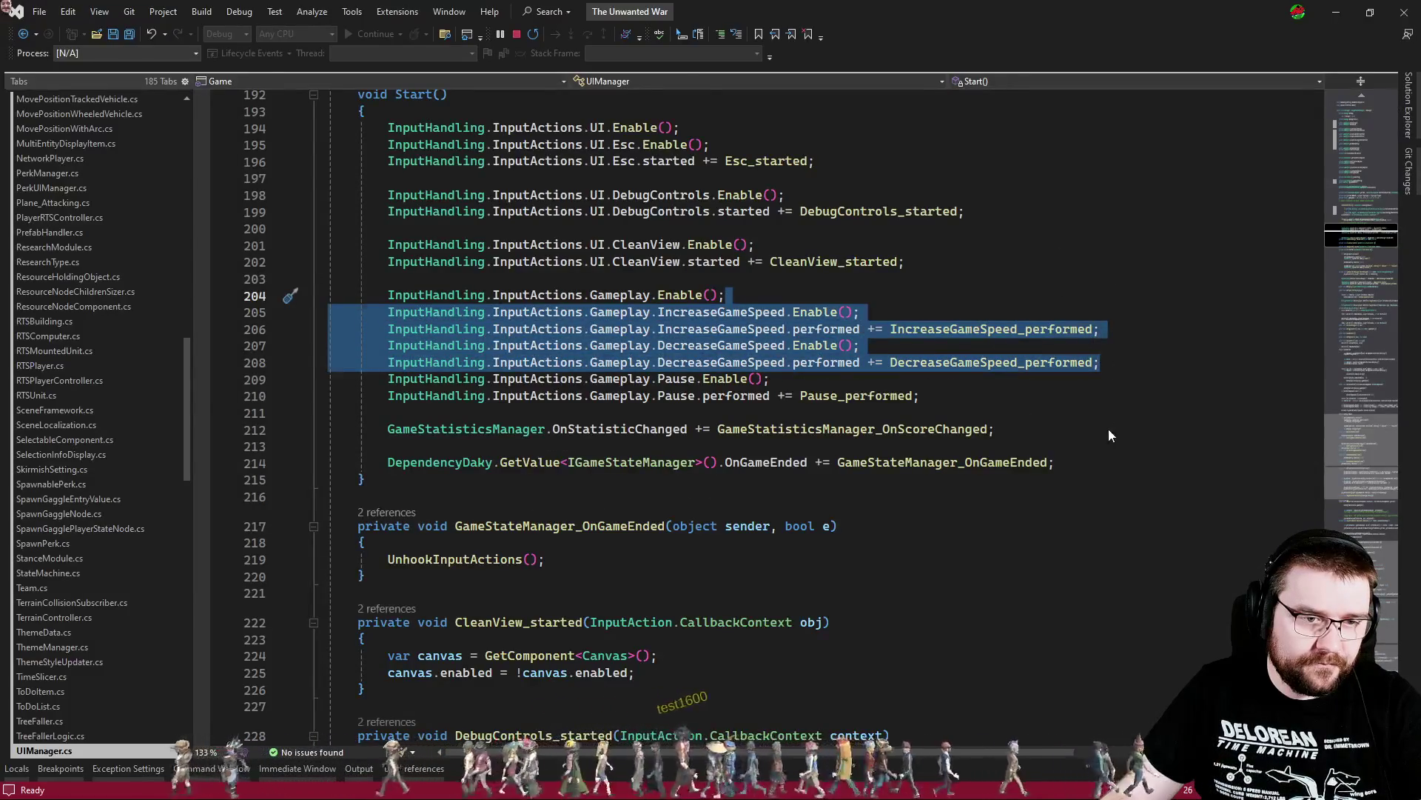
{"action": "key", "text": "ctrl+Tab"}
{"action": "key", "text": "ctrl+v"}
{"action": "key", "text": "Up"}
{"action": "key", "text": "Up"}
{"action": "key", "text": "Up"}
{"action": "key", "text": "Return"}
Review the DecreaseGameSpeed_performed and DecreaseGameSpeed methods in UIManager.cs
{"action": "key", "text": "ctrl+Tab"}
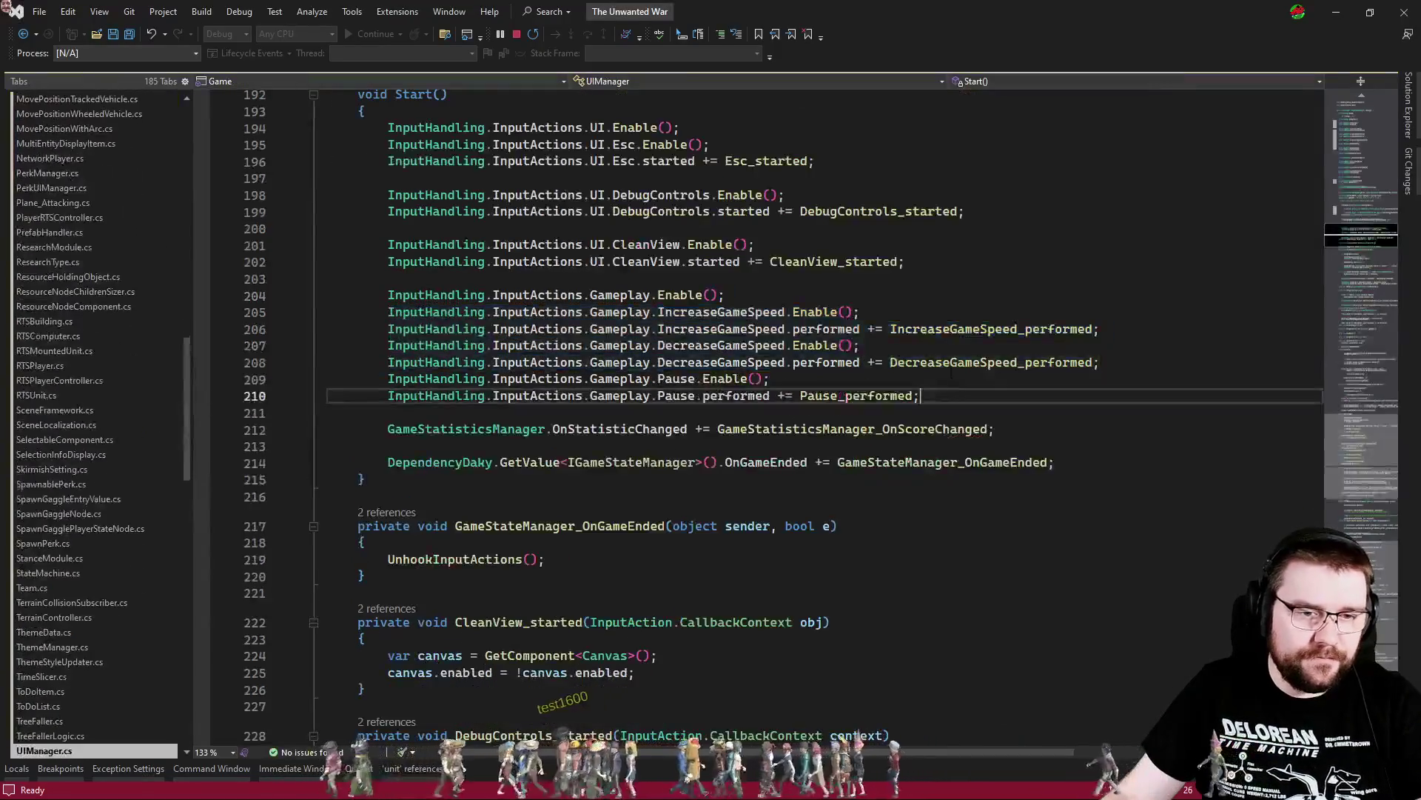
{"action": "left_click", "coordinate": [962, 376], "text": "ctrl"}
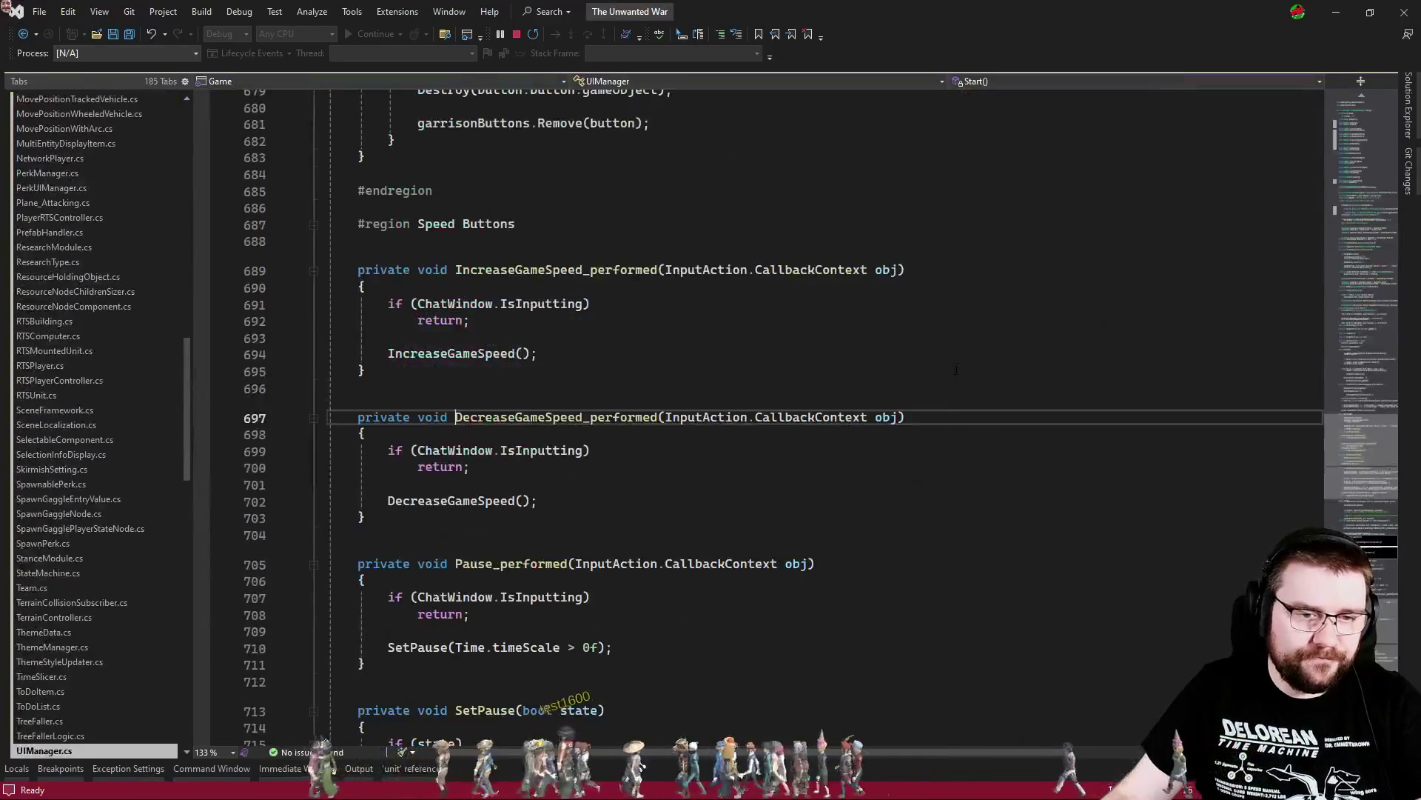
{"action": "left_click", "coordinate": [480, 505], "text": "ctrl"}
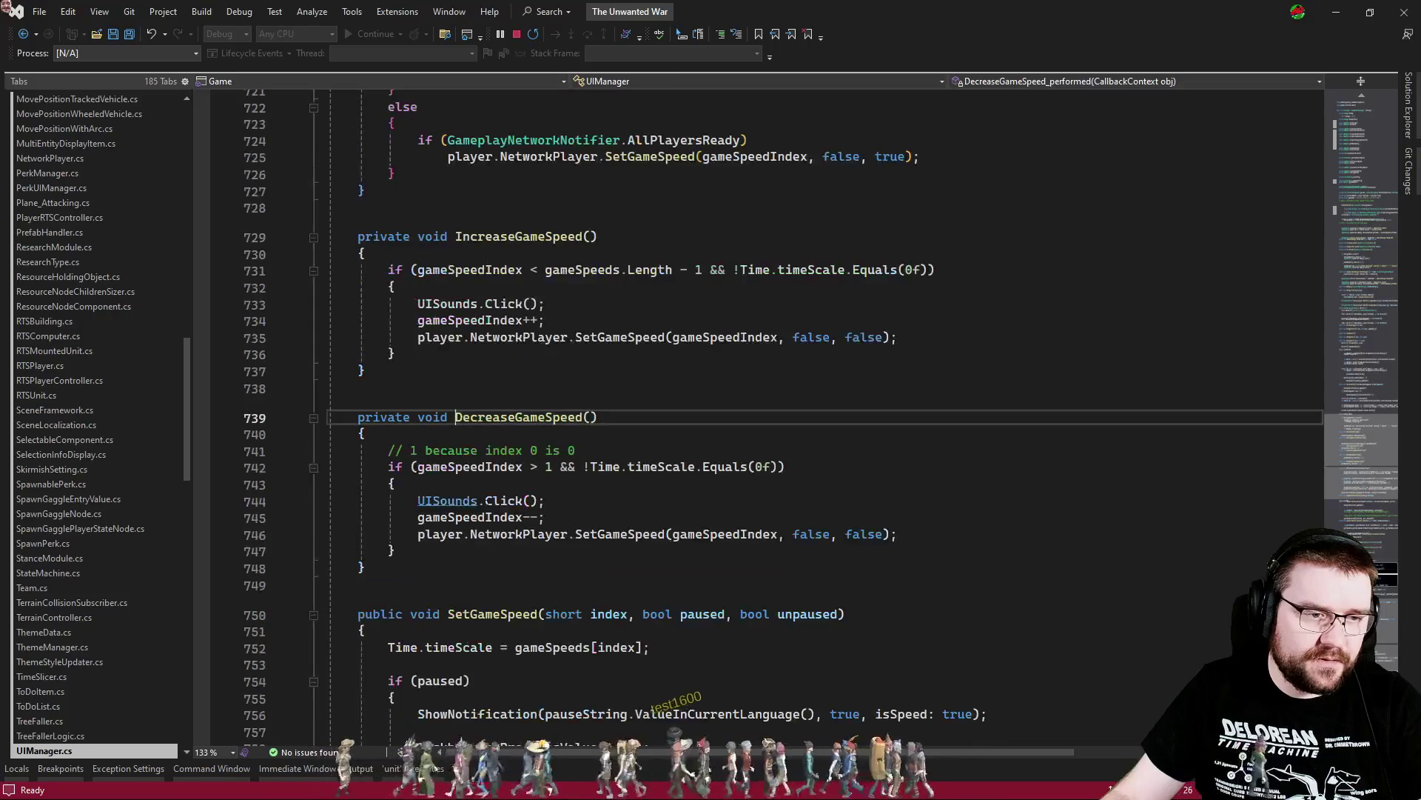
{"action": "left_click", "coordinate": [463, 574]}
{"action": "key", "text": "ctrl+Tab"}
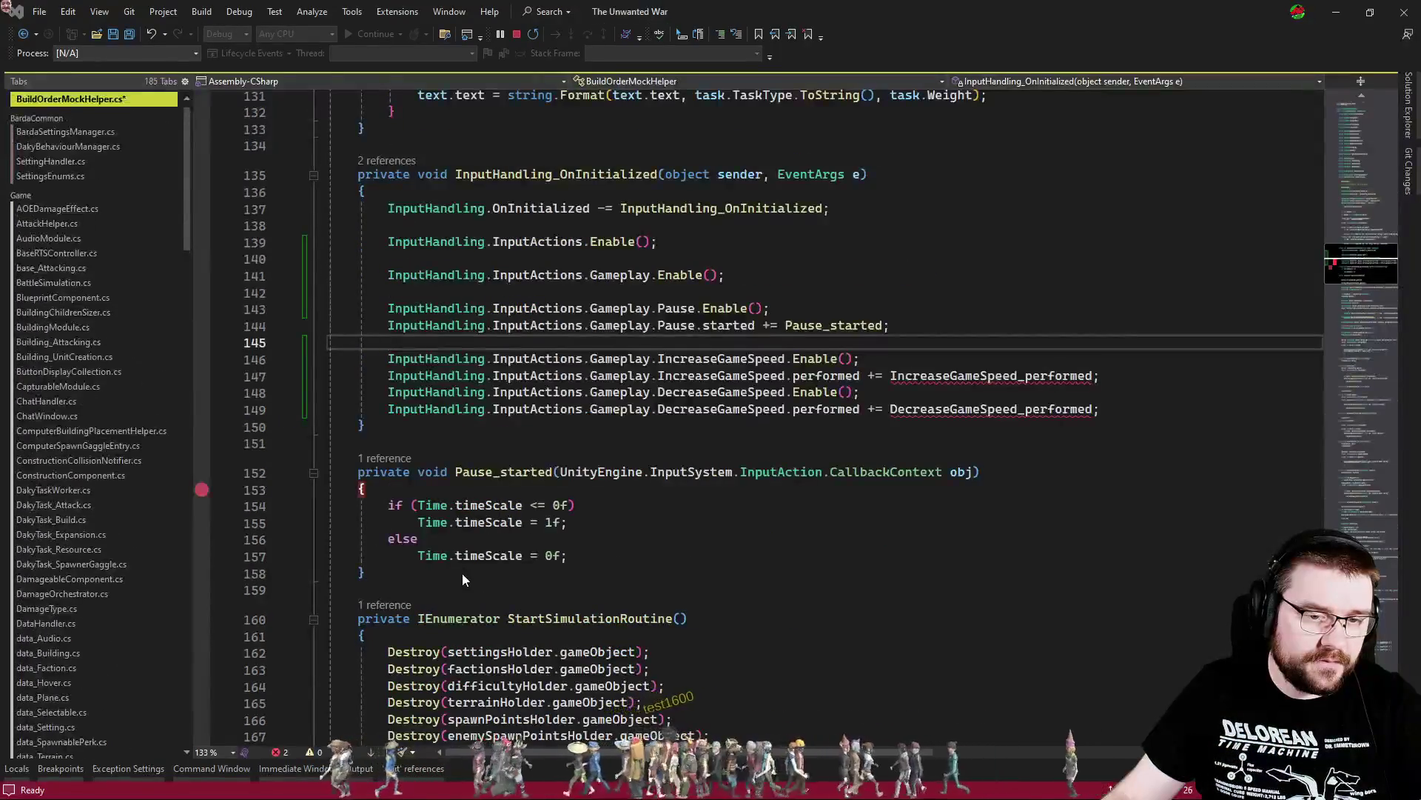
{"action": "key", "text": "ctrl+Tab"}
{"action": "left_click", "coordinate": [561, 392]}
Copy the gameSpeedIndex and gameSpeeds fields from UIManager into BuildOrderMockHelper, placed above Awake
{"action": "left_click", "coordinate": [582, 271], "text": "ctrl"}
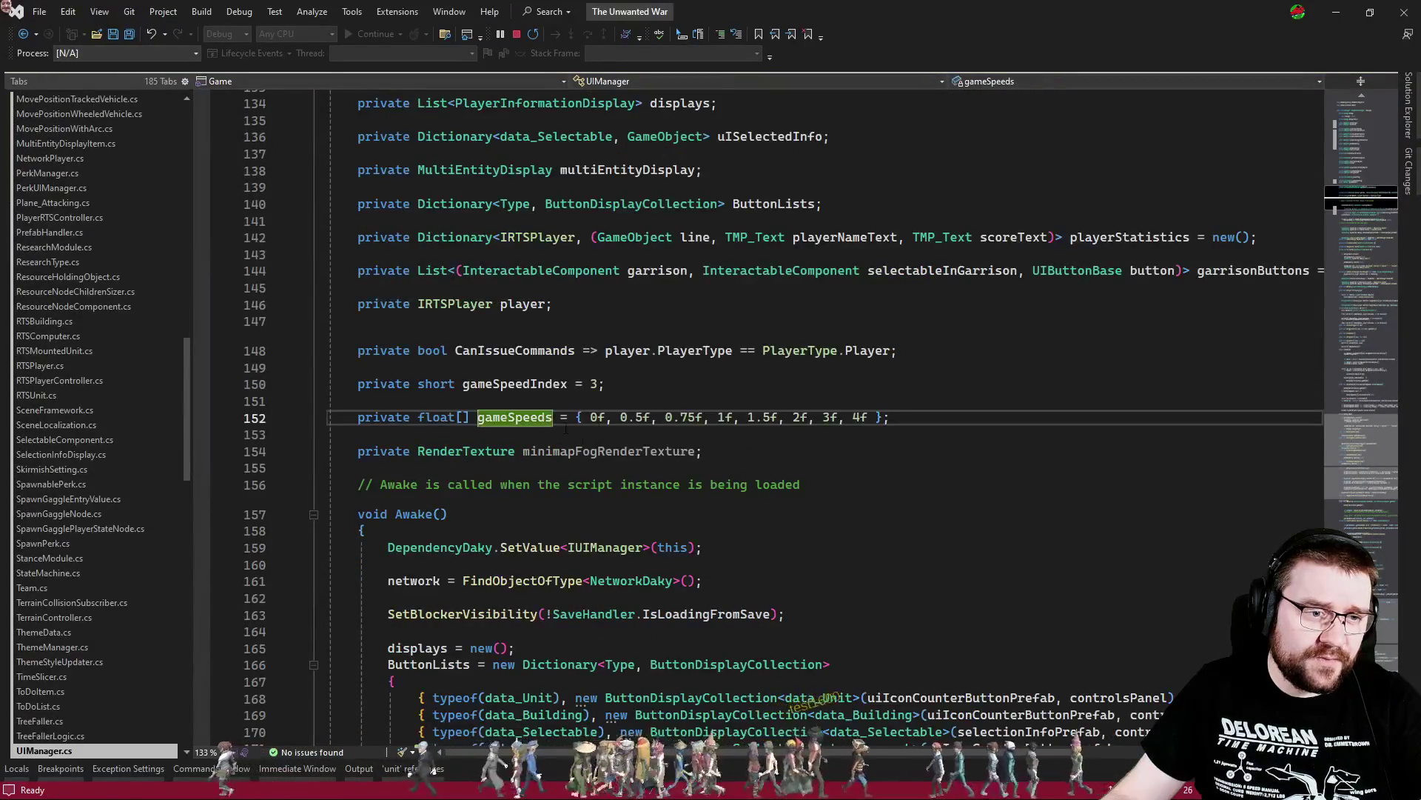
{"action": "left_click_drag", "start_coordinate": [892, 418], "coordinate": [943, 357]}
{"action": "key", "text": "ctrl+c"}
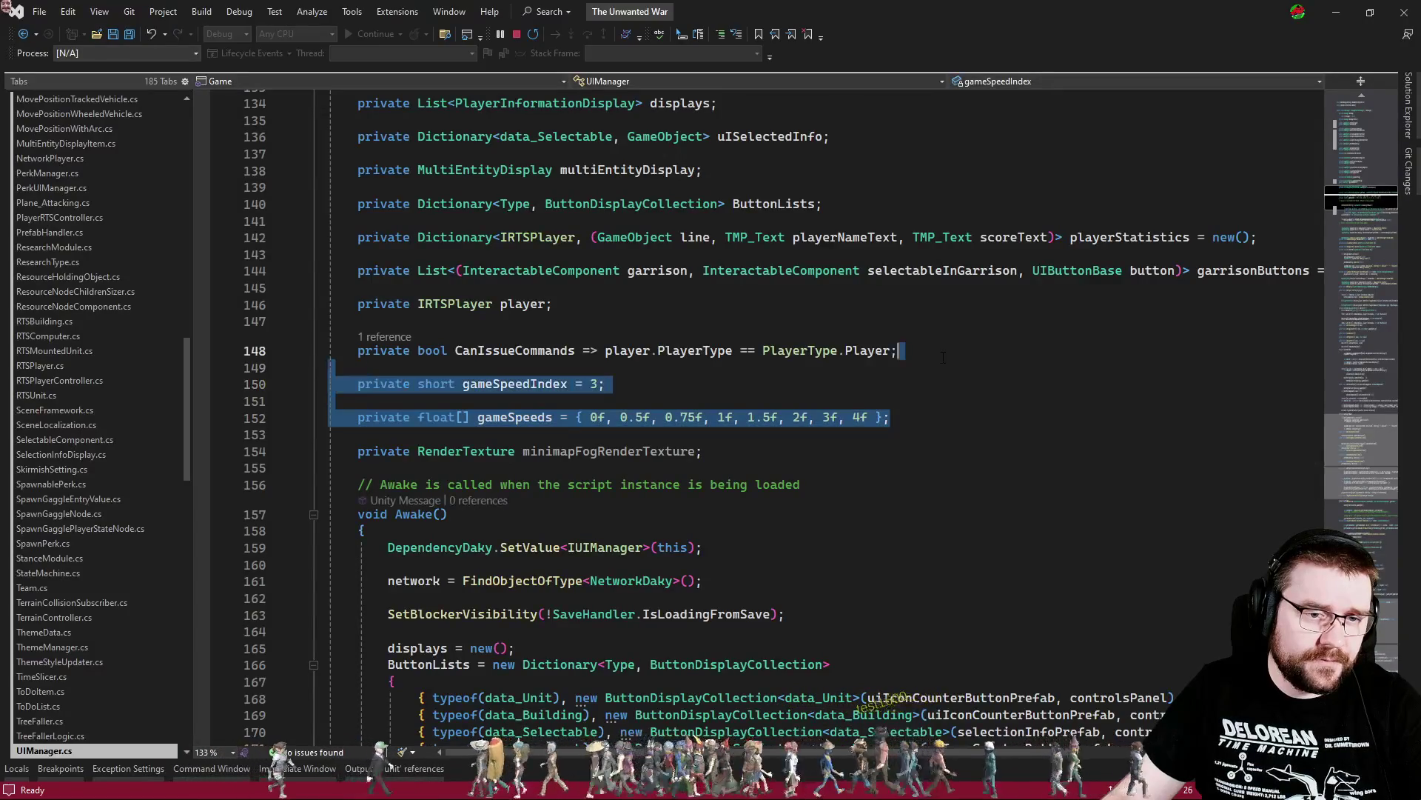
{"action": "key", "text": "ctrl+Tab"}
{"action": "scroll", "coordinate": [435, 433], "scroll_direction": "up", "scroll_amount": 6}
{"action": "left_click", "coordinate": [435, 431]}
{"action": "key", "text": "ctrl+v"}
{"action": "scroll", "coordinate": [435, 433], "scroll_direction": "down", "scroll_amount": 5}
{"action": "scroll", "coordinate": [435, 433], "scroll_direction": "up", "scroll_amount": 7}
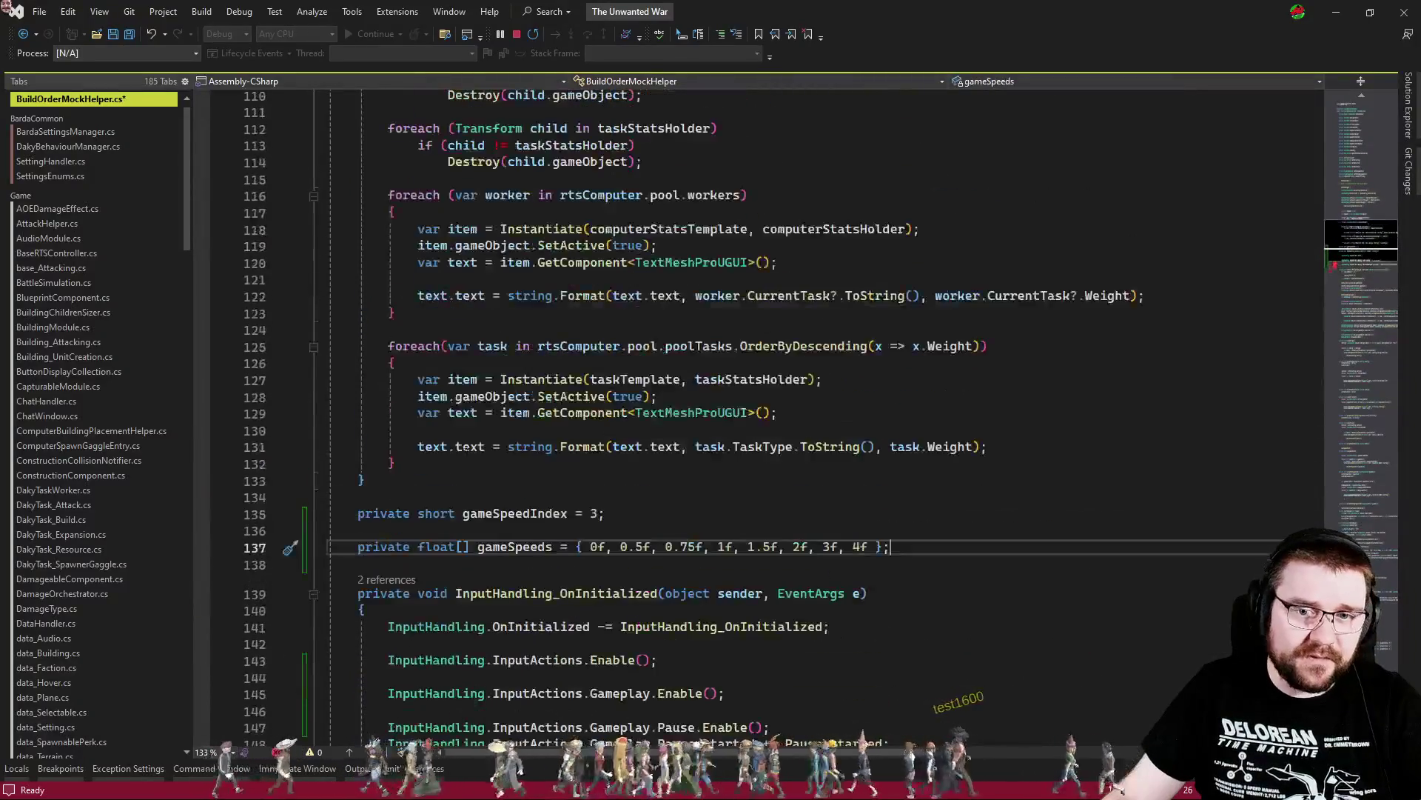
{"action": "scroll", "coordinate": [524, 410], "scroll_direction": "up", "scroll_amount": 8}
{"action": "scroll", "coordinate": [524, 409], "scroll_direction": "down", "scroll_amount": 8}
{"action": "key", "text": "shift+Up"}
{"action": "key", "text": "shift+Up"}
{"action": "key", "text": "shift+Up"}
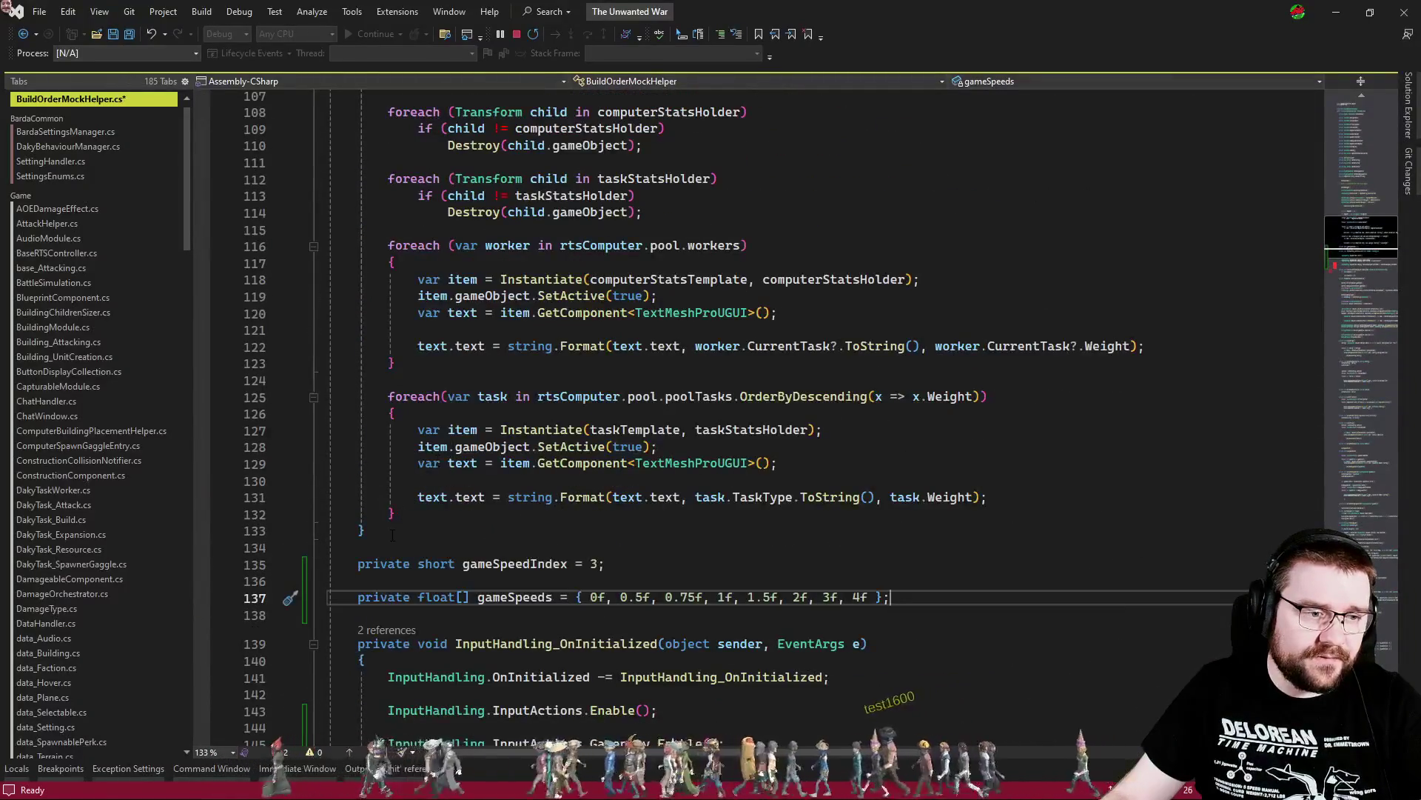
{"action": "scroll", "coordinate": [523, 409], "scroll_direction": "up", "scroll_amount": 15}
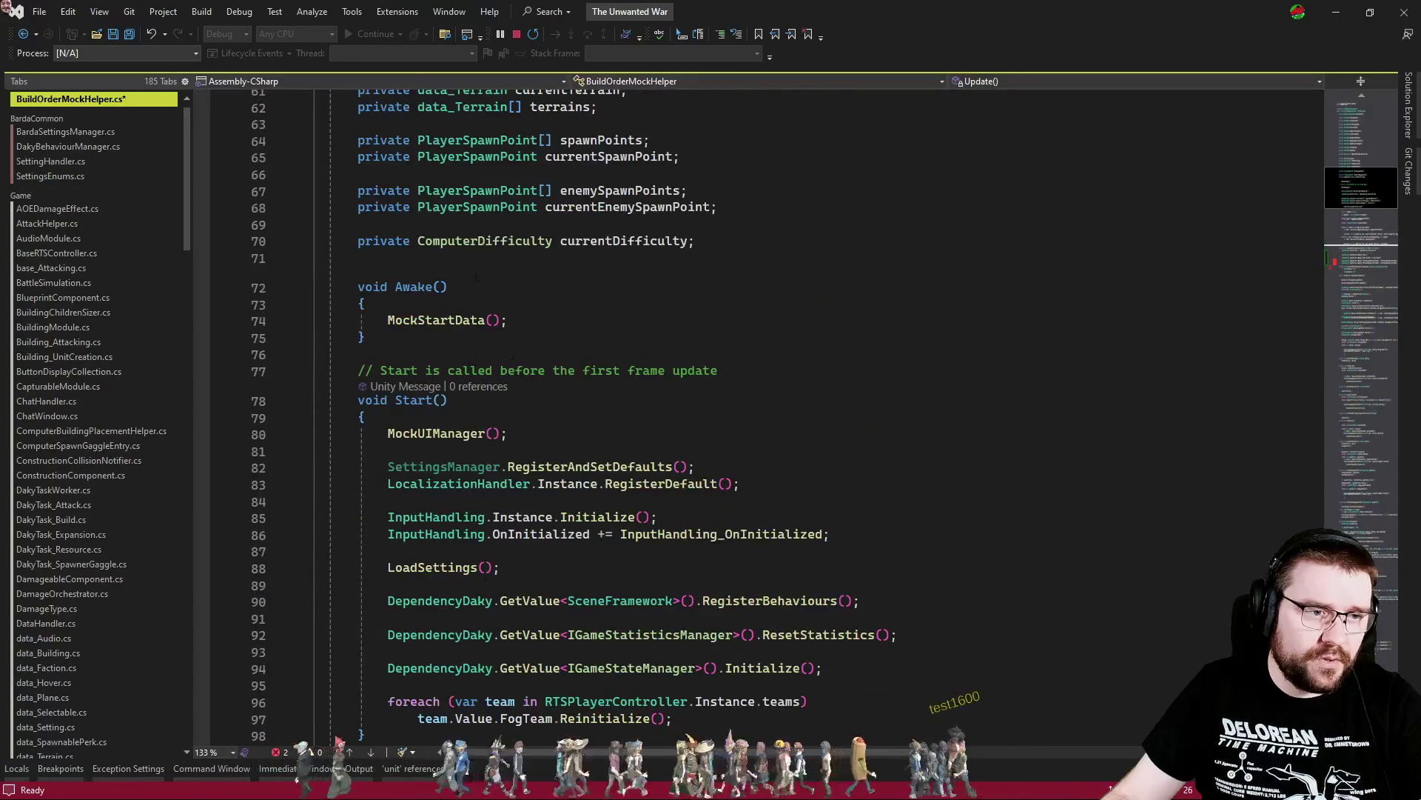
{"action": "left_click", "coordinate": [476, 270]}
{"action": "key", "text": "ctrl+v"}
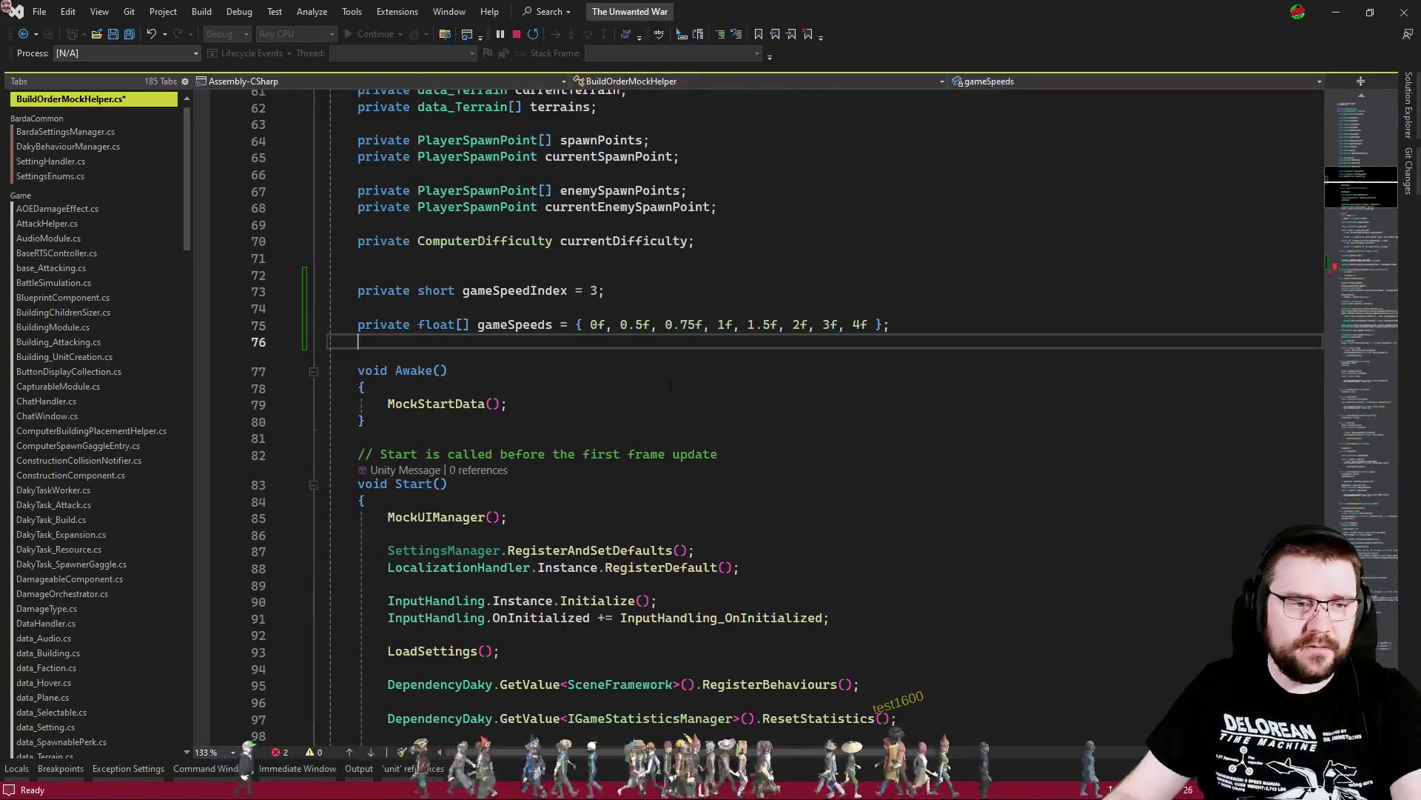
{"action": "scroll", "coordinate": [674, 304], "scroll_direction": "down", "scroll_amount": 20}
Select the DecreaseGameSpeed_performed method in UIManager.cs for copying
{"action": "key", "text": "ctrl+Tab"}
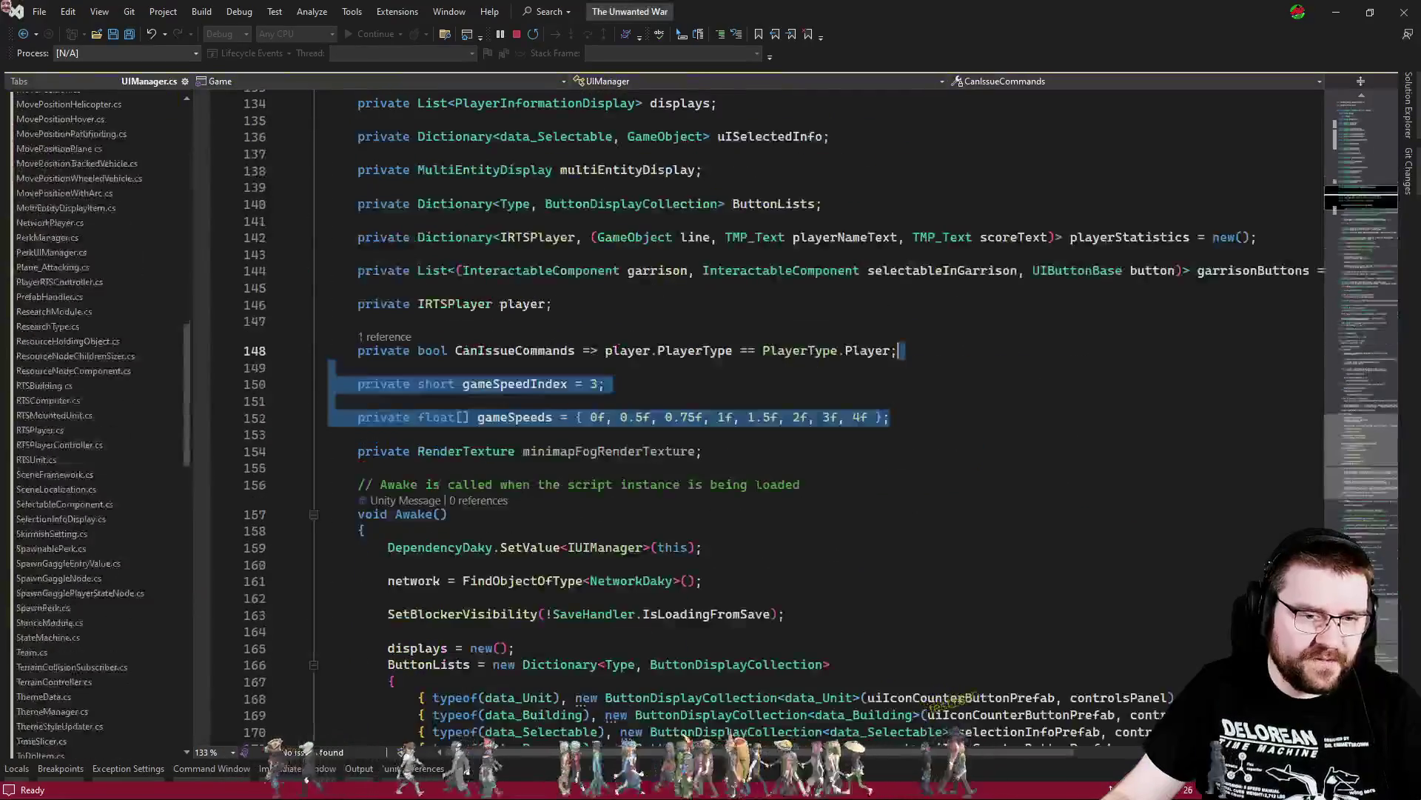
{"action": "scroll", "coordinate": [756, 487], "scroll_direction": "down", "scroll_amount": 8}
{"action": "scroll", "coordinate": [740, 414], "scroll_direction": "down", "scroll_amount": 10}
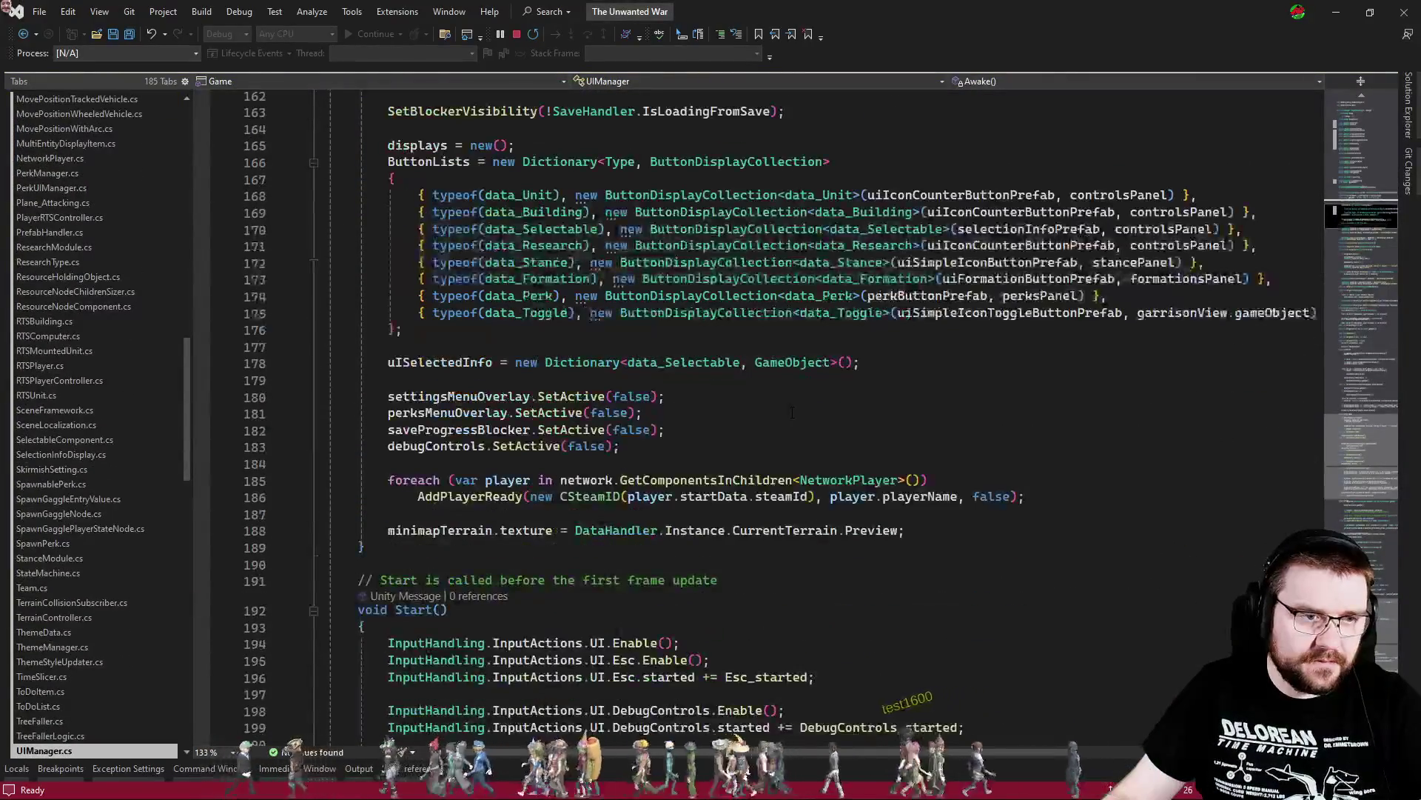
{"action": "left_click", "coordinate": [1036, 483], "text": "ctrl"}
{"action": "scroll", "coordinate": [740, 415], "scroll_direction": "down", "scroll_amount": 4}
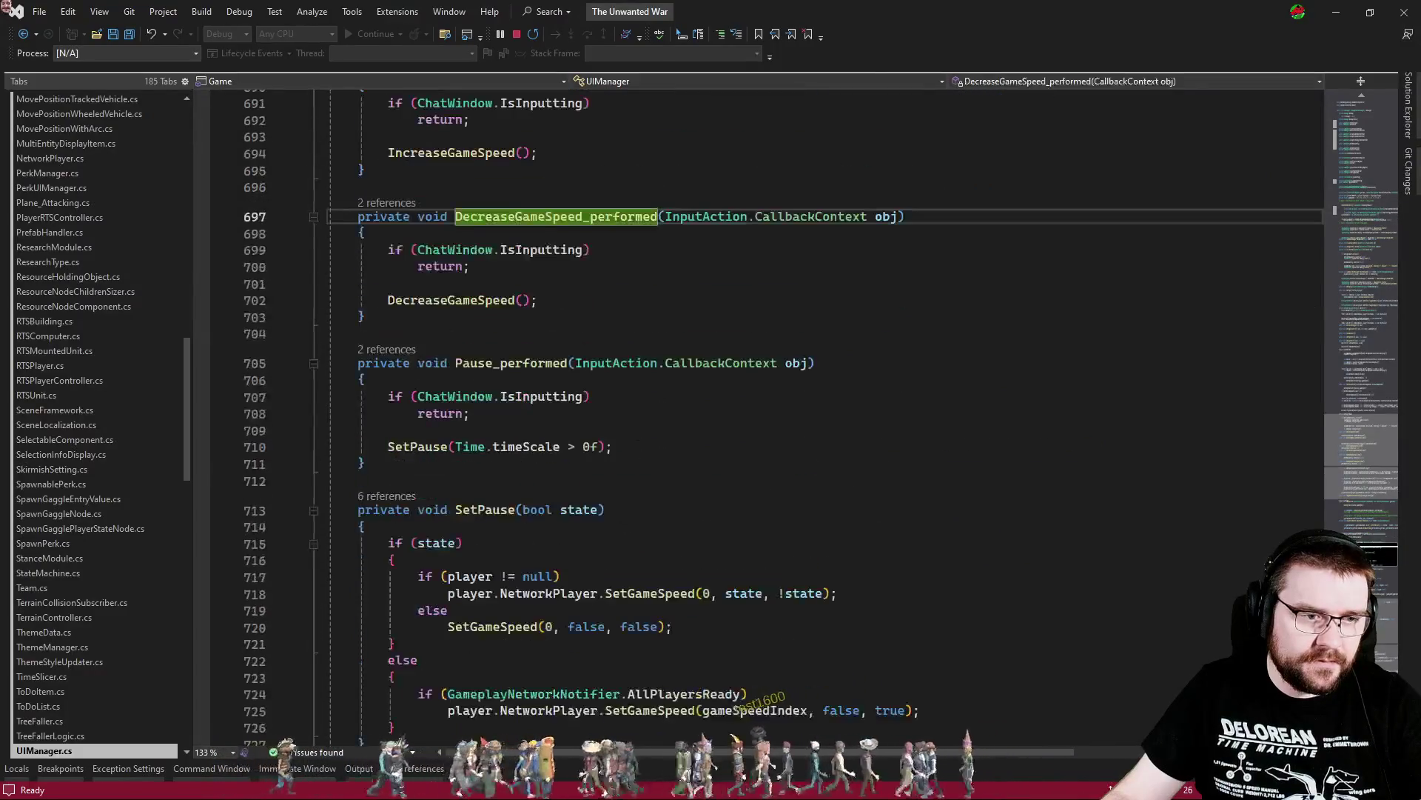
{"action": "mouse_move", "coordinate": [358, 216]}
{"action": "left_mouse_down"}
{"action": "mouse_move", "coordinate": [518, 400]}
{"action": "mouse_move", "coordinate": [518, 448]}
{"action": "mouse_move", "coordinate": [524, 340]}
{"action": "left_mouse_up"}
{"action": "scroll", "coordinate": [524, 340], "scroll_direction": "up", "scroll_amount": 3}
{"action": "mouse_move", "coordinate": [370, 533]}
{"action": "left_mouse_down"}
{"action": "mouse_move", "coordinate": [444, 466]}
{"action": "mouse_move", "coordinate": [352, 270]}
{"action": "left_mouse_up"}
{"action": "key", "text": "ctrl+c"}
{"action": "key", "text": "ctrl+Tab"}
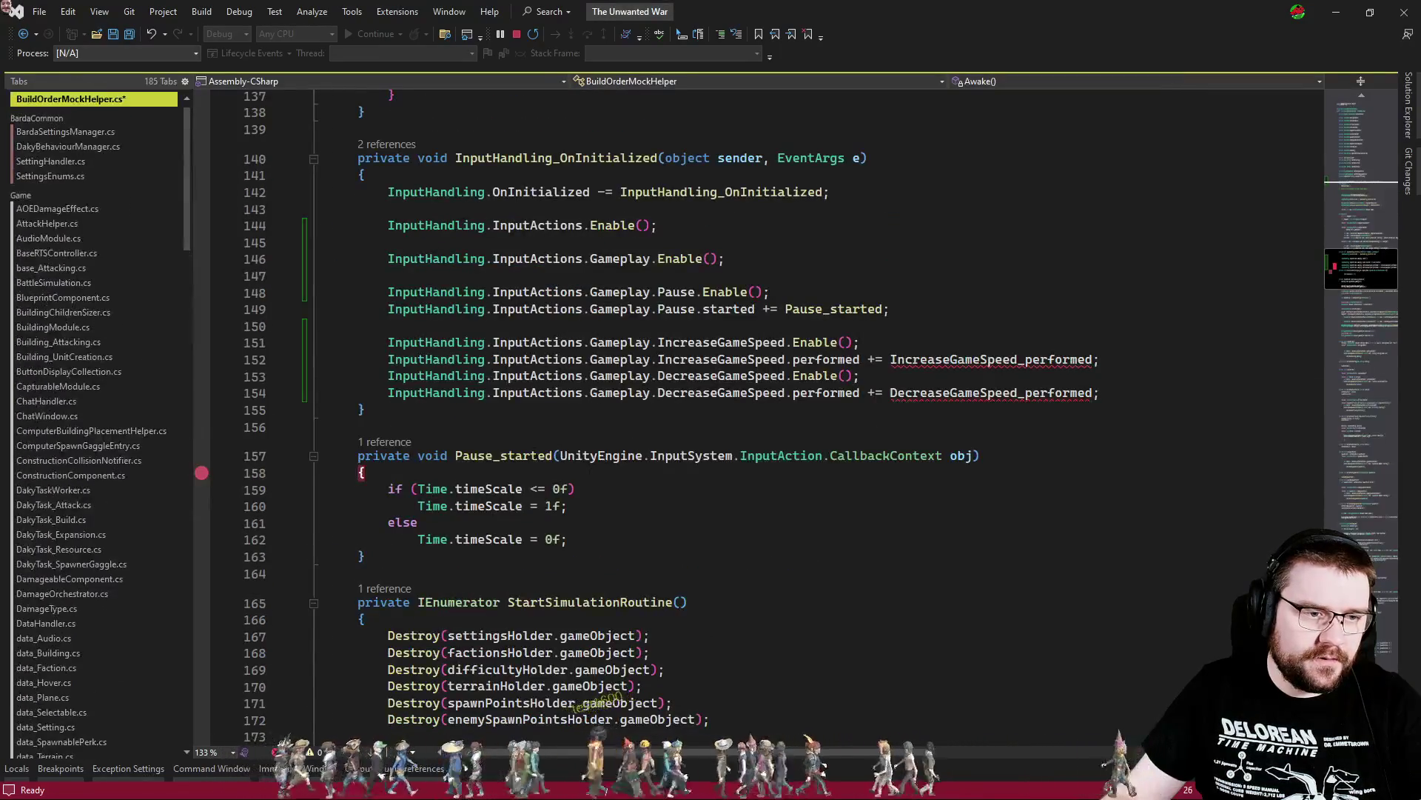
Paste the two game-speed input handlers after Pause_started and delete their chat-input guards
{"action": "scroll", "coordinate": [462, 428], "scroll_direction": "down", "scroll_amount": 4}
{"action": "left_click", "coordinate": [427, 372]}
{"action": "key", "text": "ctrl+v"}
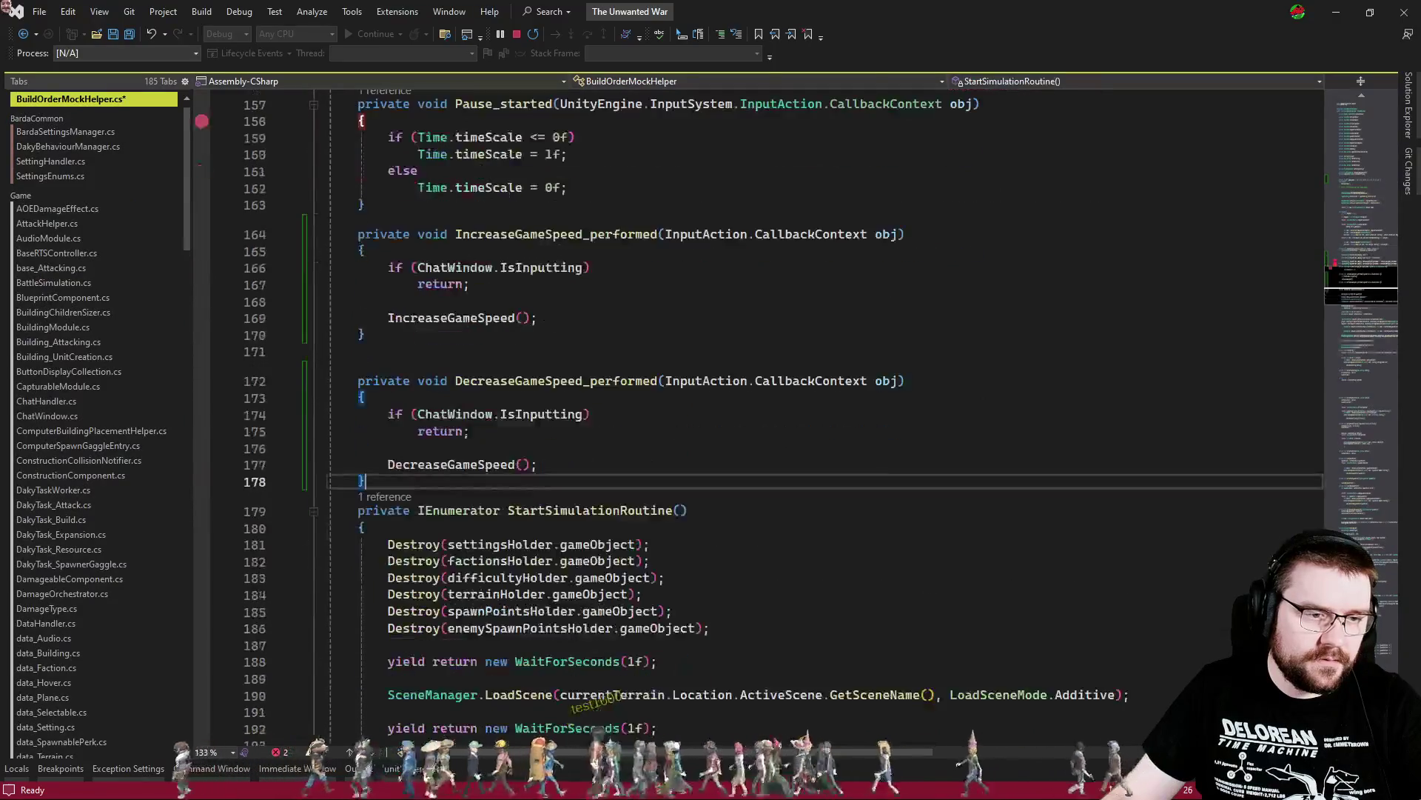
{"action": "left_click_drag", "start_coordinate": [426, 450], "coordinate": [367, 398]}
{"action": "key", "text": "BackSpace"}
{"action": "left_click", "coordinate": [427, 299]}
{"action": "mouse_move", "coordinate": [426, 299]}
{"action": "left_mouse_down"}
{"action": "mouse_move", "coordinate": [425, 234]}
{"action": "mouse_move", "coordinate": [367, 251]}
{"action": "left_mouse_up"}
{"action": "key", "text": "BackSpace"}
Add the missing using directive for the InputAction type via quick fix
{"action": "left_click", "coordinate": [709, 234]}
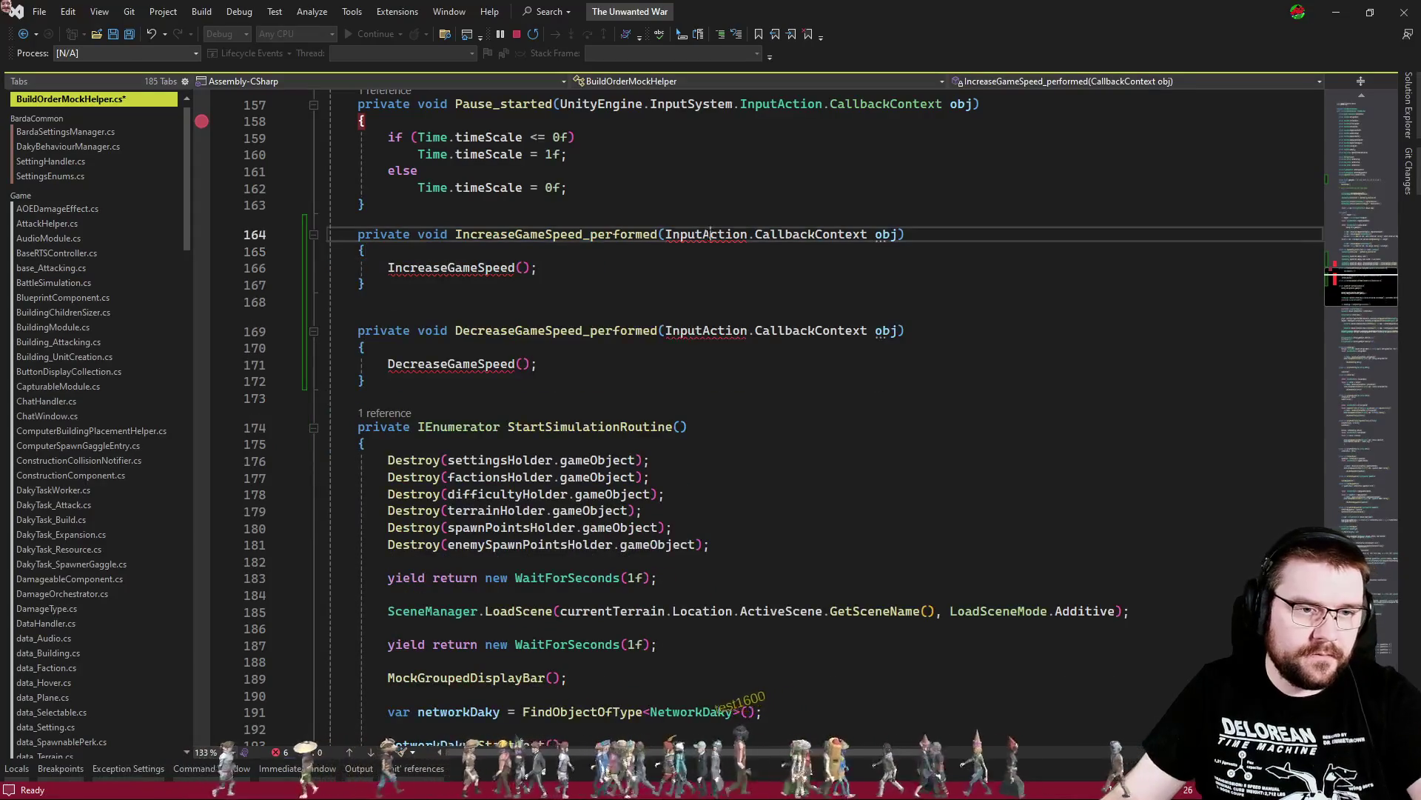
{"action": "key", "text": "ctrl+period"}
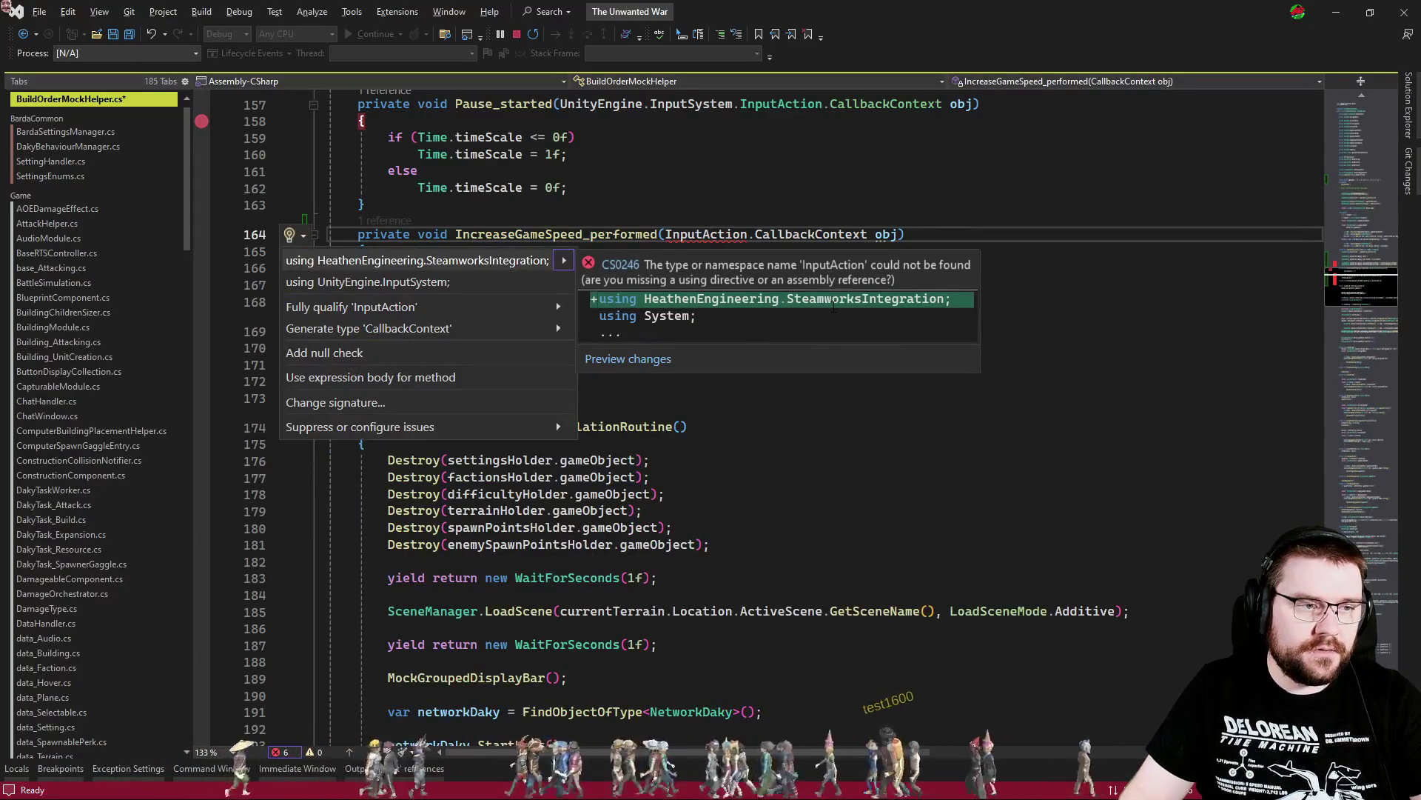
{"action": "key", "text": "Return"}
Select the IncreaseGameSpeed and DecreaseGameSpeed methods in UIManager
{"action": "key", "text": "ctrl+Tab"}
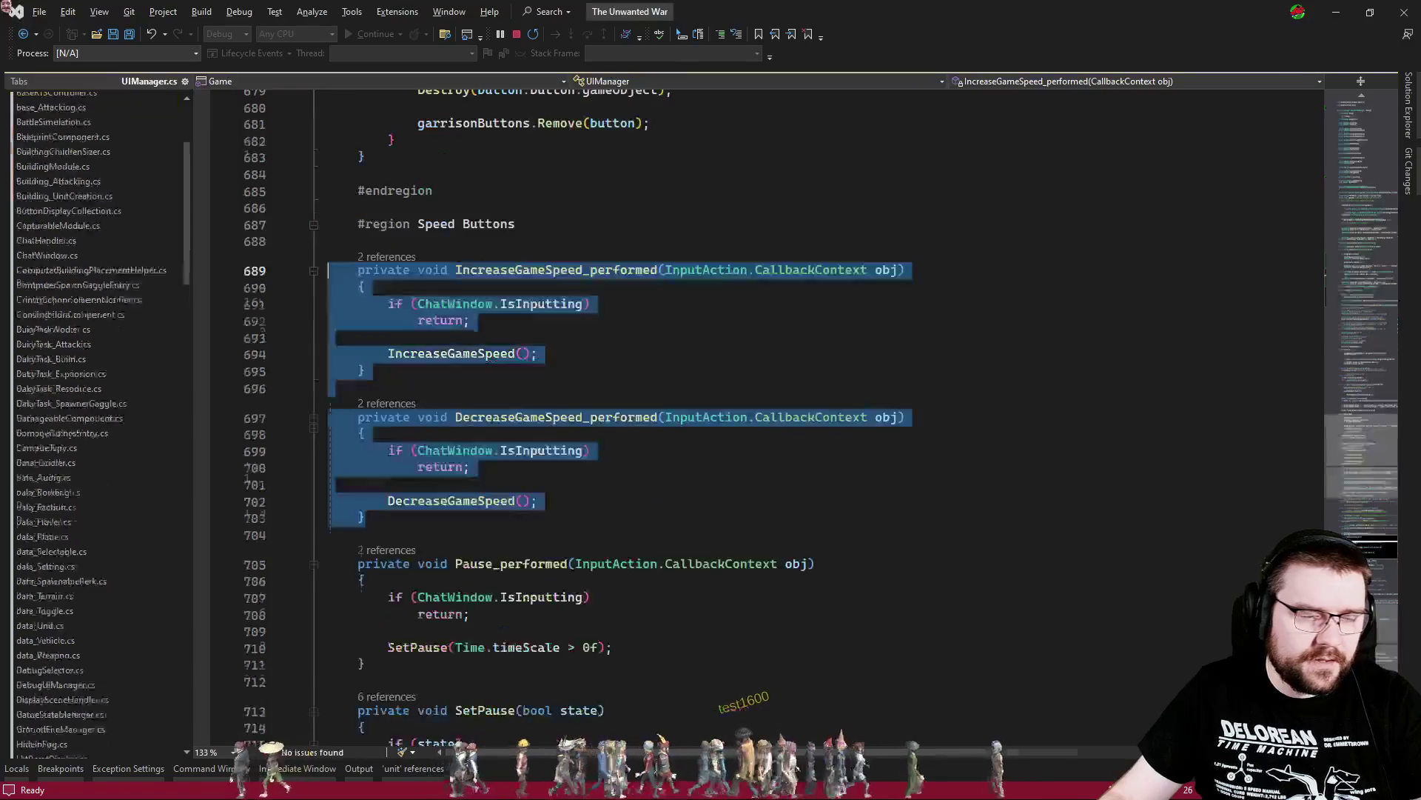
{"action": "left_click", "coordinate": [643, 483]}
{"action": "scroll", "coordinate": [643, 481], "scroll_direction": "down", "scroll_amount": 14}
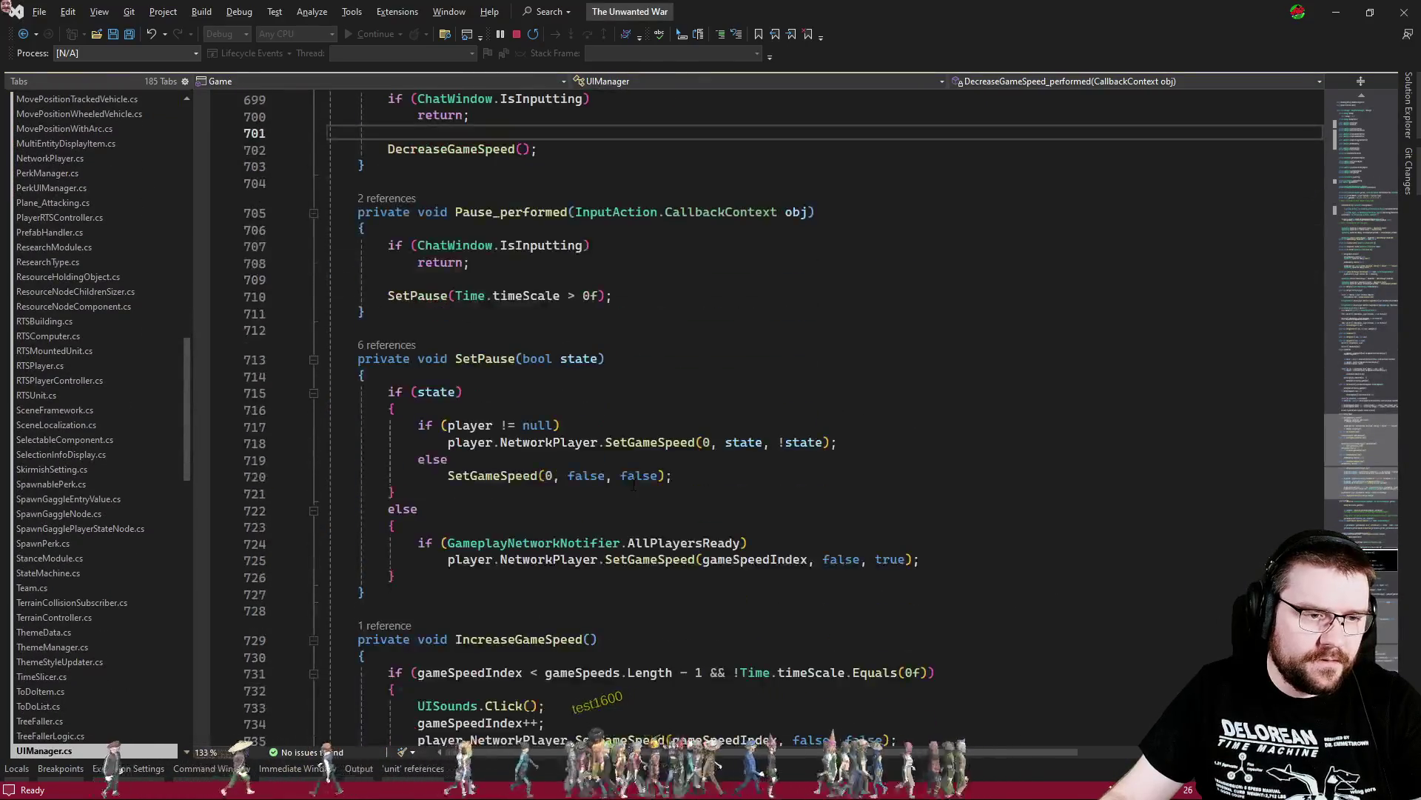
{"action": "mouse_move", "coordinate": [446, 565]}
{"action": "left_mouse_down"}
{"action": "mouse_move", "coordinate": [330, 453]}
{"action": "mouse_move", "coordinate": [328, 238]}
{"action": "left_mouse_up"}
{"action": "key", "text": "ctrl+Tab"}
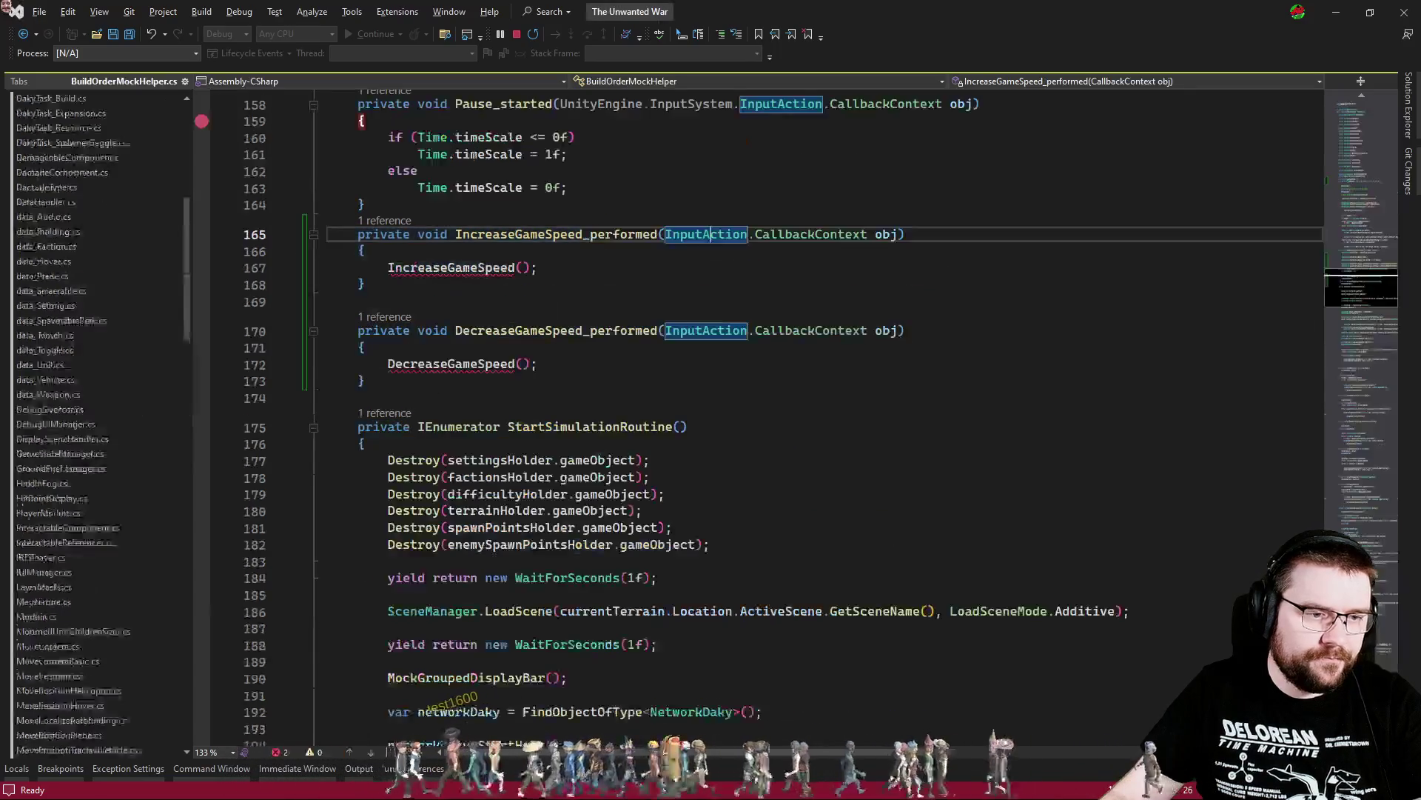
{"action": "key", "text": "ctrl+Tab"}
{"action": "scroll", "coordinate": [441, 437], "scroll_direction": "down", "scroll_amount": 6}
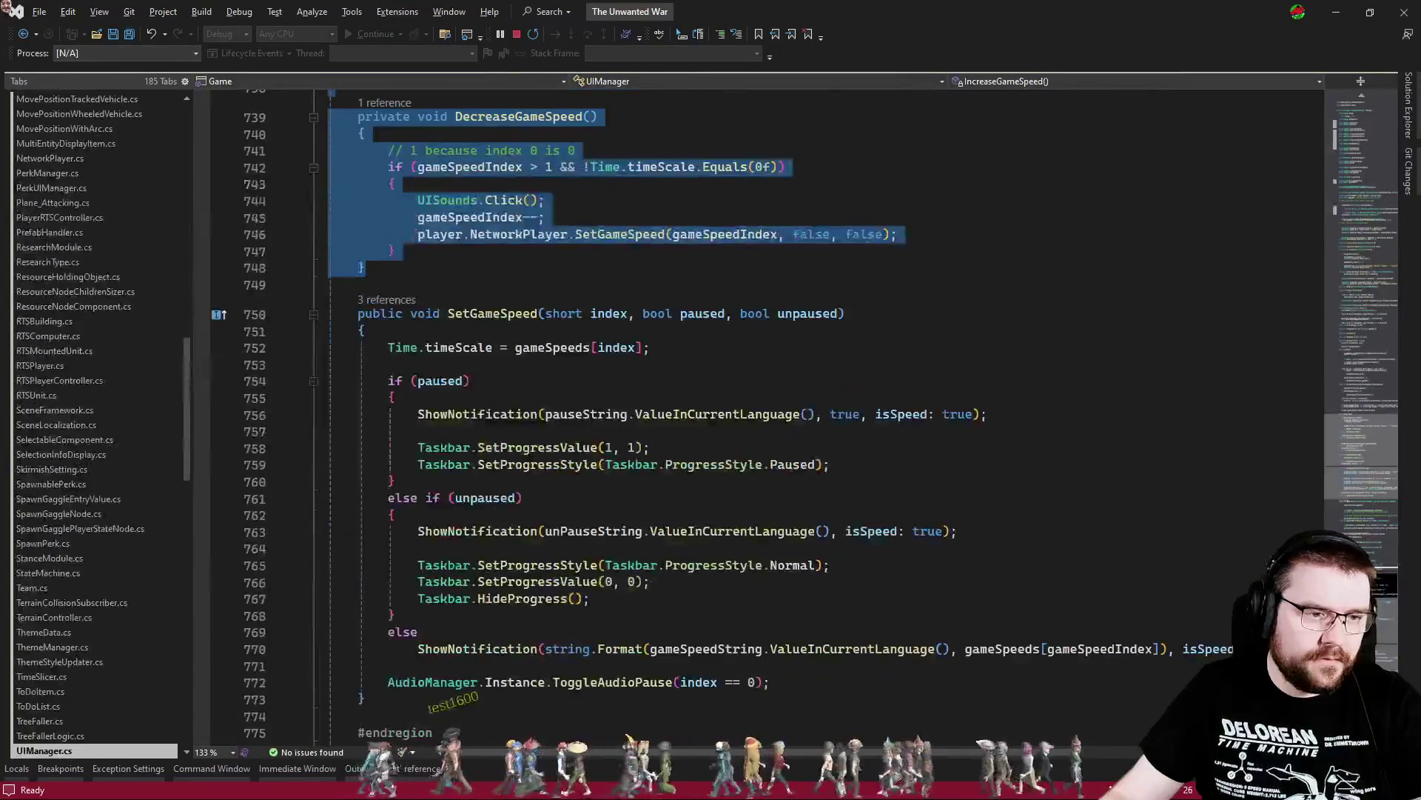
Paste UIManager's SetGameSpeed method into BuildOrderMockHelper below IncreaseGameSpeed
{"action": "left_click_drag", "start_coordinate": [414, 702], "coordinate": [408, 266]}
{"action": "key", "text": "ctrl+c"}
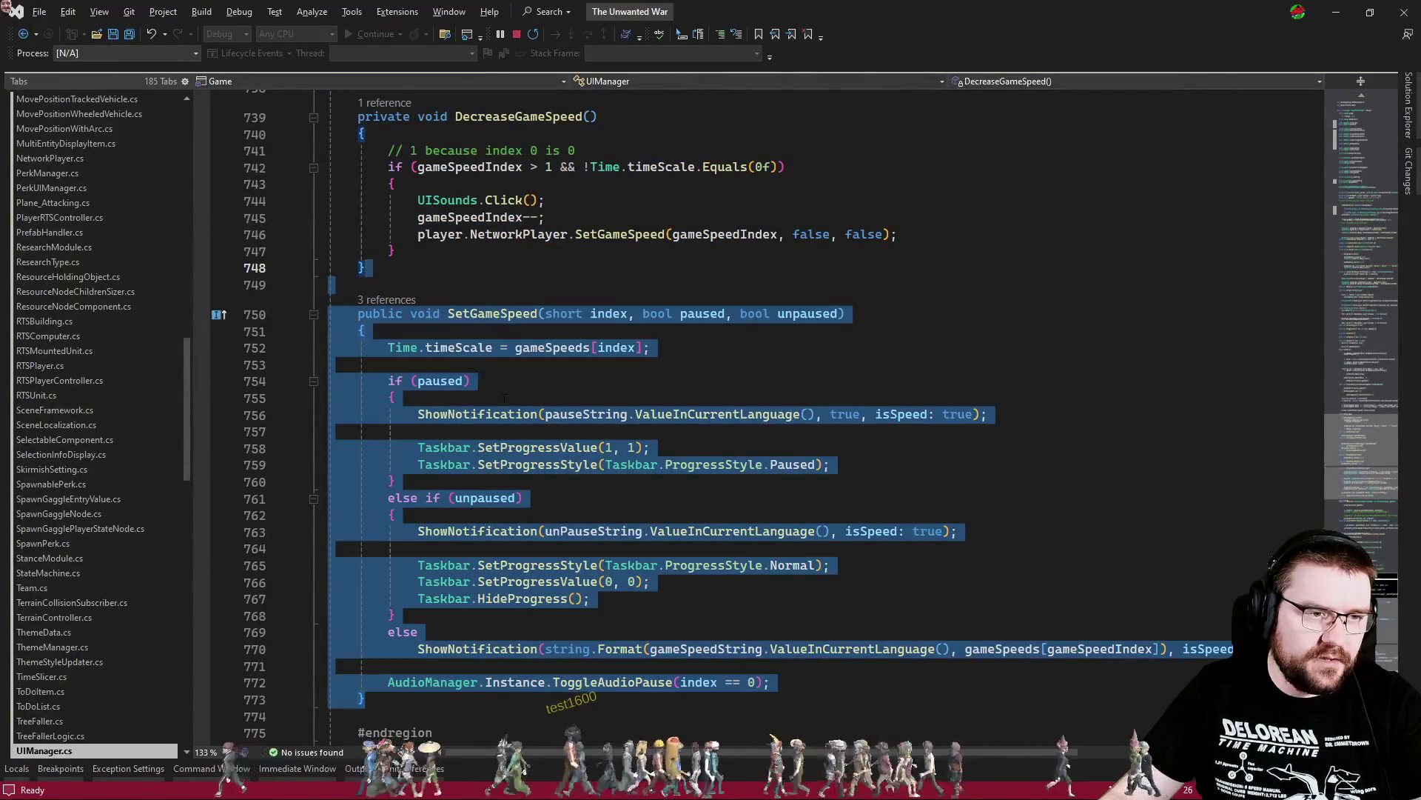
{"action": "scroll", "coordinate": [504, 397], "scroll_direction": "up", "scroll_amount": 4}
{"action": "key", "text": "ctrl+Tab"}
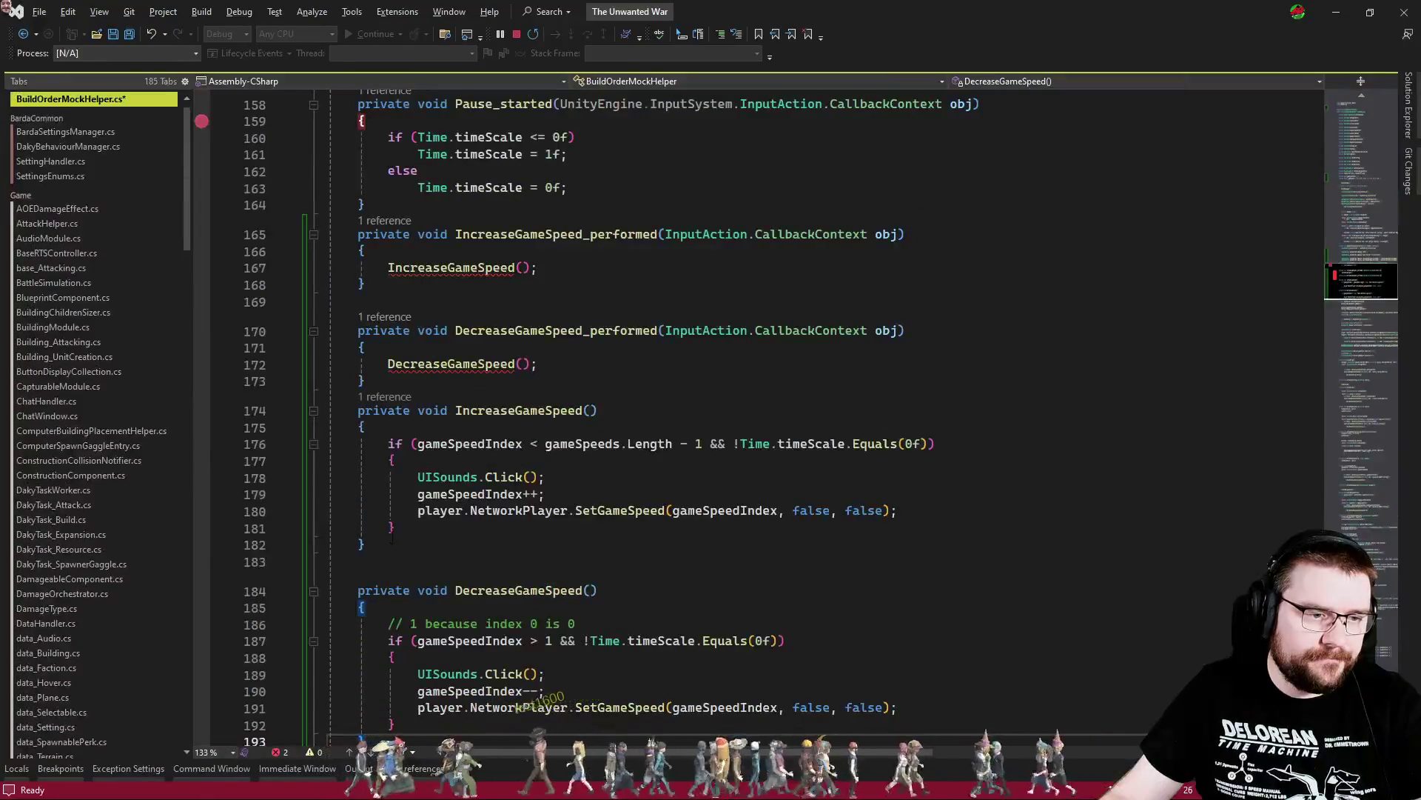
{"action": "key", "text": "ctrl+v"}
Delete the UISounds.Click() call from IncreaseGameSpeed
{"action": "left_click", "coordinate": [568, 185]}
{"action": "scroll", "coordinate": [568, 369], "scroll_direction": "up", "scroll_amount": 5}
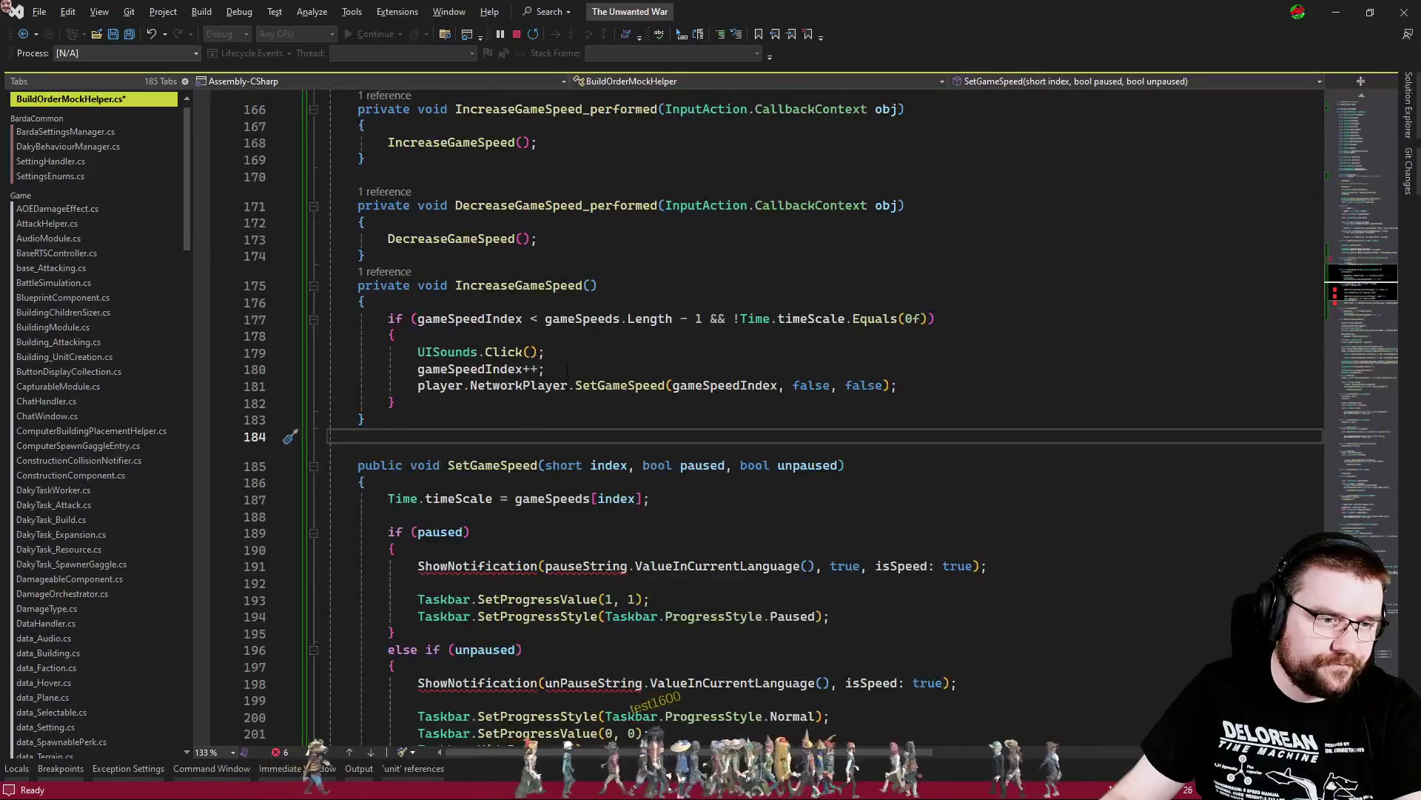
{"action": "left_click", "coordinate": [566, 360]}
{"action": "key", "text": "ctrl+x"}
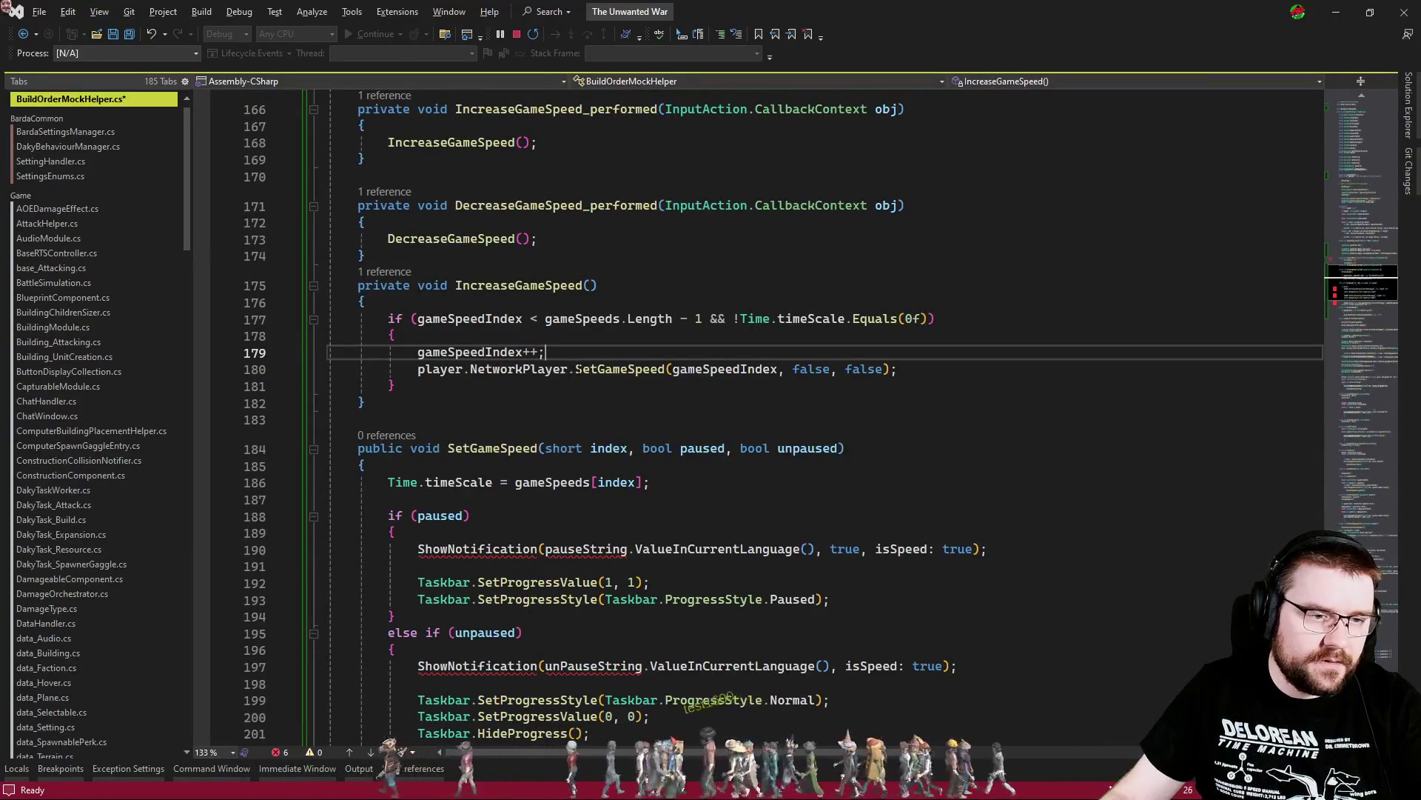
{"action": "scroll", "coordinate": [540, 370], "scroll_direction": "up", "scroll_amount": 3}
{"action": "scroll", "coordinate": [523, 372], "scroll_direction": "up", "scroll_amount": 1}
{"action": "scroll", "coordinate": [522, 378], "scroll_direction": "down", "scroll_amount": 7}
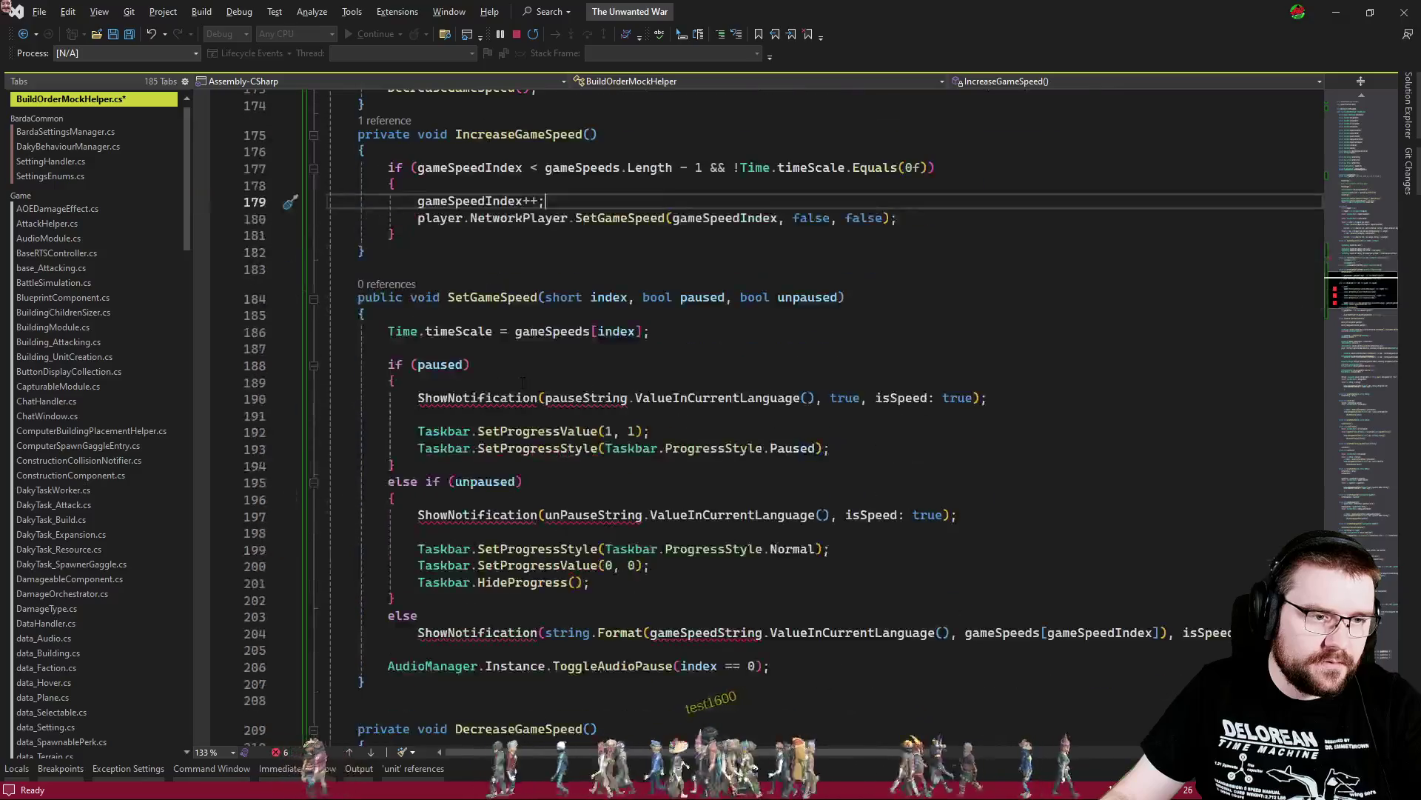
{"action": "scroll", "coordinate": [521, 386], "scroll_direction": "up", "scroll_amount": 7}
{"action": "scroll", "coordinate": [522, 551], "scroll_direction": "down", "scroll_amount": 11}
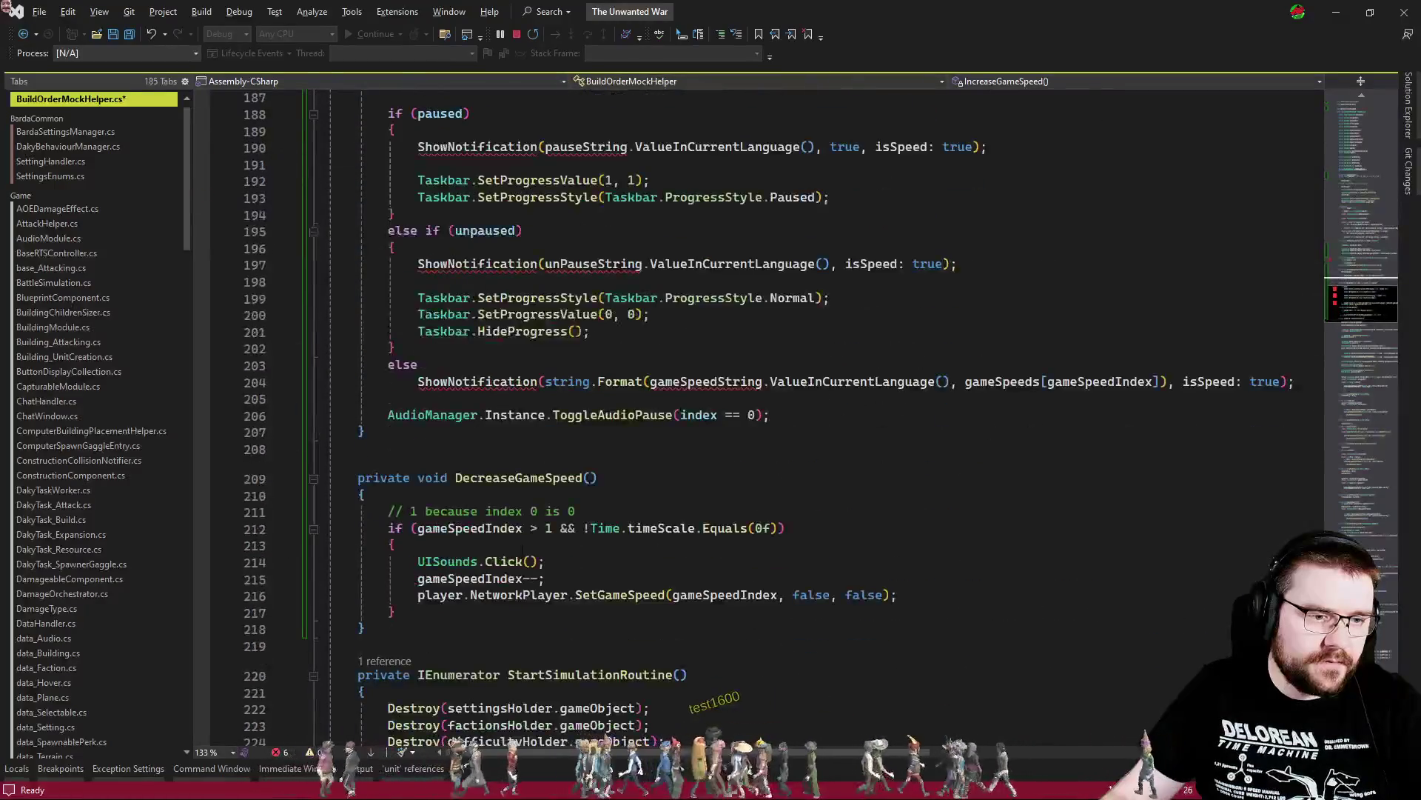
Move the DecreaseGameSpeed method up to sit right after IncreaseGameSpeed, above SetGameSpeed
{"action": "left_click_drag", "start_coordinate": [427, 626], "coordinate": [359, 463]}
{"action": "key", "text": "ctrl+x"}
{"action": "scroll", "coordinate": [419, 318], "scroll_direction": "up", "scroll_amount": 6}
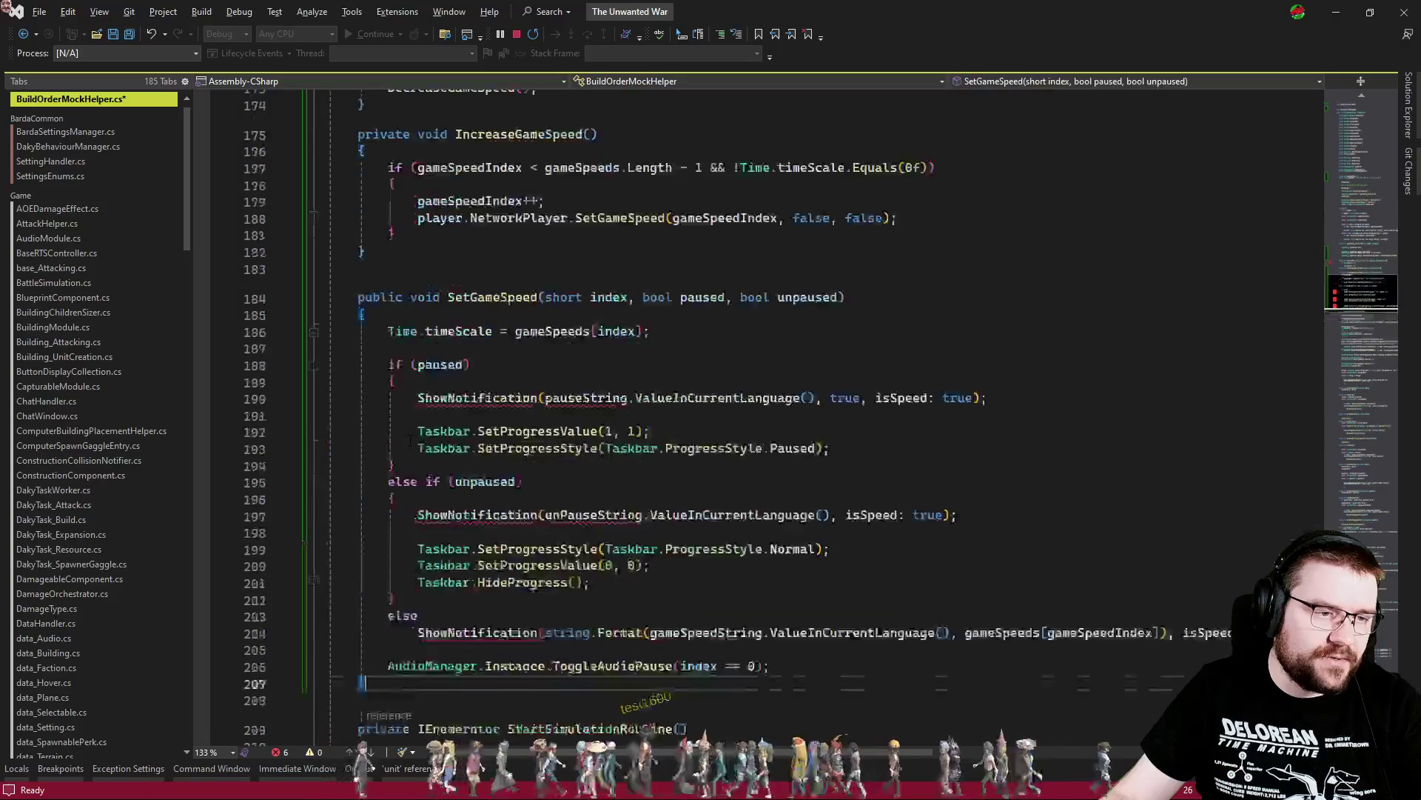
{"action": "left_click", "coordinate": [422, 353]}
{"action": "key", "text": "ctrl+v"}
Drop DecreaseGameSpeed's click sound and strip 'player.NetworkPlayer.' so both methods call local SetGameSpeed
{"action": "scroll", "coordinate": [426, 368], "scroll_direction": "down", "scroll_amount": 4}
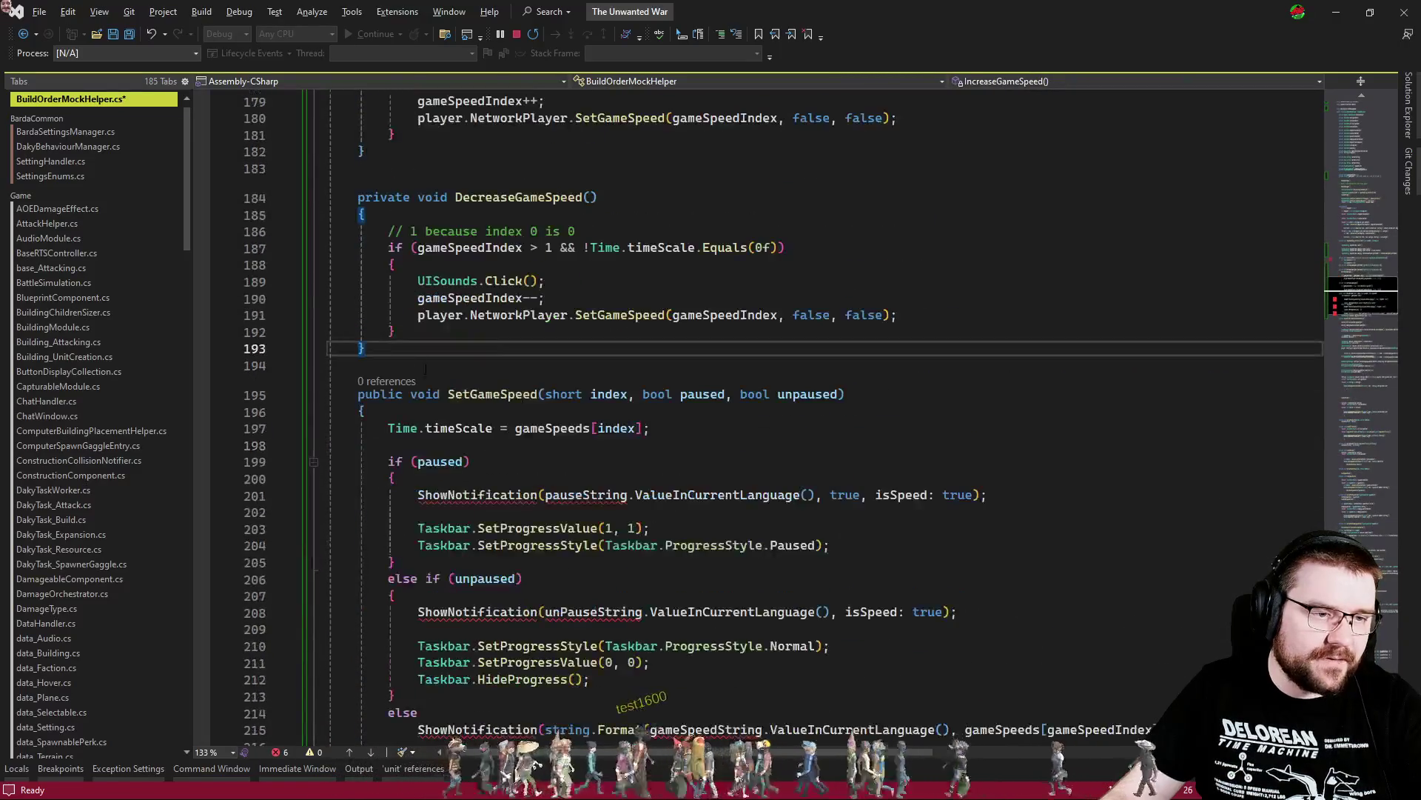
{"action": "left_click", "coordinate": [571, 285]}
{"action": "key", "text": "ctrl+x"}
{"action": "scroll", "coordinate": [577, 177], "scroll_direction": "down", "scroll_amount": 3}
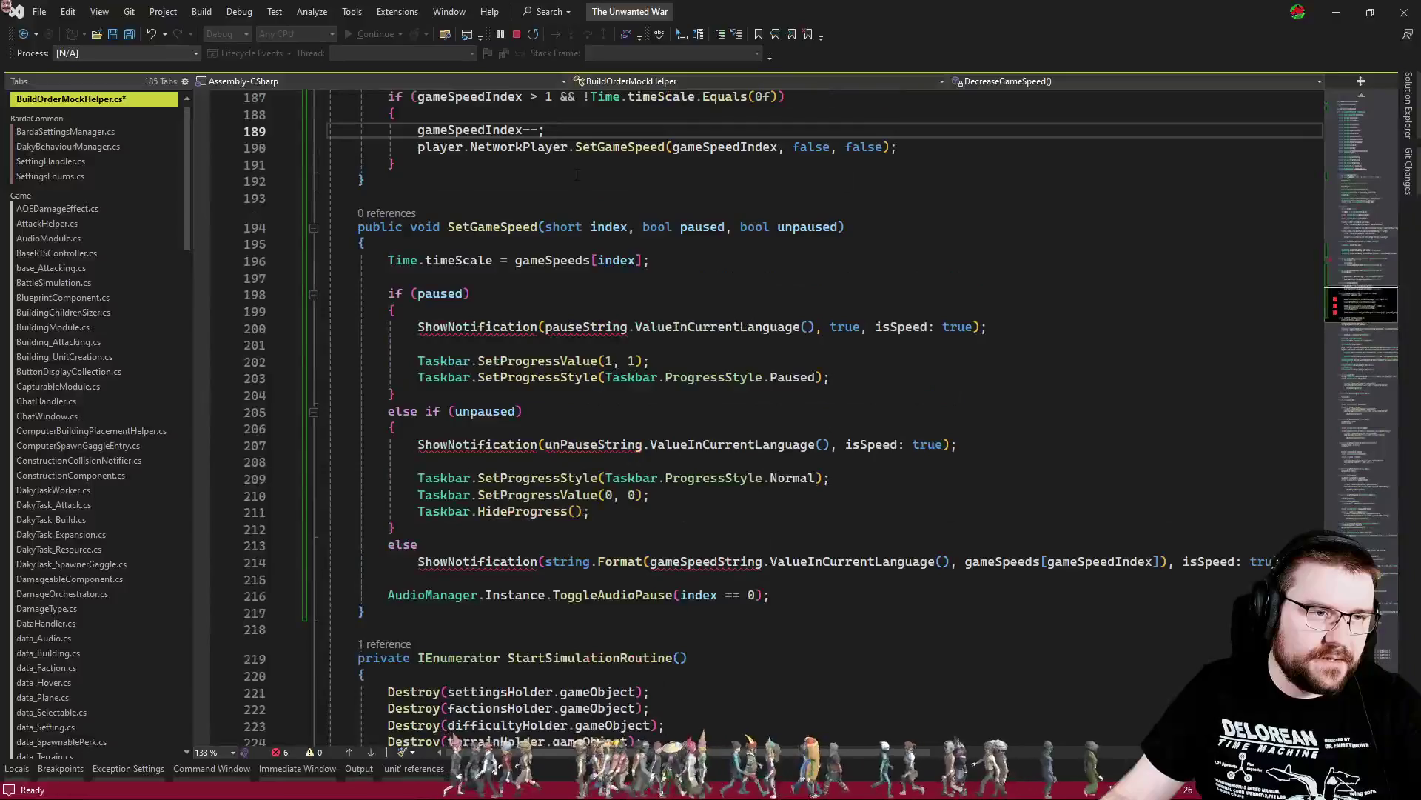
{"action": "left_click_drag", "start_coordinate": [575, 154], "coordinate": [464, 148]}
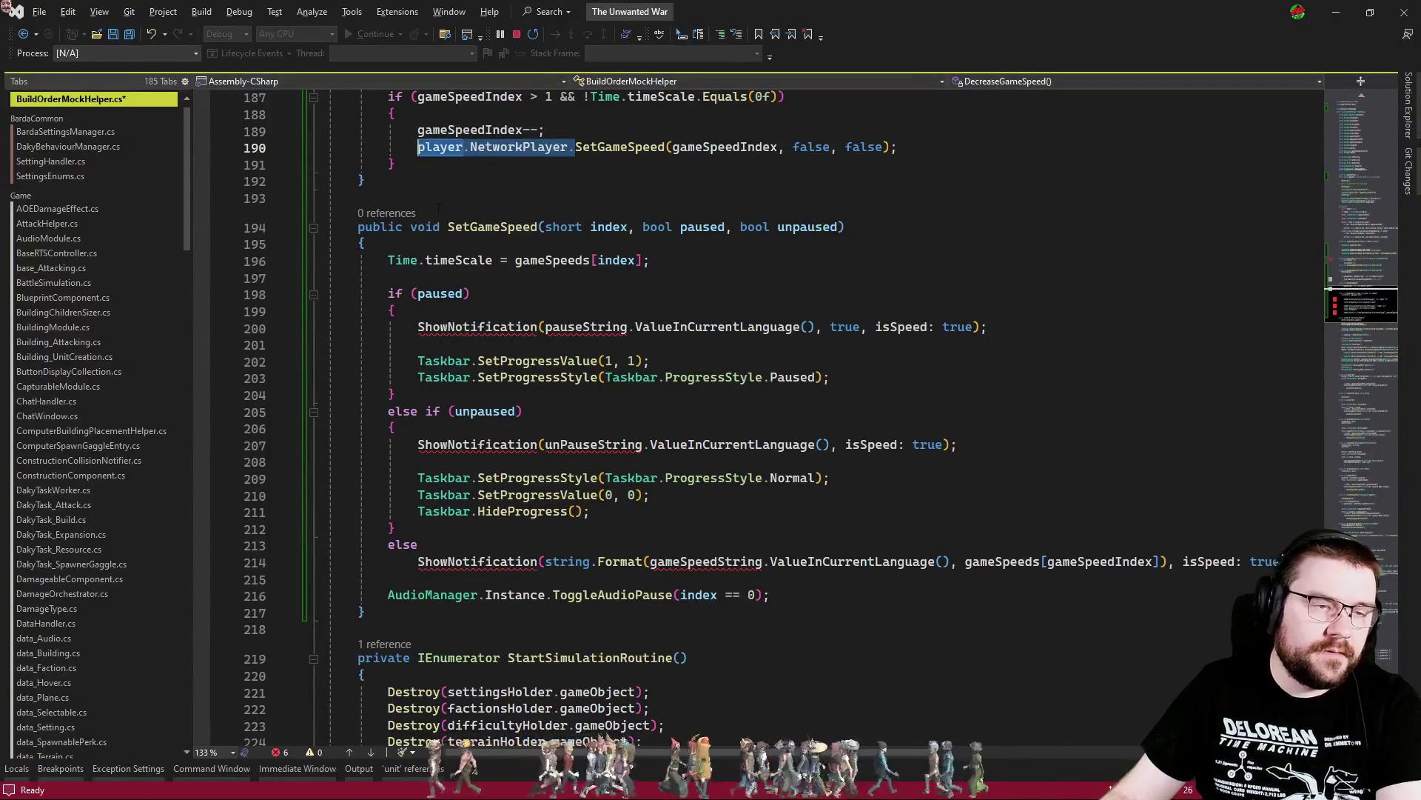
{"action": "key", "text": "Delete"}
{"action": "scroll", "coordinate": [784, 392], "scroll_direction": "up", "scroll_amount": 5}
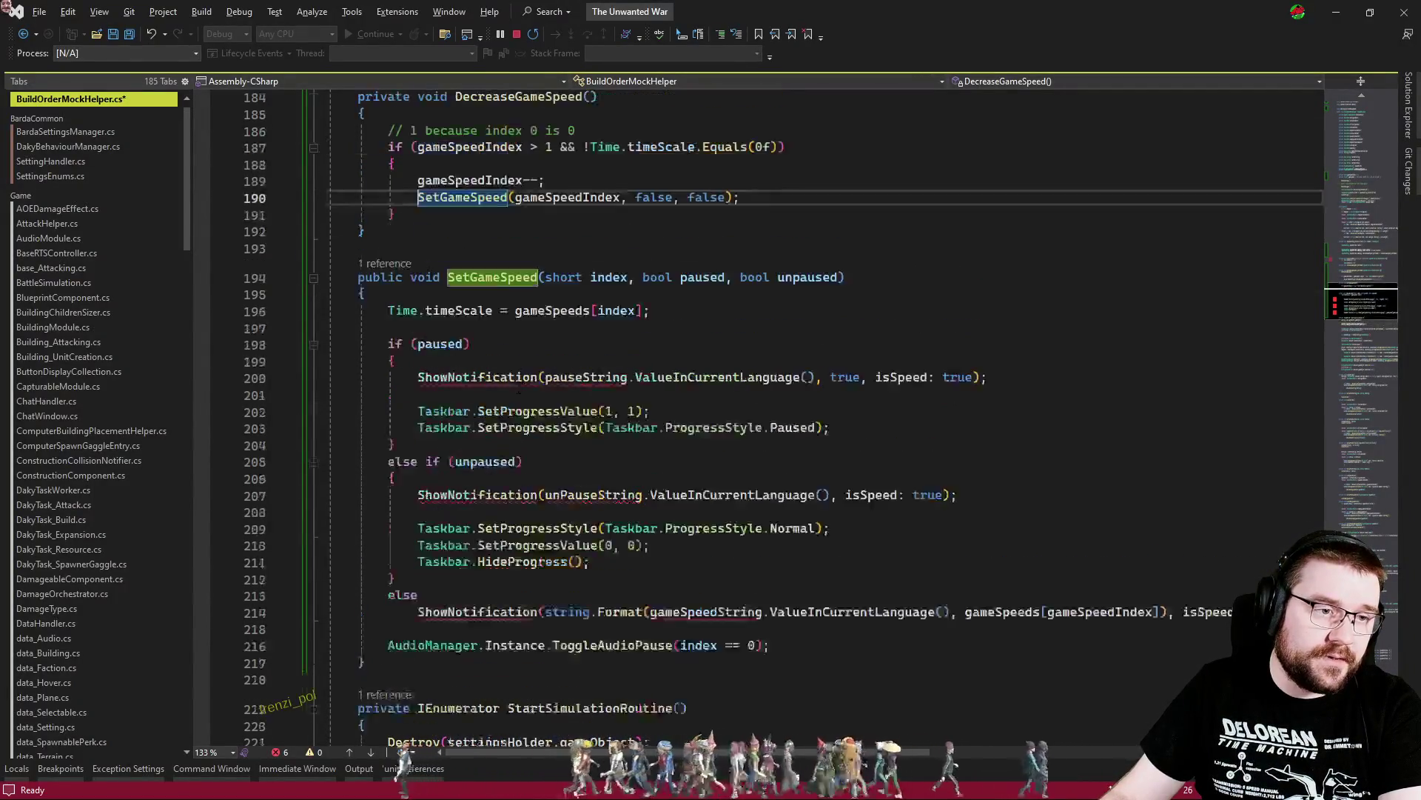
{"action": "left_click_drag", "start_coordinate": [576, 219], "coordinate": [470, 220]}
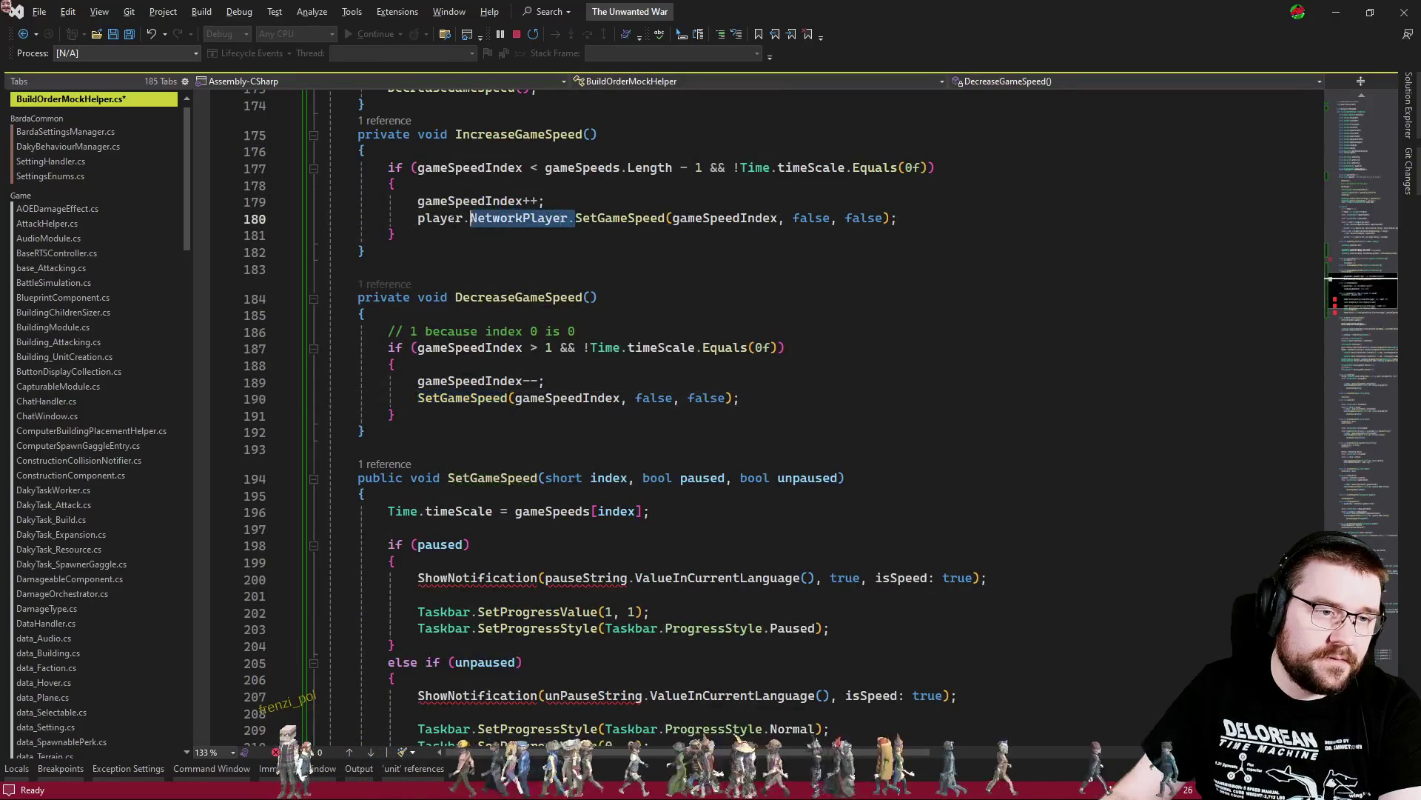
{"action": "key", "text": "Delete"}
Delete the pause ShowNotification line
{"action": "scroll", "coordinate": [419, 221], "scroll_direction": "down", "scroll_amount": 4}
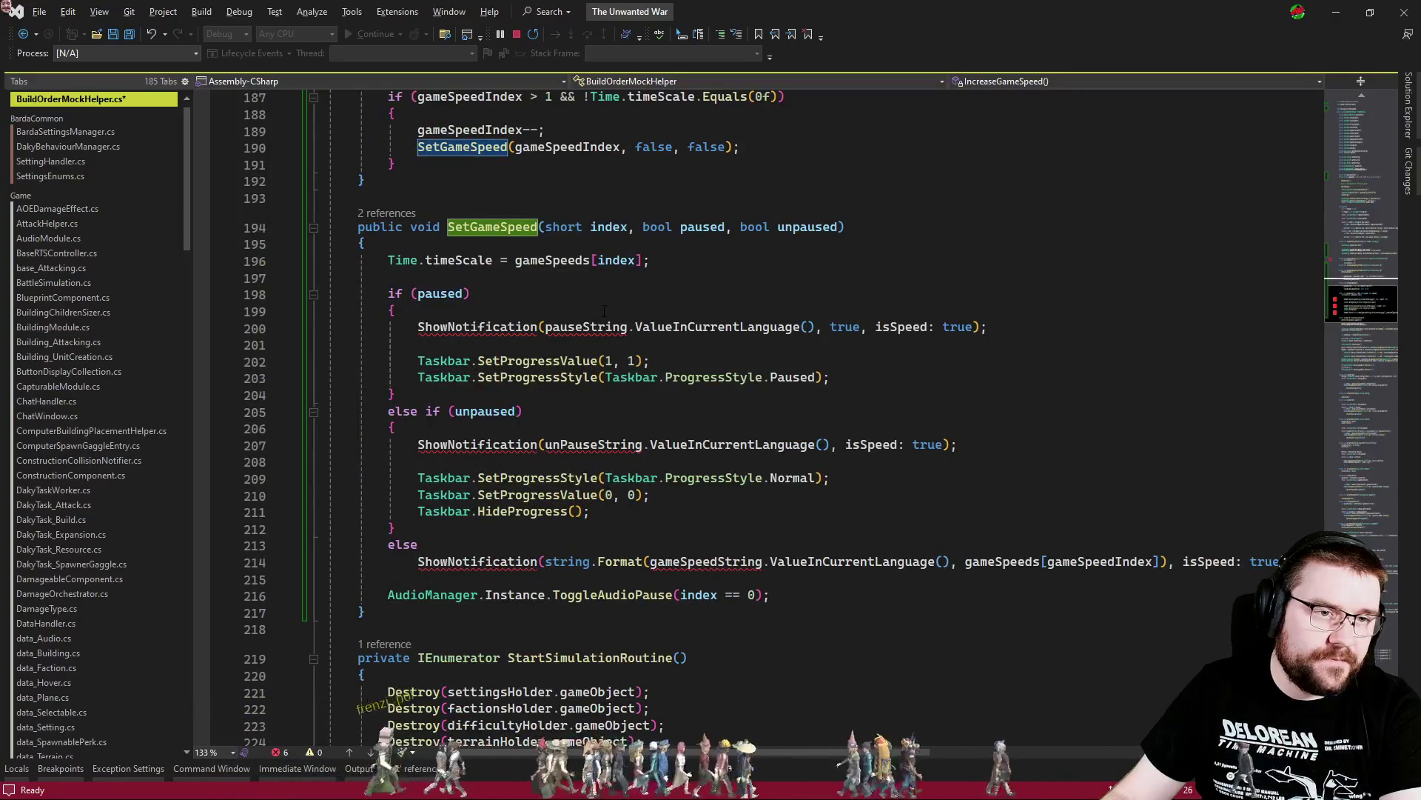
{"action": "scroll", "coordinate": [605, 310], "scroll_direction": "up", "scroll_amount": 4}
{"action": "scroll", "coordinate": [609, 361], "scroll_direction": "down", "scroll_amount": 4}
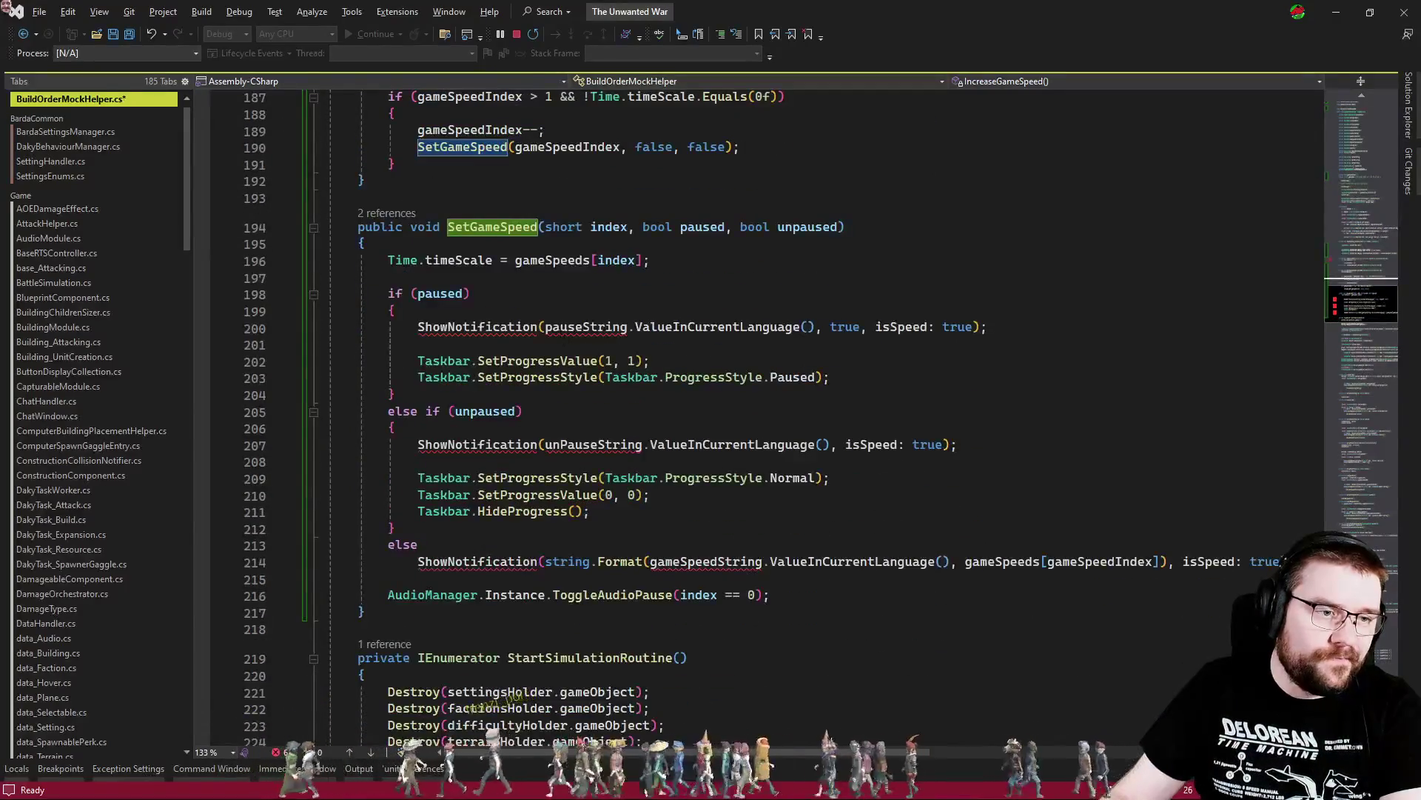
{"action": "left_click", "coordinate": [333, 328]}
{"action": "key", "text": "ctrl+x"}
{"action": "key", "text": "ctrl+x"}
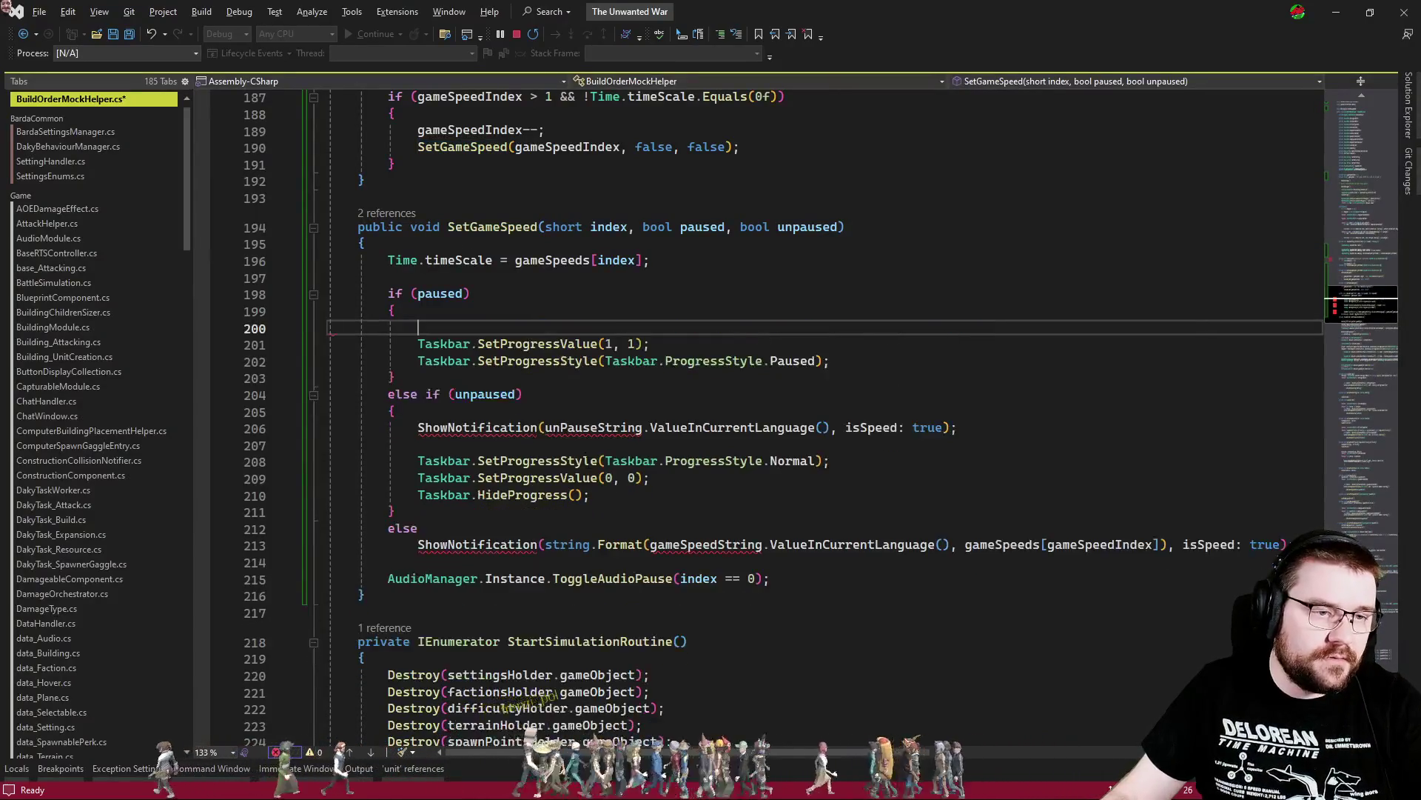
Remove the paused and unpaused branches, including the Taskbar lines, from SetGameSpeed
{"action": "key", "text": "ctrl+x"}
{"action": "key", "text": "ctrl+x"}
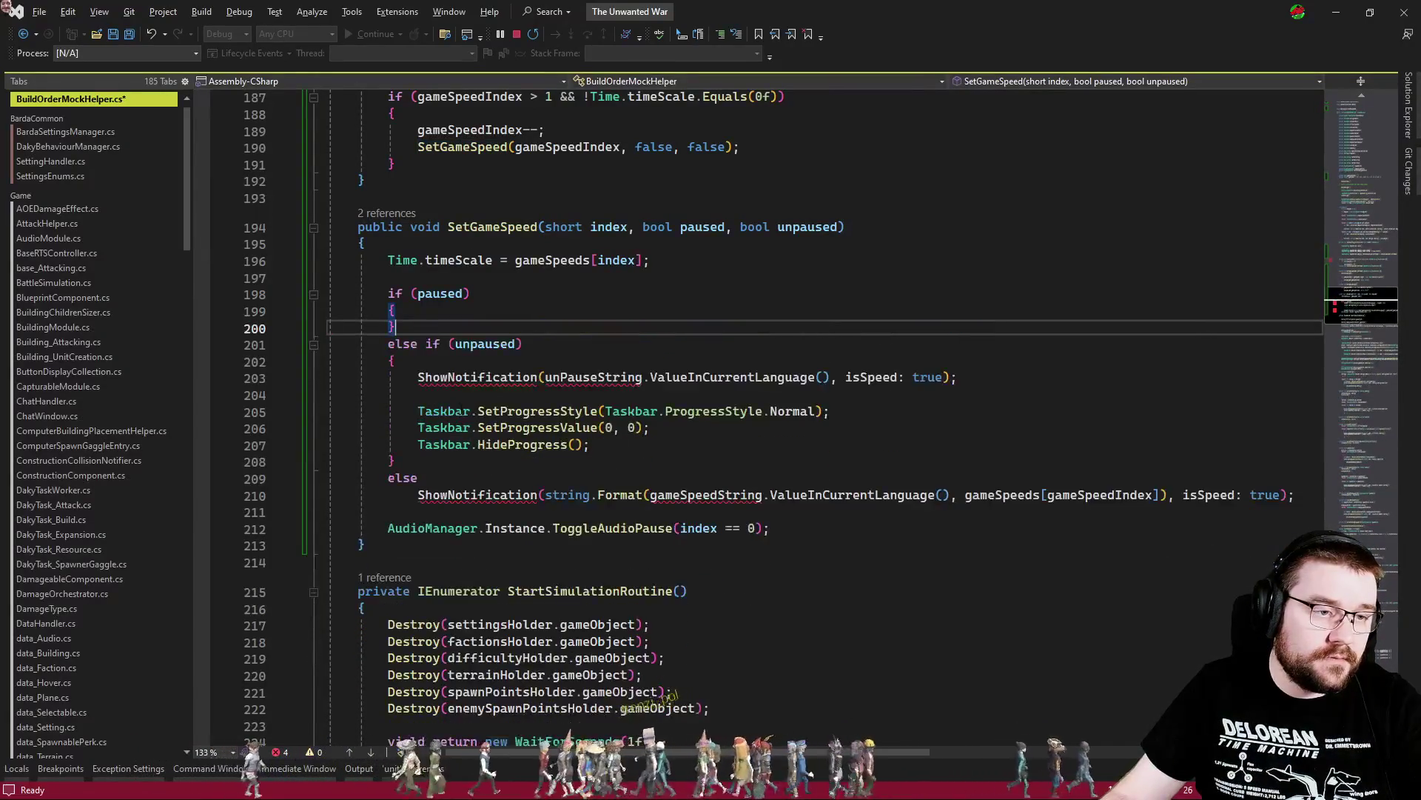
{"action": "left_click", "coordinate": [466, 313]}
{"action": "left_click", "coordinate": [482, 294]}
{"action": "key", "text": "ctrl+x"}
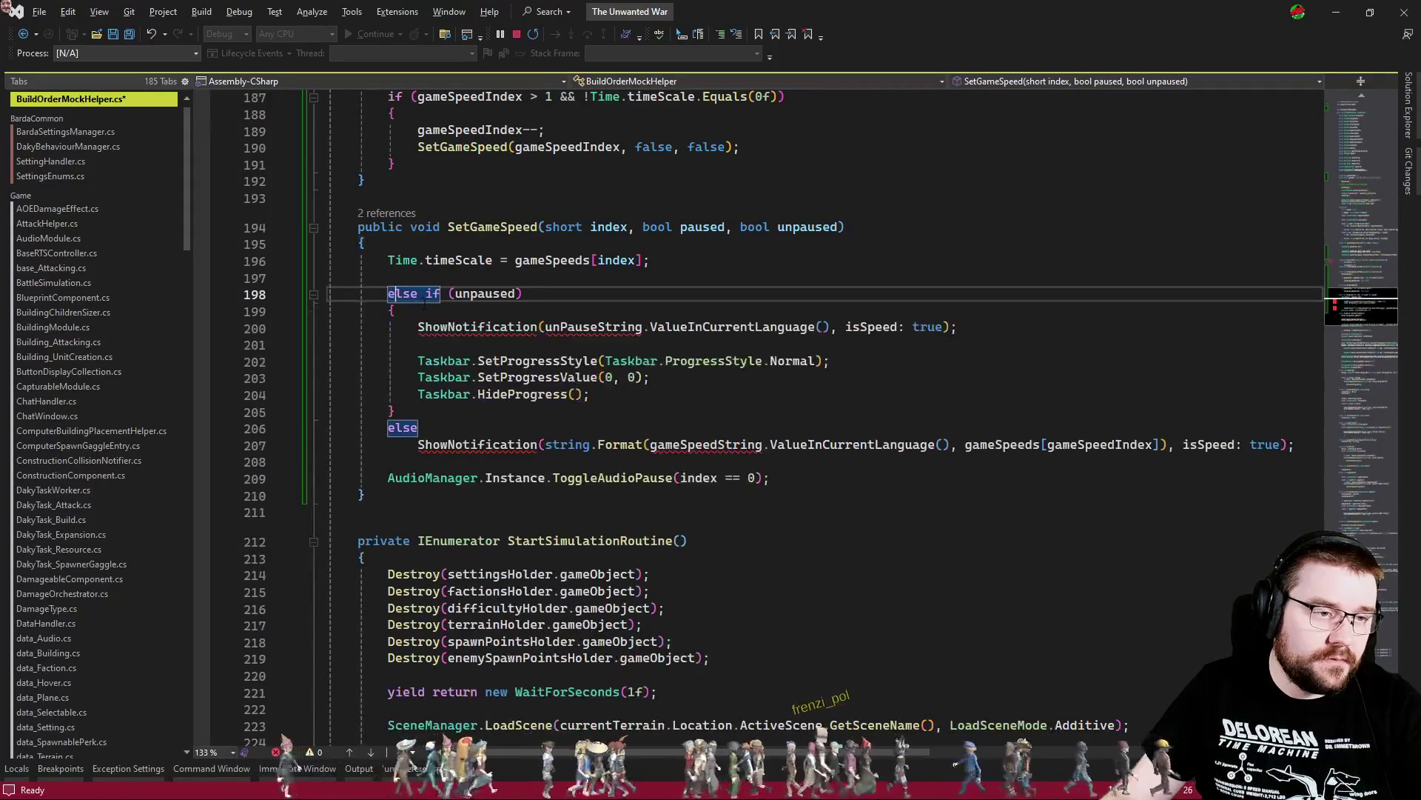
{"action": "key", "text": "ctrl+shift+Right"}
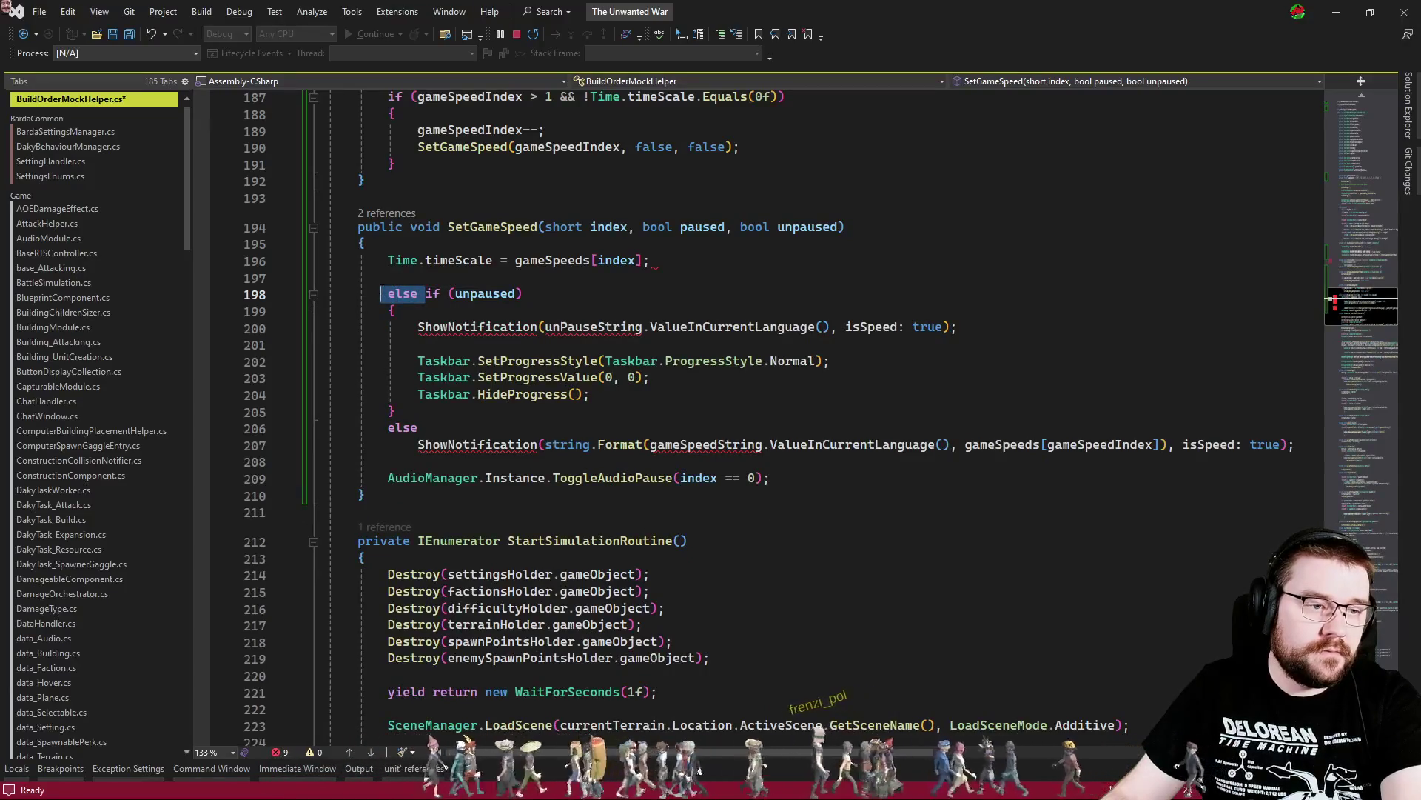
{"action": "mouse_move", "coordinate": [779, 478]}
{"action": "left_mouse_down"}
{"action": "mouse_move", "coordinate": [667, 462]}
{"action": "mouse_move", "coordinate": [533, 282]}
{"action": "mouse_move", "coordinate": [651, 260]}
{"action": "left_mouse_up"}
{"action": "key", "text": "Delete"}
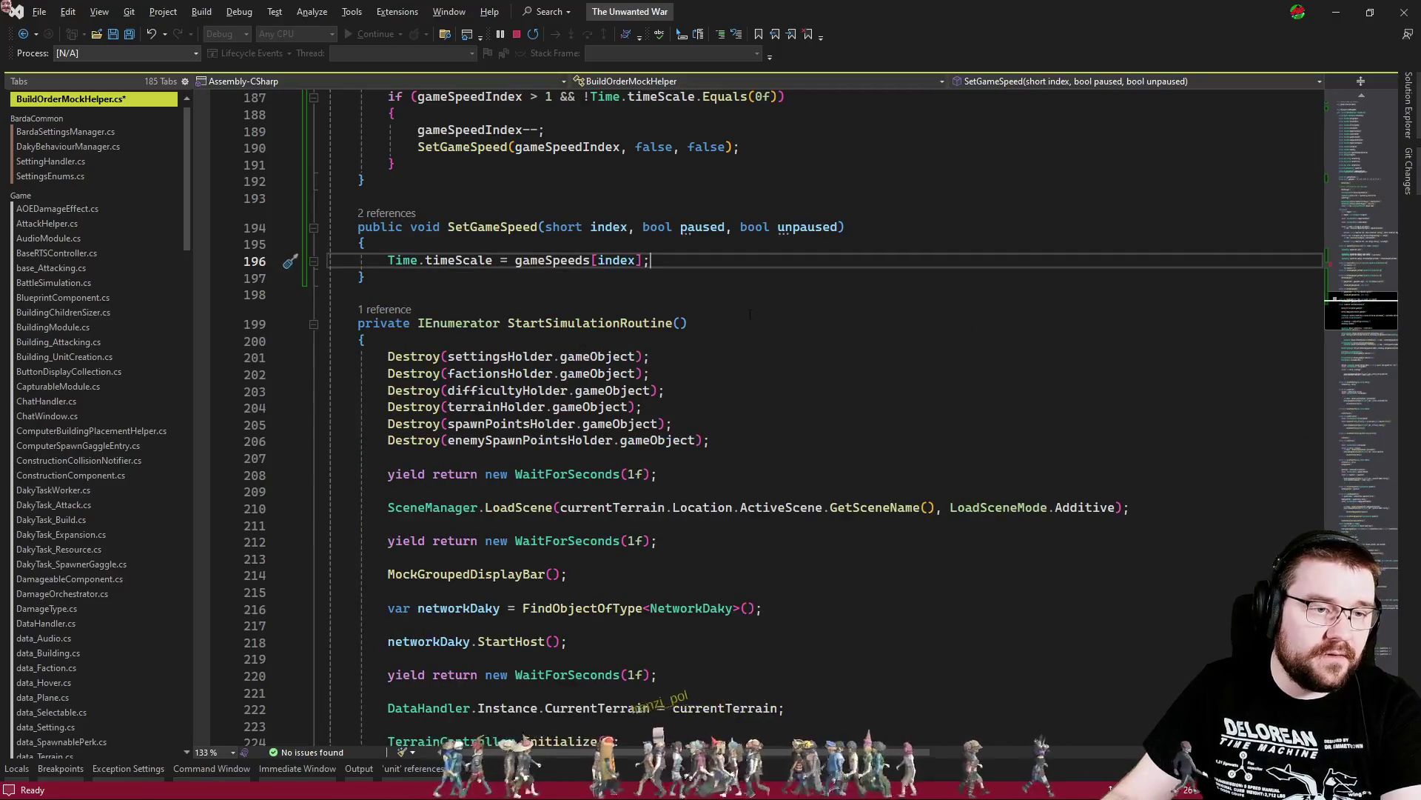
Remove SetGameSpeed's paused/unpaused parameters and the false arguments from both speed-method calls
{"action": "scroll", "coordinate": [750, 315], "scroll_direction": "up", "scroll_amount": 5}
{"action": "left_click_drag", "start_coordinate": [837, 478], "coordinate": [637, 478]}
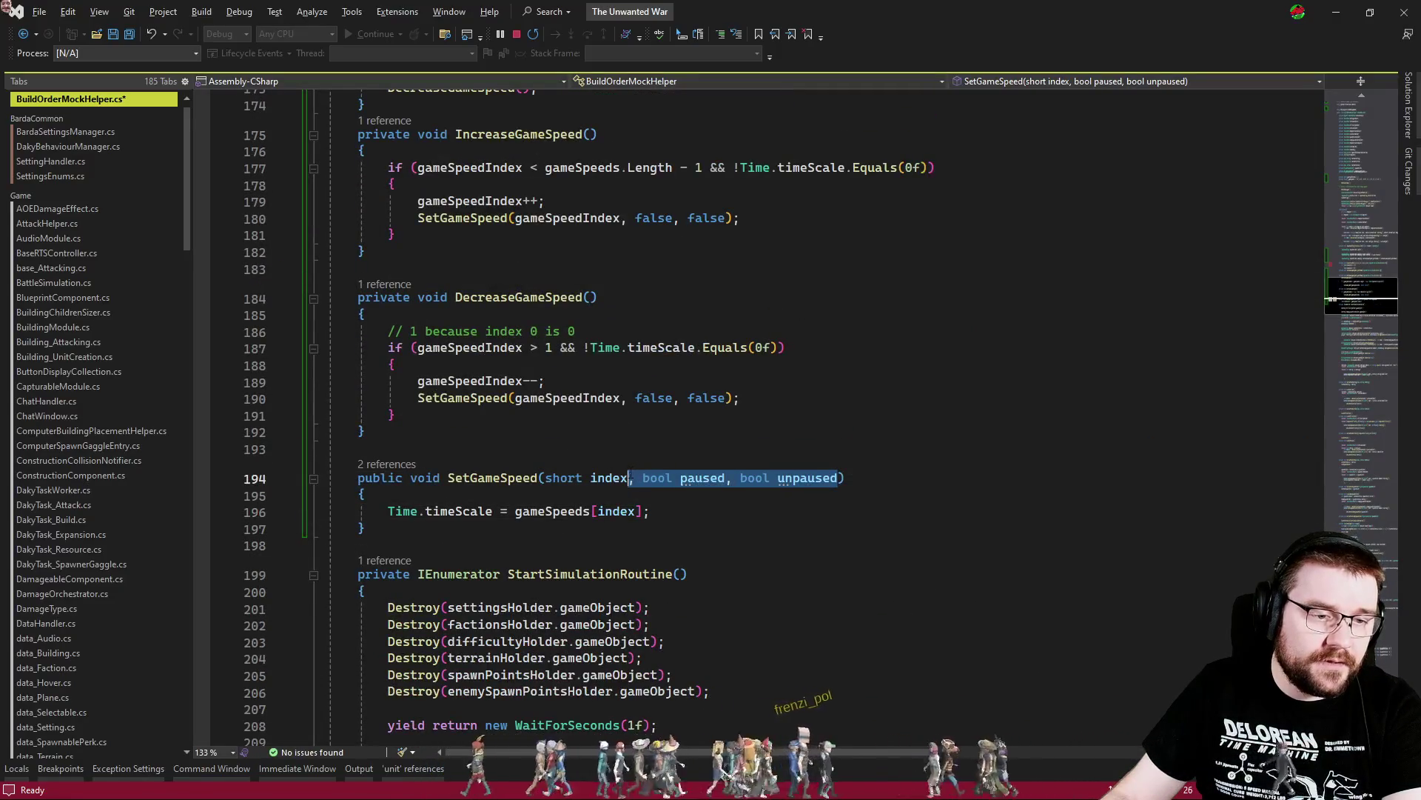
{"action": "key", "text": "Delete"}
{"action": "left_click", "coordinate": [656, 398]}
{"action": "key", "text": "ctrl+Delete"}
{"action": "key", "text": "ctrl+Delete"}
{"action": "key", "text": "BackSpace"}
{"action": "key", "text": "BackSpace"}
{"action": "left_click_drag", "start_coordinate": [674, 218], "coordinate": [726, 217]}
{"action": "key", "text": "Delete"}
{"action": "double_click", "coordinate": [648, 218]}
{"action": "key", "text": "BackSpace"}
{"action": "key", "text": "BackSpace"}
{"action": "key", "text": "BackSpace"}
Change SetGameSpeed's access modifier from public to private
{"action": "left_click", "coordinate": [626, 314]}
{"action": "scroll", "coordinate": [626, 435], "scroll_direction": "up", "scroll_amount": 3}
{"action": "left_click", "coordinate": [627, 435]}
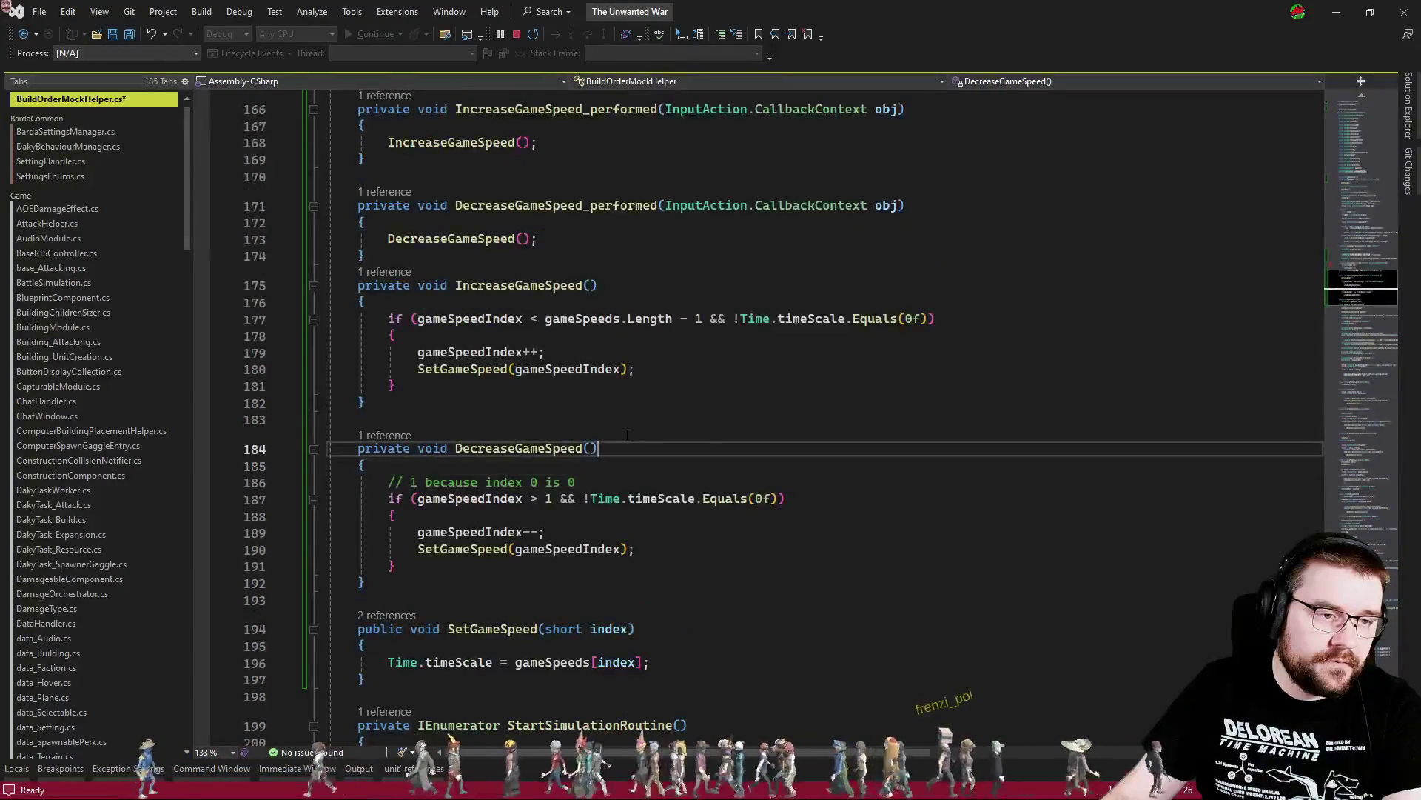
{"action": "scroll", "coordinate": [627, 436], "scroll_direction": "down", "scroll_amount": 3}
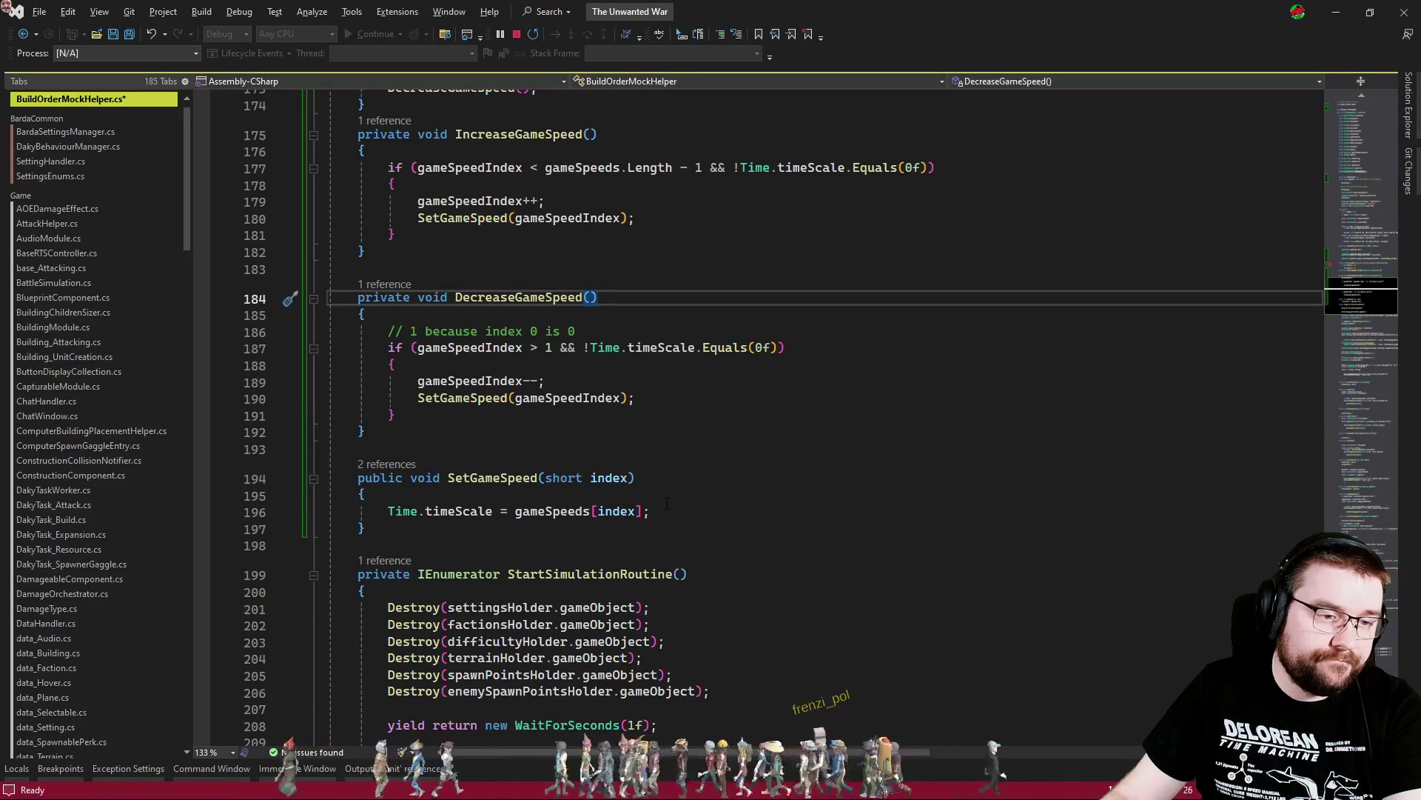
{"action": "scroll", "coordinate": [672, 504], "scroll_direction": "up", "scroll_amount": 4}
{"action": "scroll", "coordinate": [671, 504], "scroll_direction": "down", "scroll_amount": 3}
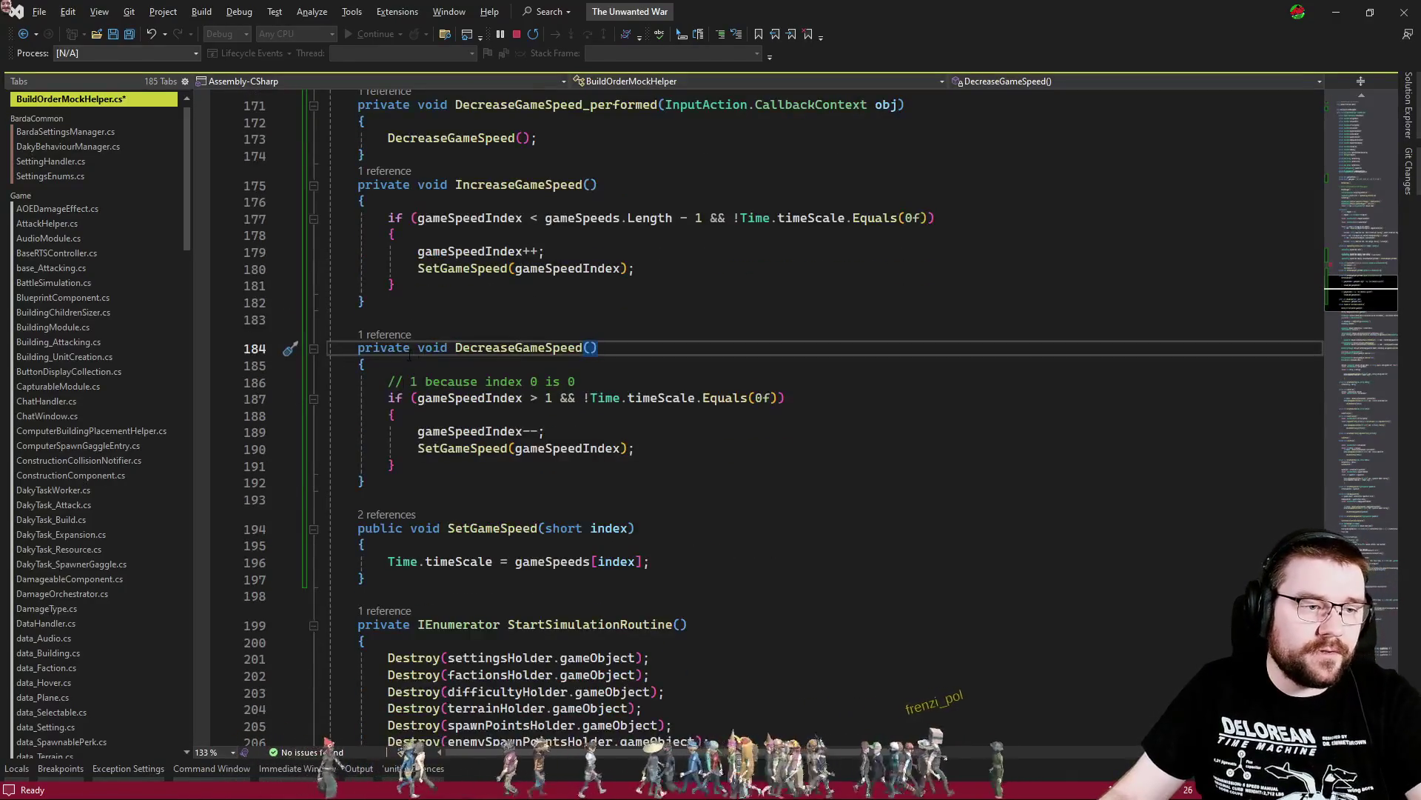
{"action": "double_click", "coordinate": [385, 528]}
{"action": "type", "text": "private"}
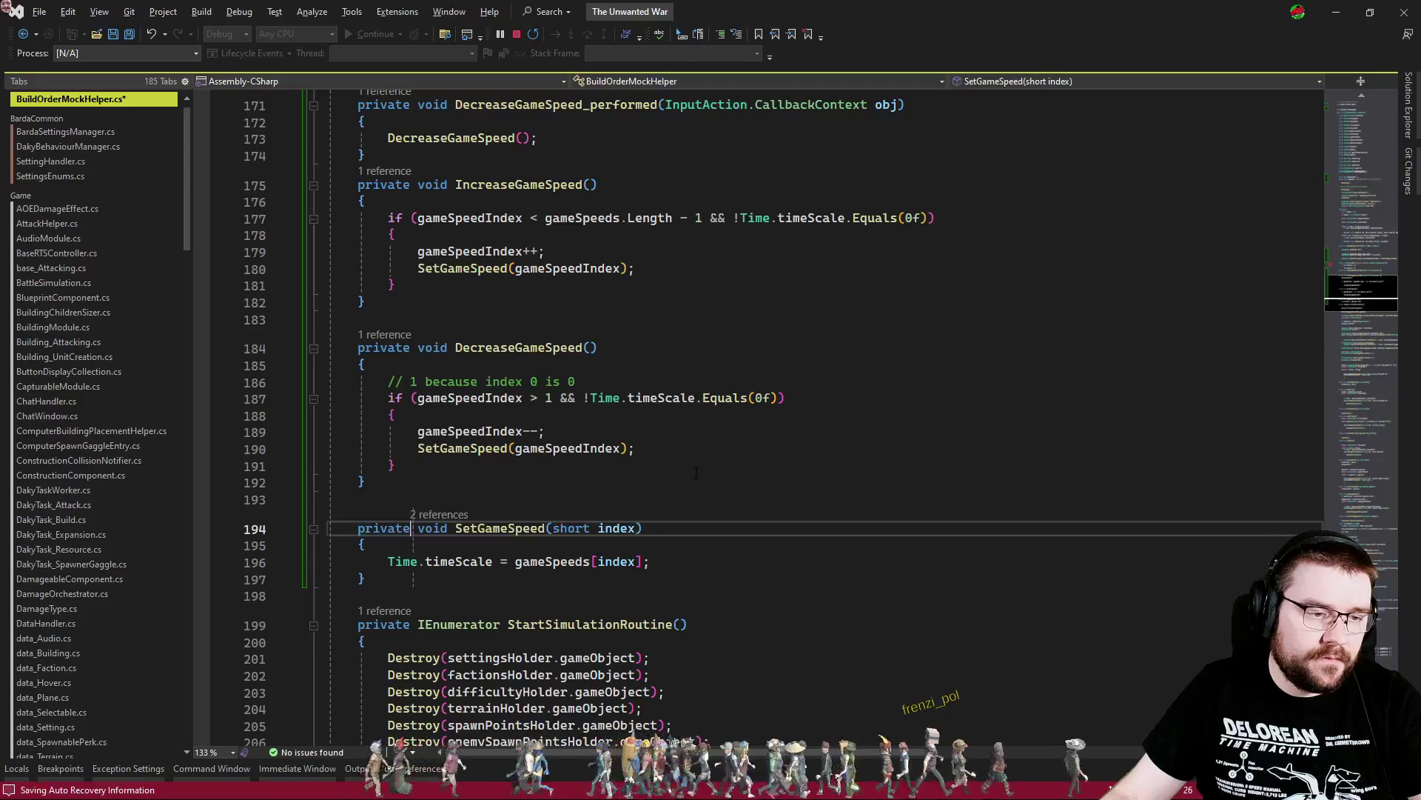
{"action": "key", "text": "Up"}
{"action": "key", "text": "Up"}
{"action": "key", "text": "Up"}
Shorten Pause_started's parameter type by removing the 'UnityEngine.InputSystem.' prefix
{"action": "scroll", "coordinate": [683, 550], "scroll_direction": "up", "scroll_amount": 4}
{"action": "scroll", "coordinate": [683, 550], "scroll_direction": "up", "scroll_amount": 5}
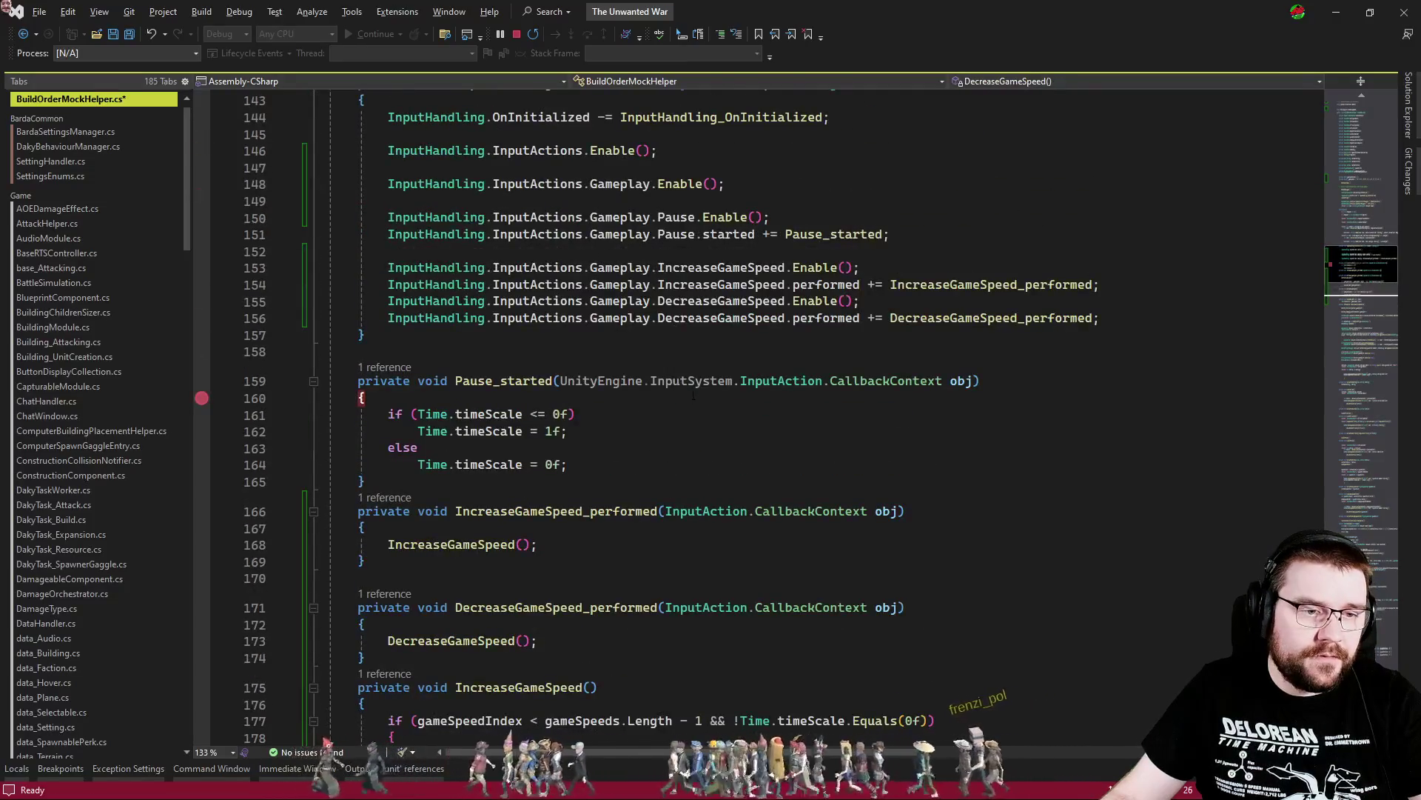
{"action": "left_click_drag", "start_coordinate": [740, 381], "coordinate": [560, 380]}
{"action": "key", "text": "Delete"}
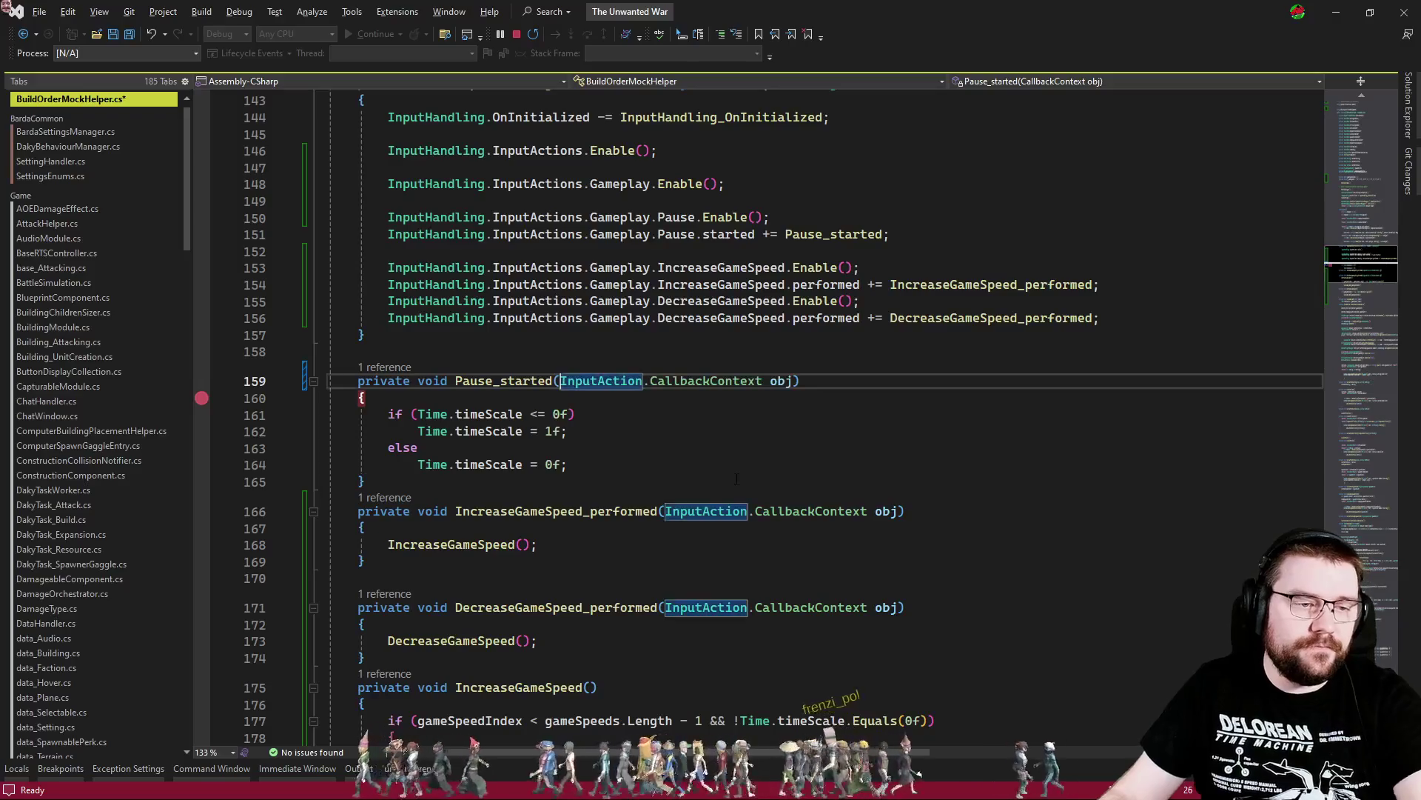
Save the helper script and return to Unity to recompile
{"action": "left_click", "coordinate": [736, 479]}
{"action": "left_click", "coordinate": [127, 37]}
{"action": "key", "text": "alt+Tab"}
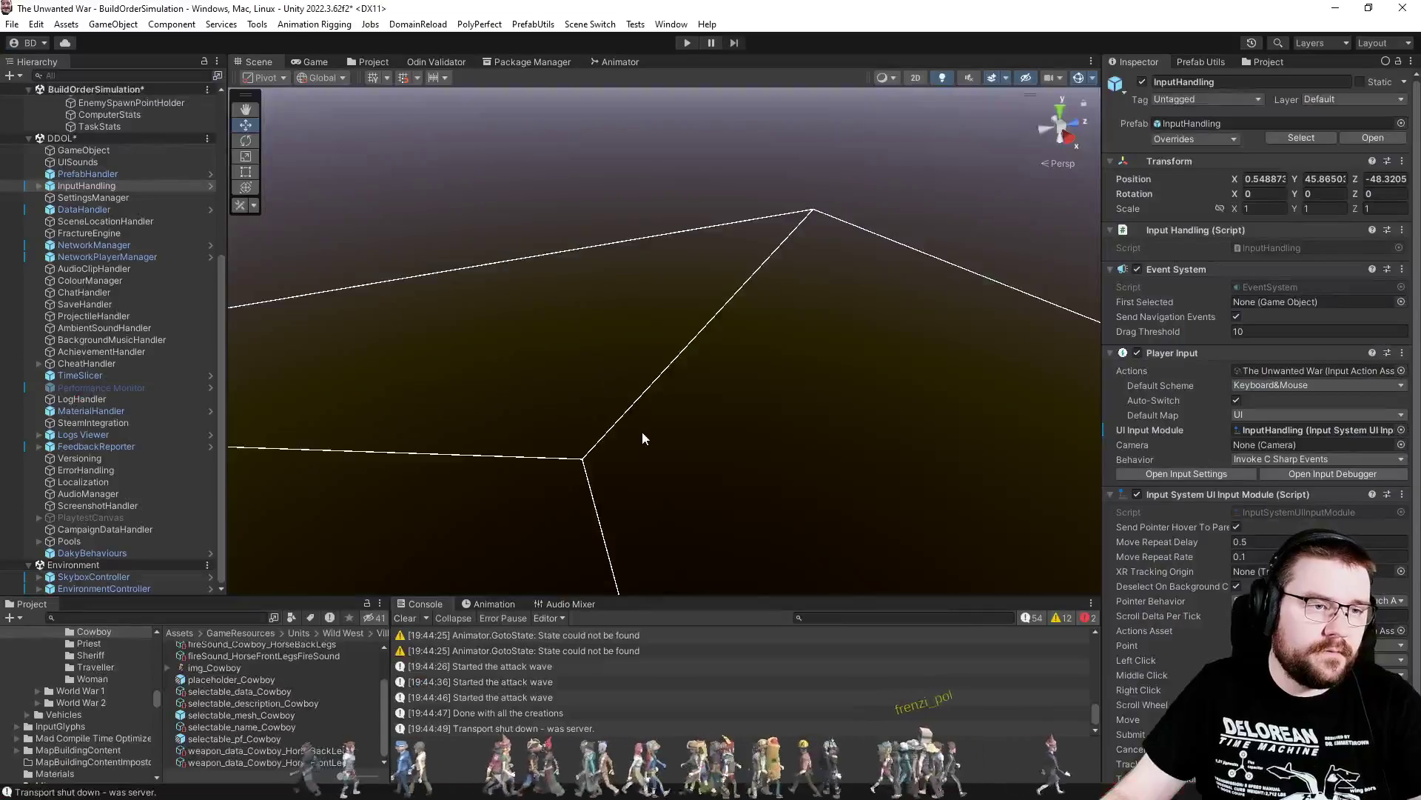
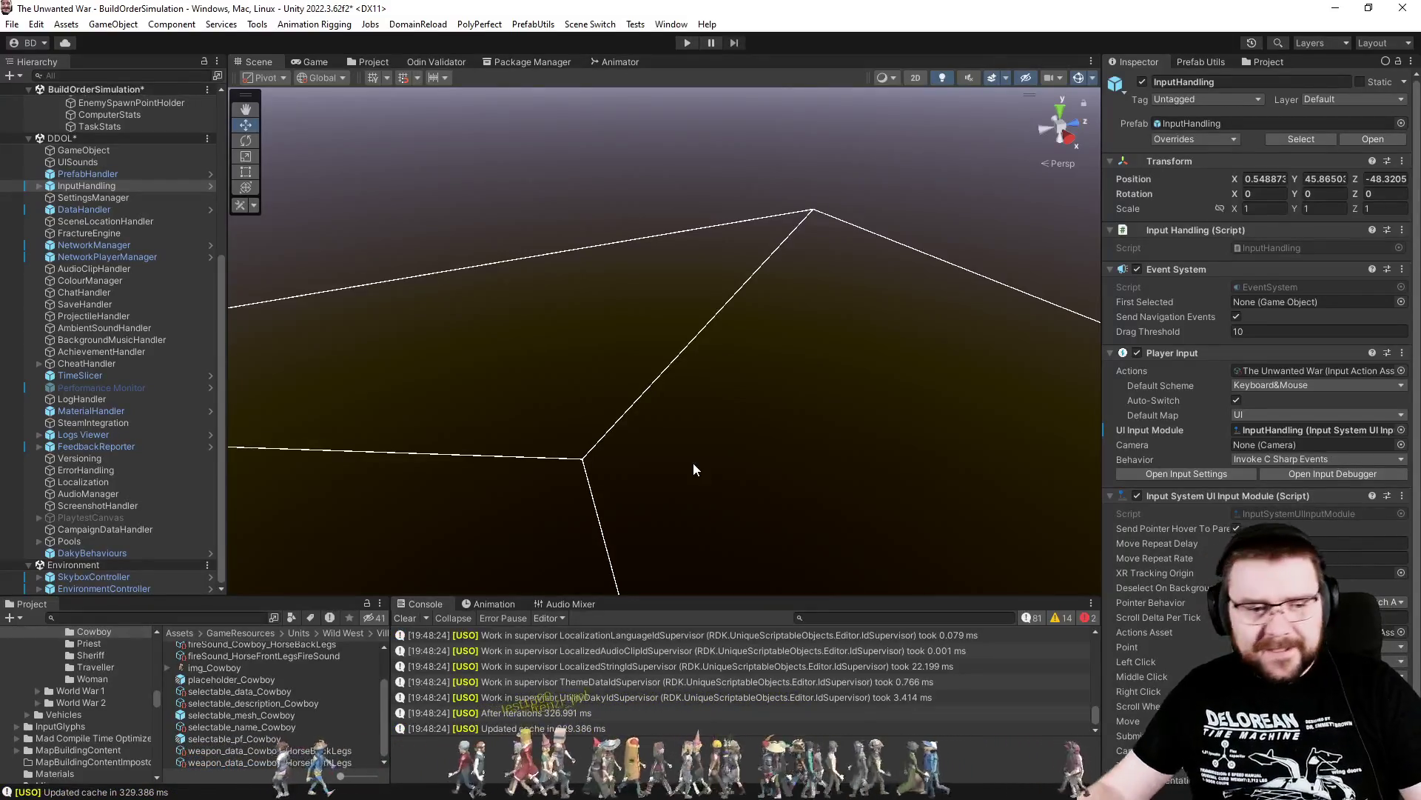
Enter play mode and launch a Wild West faction match on the Old Trails map
{"action": "left_click", "coordinate": [686, 43]}
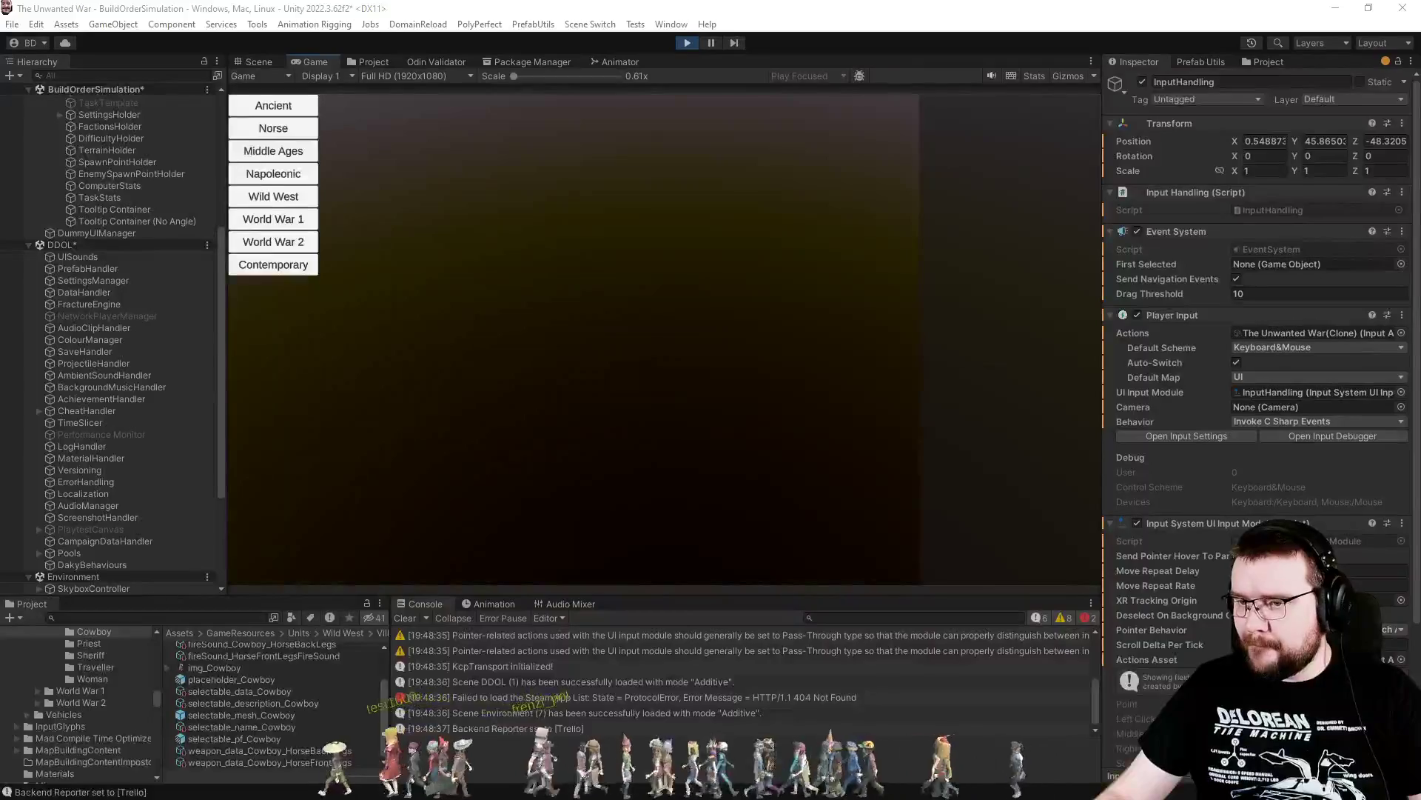
{"action": "left_click", "coordinate": [307, 198]}
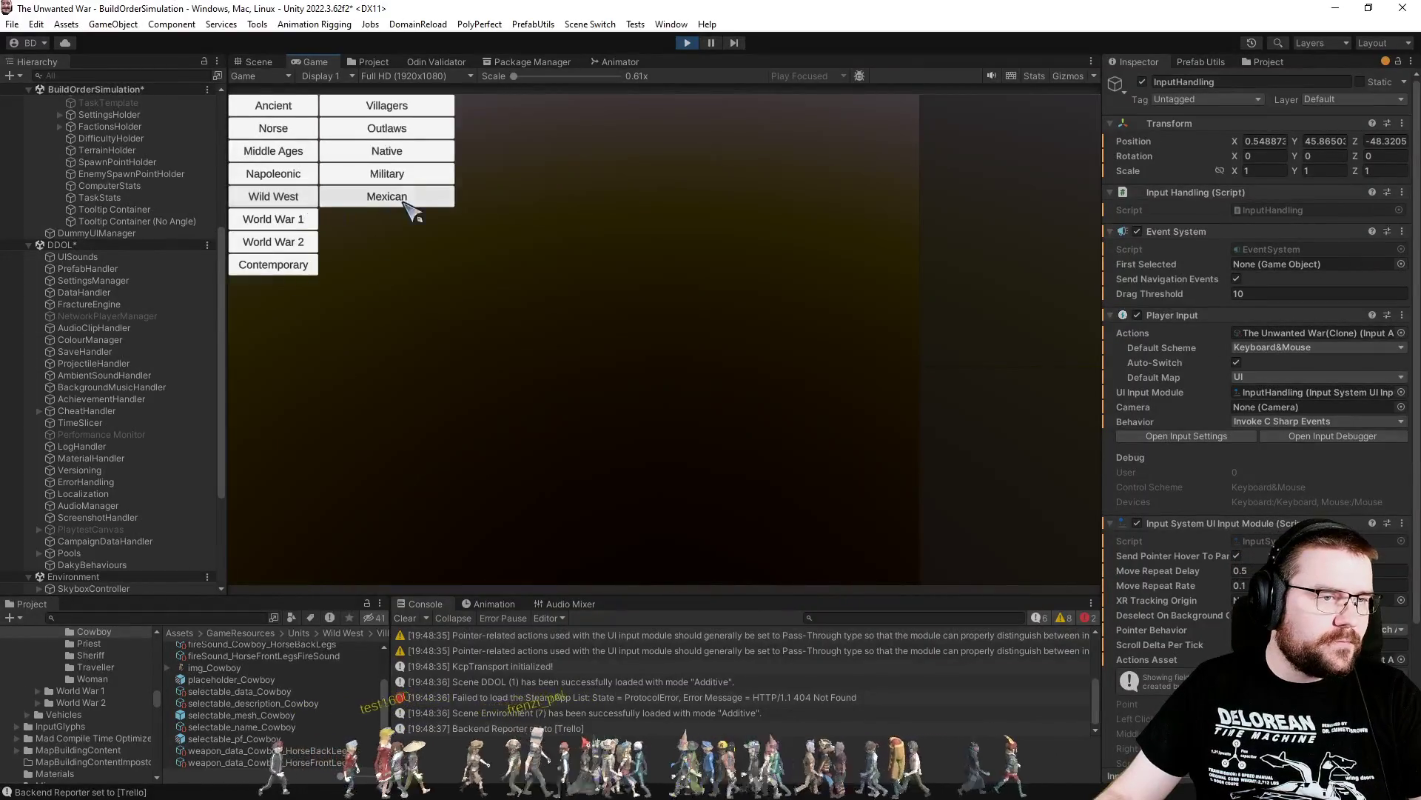
{"action": "left_click", "coordinate": [416, 111]}
{"action": "left_click", "coordinate": [506, 109]}
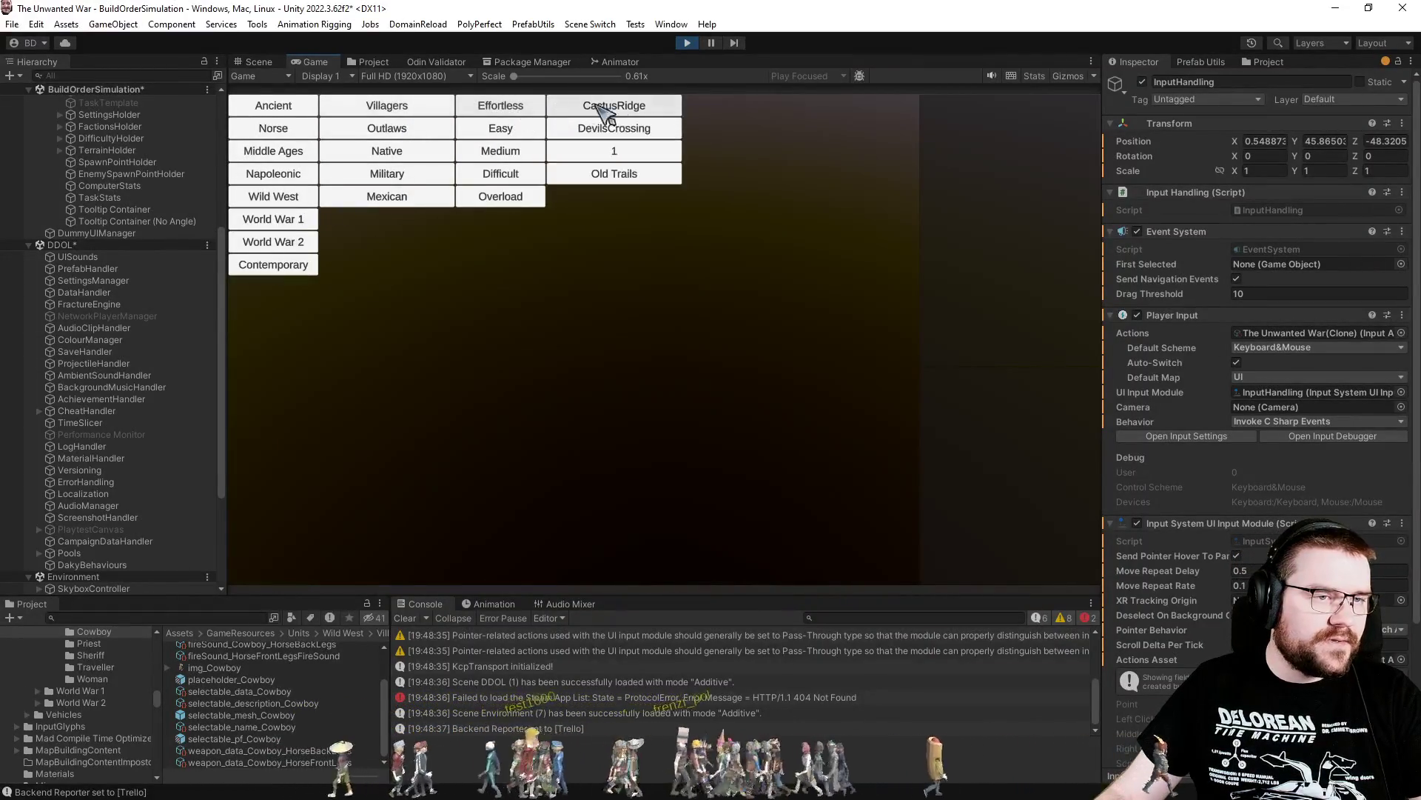
{"action": "left_click", "coordinate": [611, 110]}
{"action": "left_click", "coordinate": [703, 106]}
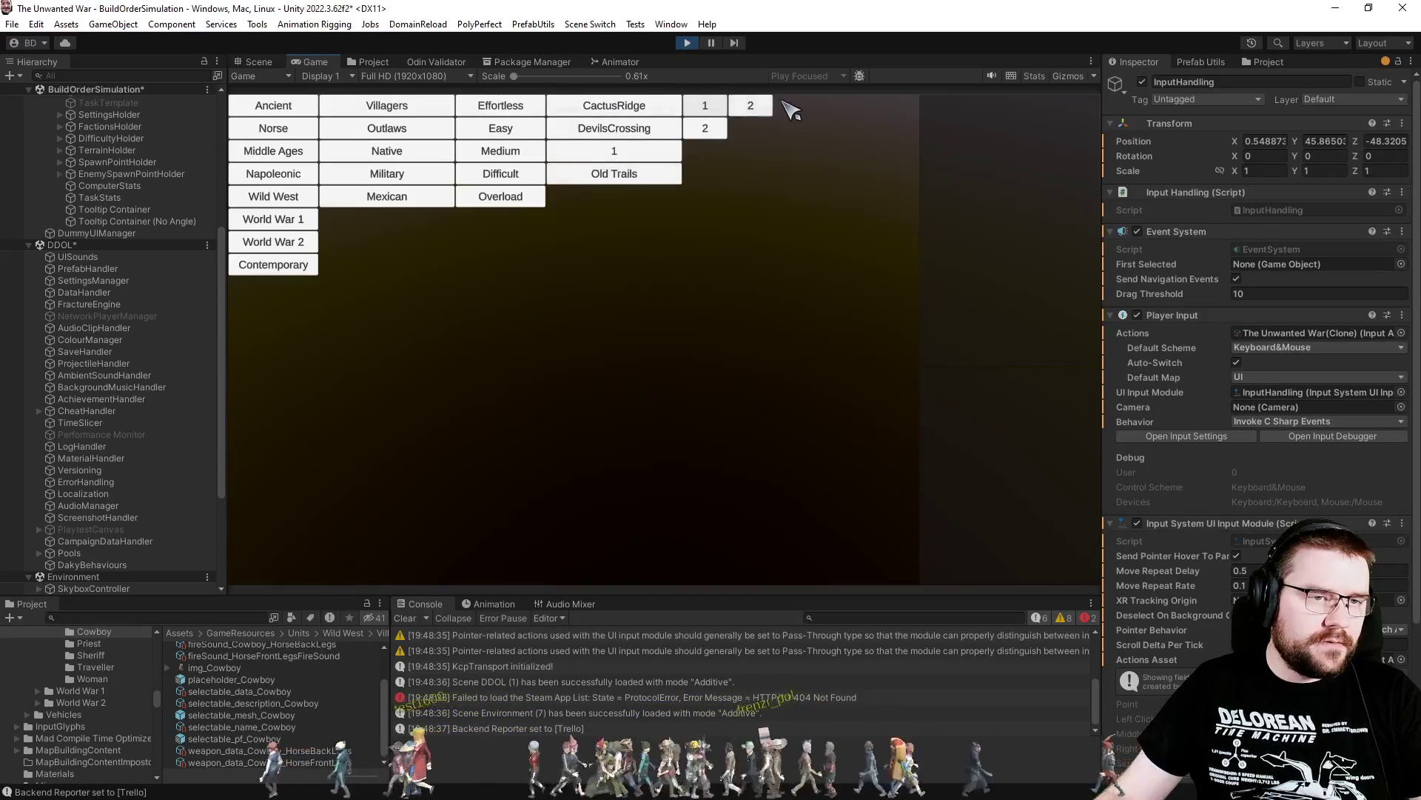
{"action": "left_click", "coordinate": [752, 105]}
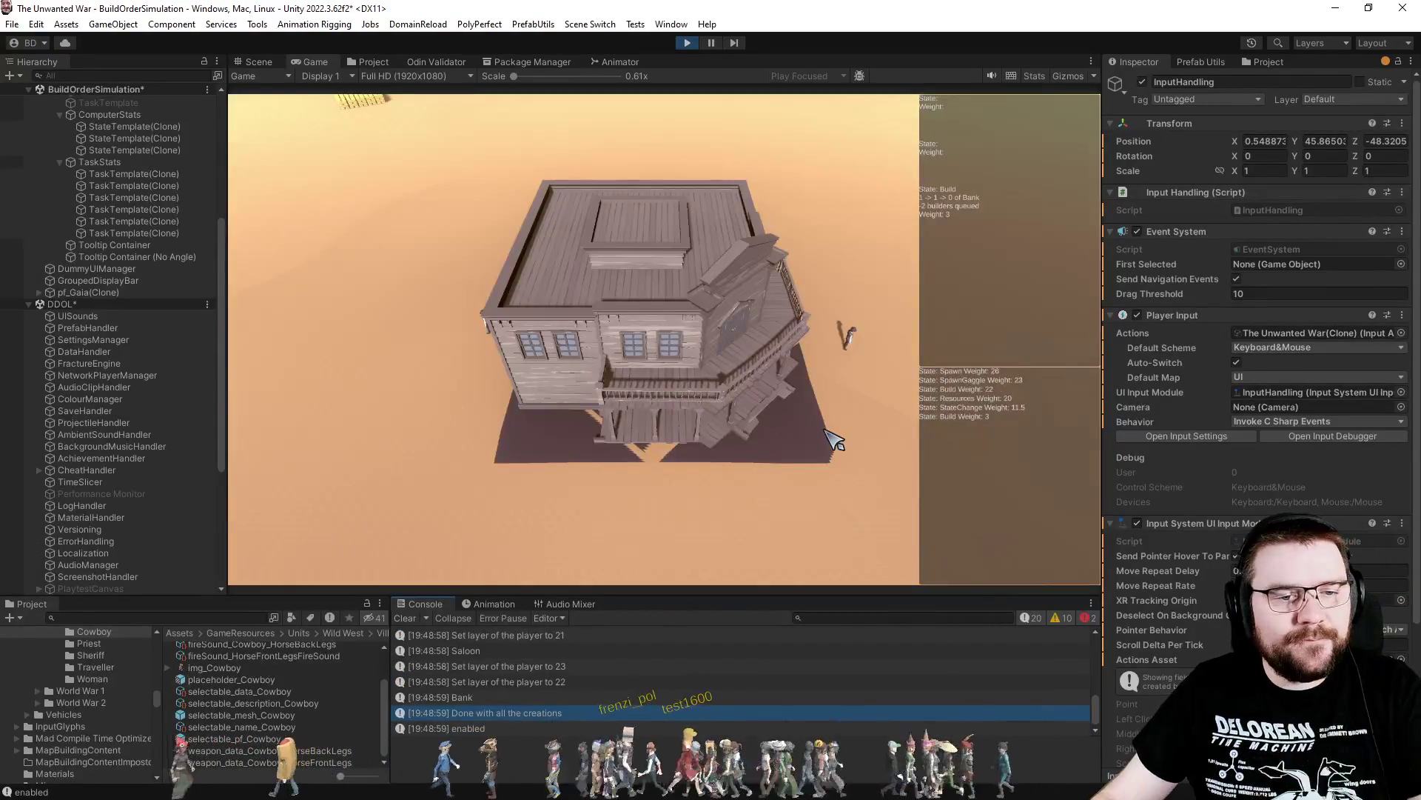
Zoom and pan the game camera to watch the saloon being built, then return to BuildOrderMockHelper.cs
{"action": "scroll", "coordinate": [876, 445], "scroll_direction": "down", "scroll_amount": 2}
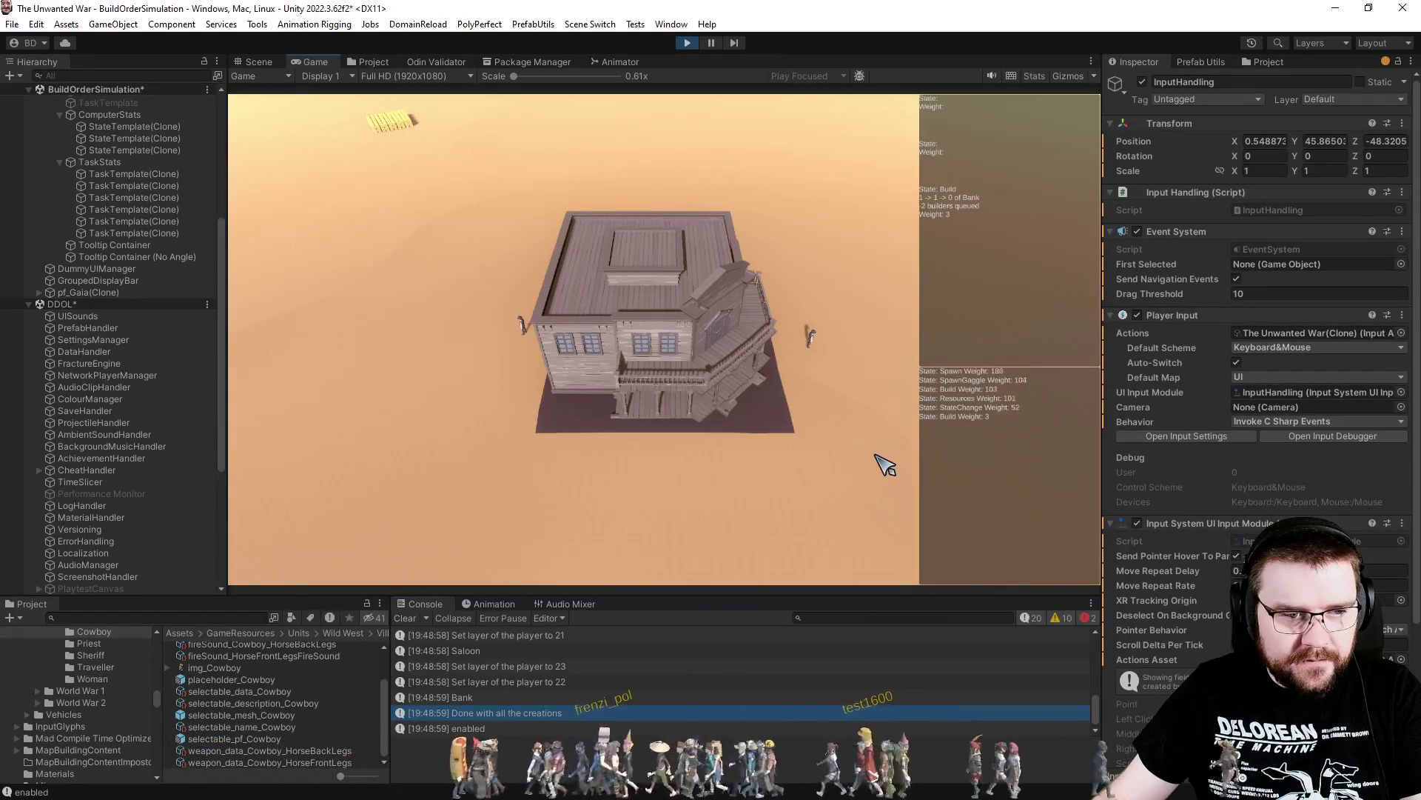
{"action": "scroll", "coordinate": [800, 421], "scroll_direction": "down", "scroll_amount": 3}
{"action": "scroll", "coordinate": [793, 412], "scroll_direction": "up", "scroll_amount": 2}
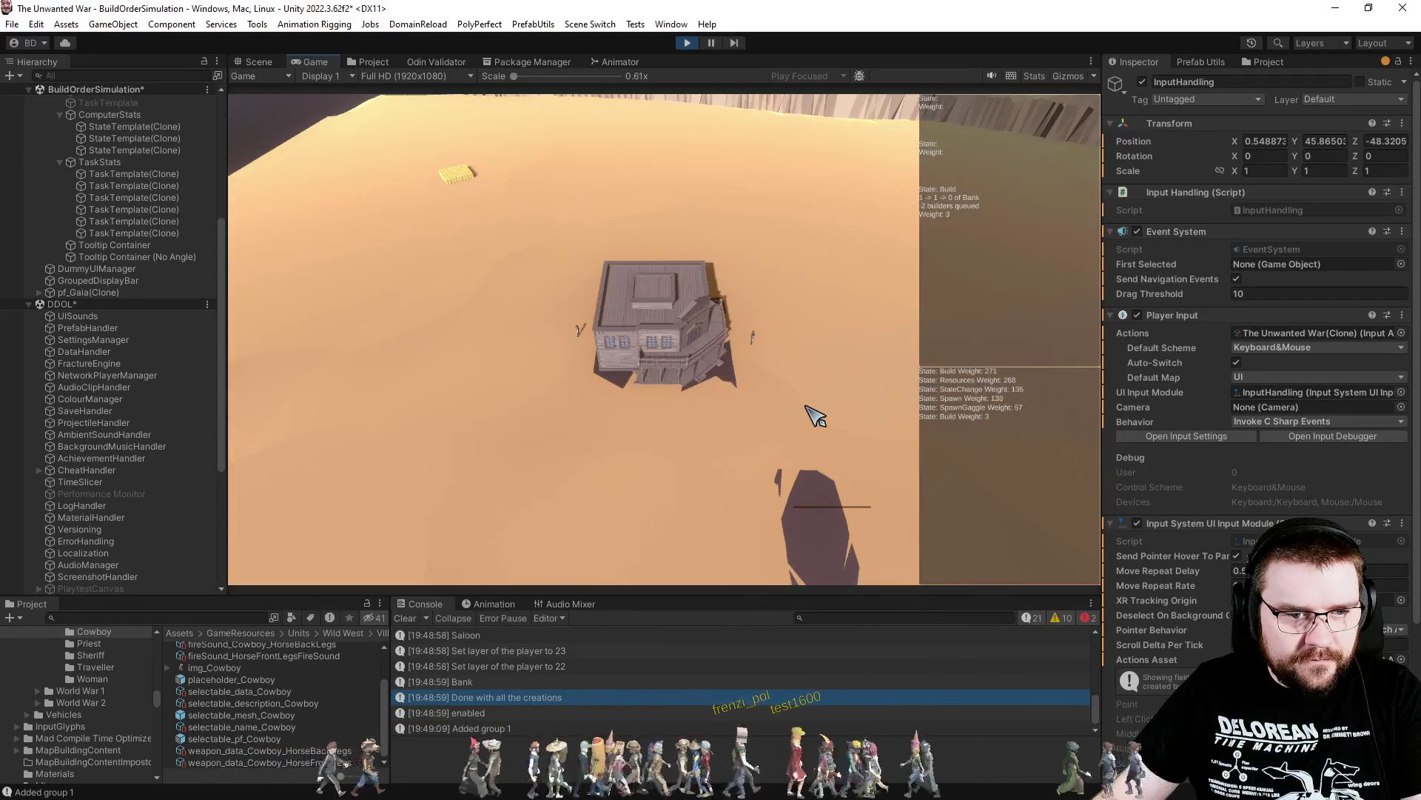
{"action": "left_click_drag", "start_coordinate": [815, 412], "coordinate": [768, 374]}
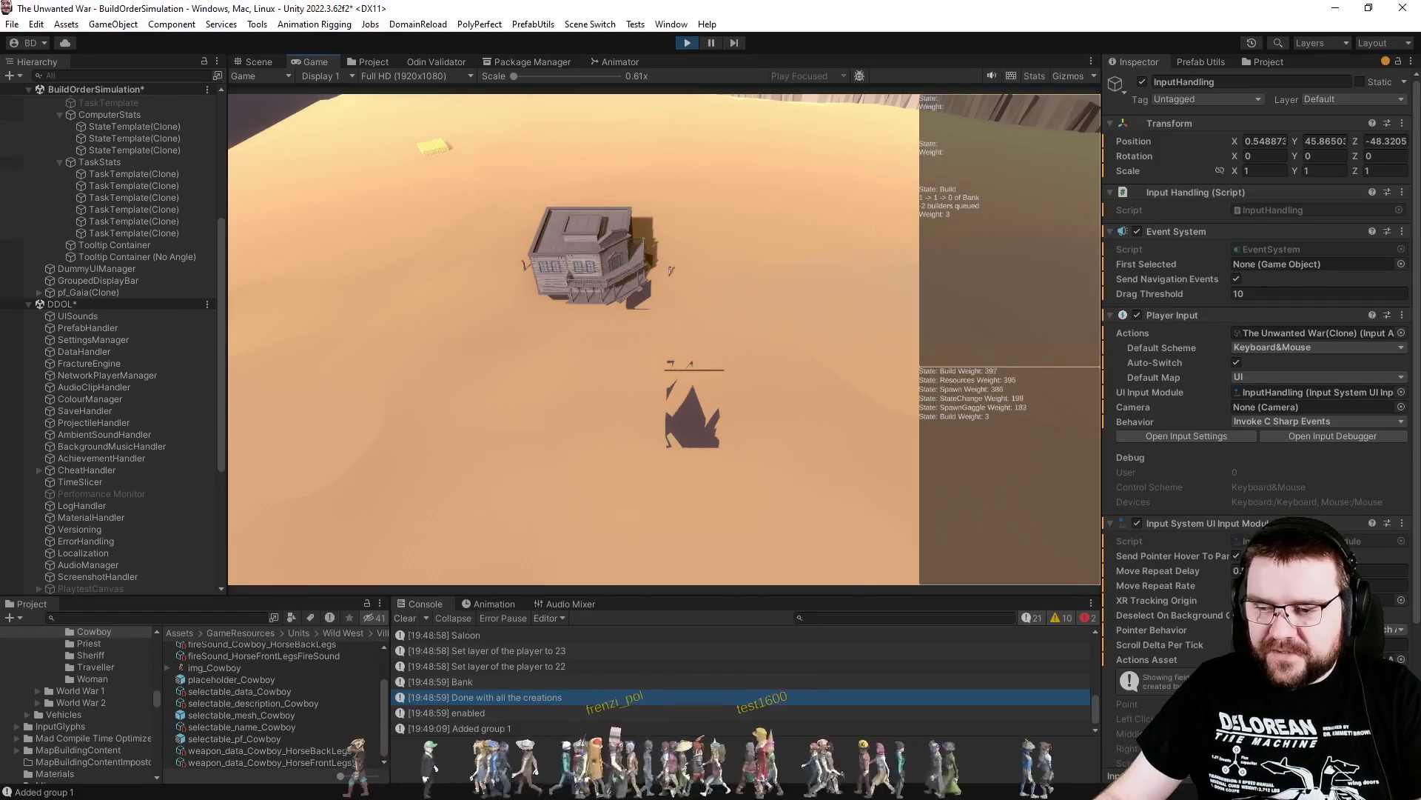
{"action": "key", "text": "alt+Tab"}
{"action": "scroll", "coordinate": [511, 476], "scroll_direction": "down", "scroll_amount": 3}
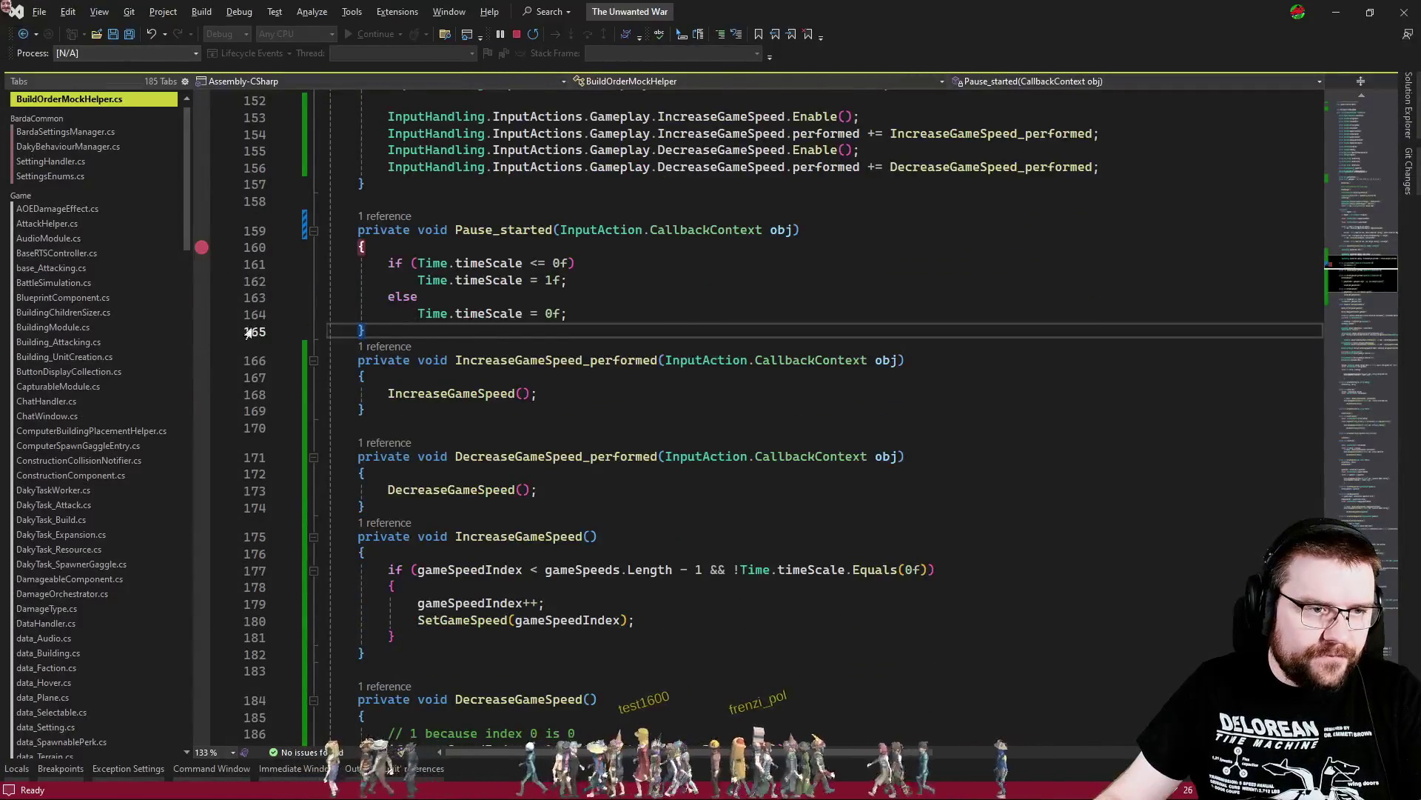
Add breakpoints on line 167 of the speed-up handler and in the slow-down handler
{"action": "scroll", "coordinate": [249, 333], "scroll_direction": "up", "scroll_amount": 2}
{"action": "scroll", "coordinate": [415, 489], "scroll_direction": "up", "scroll_amount": 4}
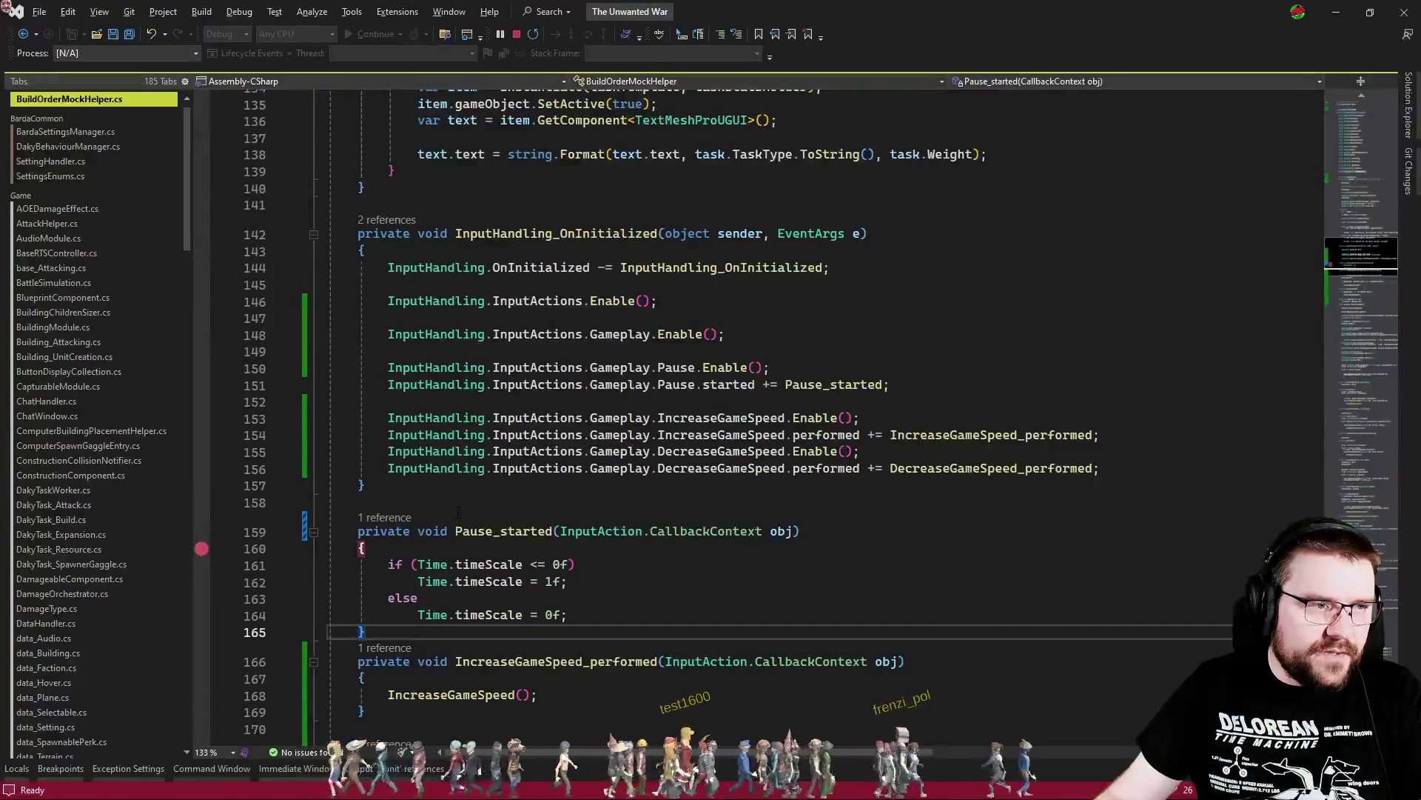
{"action": "scroll", "coordinate": [458, 510], "scroll_direction": "down", "scroll_amount": 6}
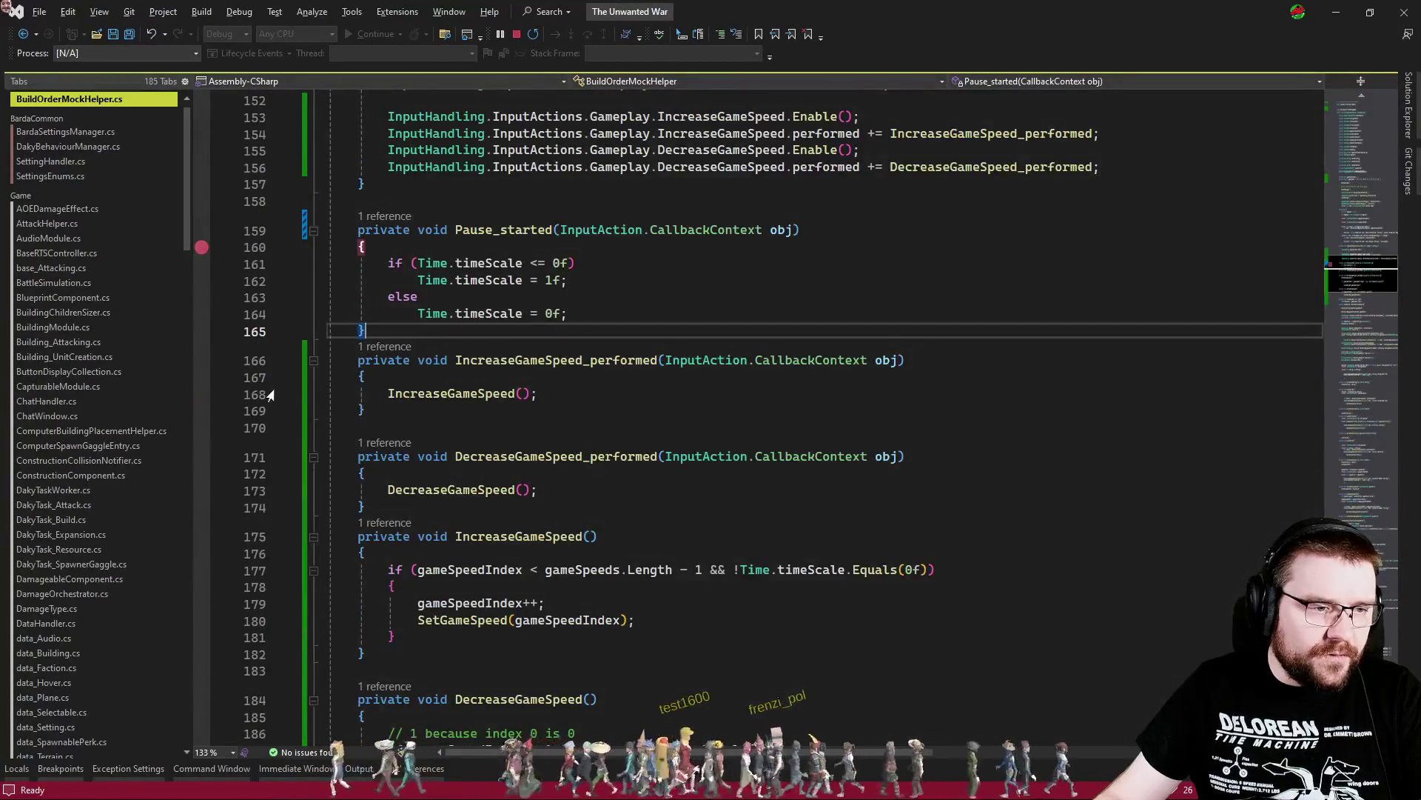
{"action": "left_click", "coordinate": [206, 383]}
{"action": "left_click", "coordinate": [202, 377]}
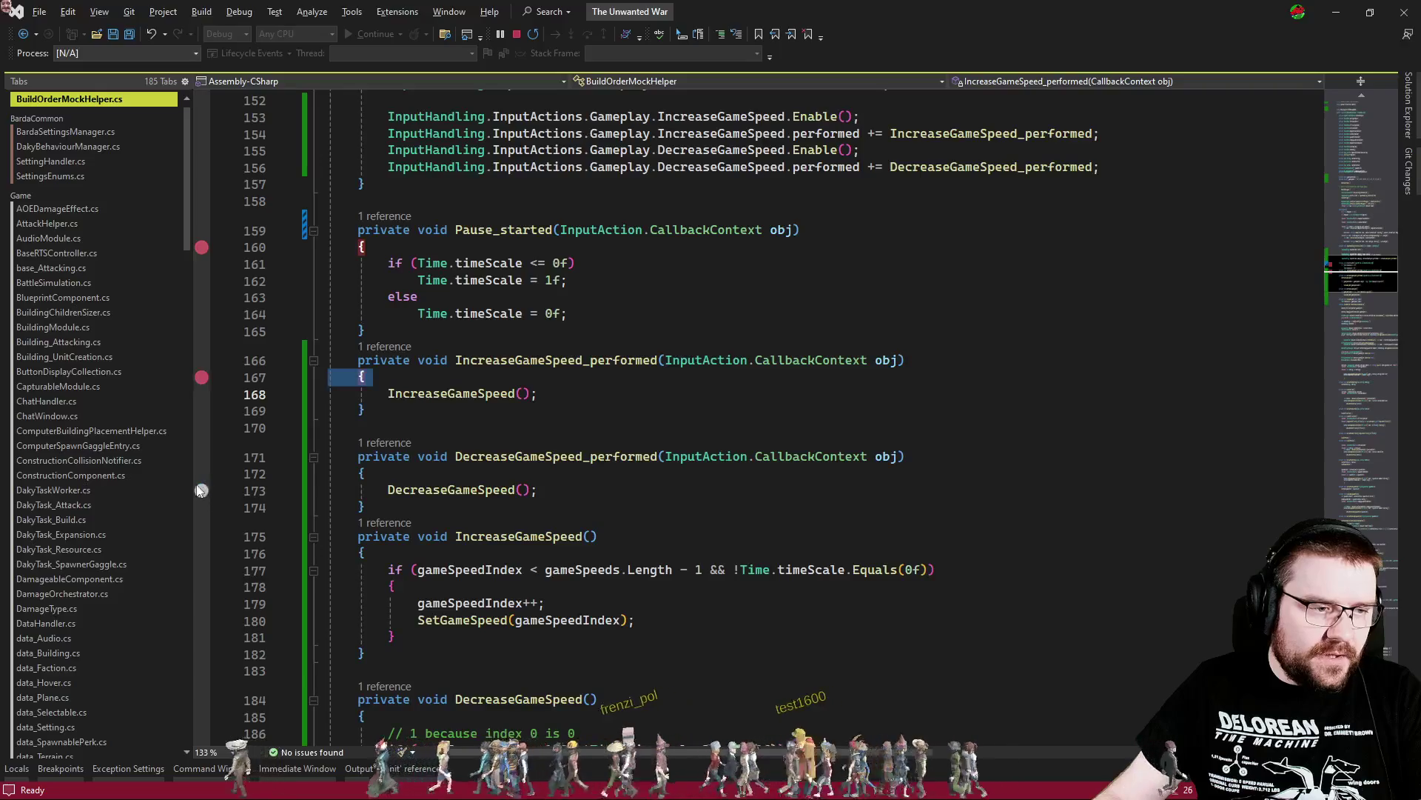
{"action": "left_click", "coordinate": [201, 474]}
{"action": "left_click", "coordinate": [539, 489]}
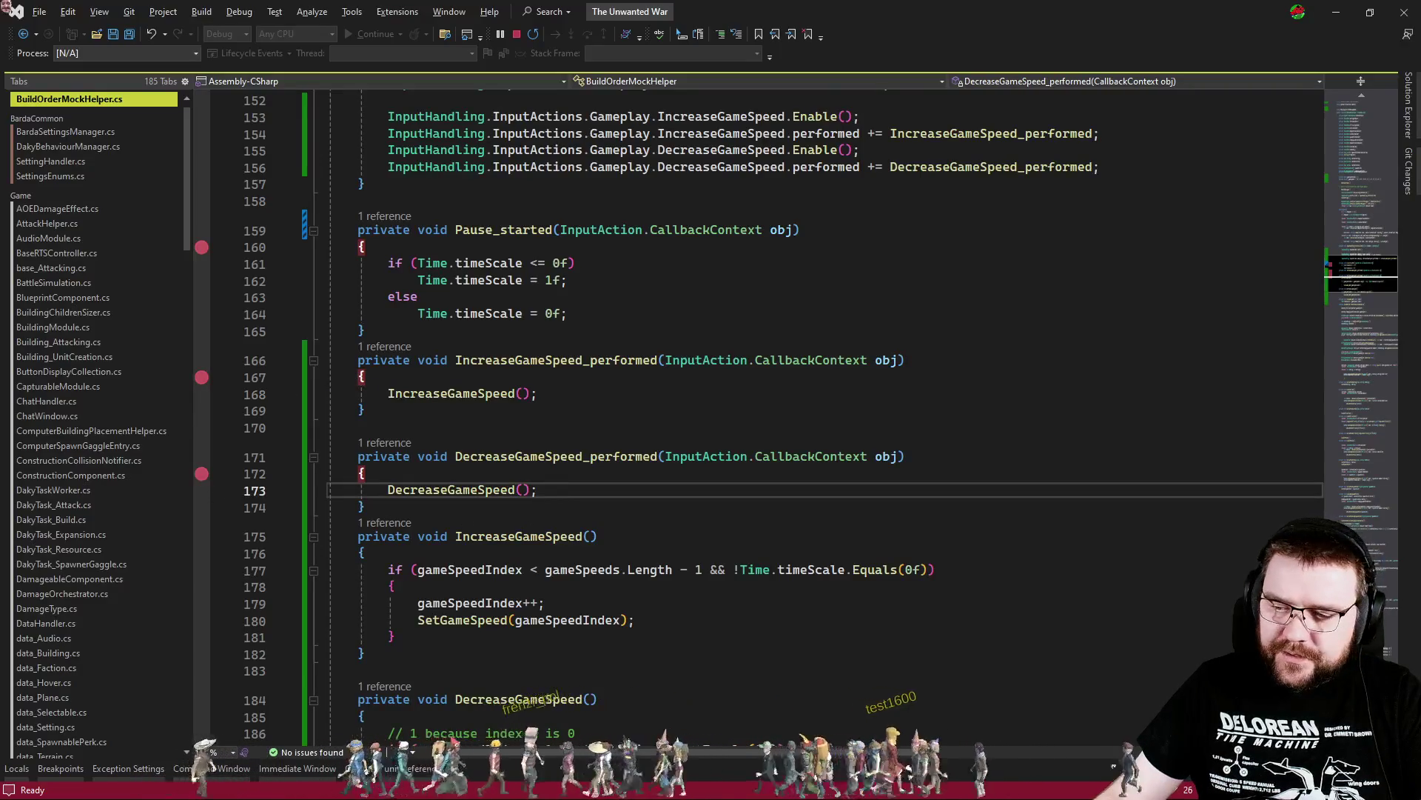
After checking the game, add a breakpoint at the input initialization method on line 143
{"action": "key", "text": "alt+Tab"}
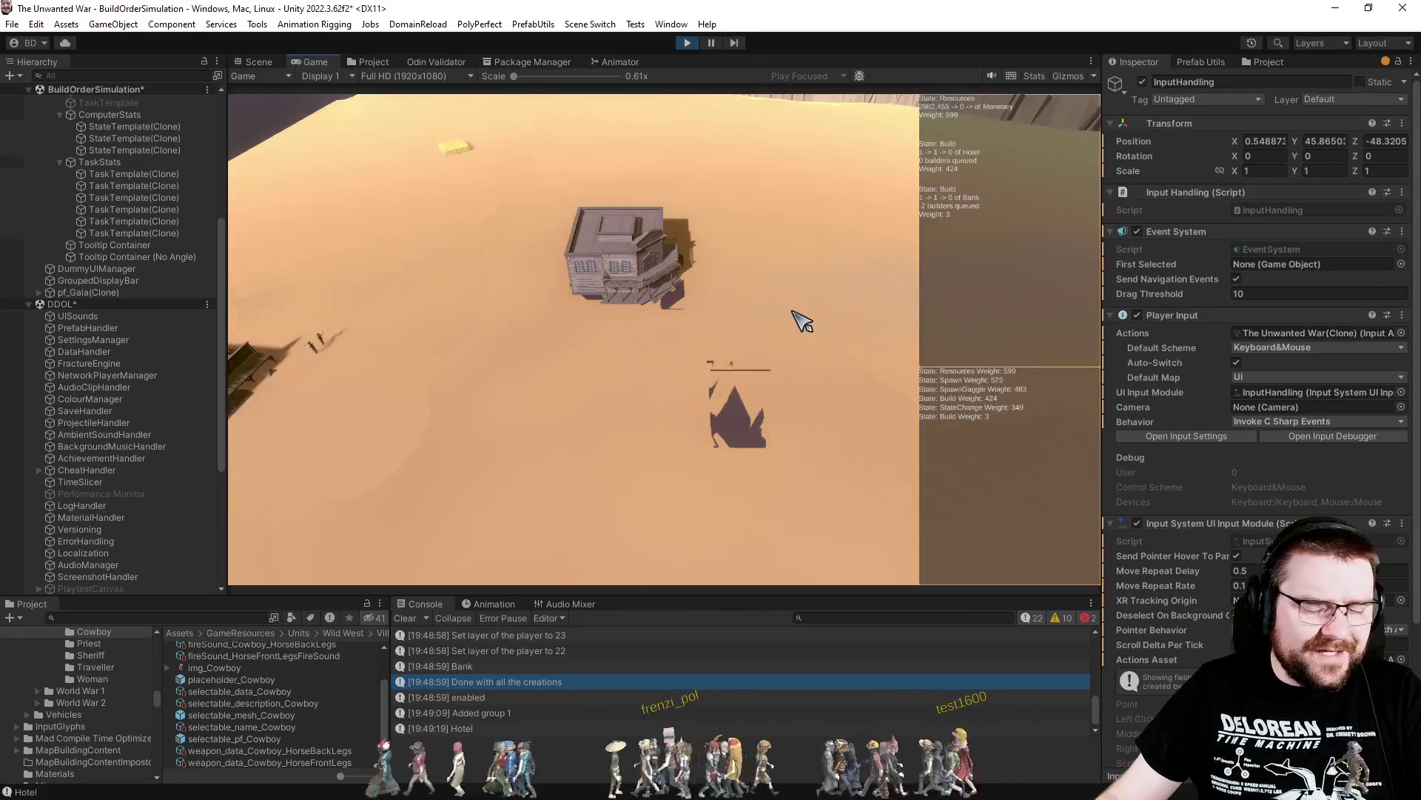
{"action": "key", "text": "alt+Tab"}
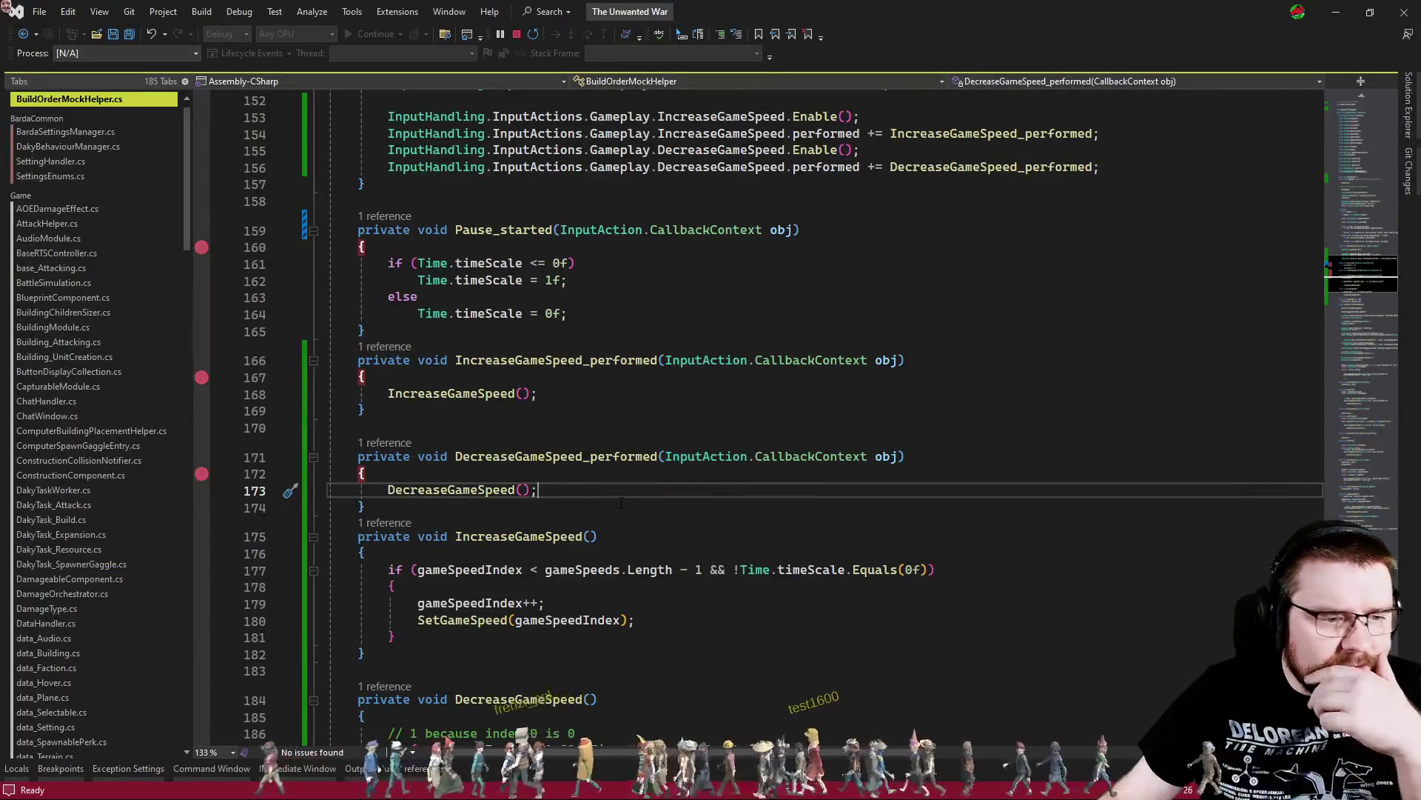
{"action": "scroll", "coordinate": [606, 514], "scroll_direction": "up", "scroll_amount": 2}
{"action": "scroll", "coordinate": [606, 515], "scroll_direction": "up", "scroll_amount": 3}
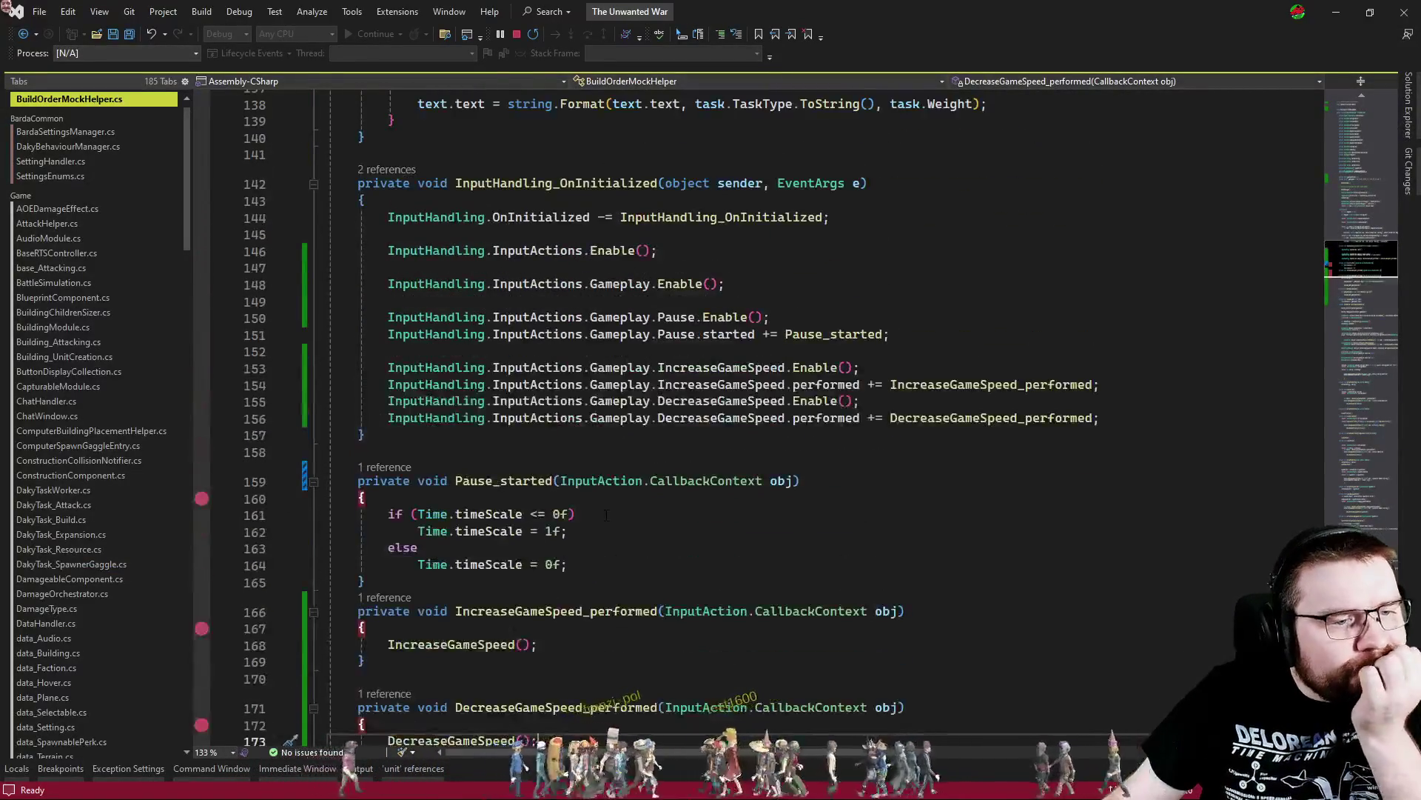
{"action": "scroll", "coordinate": [605, 514], "scroll_direction": "up", "scroll_amount": 3}
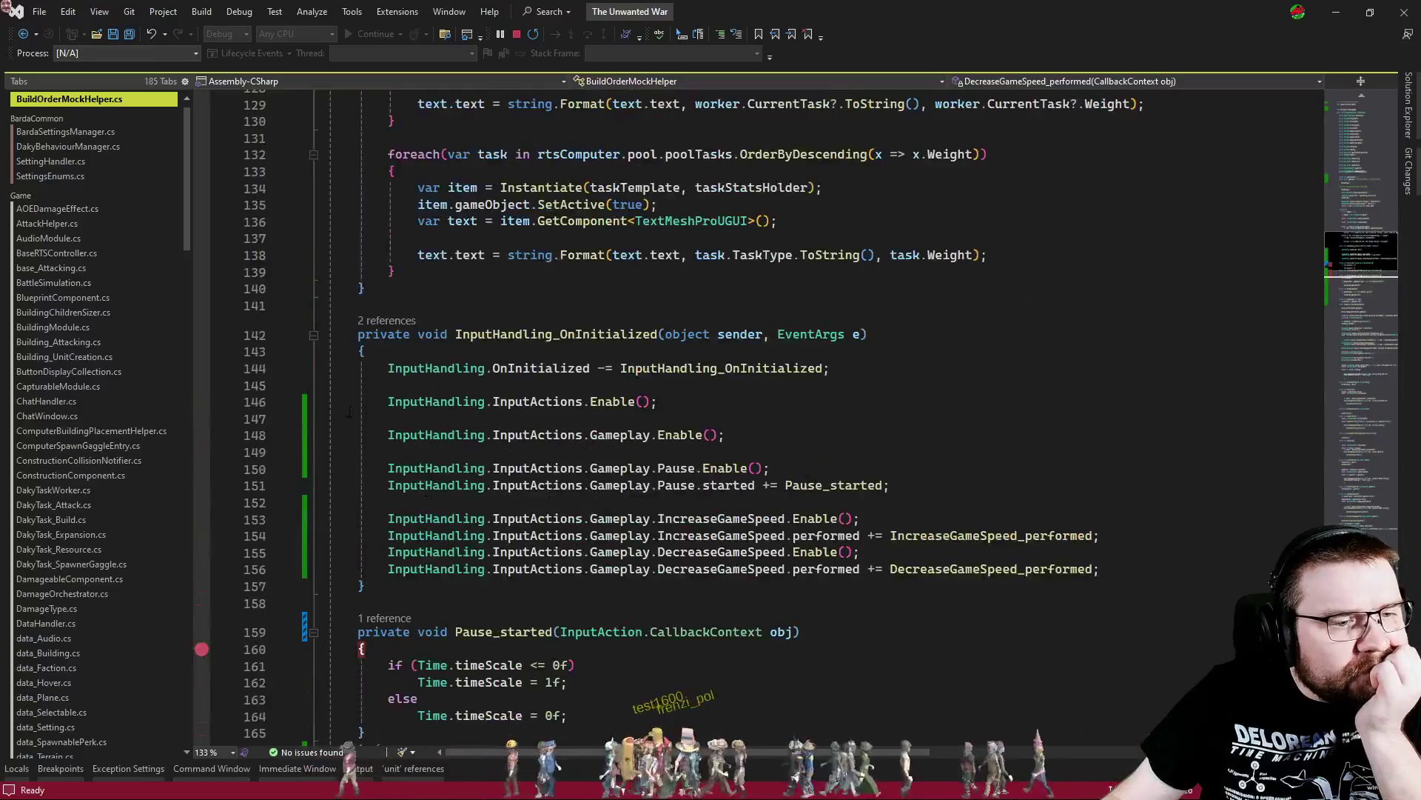
{"action": "left_click", "coordinate": [207, 355]}
{"action": "scroll", "coordinate": [782, 503], "scroll_direction": "up", "scroll_amount": 4}
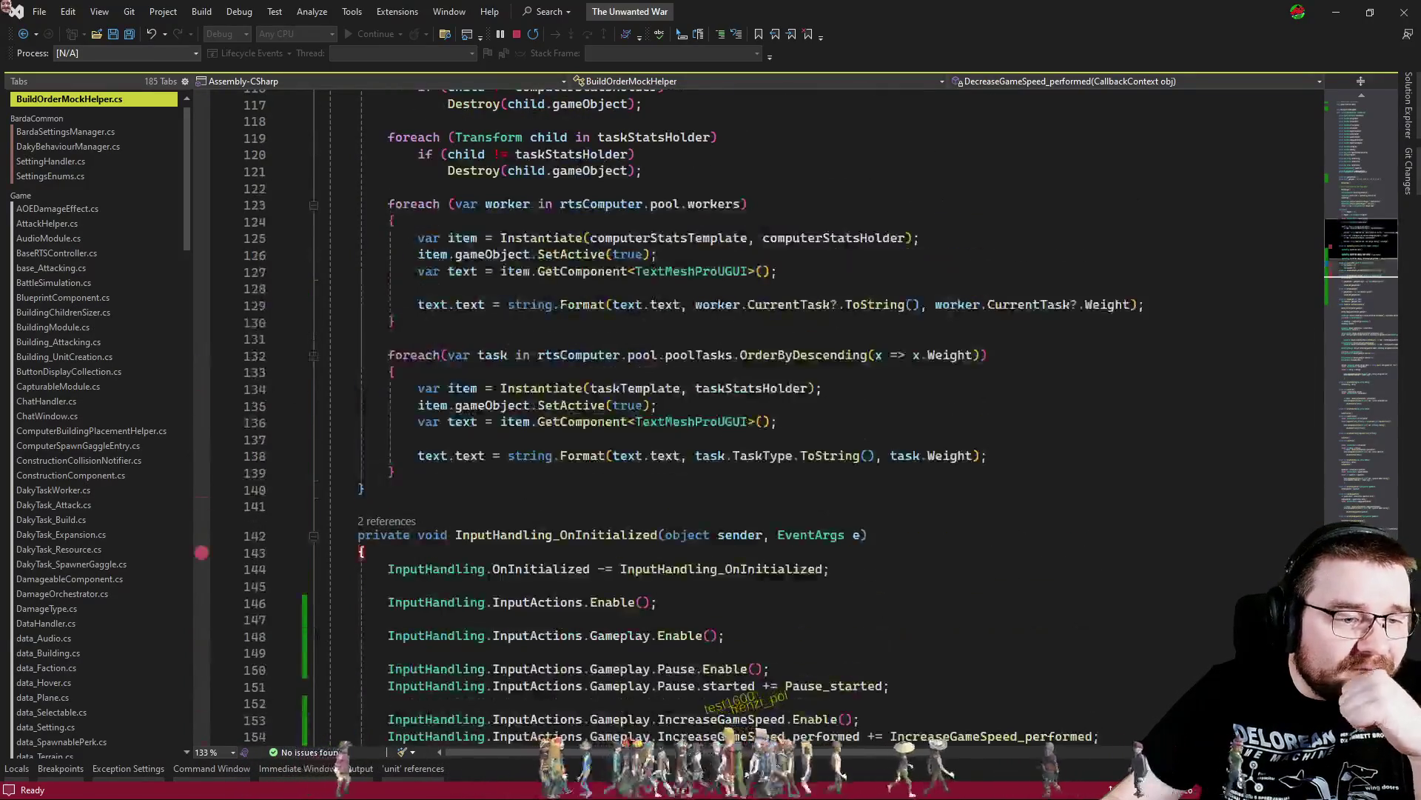
{"action": "scroll", "coordinate": [872, 592], "scroll_direction": "down", "scroll_amount": 5}
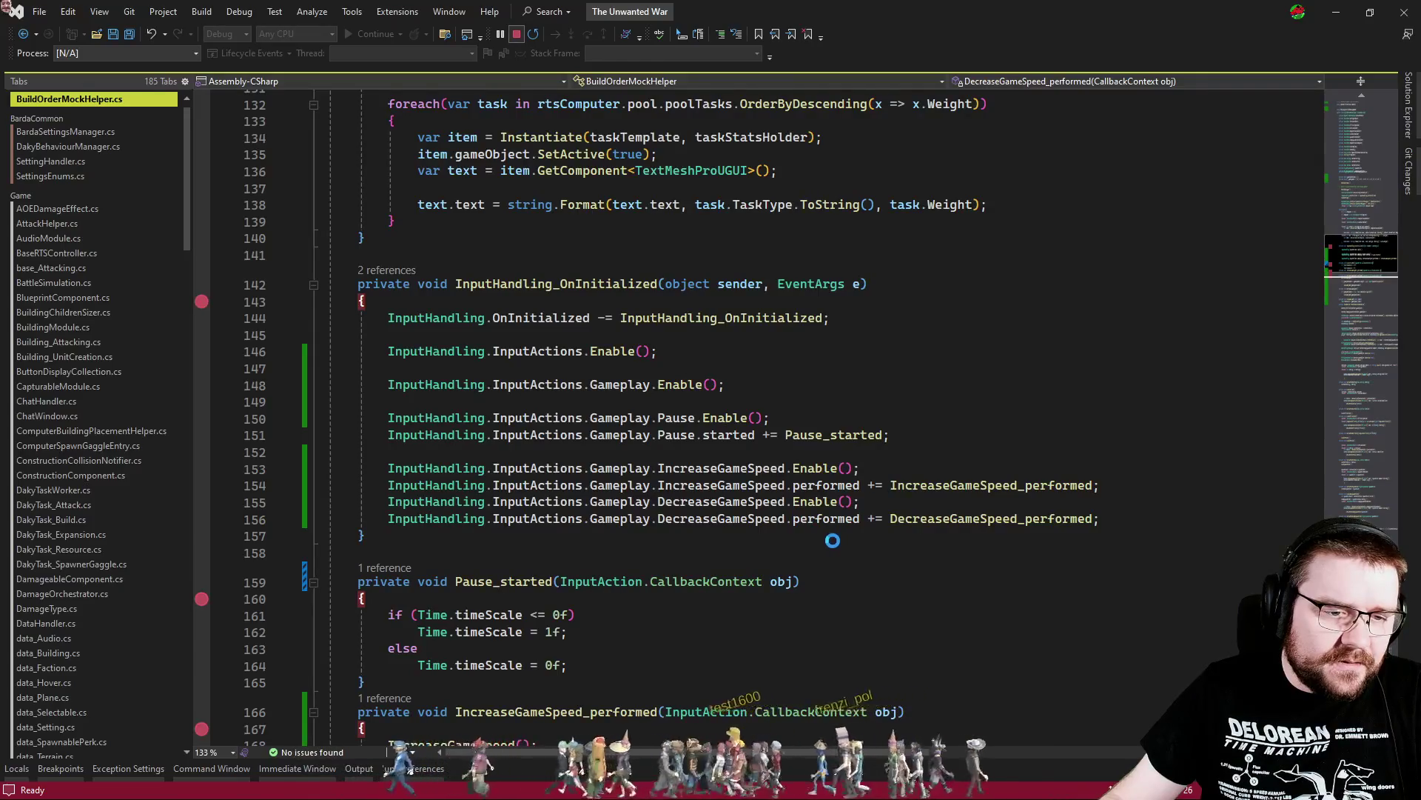
{"action": "key", "text": "ctrl+Tab"}
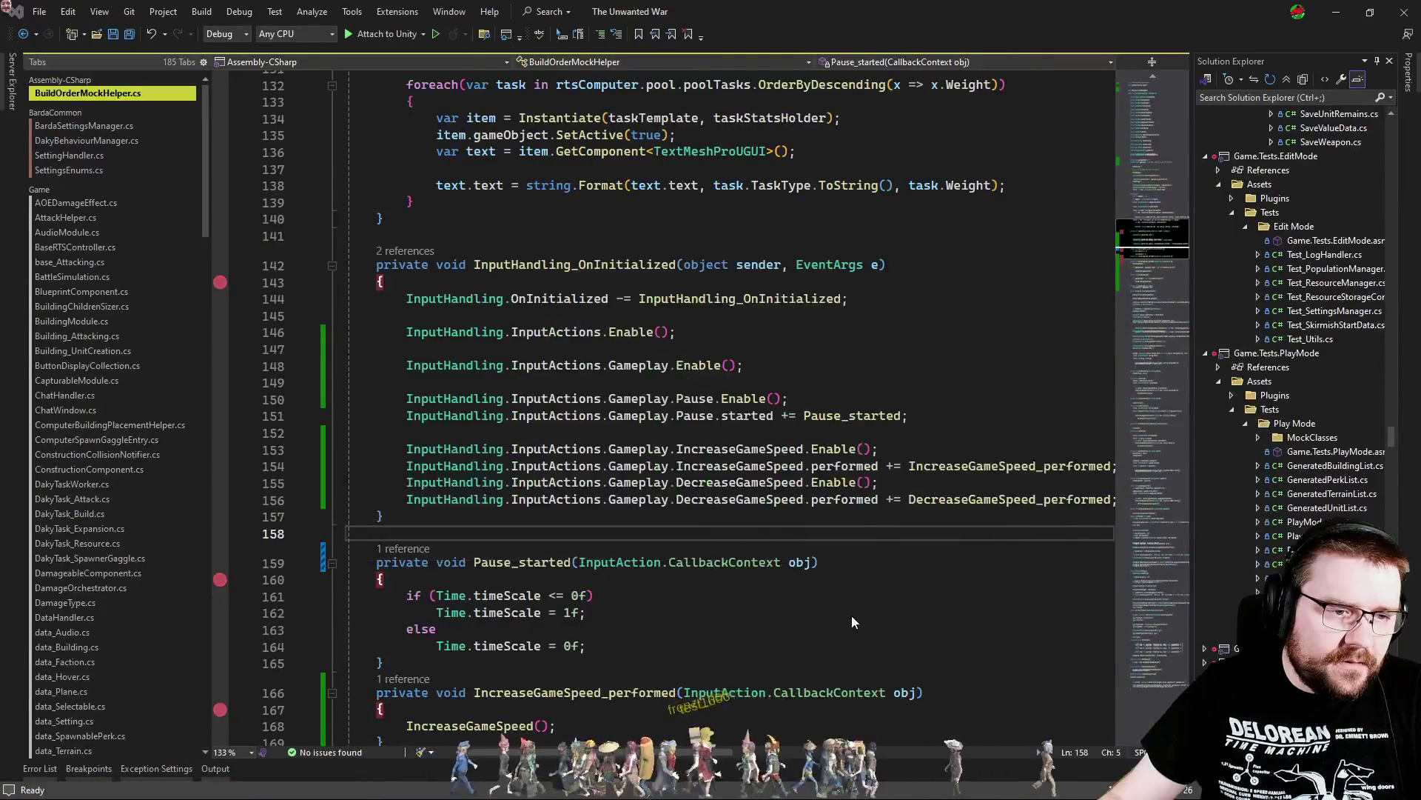
Inspect the Gameplay enable line 204 and the Pause hookup lines in BuildOrderMockHelper.cs
{"action": "key", "text": "alt+Tab"}
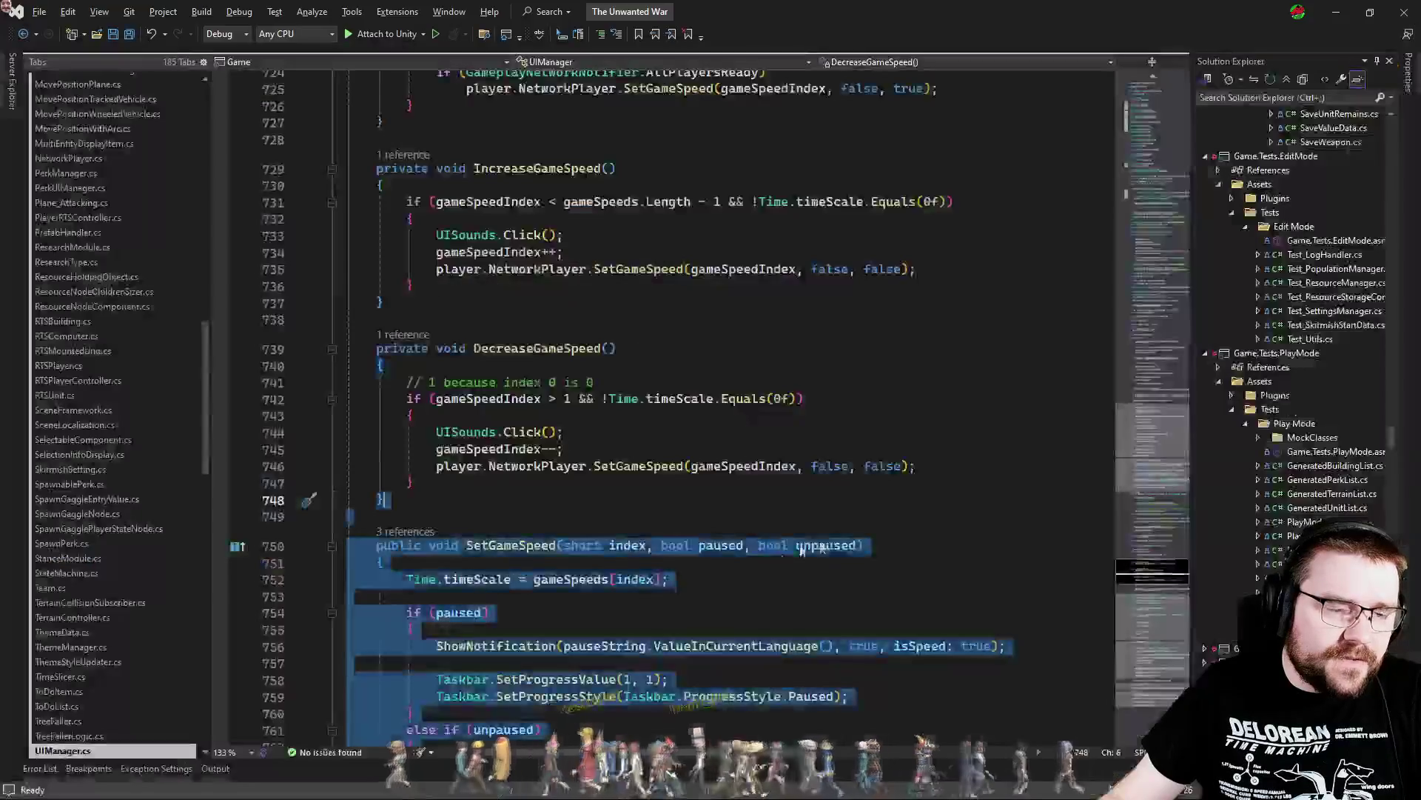
{"action": "key", "text": "alt+Tab"}
{"action": "left_click_drag", "start_coordinate": [1114, 214], "coordinate": [1137, 242]}
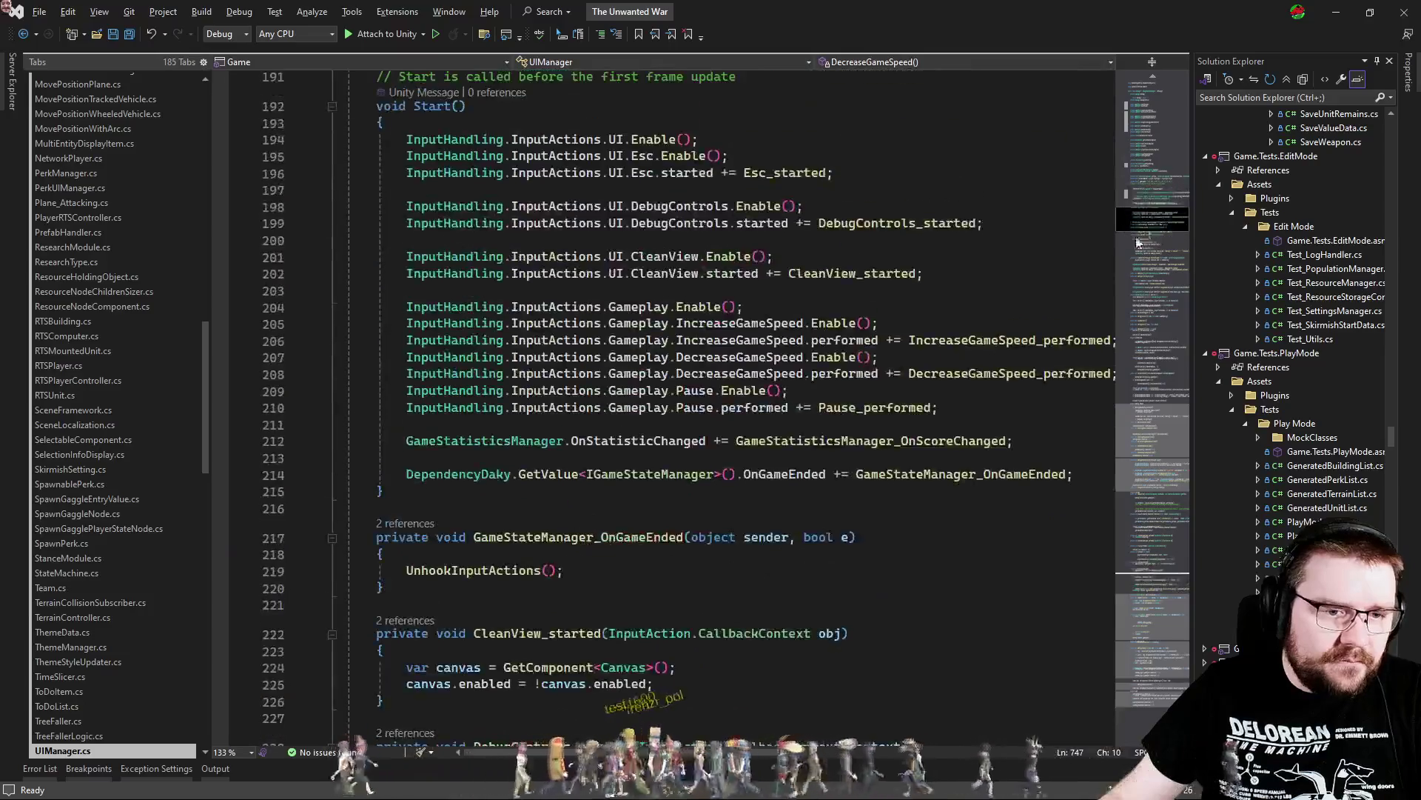
{"action": "left_click", "coordinate": [767, 304]}
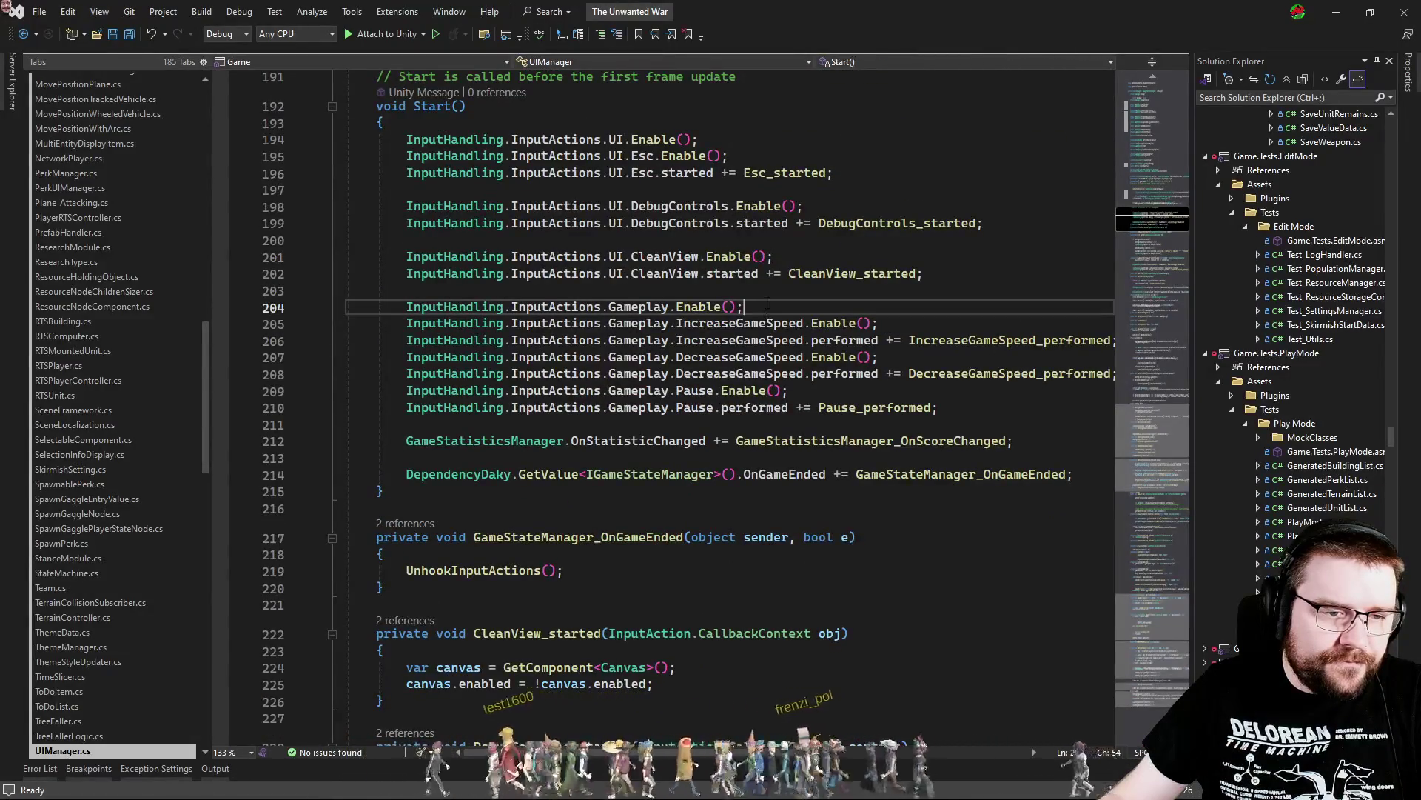
{"action": "key", "text": "ctrl+Tab"}
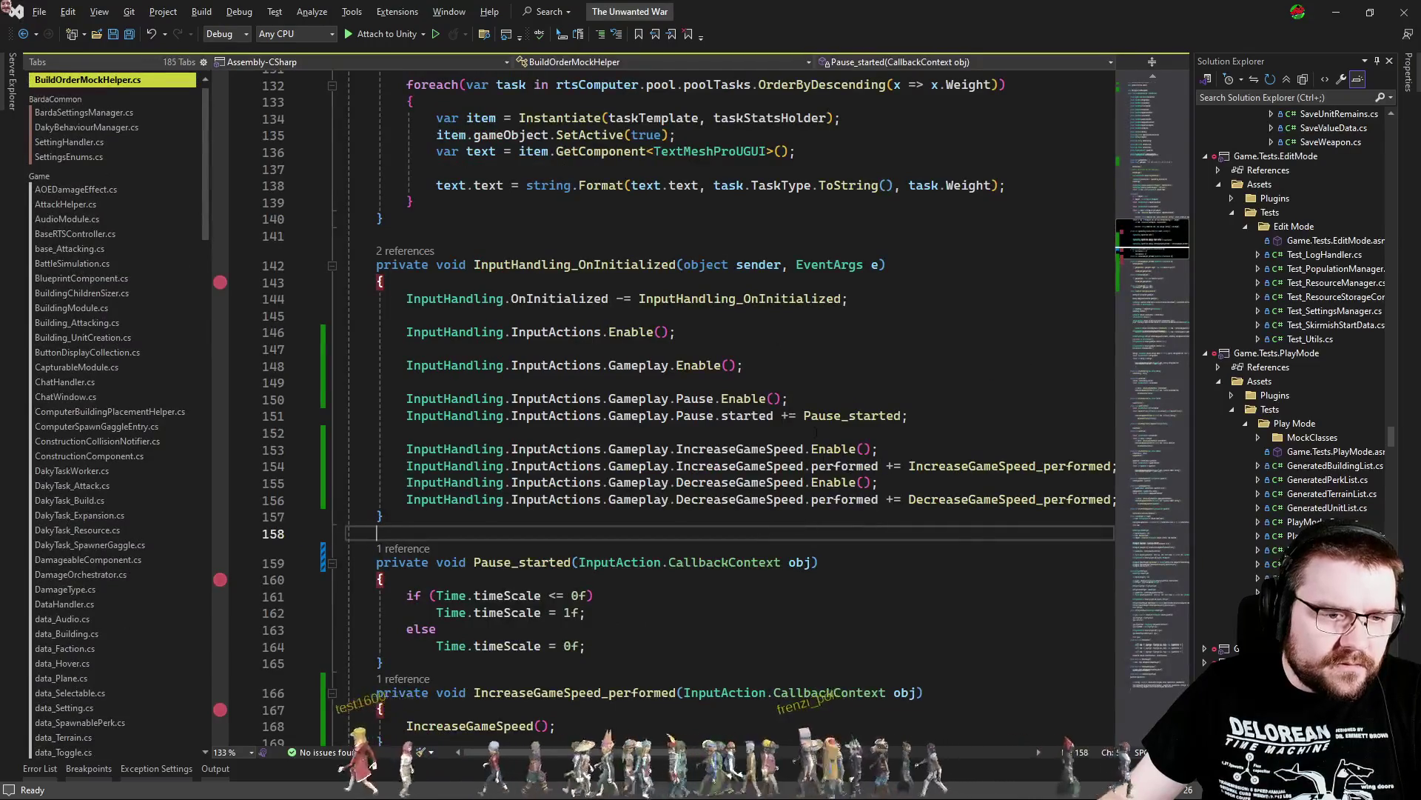
{"action": "left_click", "coordinate": [614, 432]}
{"action": "left_click", "coordinate": [815, 400]}
{"action": "left_click", "coordinate": [833, 448]}
{"action": "left_click", "coordinate": [922, 412]}
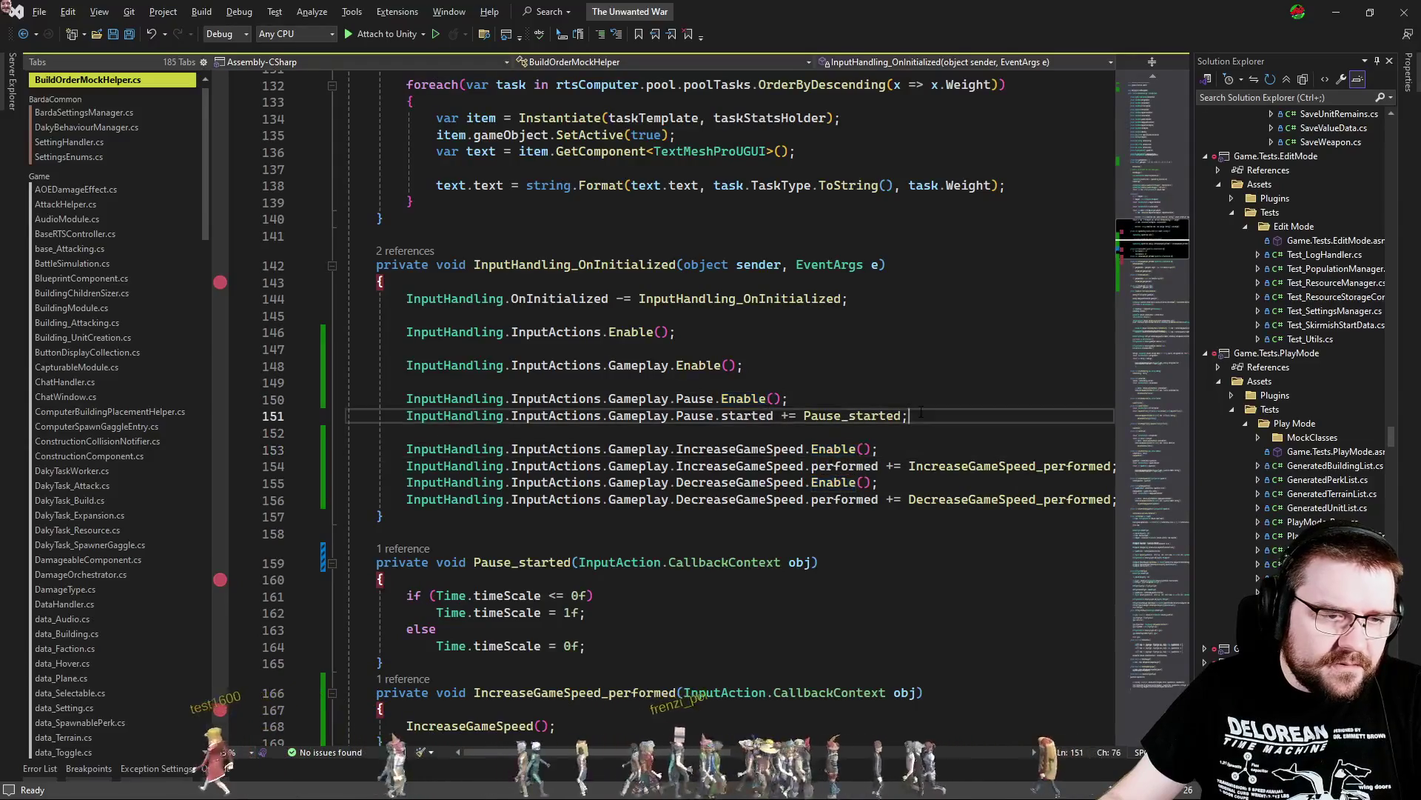
Go to Initialize's definition, break at line 25 of InputHandling.cs, and attach to Unity
{"action": "scroll", "coordinate": [468, 420], "scroll_direction": "up", "scroll_amount": 13}
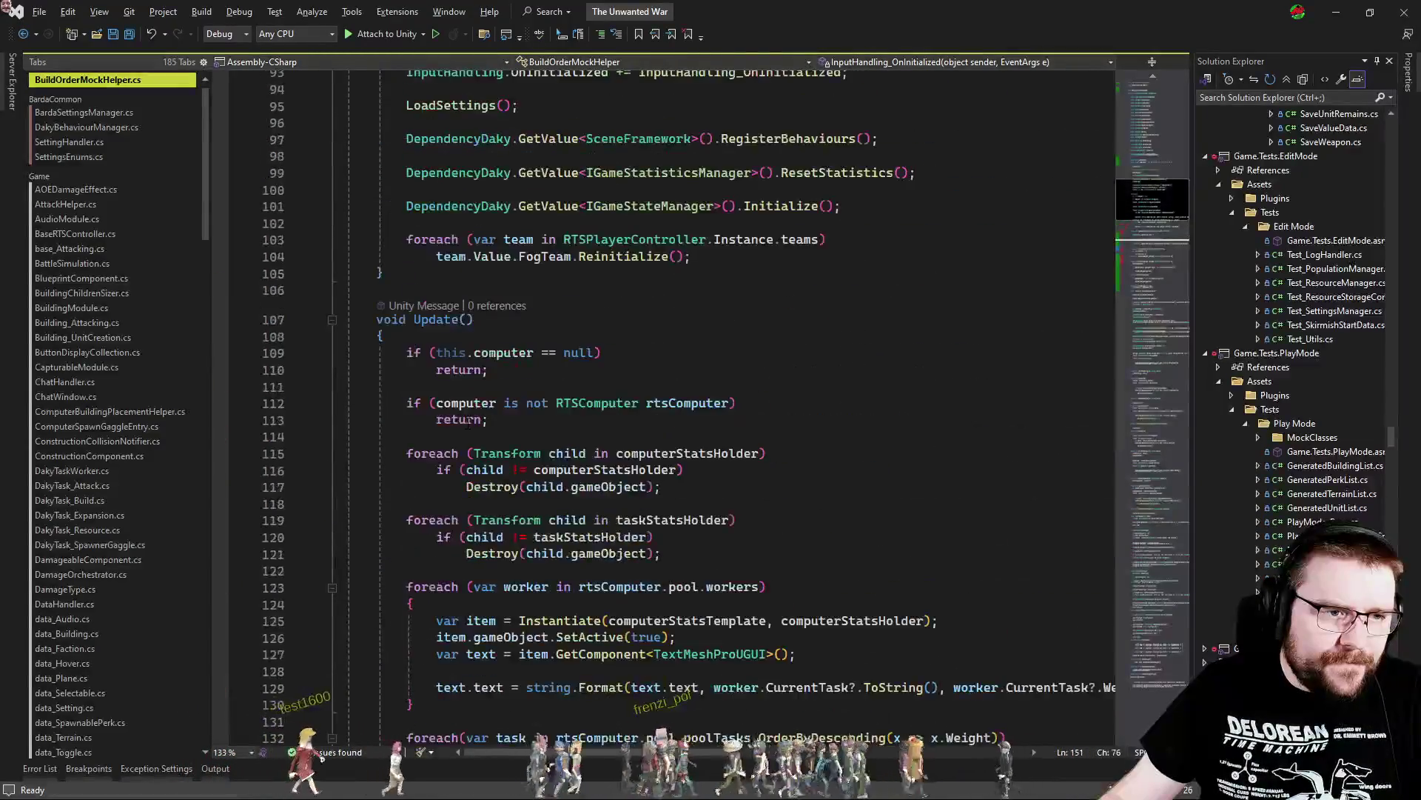
{"action": "scroll", "coordinate": [468, 420], "scroll_direction": "up", "scroll_amount": 5}
{"action": "left_click", "coordinate": [585, 356]}
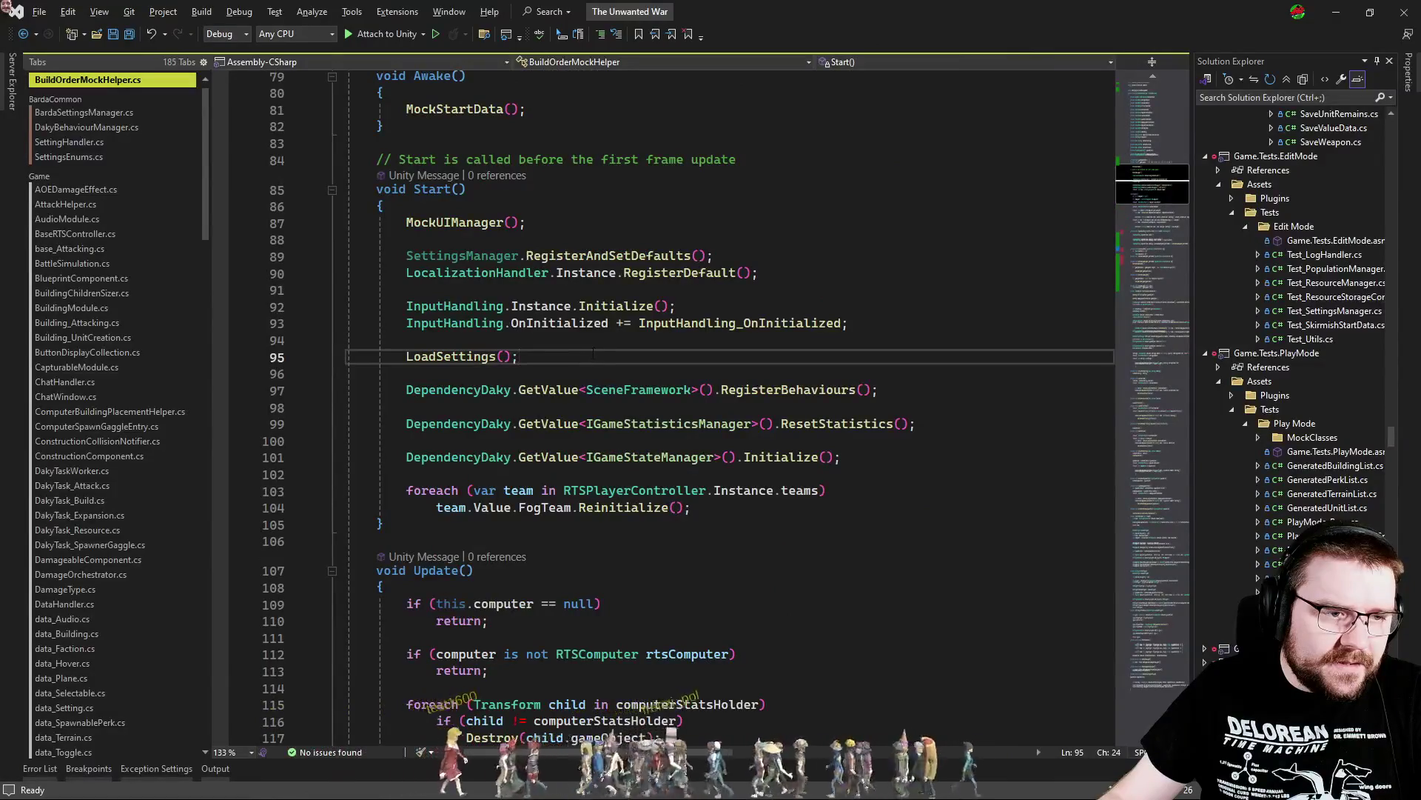
{"action": "left_click", "coordinate": [611, 307]}
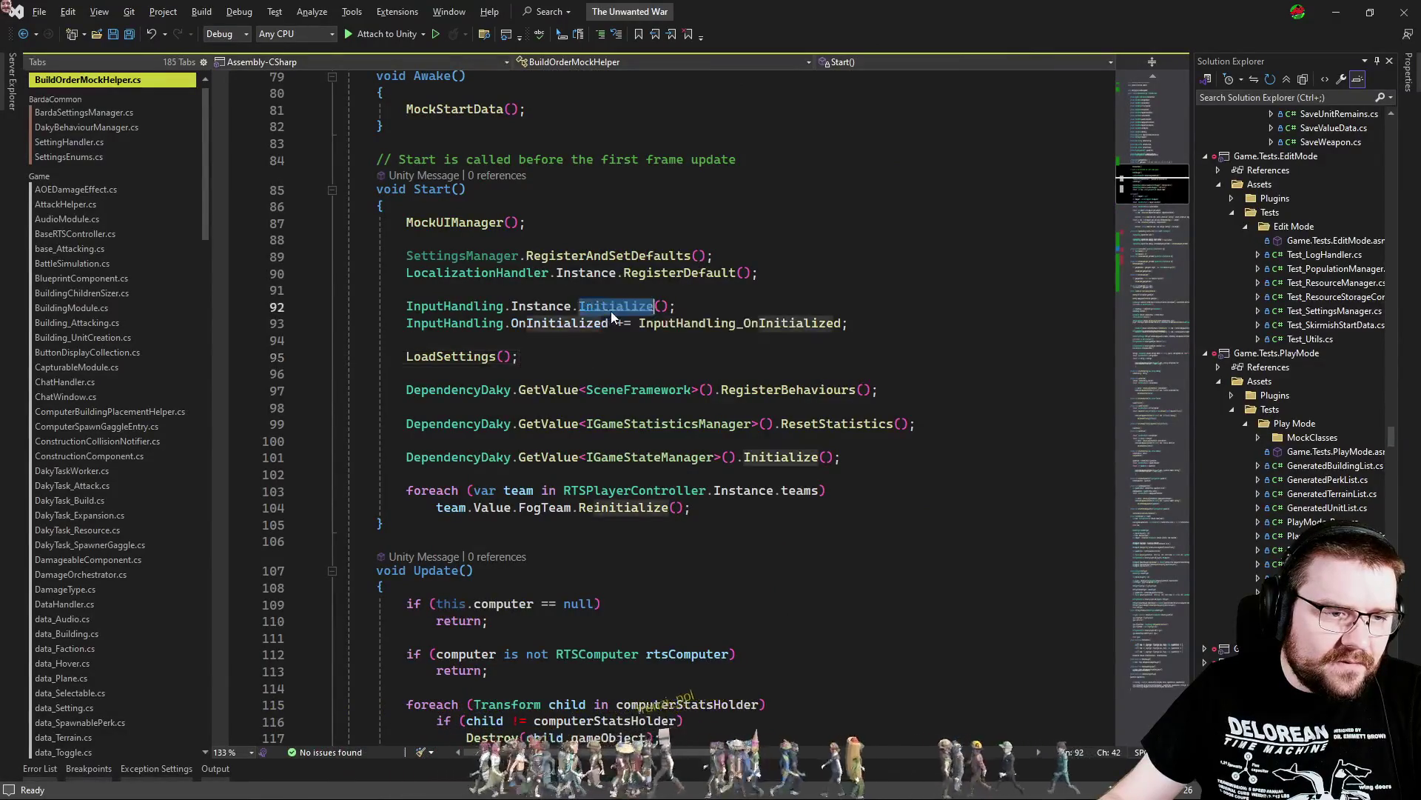
{"action": "key", "text": "F12"}
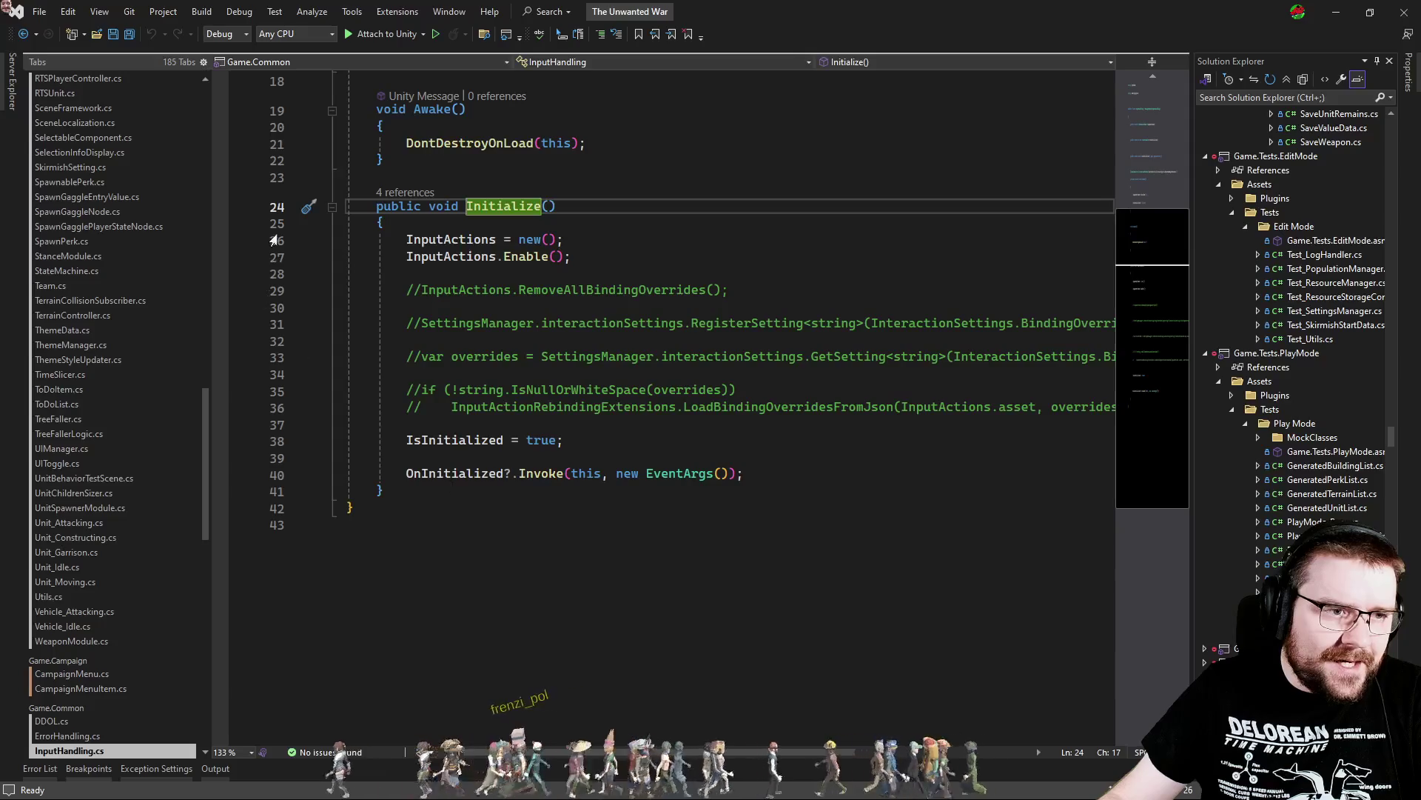
{"action": "left_click", "coordinate": [220, 223]}
{"action": "key", "text": "F5"}
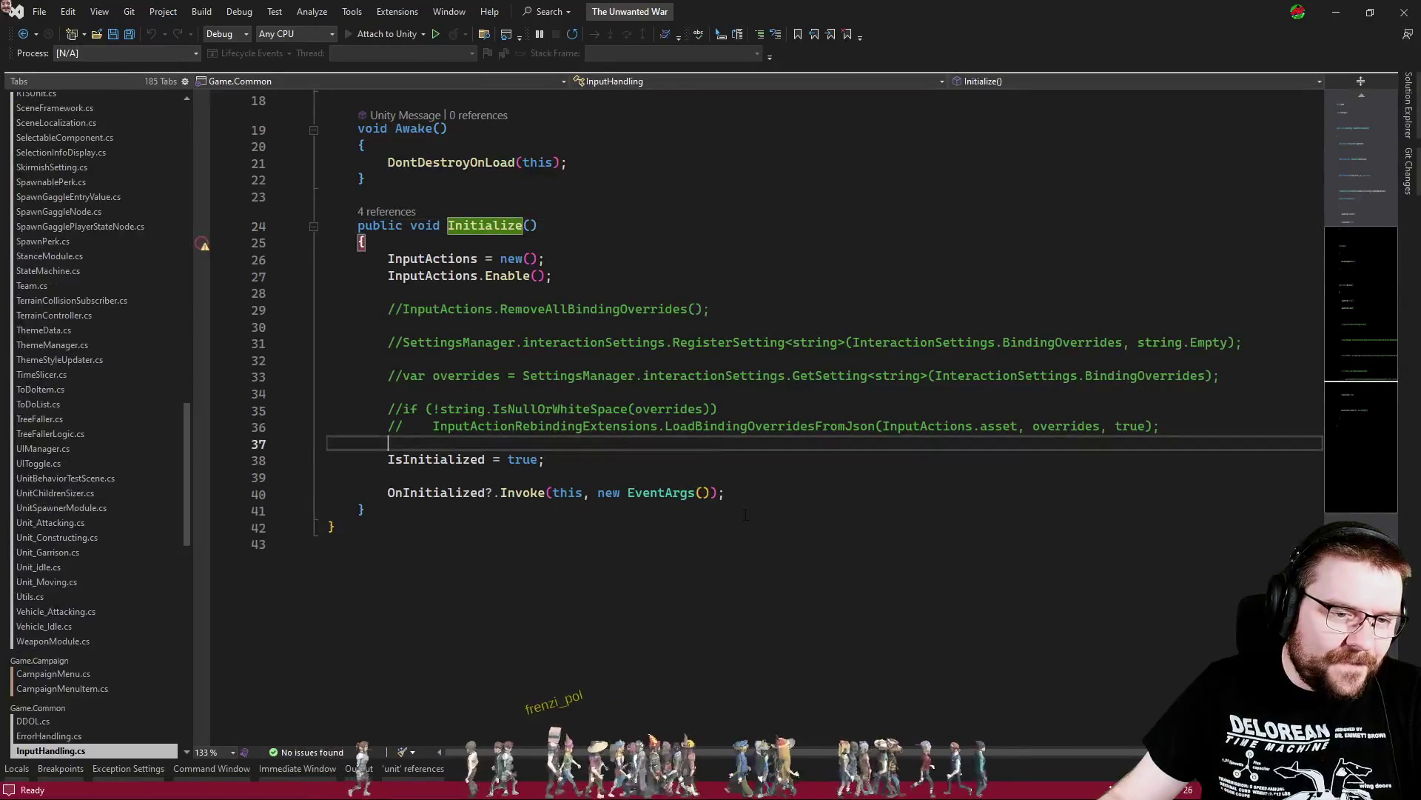
Move the OnInitialized subscription above the Initialize() call and save the mock helper
{"action": "left_click", "coordinate": [904, 560]}
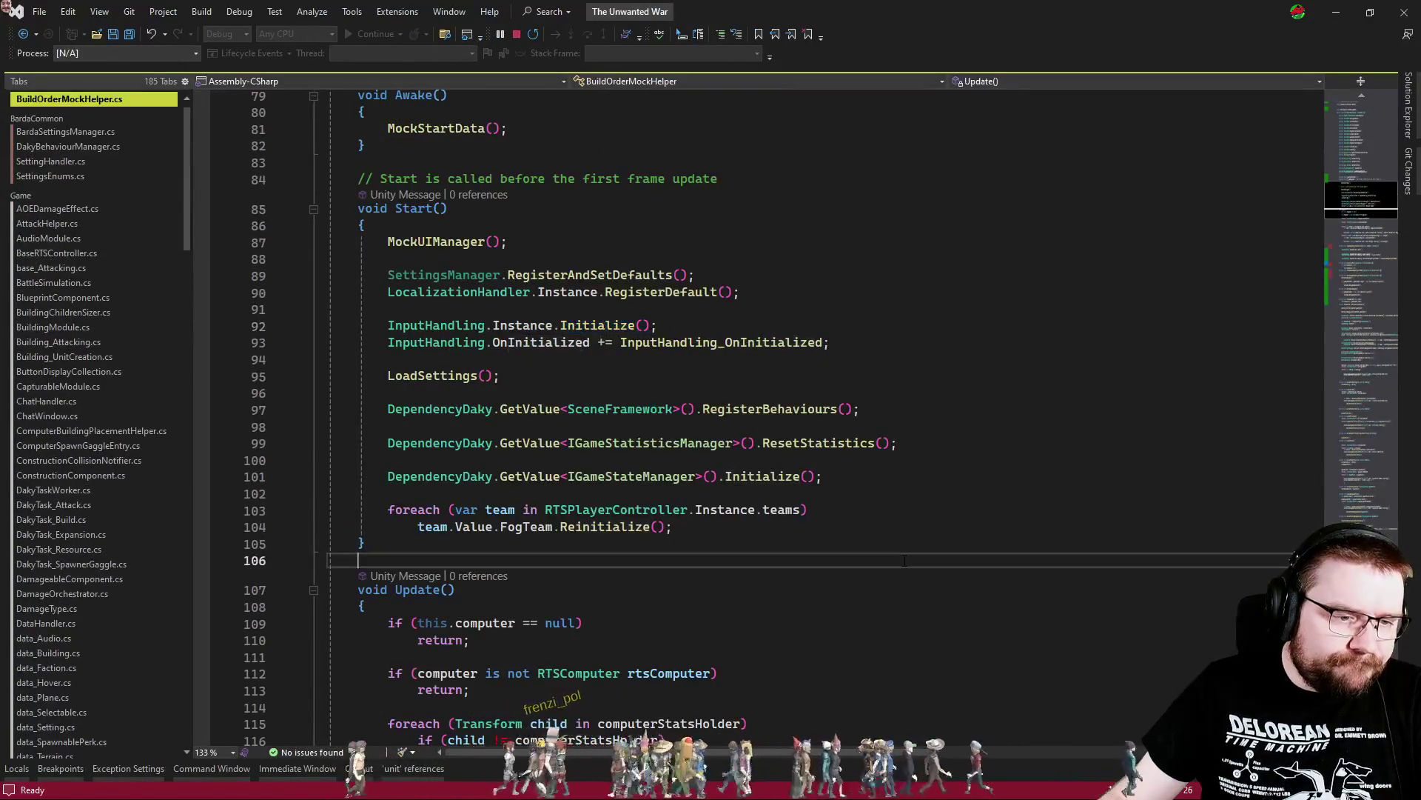
{"action": "left_click", "coordinate": [530, 366]}
{"action": "left_click", "coordinate": [724, 343]}
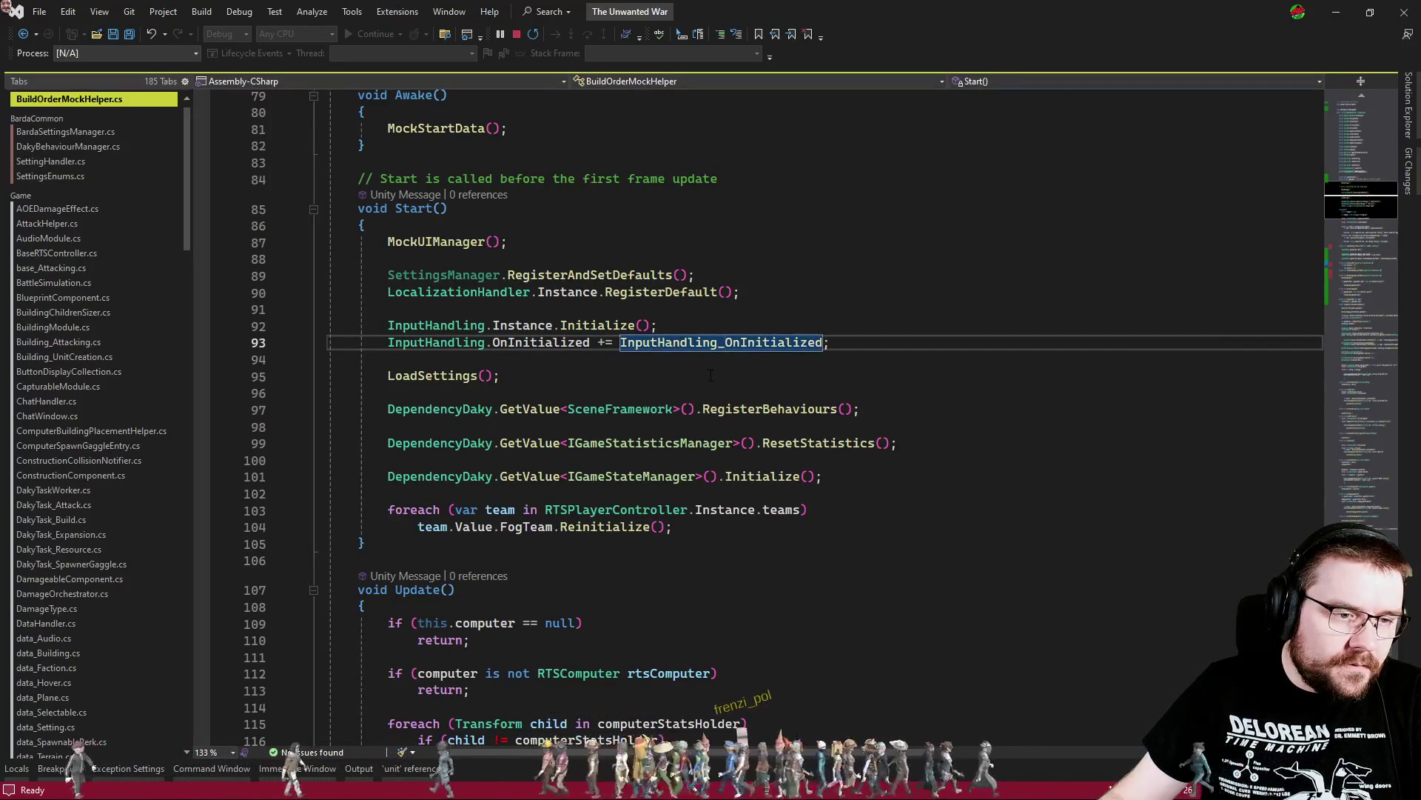
{"action": "key", "text": "alt+Up"}
{"action": "key", "text": "ctrl+s"}
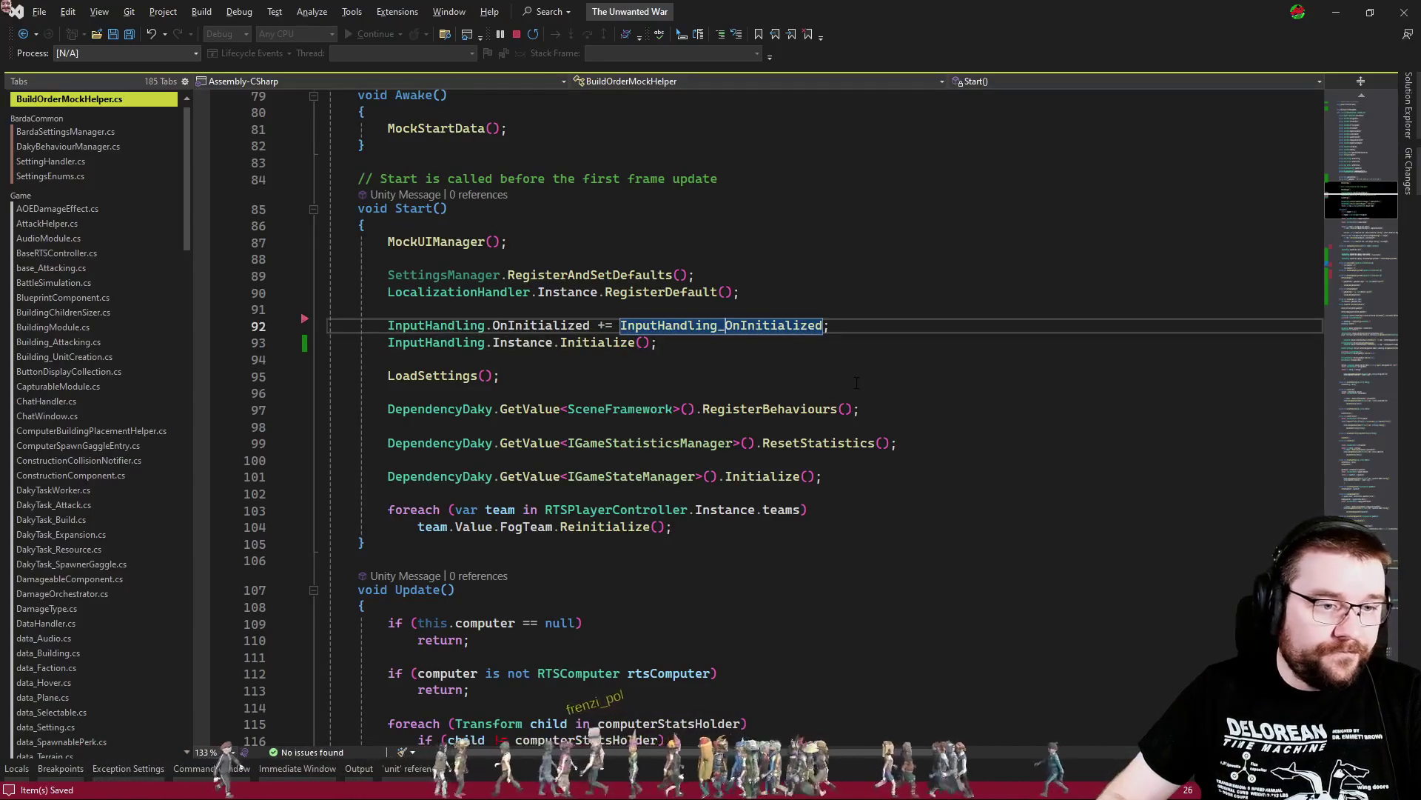
Review the pause and game-speed handlers further down BuildOrderMockHelper.cs
{"action": "scroll", "coordinate": [857, 382], "scroll_direction": "down", "scroll_amount": 6}
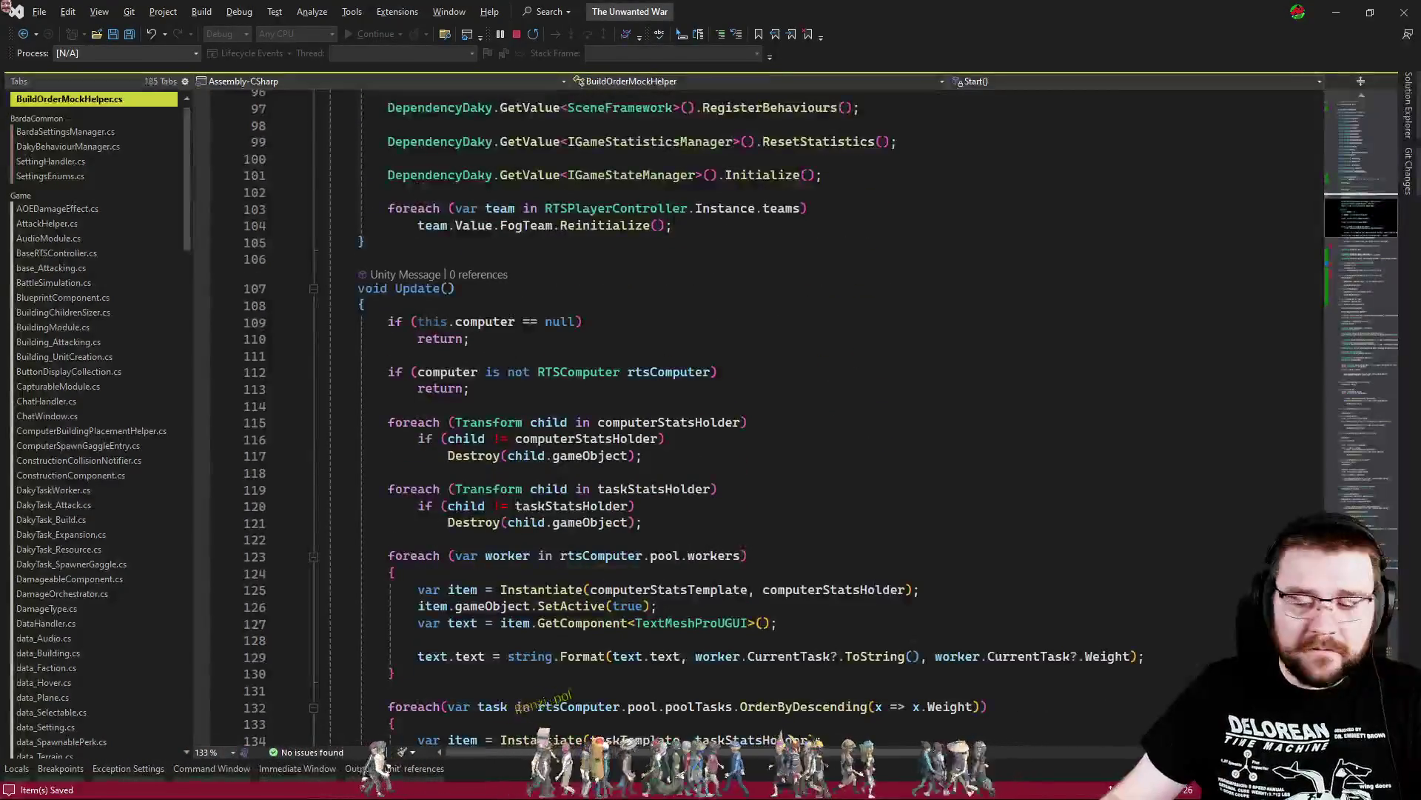
{"action": "key", "text": "alt+Tab"}
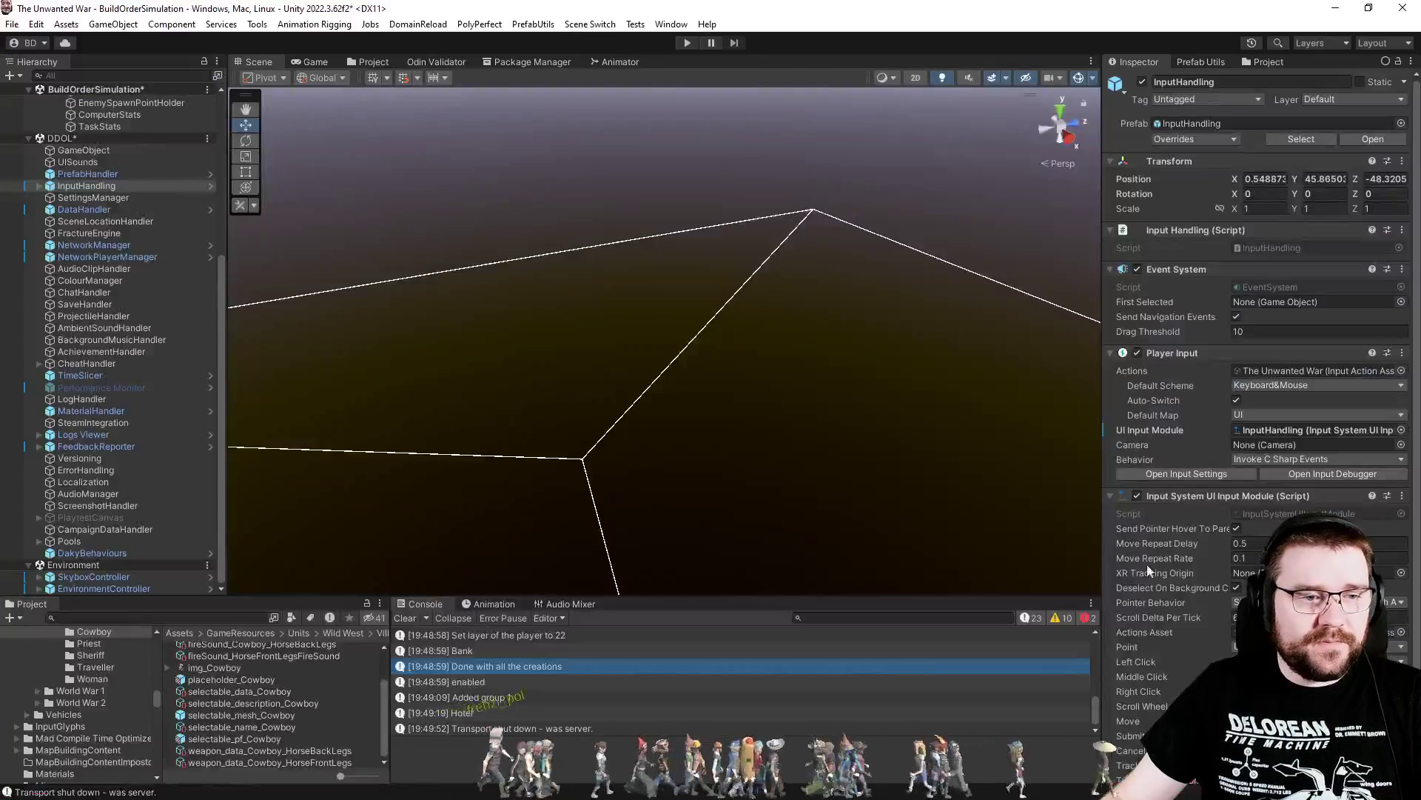
{"action": "key", "text": "alt+Tab"}
{"action": "scroll", "coordinate": [707, 460], "scroll_direction": "down", "scroll_amount": 7}
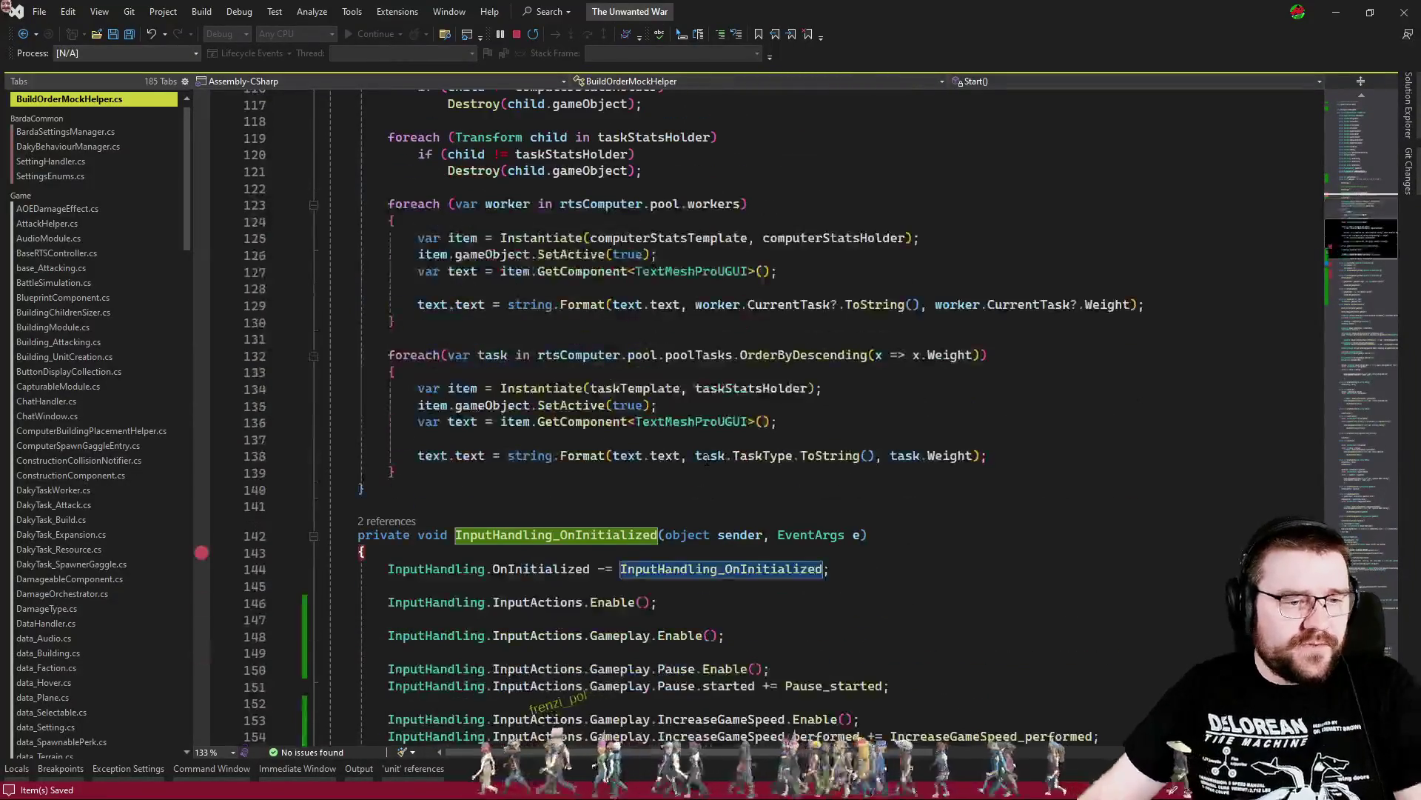
{"action": "scroll", "coordinate": [752, 489], "scroll_direction": "down", "scroll_amount": 2}
{"action": "scroll", "coordinate": [744, 485], "scroll_direction": "down", "scroll_amount": 1}
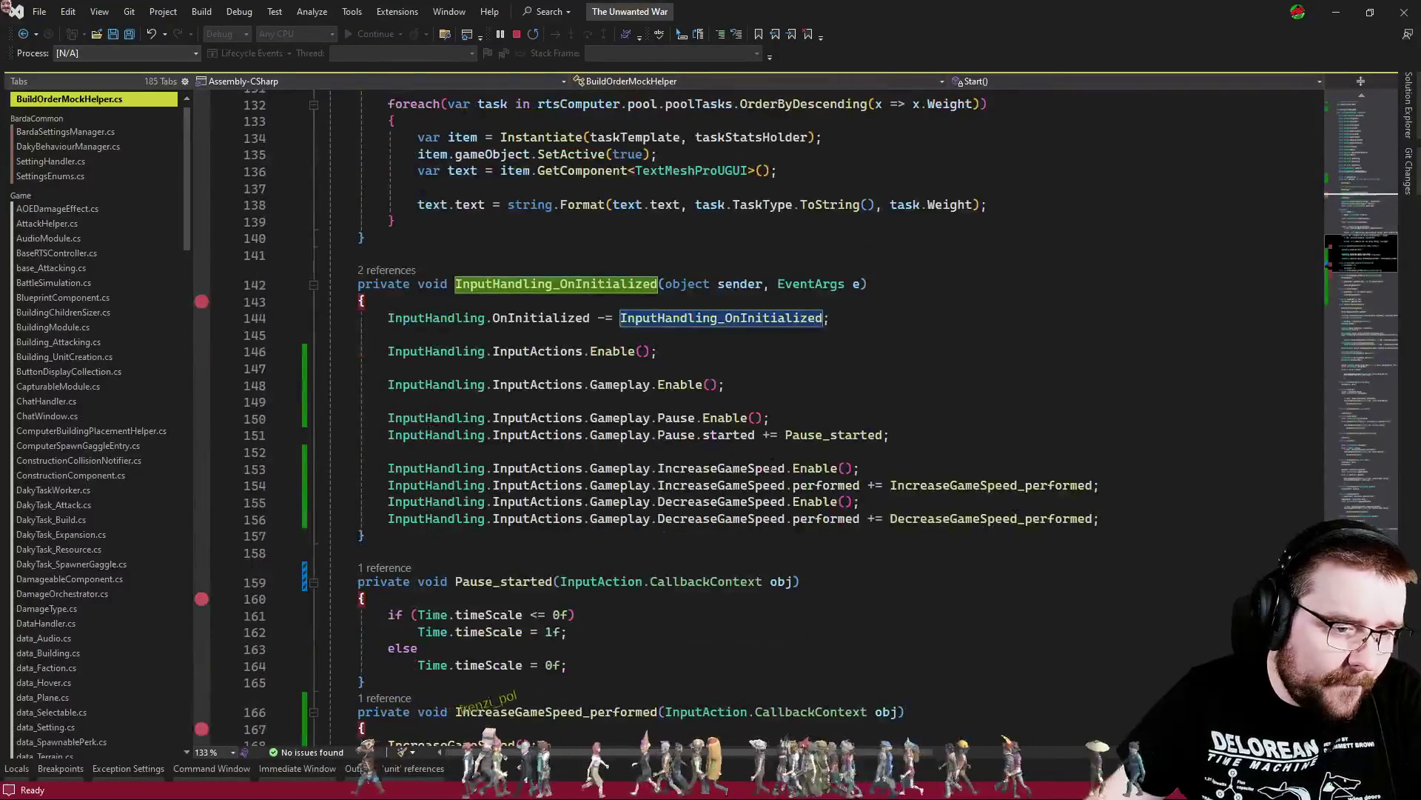
{"action": "scroll", "coordinate": [816, 409], "scroll_direction": "down", "scroll_amount": 3}
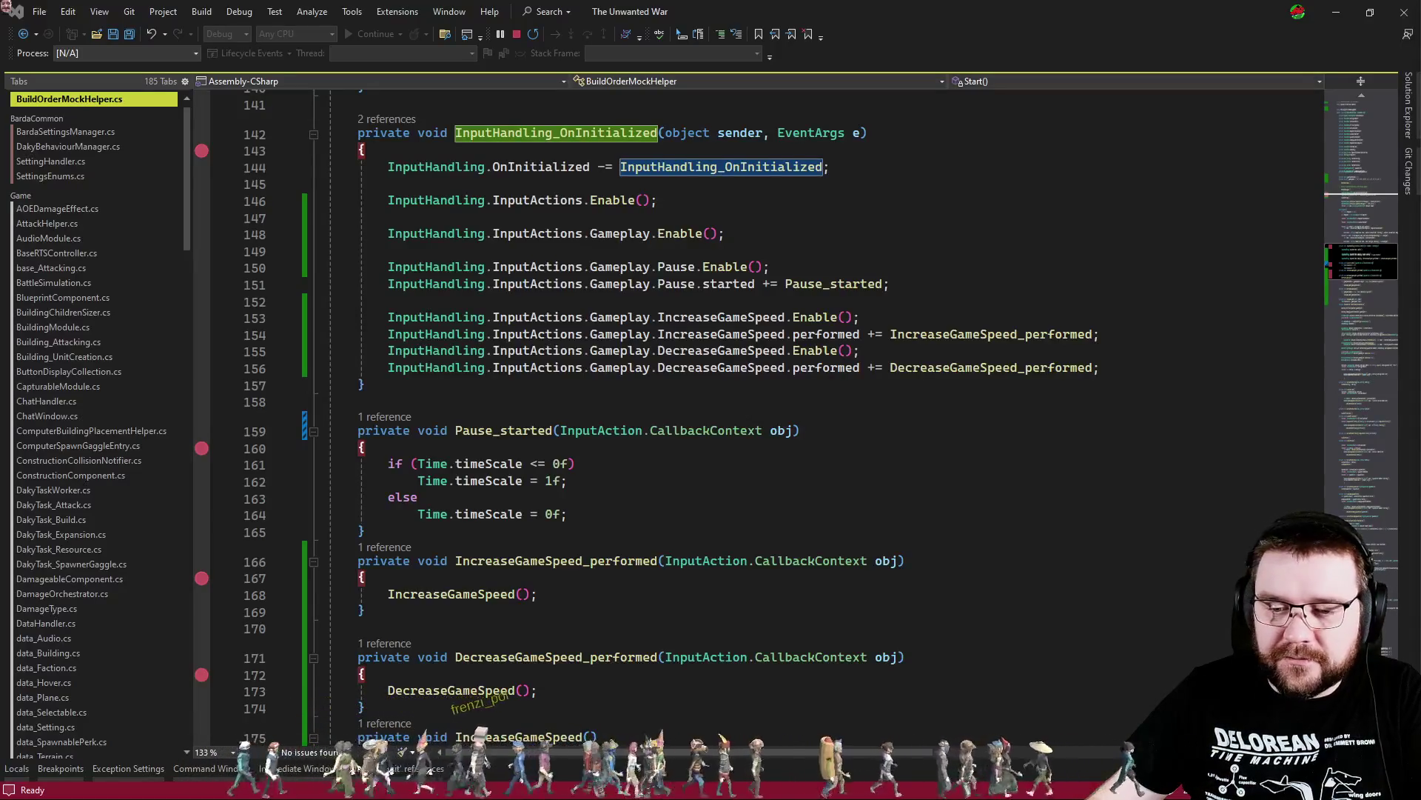
{"action": "left_click", "coordinate": [699, 533]}
{"action": "left_click", "coordinate": [684, 502]}
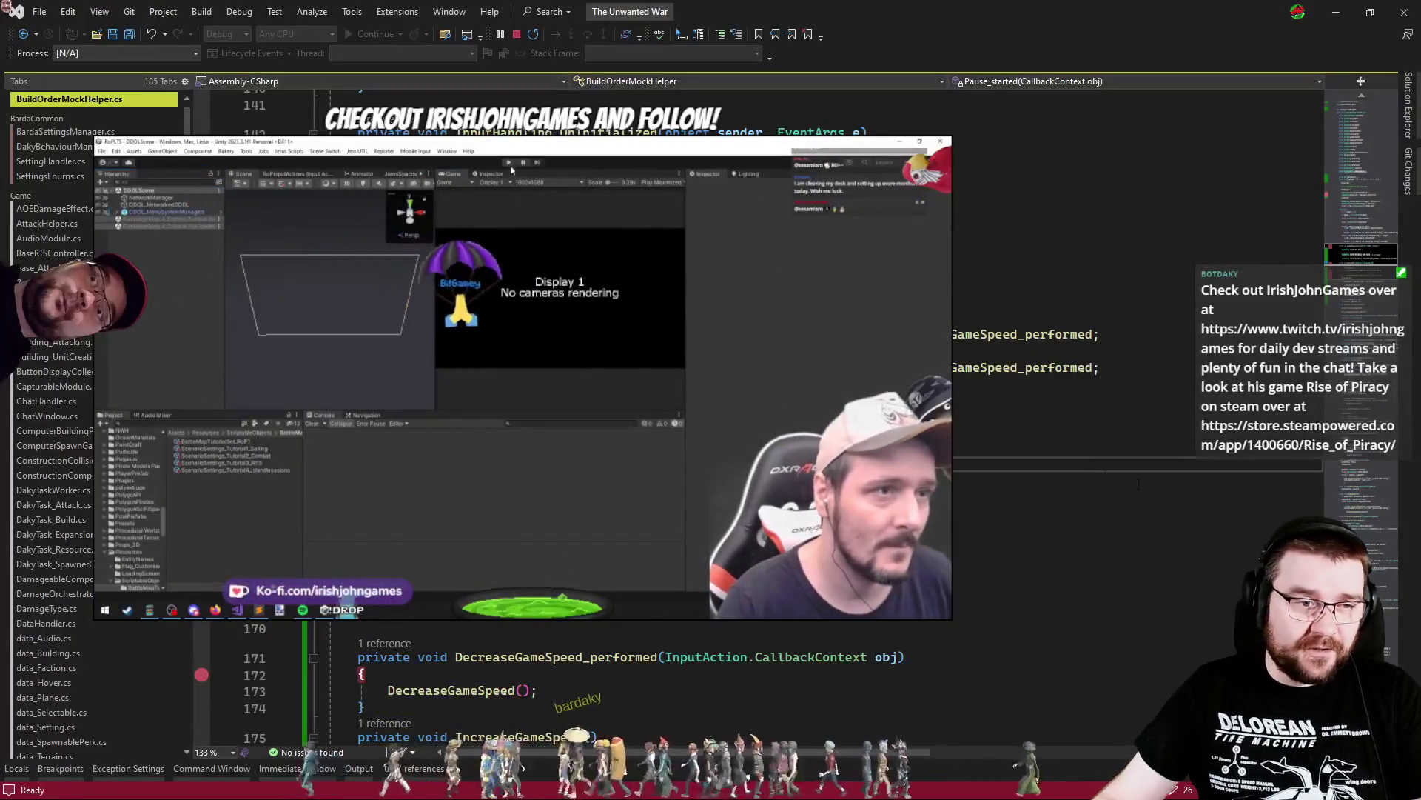
Start play mode in Unity and continue past the Initialize and OnInitialized breakpoints
{"action": "key", "text": "alt+Tab"}
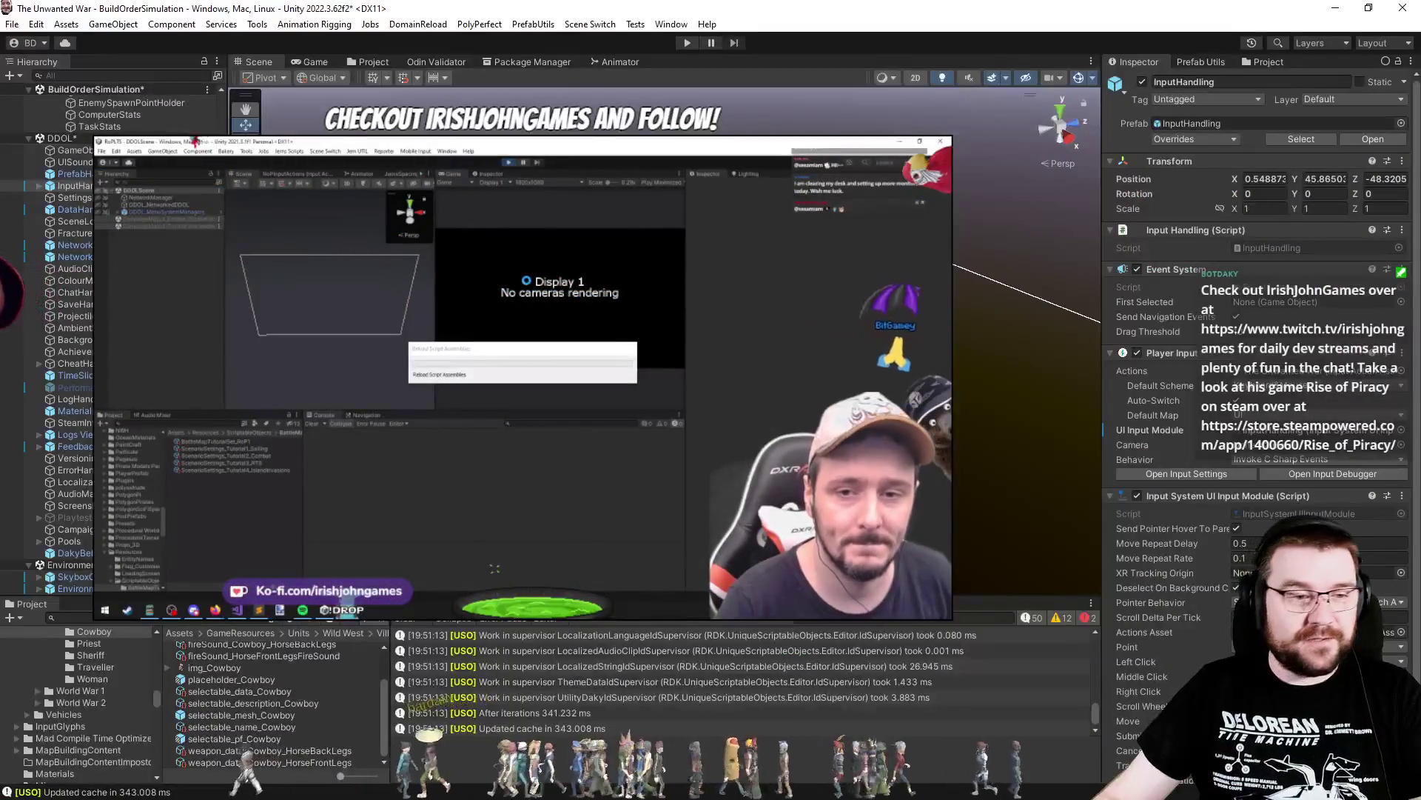
{"action": "left_click", "coordinate": [679, 44]}
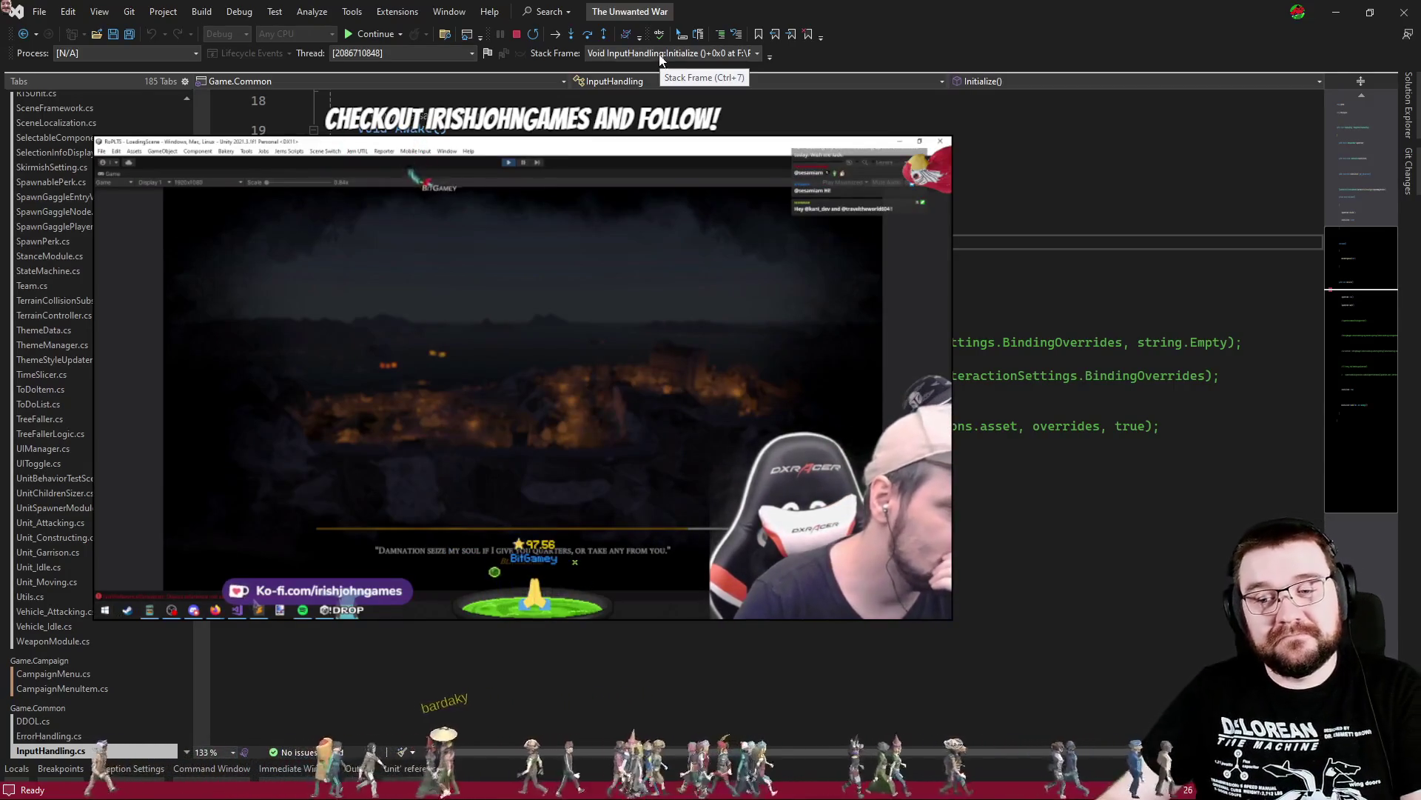
{"action": "left_click", "coordinate": [814, 295]}
{"action": "key", "text": "F5"}
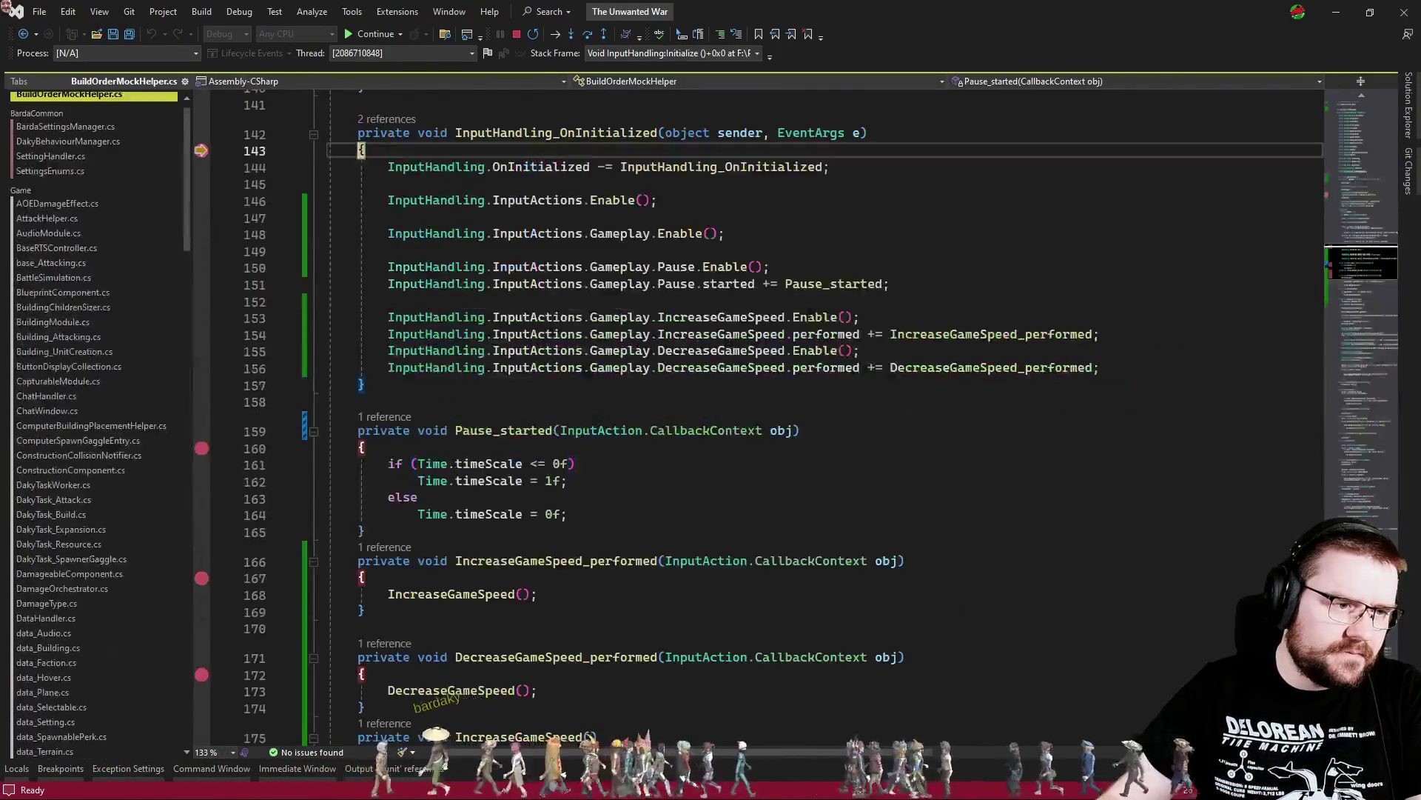
{"action": "key", "text": "F5"}
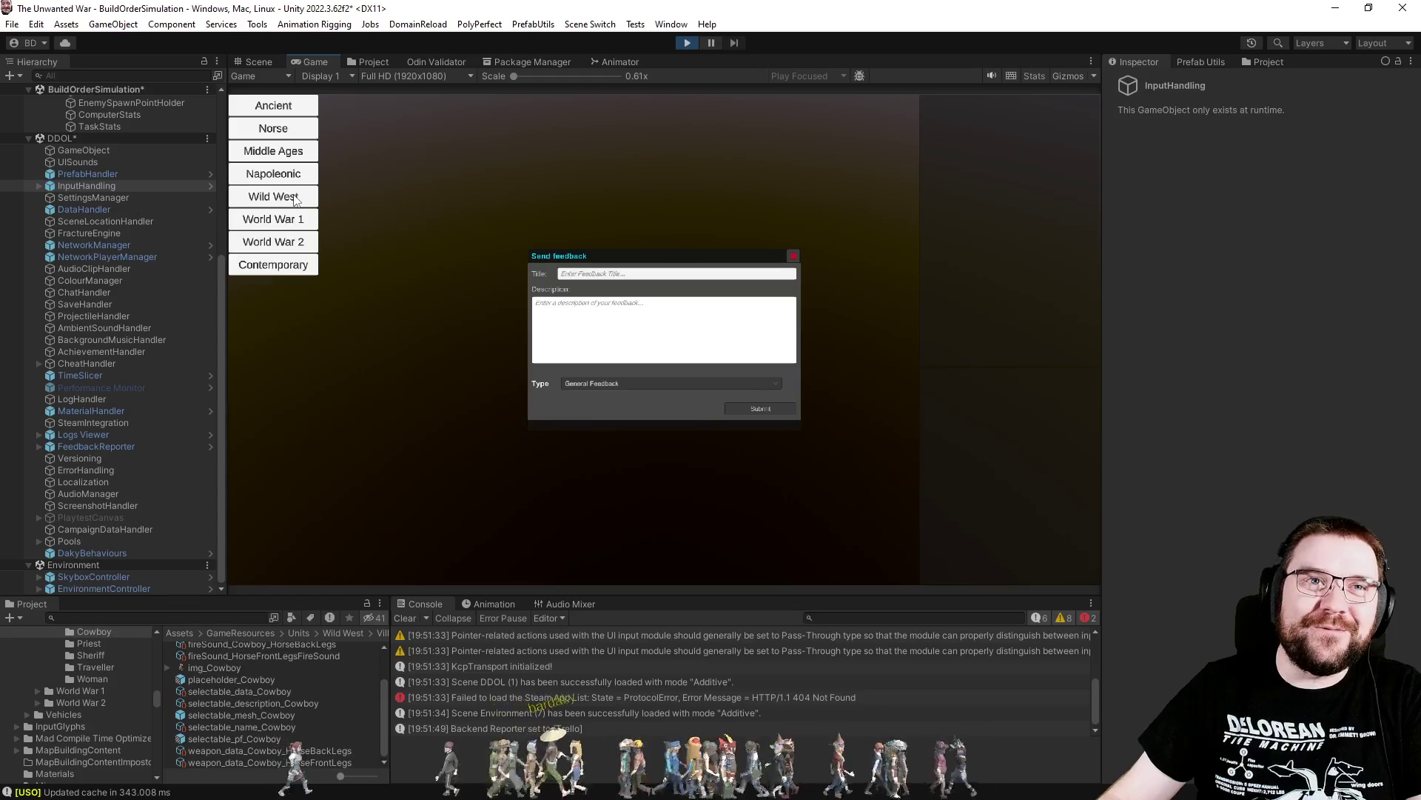
Launch a Wild West Villagers match on Easy on CactusRidge with option 1, then pause it
{"action": "left_click", "coordinate": [296, 197]}
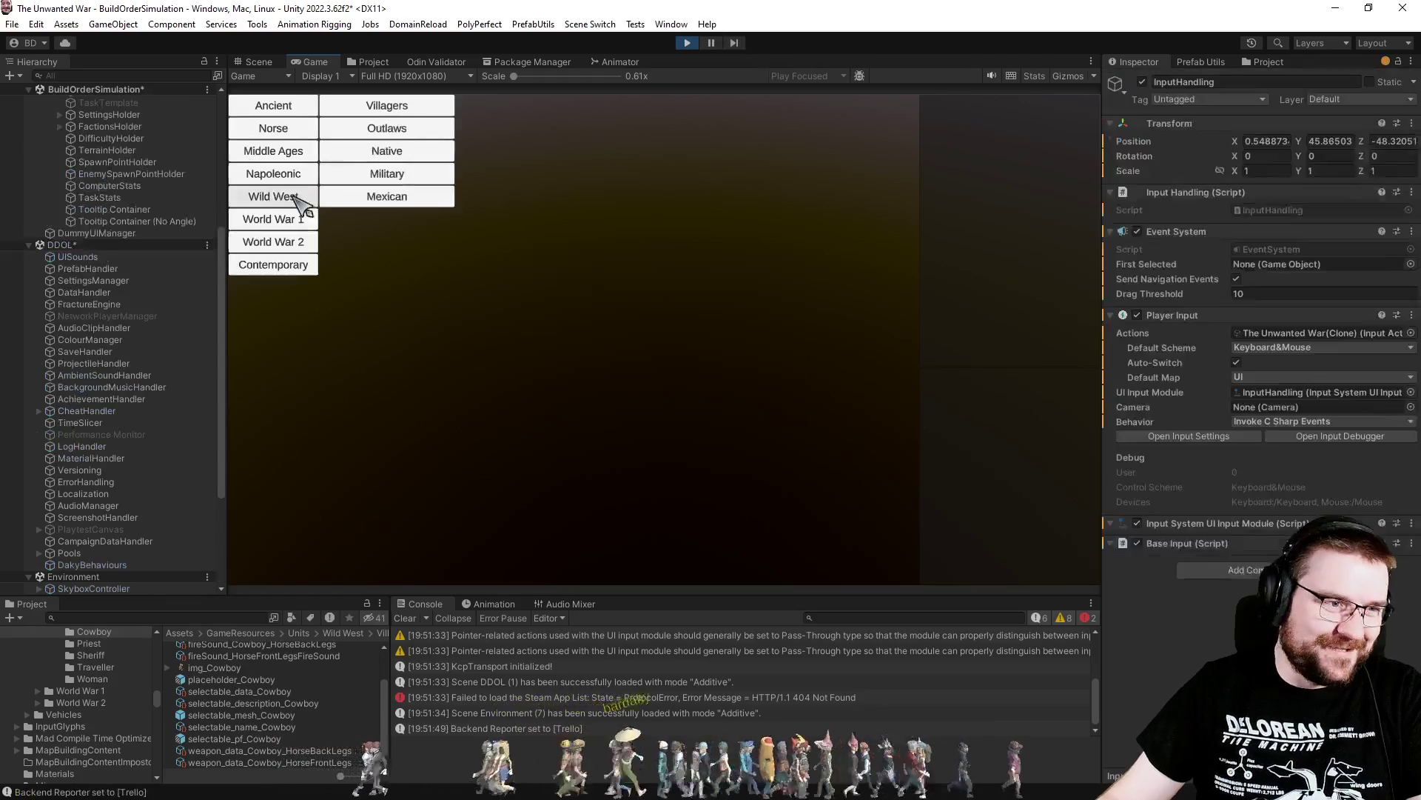
{"action": "left_click", "coordinate": [410, 108]}
{"action": "left_click", "coordinate": [468, 127]}
{"action": "left_click", "coordinate": [597, 113]}
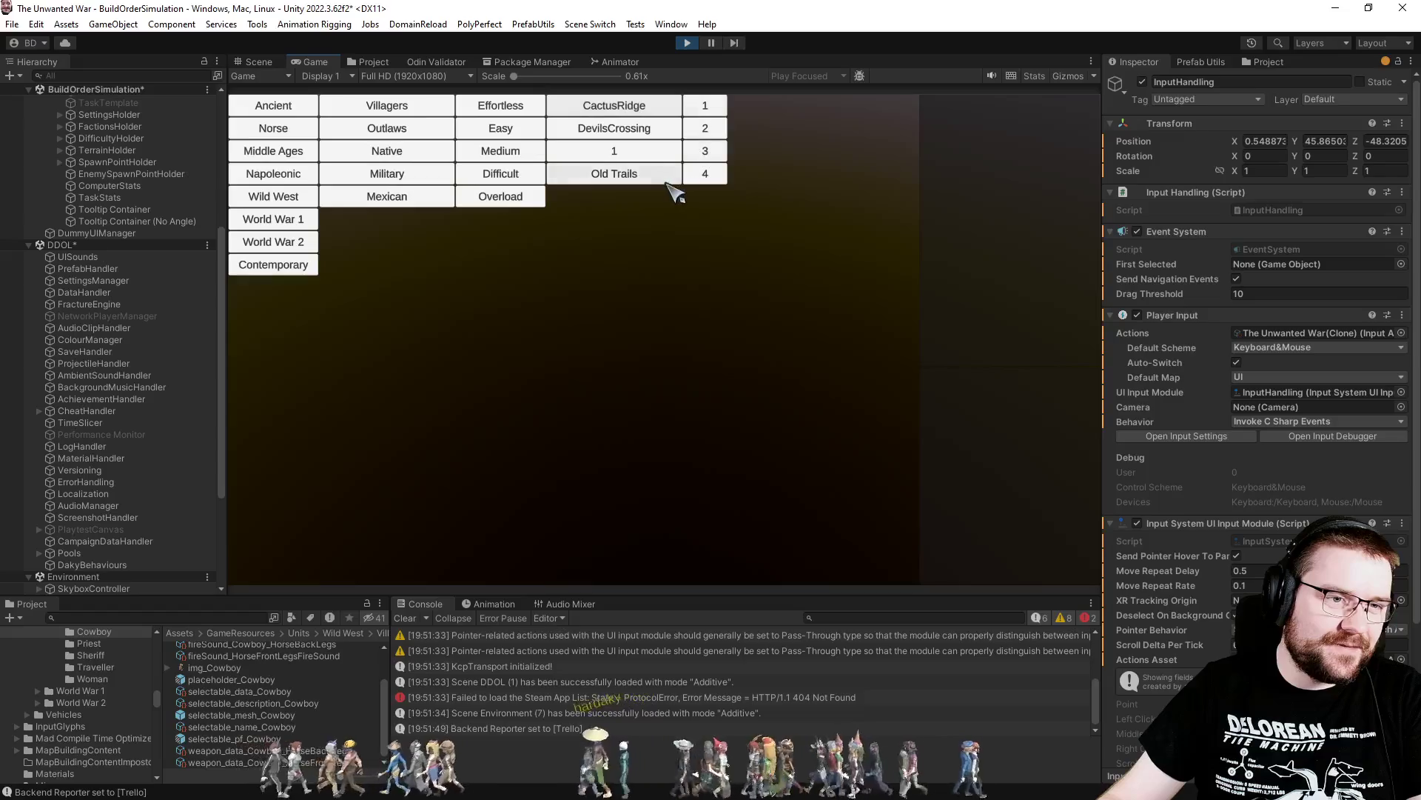
{"action": "left_click", "coordinate": [707, 110]}
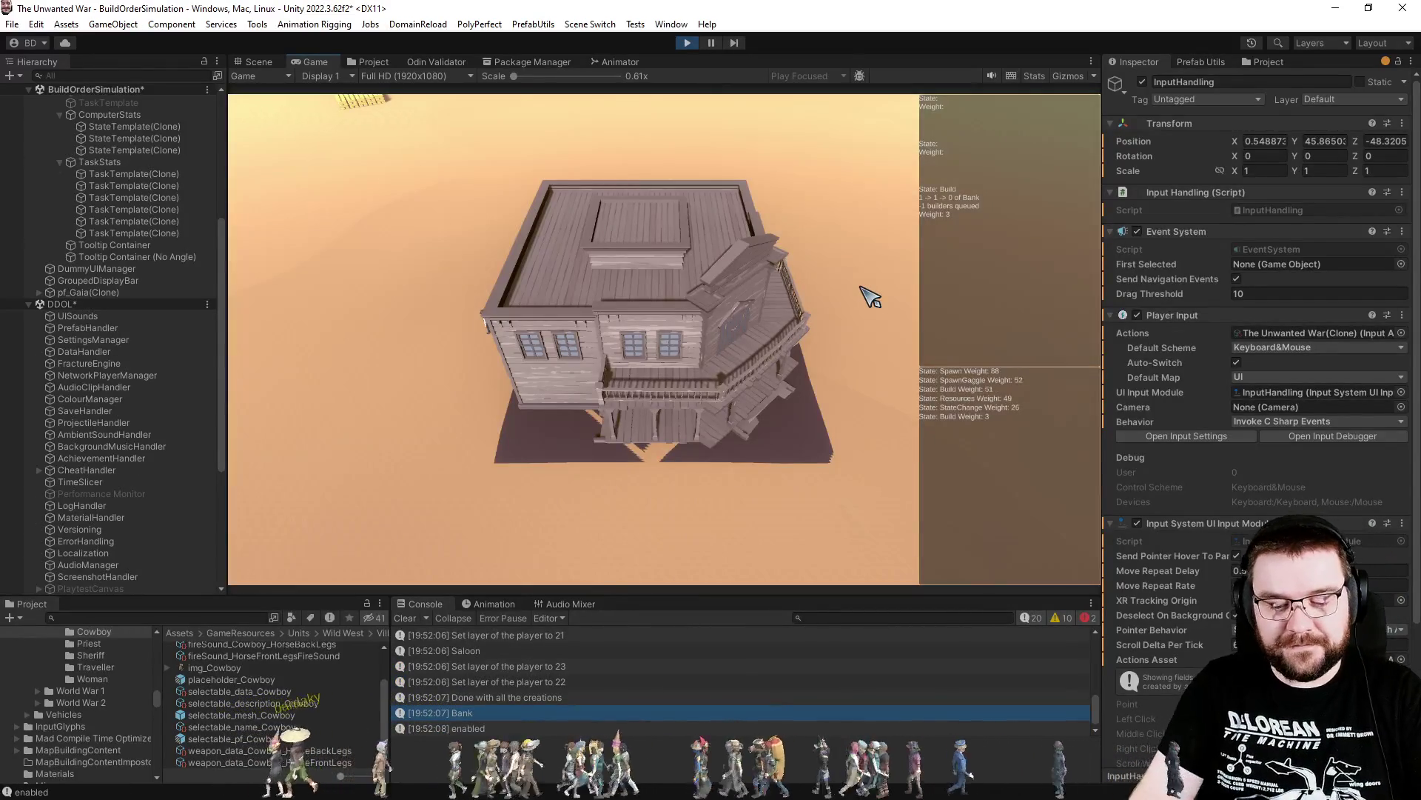
{"action": "key", "text": "space"}
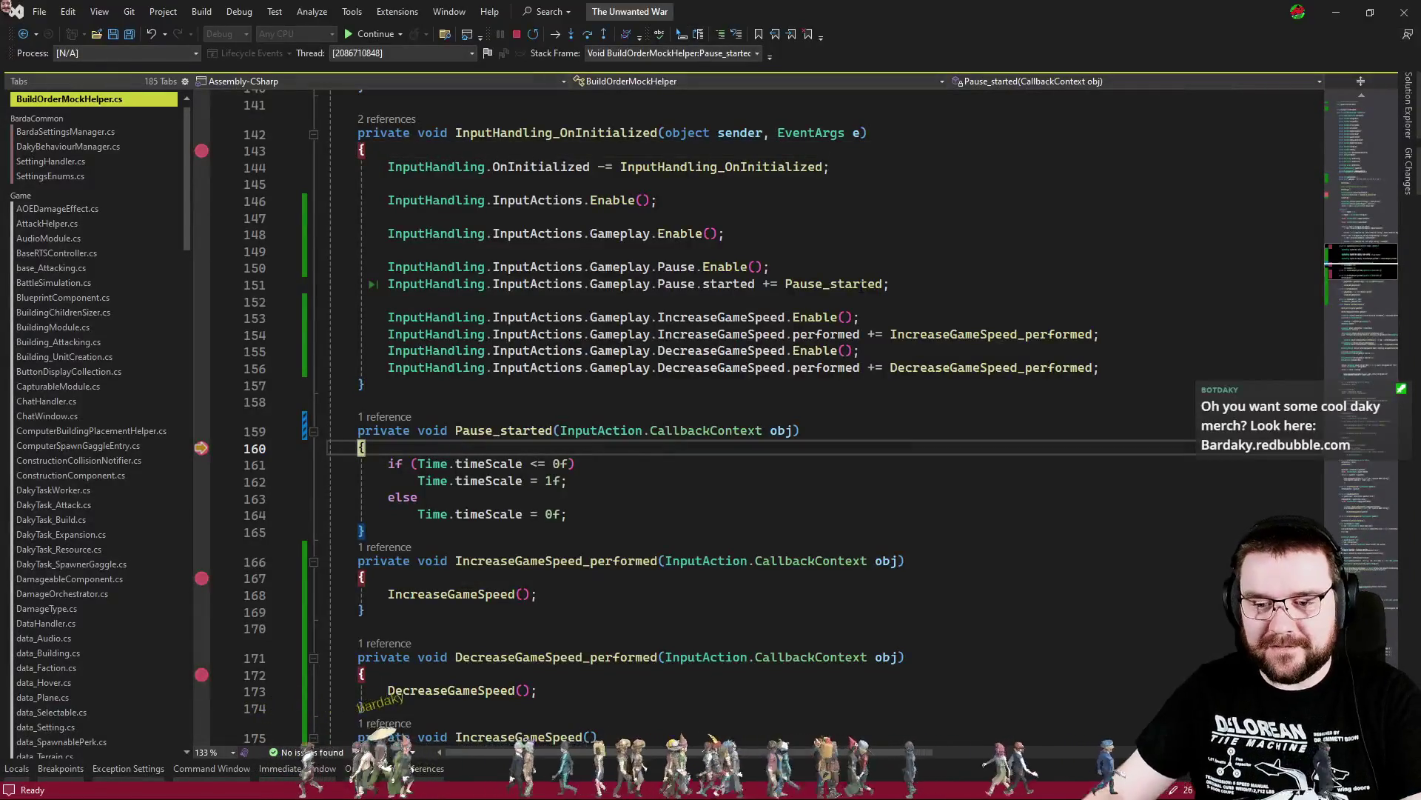
Clear the line-167 breakpoint in the increase-game-speed handler and resume execution
{"action": "scroll", "coordinate": [740, 415], "scroll_direction": "down", "scroll_amount": 4}
{"action": "left_click", "coordinate": [200, 379]}
{"action": "key", "text": "F5"}
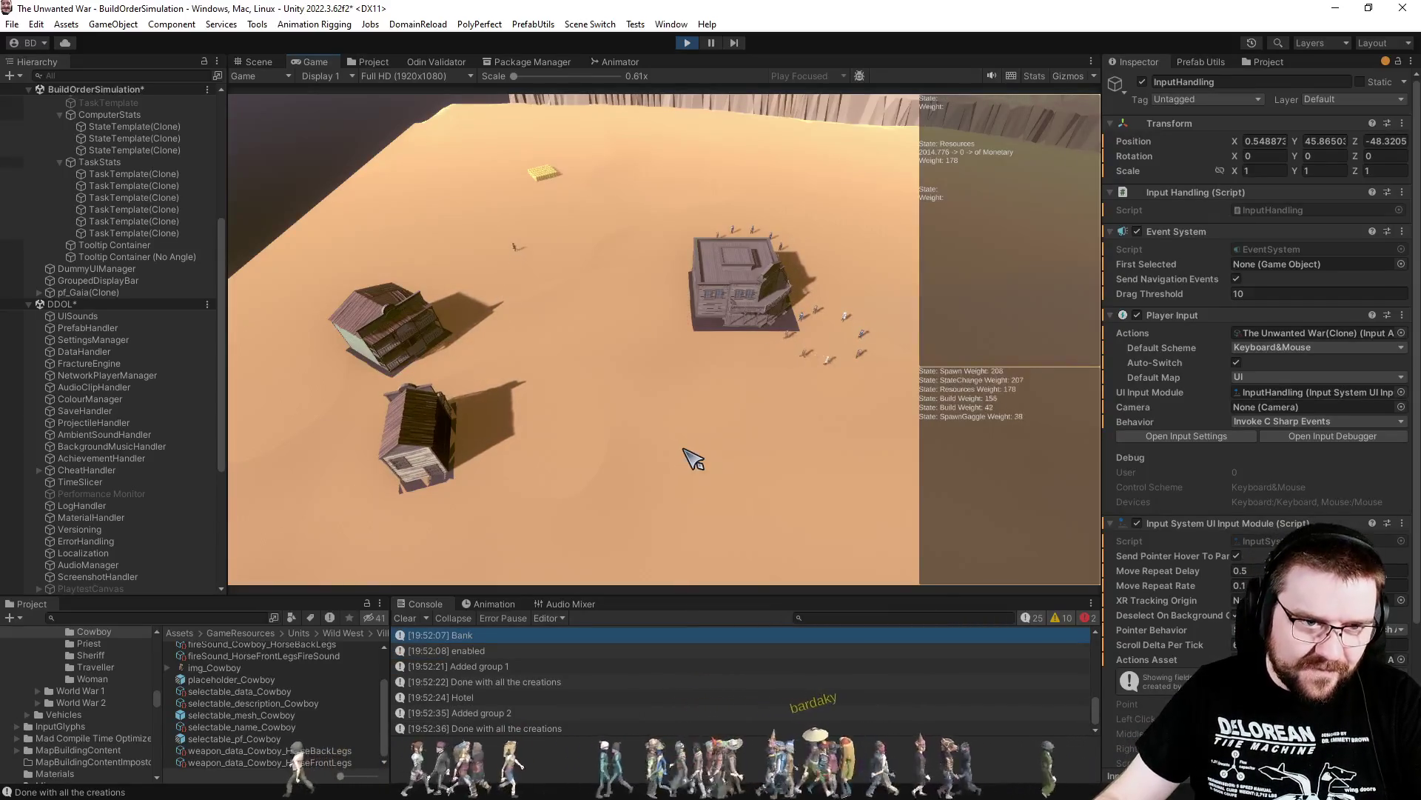
Pan the game camera over the buildings toward the terraced pit
{"action": "key", "text": "d"}
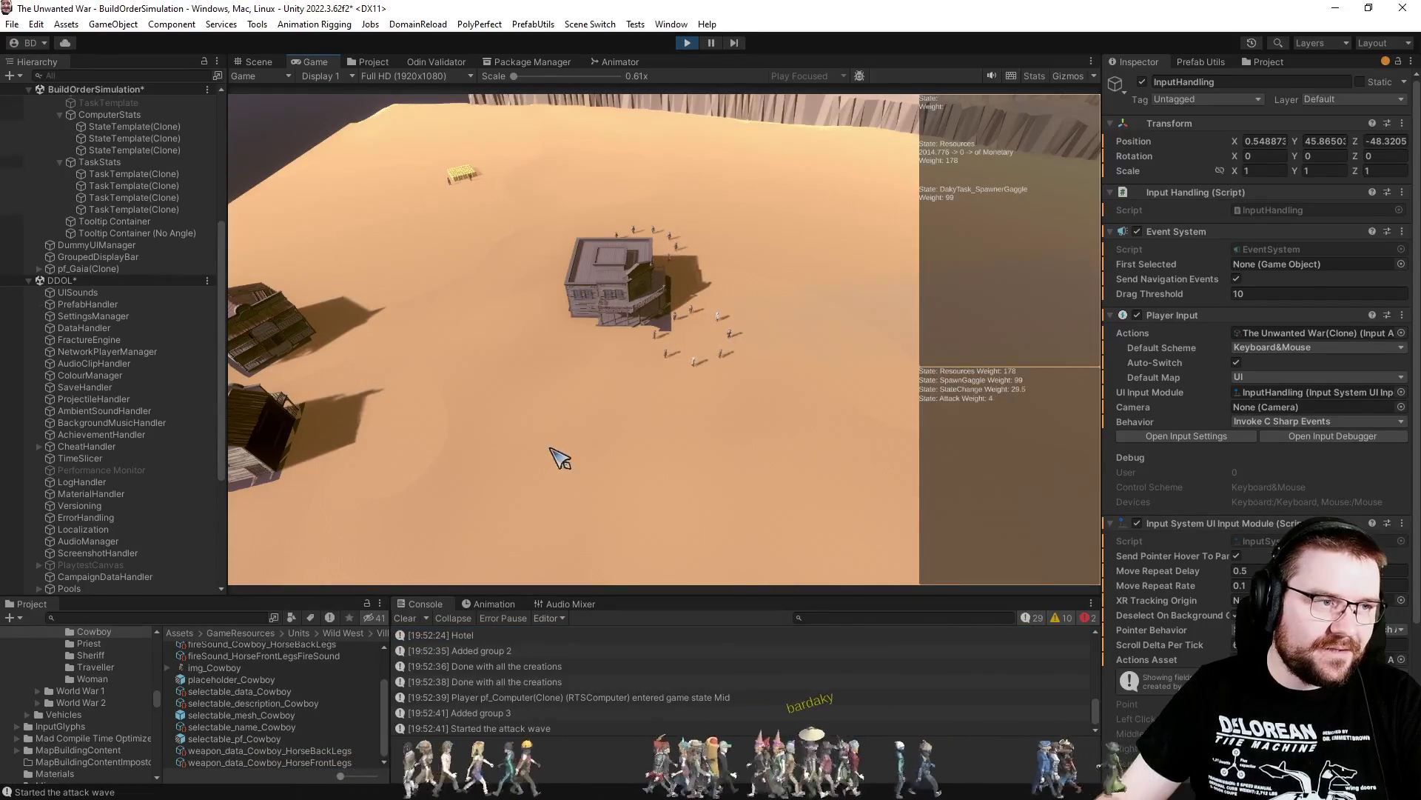
{"action": "scroll", "coordinate": [561, 459], "scroll_direction": "up", "scroll_amount": 3}
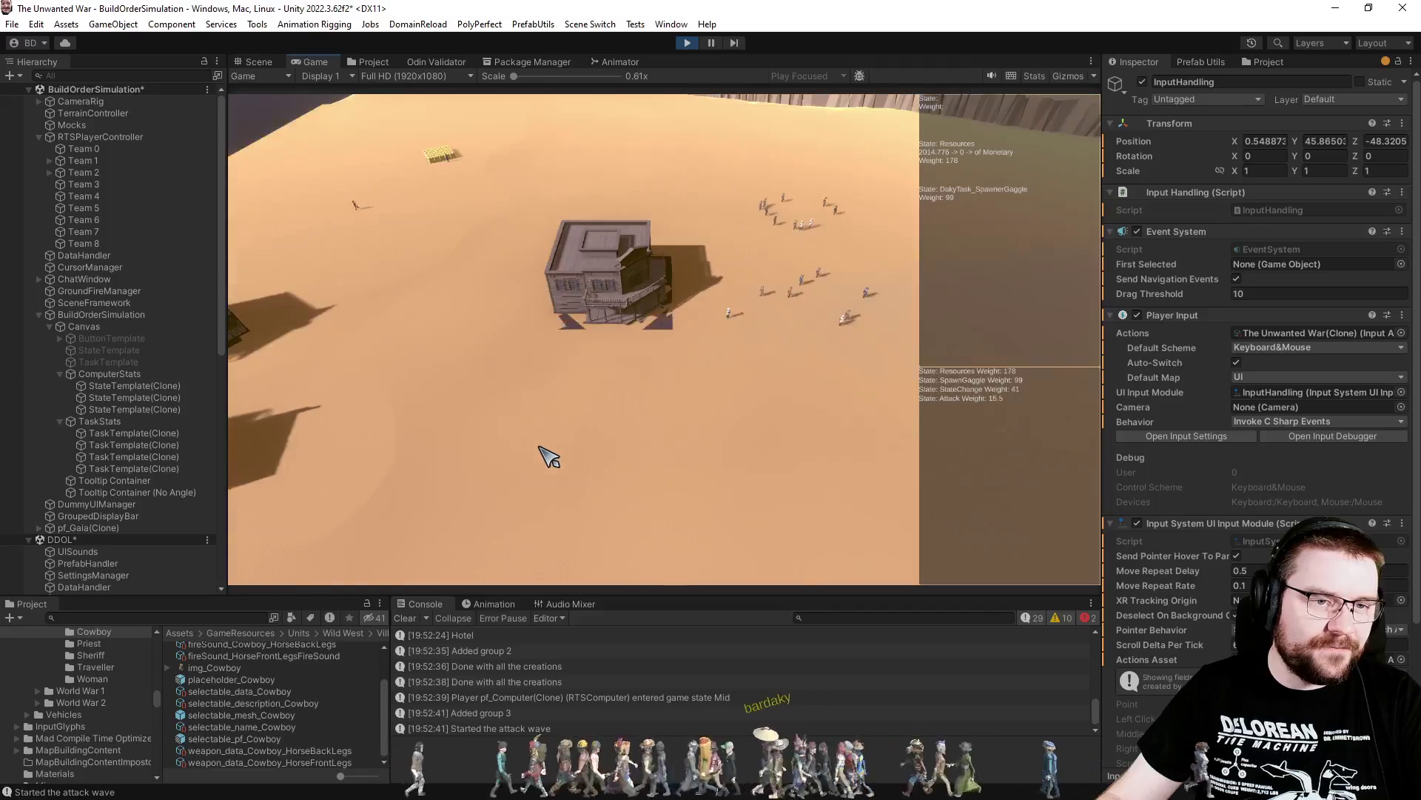
{"action": "scroll", "coordinate": [548, 457], "scroll_direction": "down", "scroll_amount": 3}
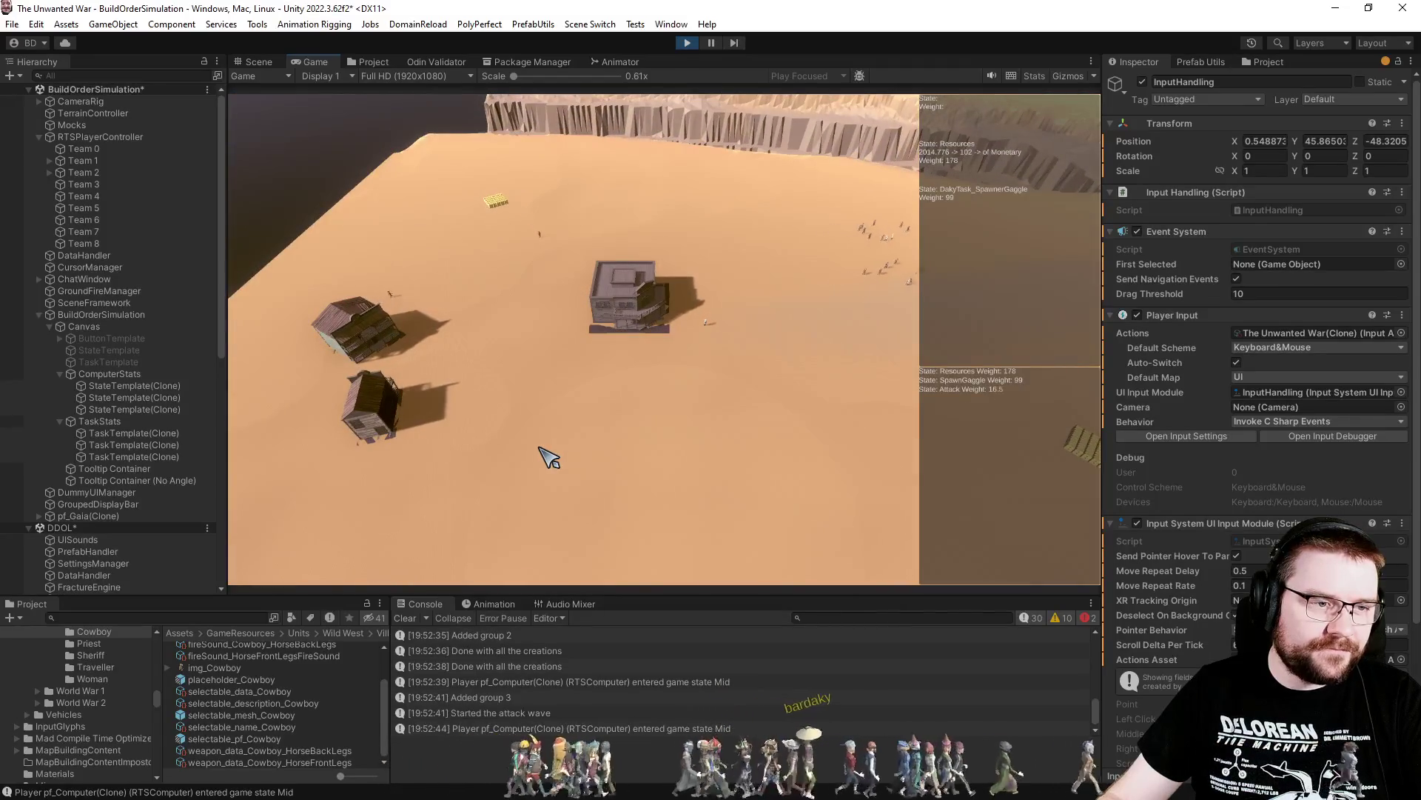
{"action": "key", "text": "d"}
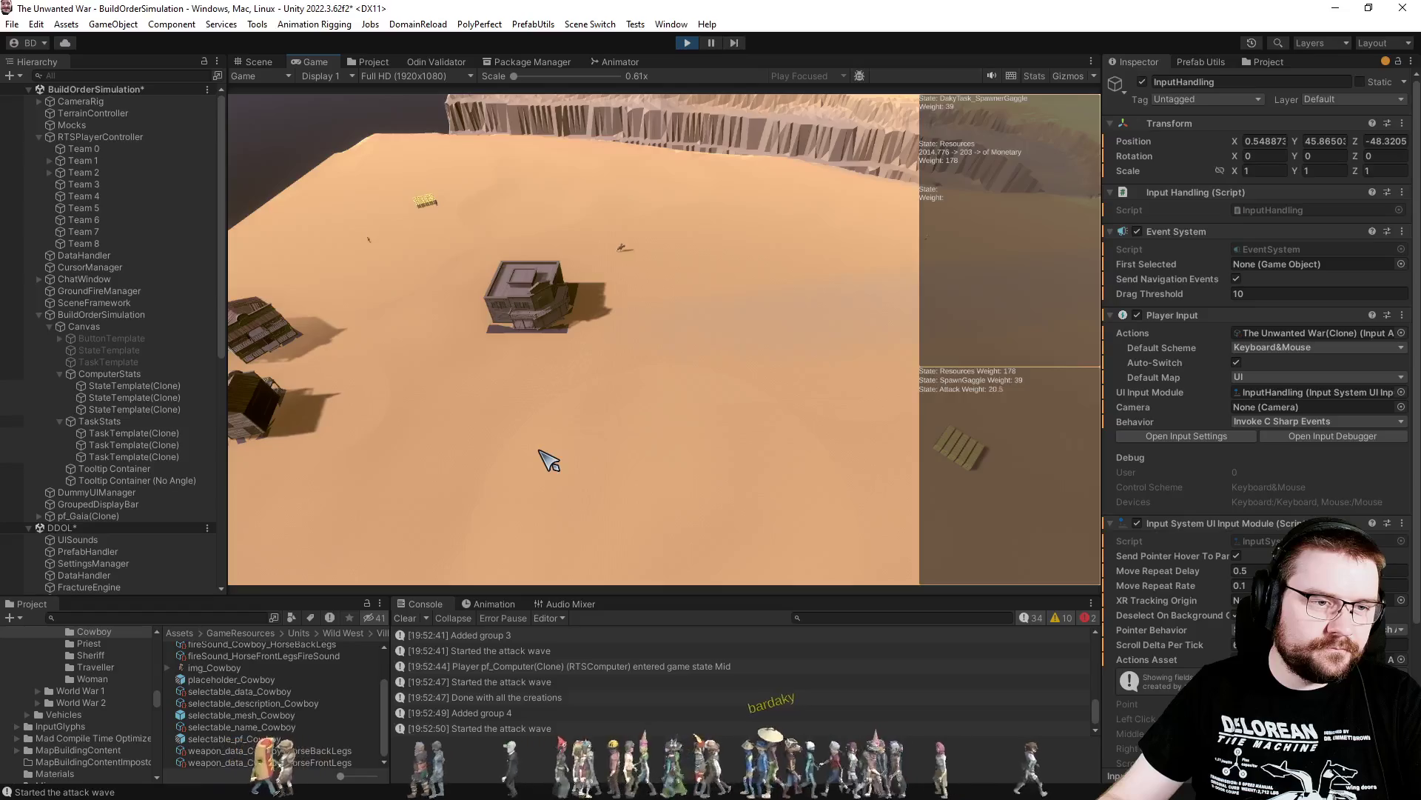
{"action": "key", "text": "a"}
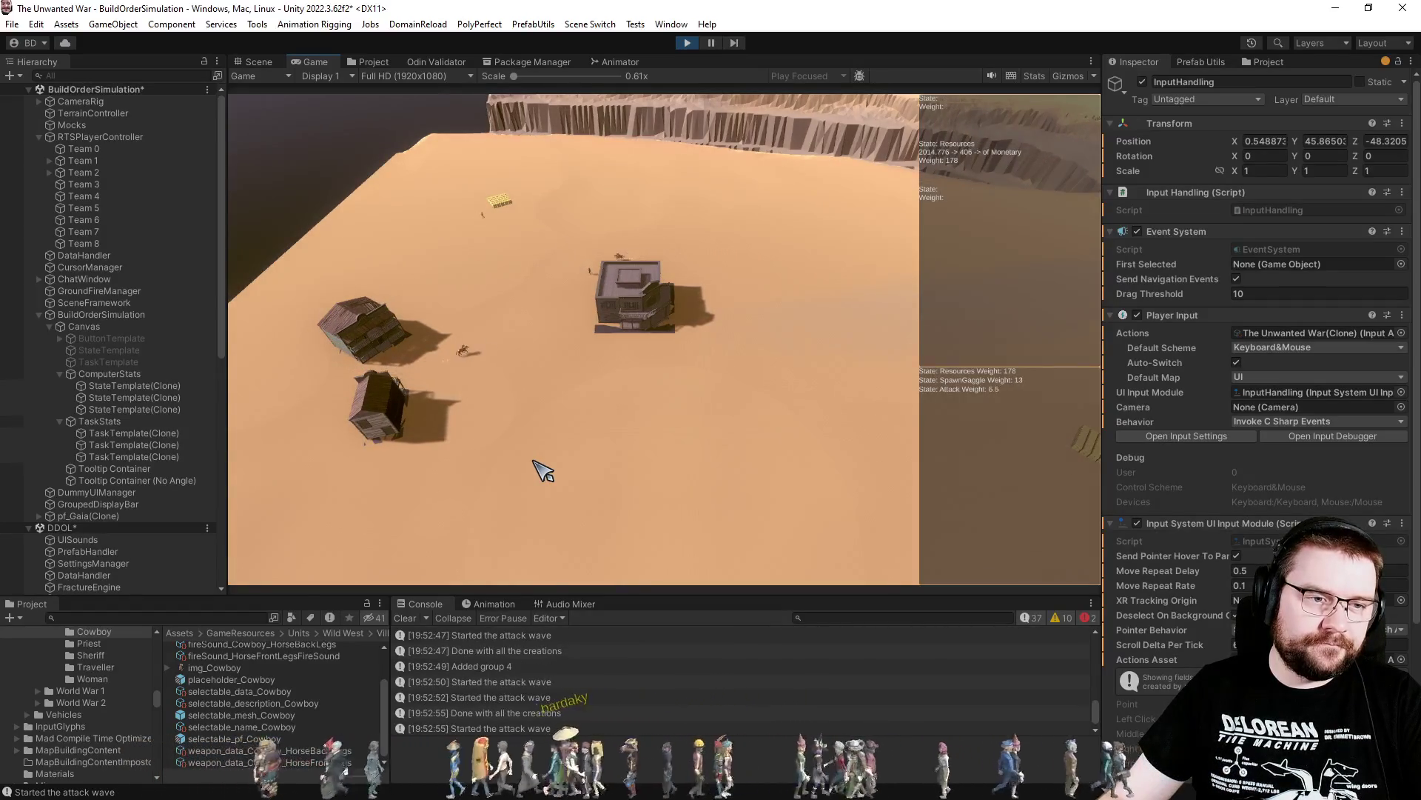
{"action": "key", "text": "w"}
{"action": "key", "text": "d"}
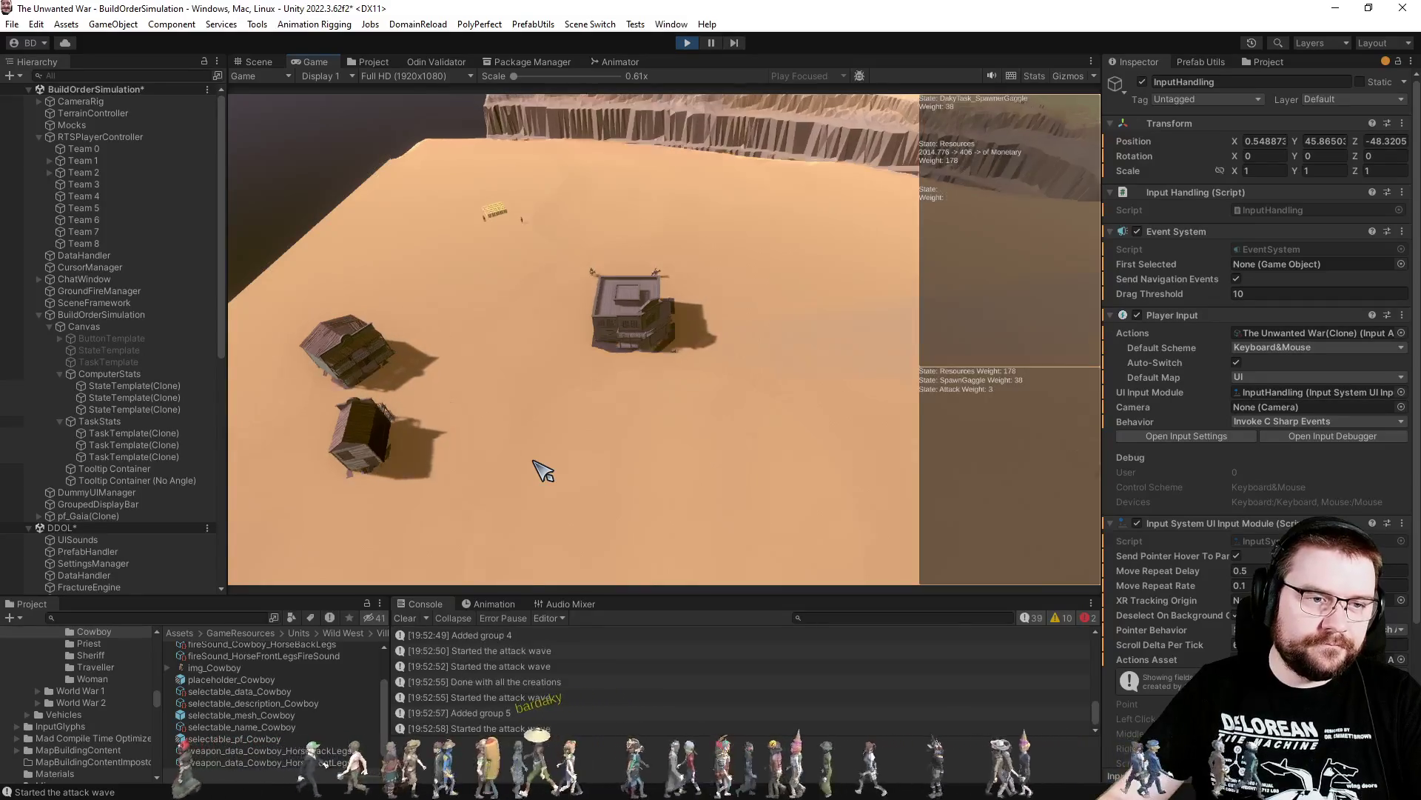
{"action": "key", "text": "d"}
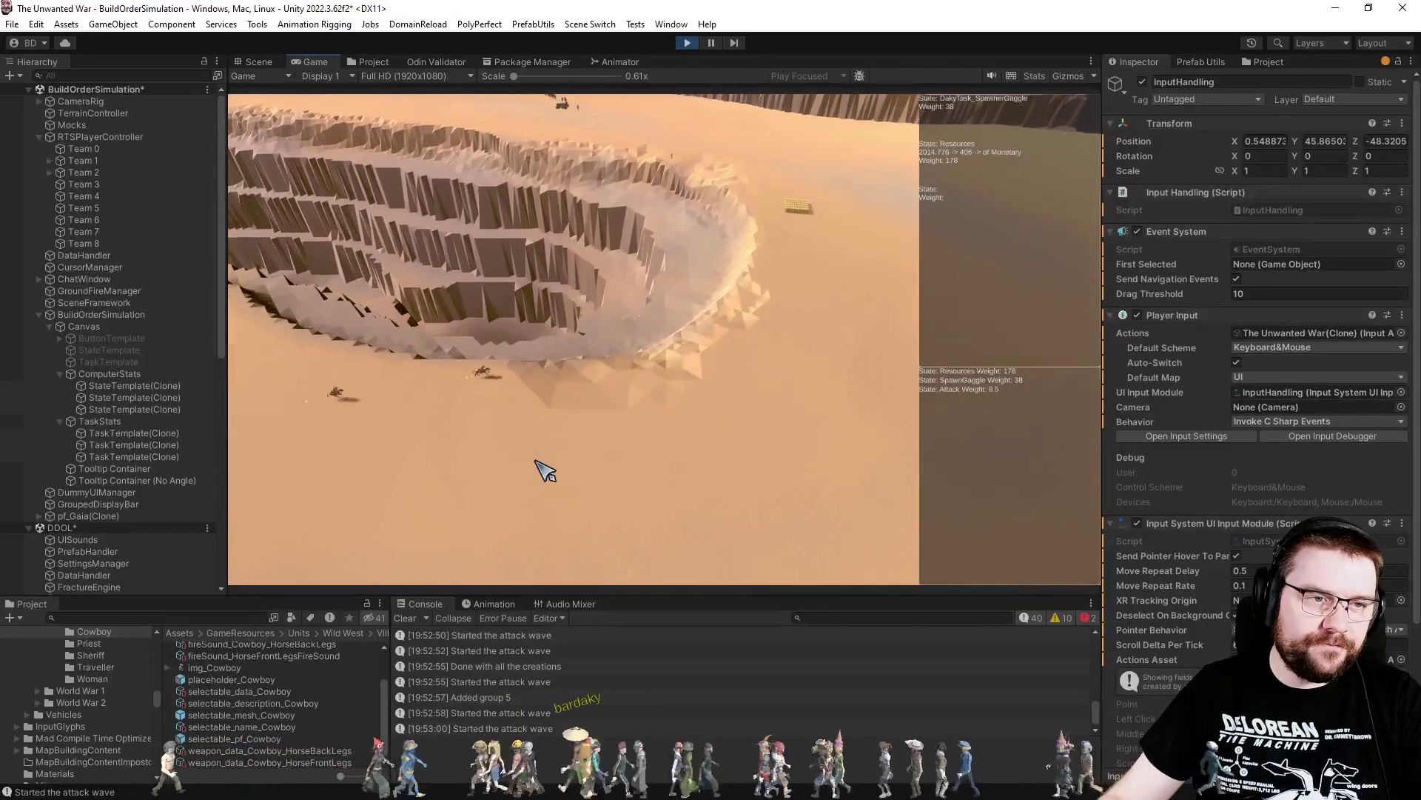
{"action": "key", "text": "a"}
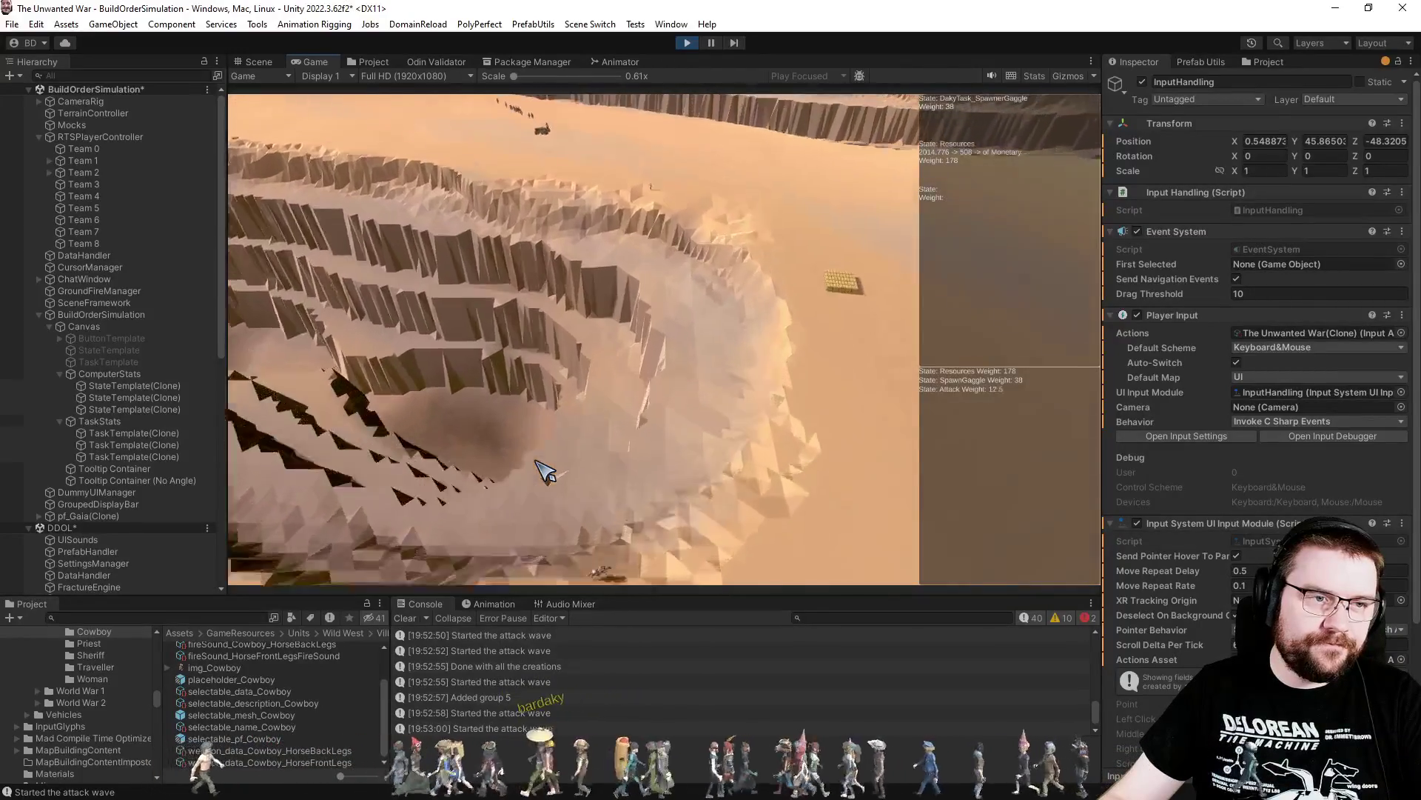
Pull the camera back, zoom in, and rotate it about half a turn around the pit
{"action": "key", "text": "s"}
{"action": "key", "text": "d"}
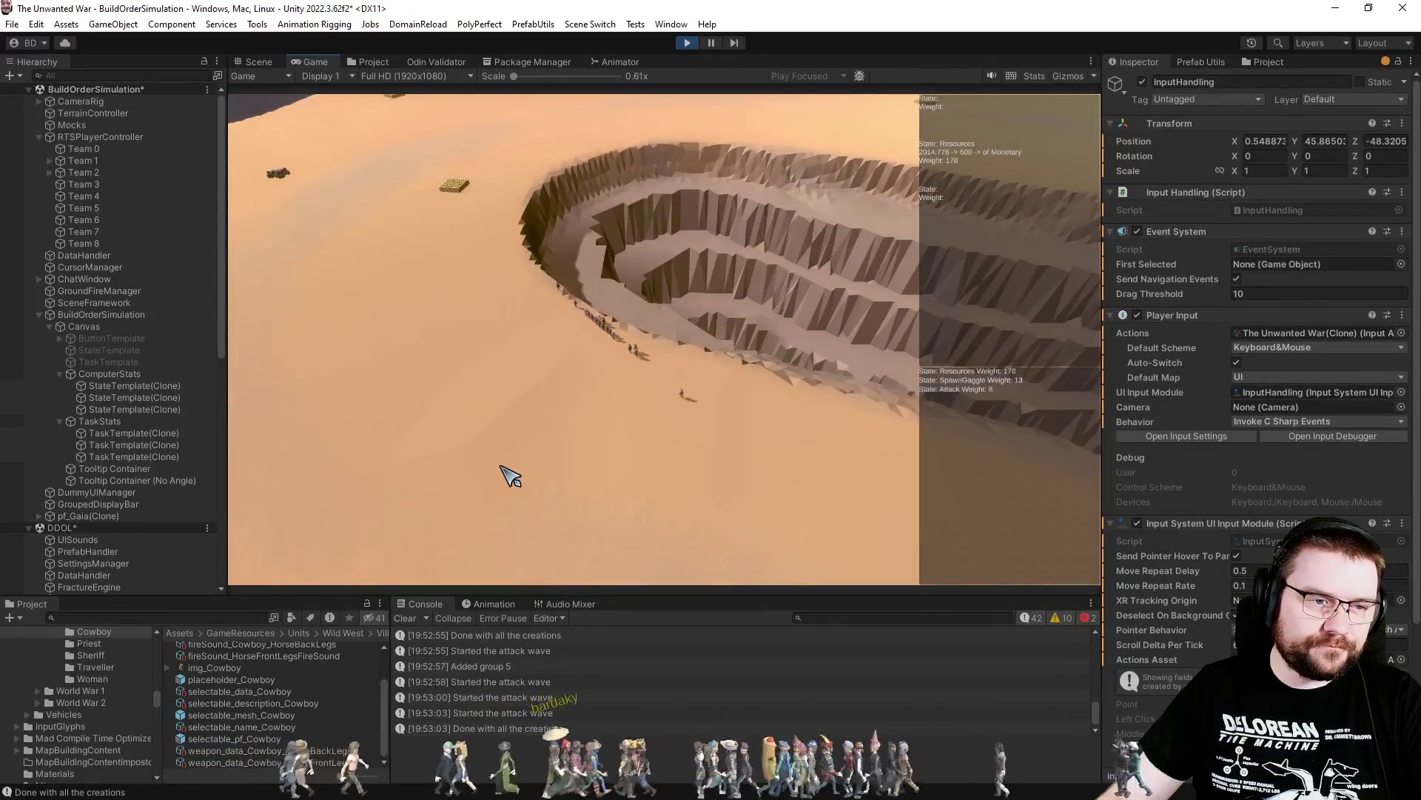
{"action": "scroll", "coordinate": [511, 481], "scroll_direction": "up", "scroll_amount": 2}
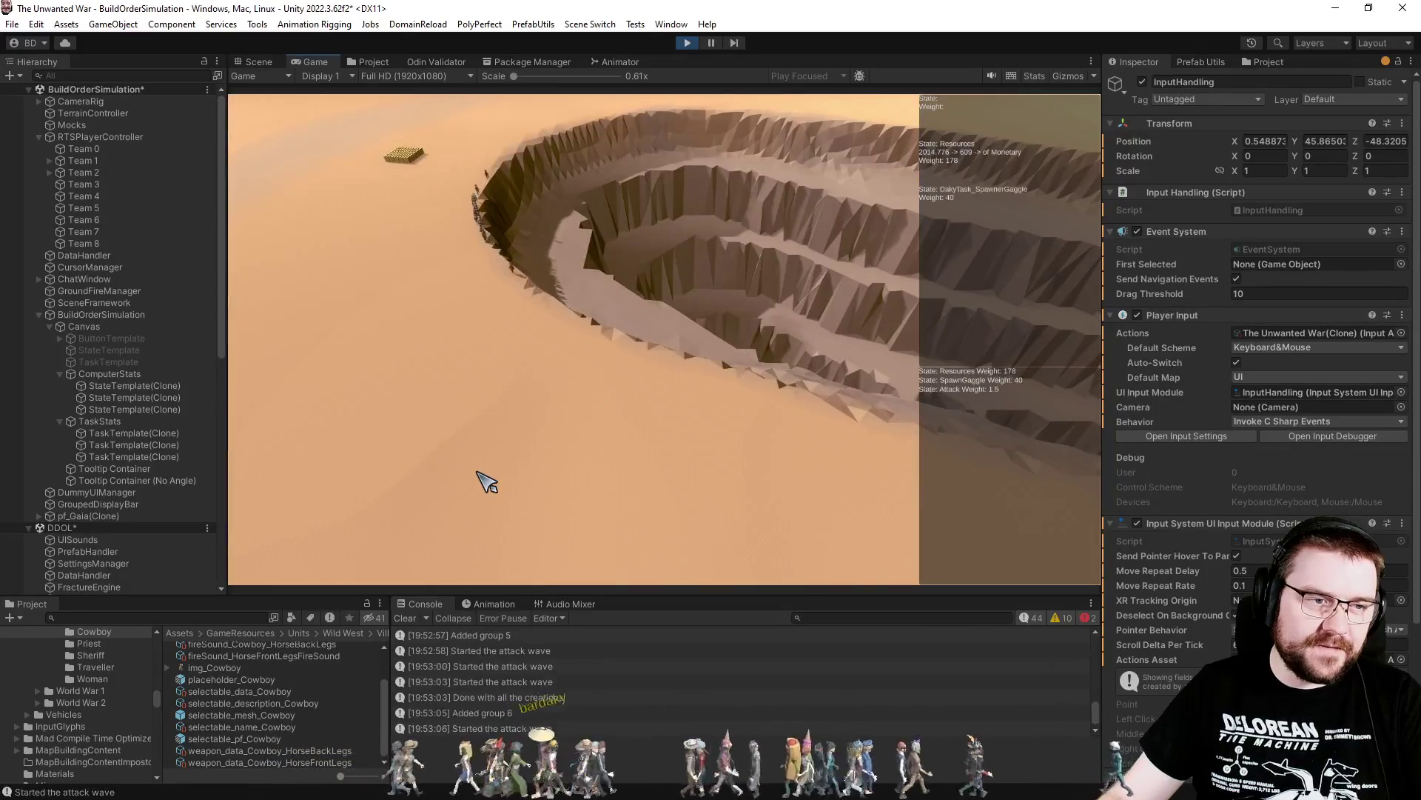
{"action": "key", "text": "d"}
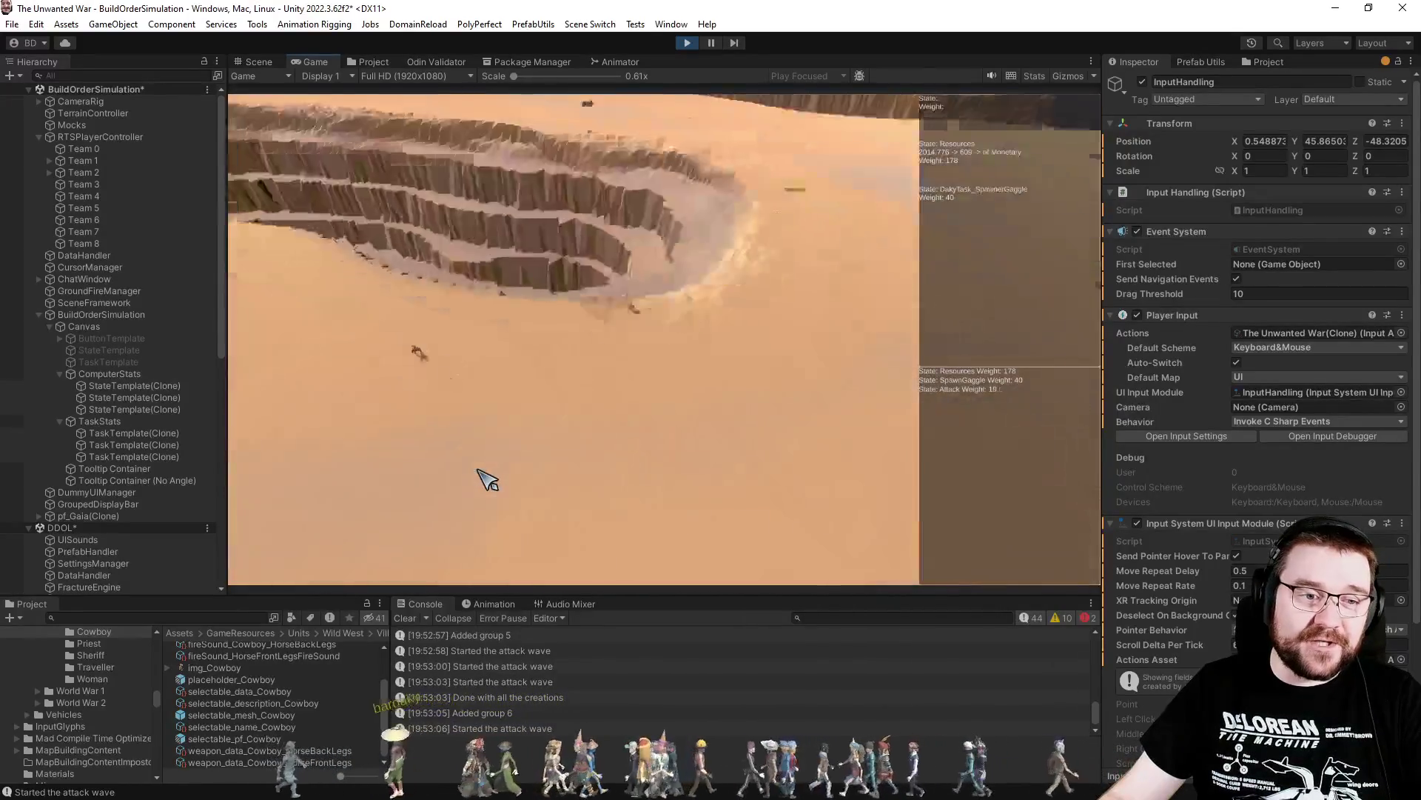
{"action": "key", "text": "a"}
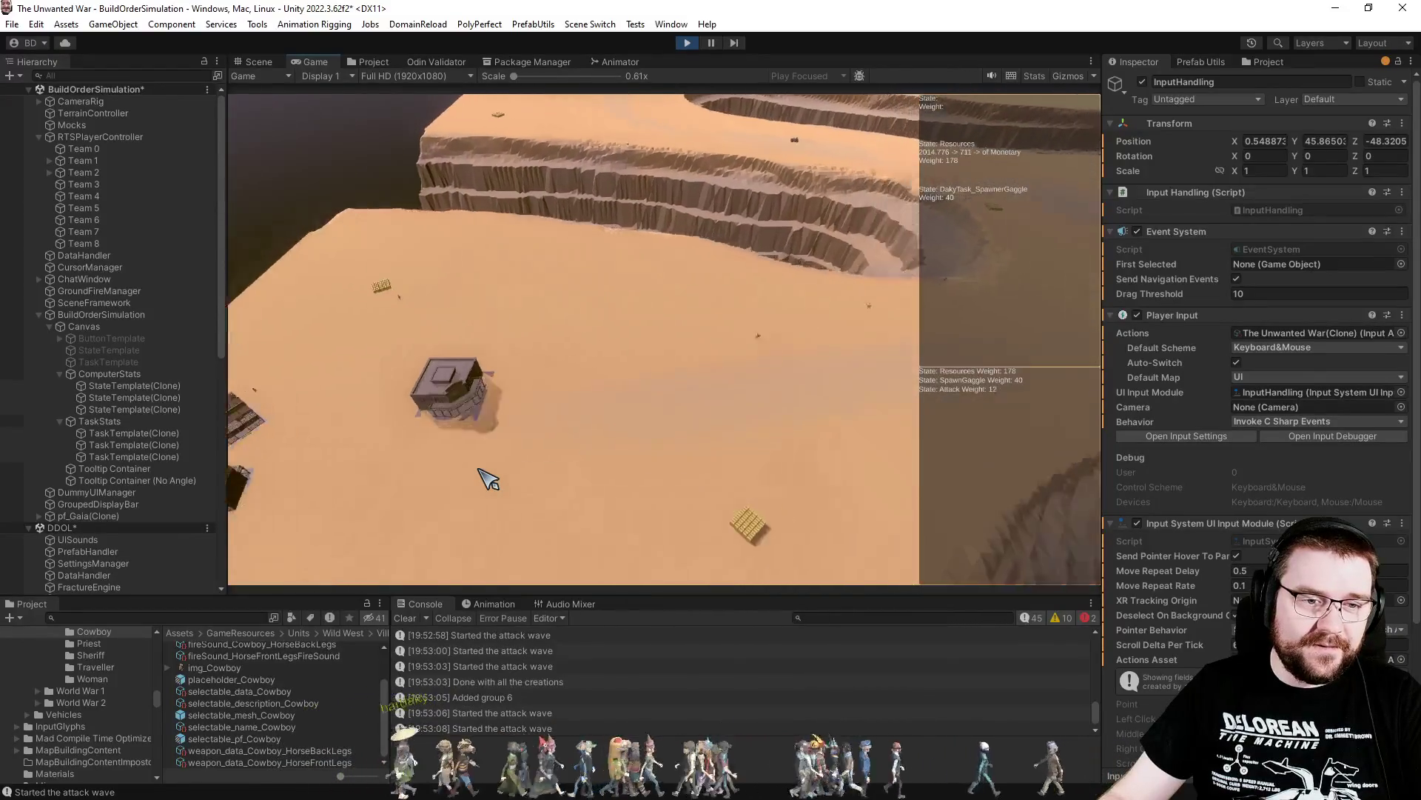
{"action": "key", "text": "w"}
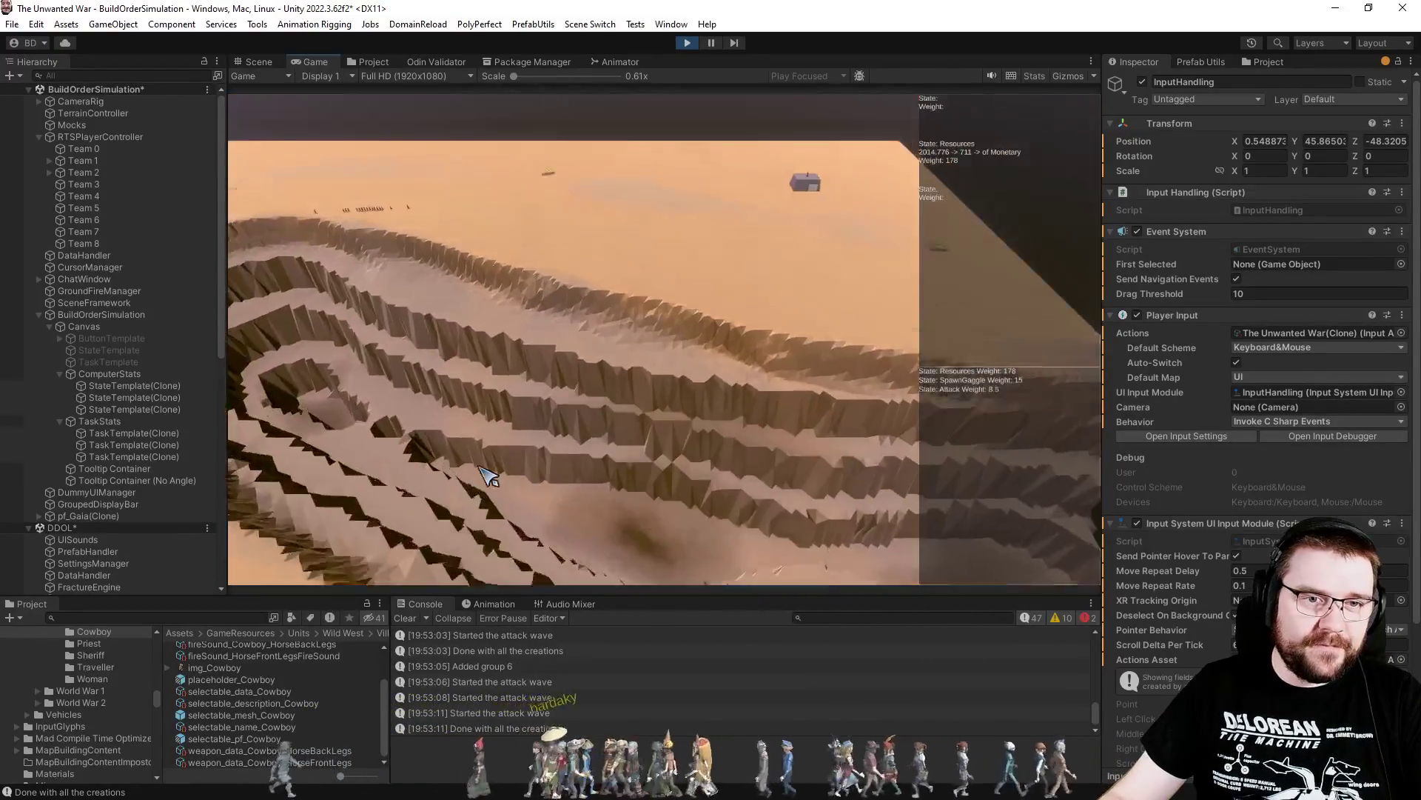
{"action": "key", "text": "q"}
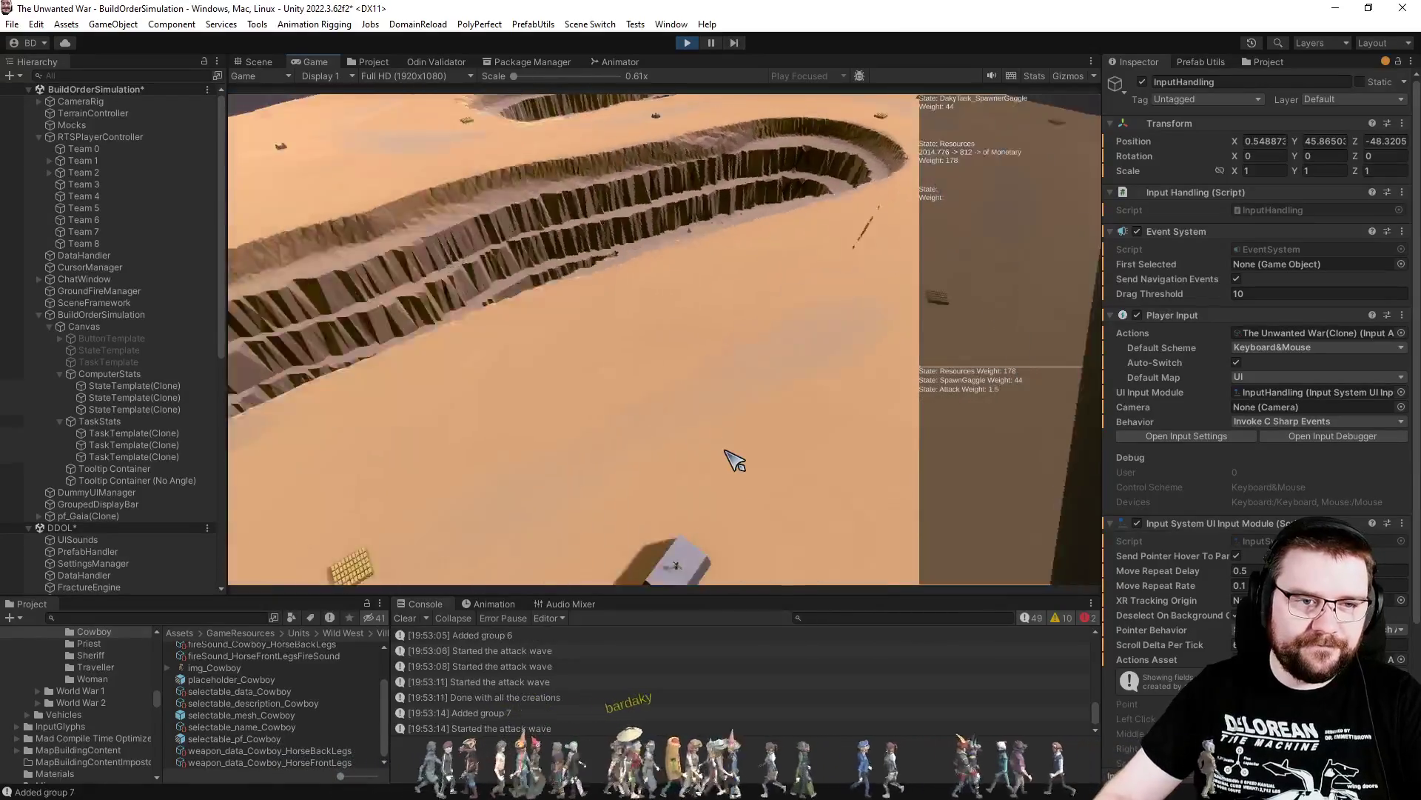
{"action": "scroll", "coordinate": [733, 461], "scroll_direction": "up", "scroll_amount": 5}
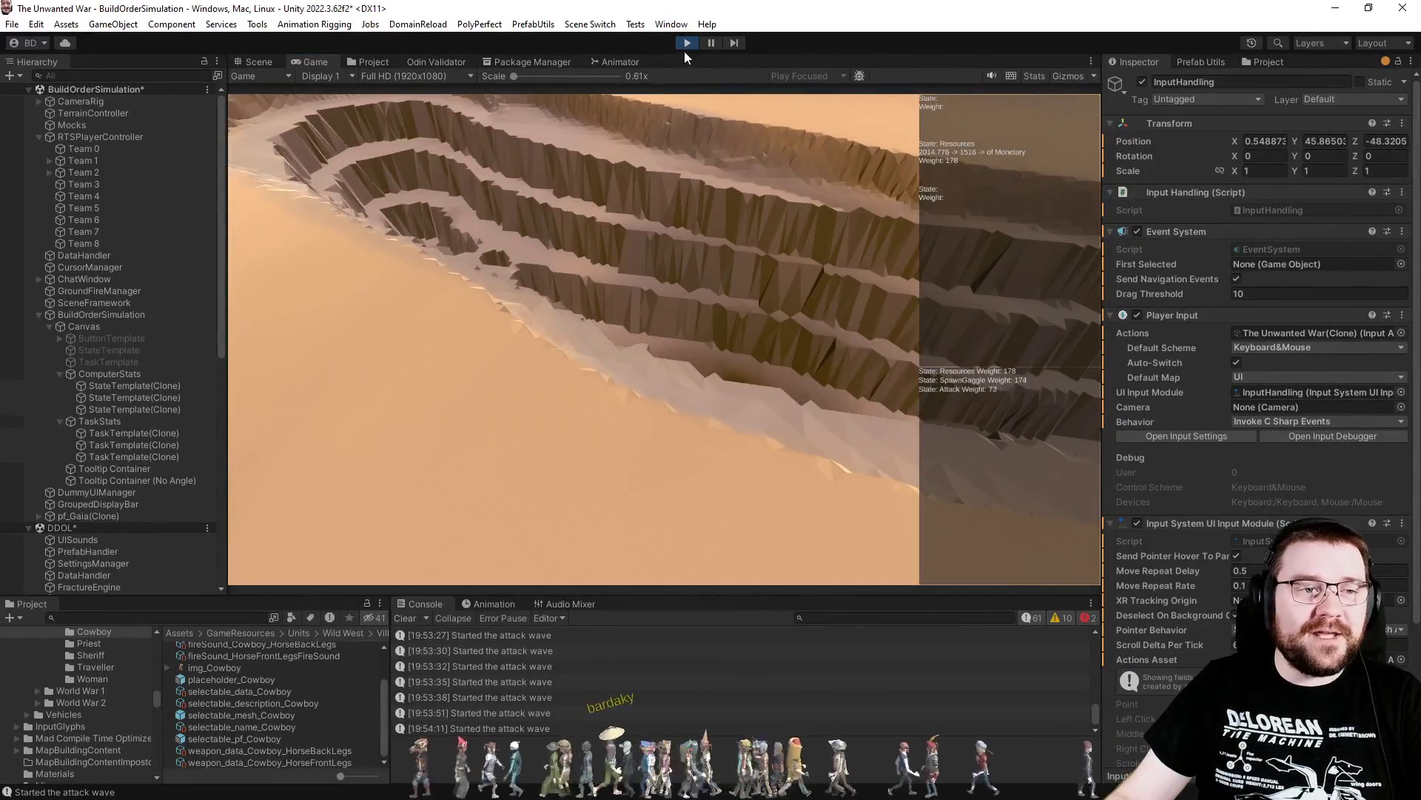
Exit play mode, save the BuildOrderSimulation scene, and return to Visual Studio
{"action": "left_click", "coordinate": [691, 44]}
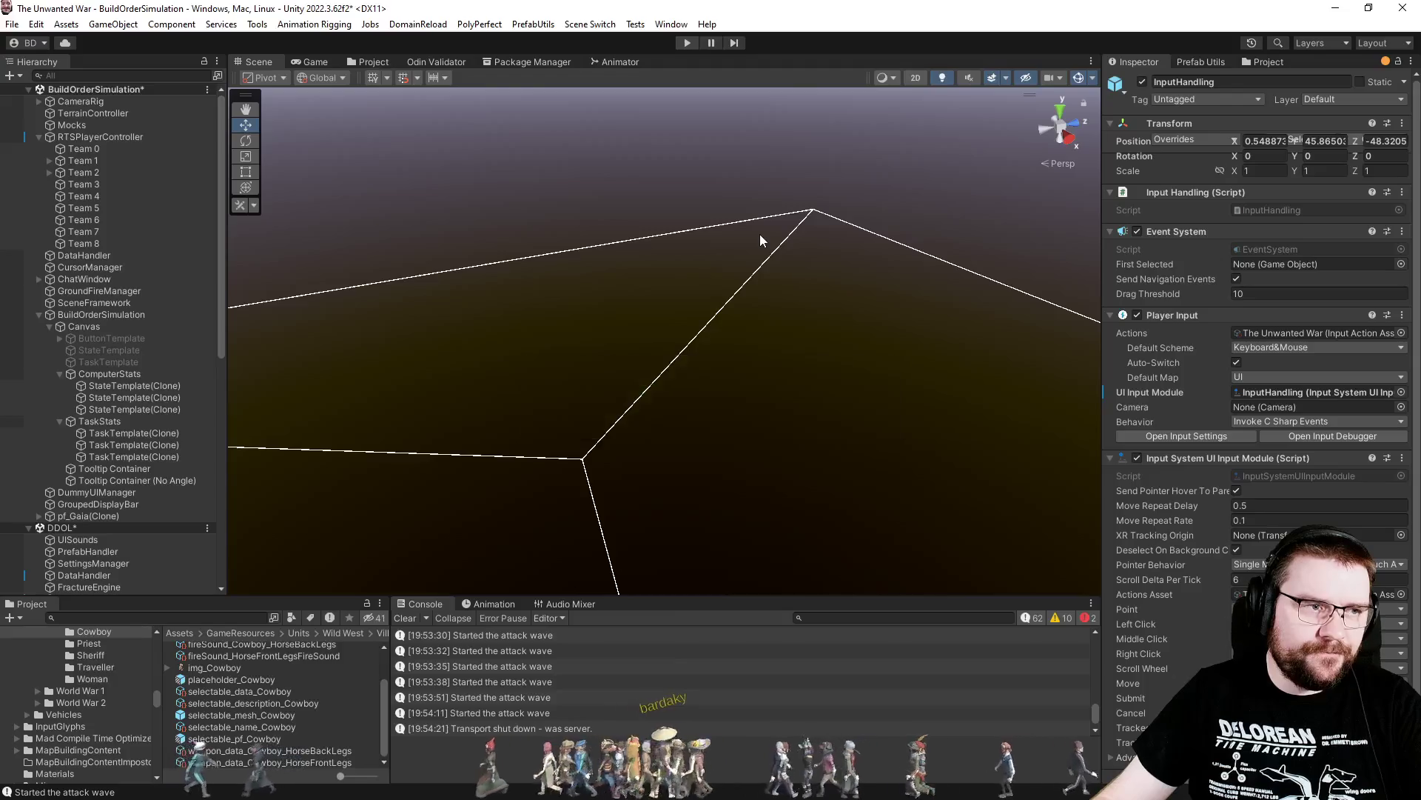
{"action": "key", "text": "ctrl+s"}
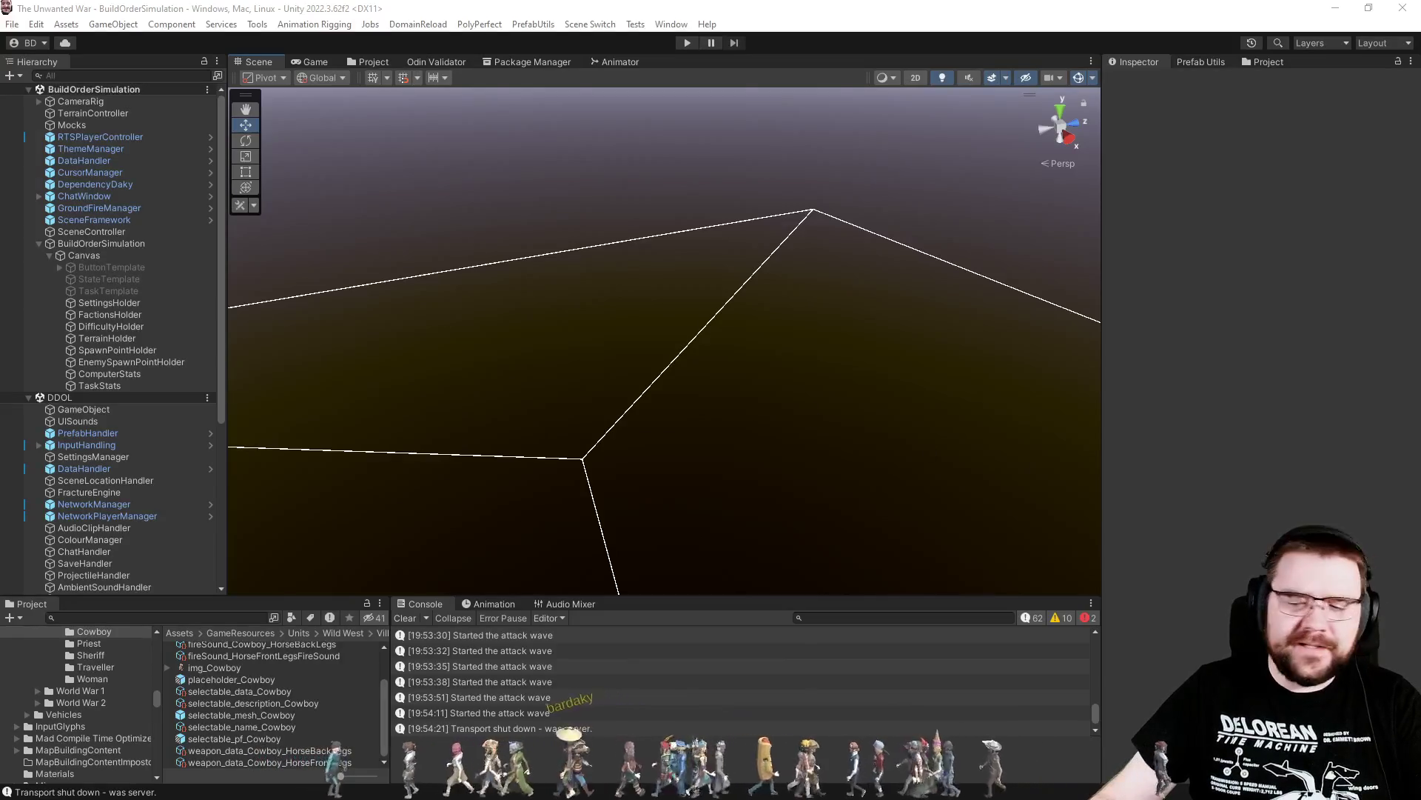
{"action": "key", "text": "alt+Tab"}
Close the BuildOrderMockHelper.cs and InputHandling.cs files
{"action": "left_click", "coordinate": [677, 422]}
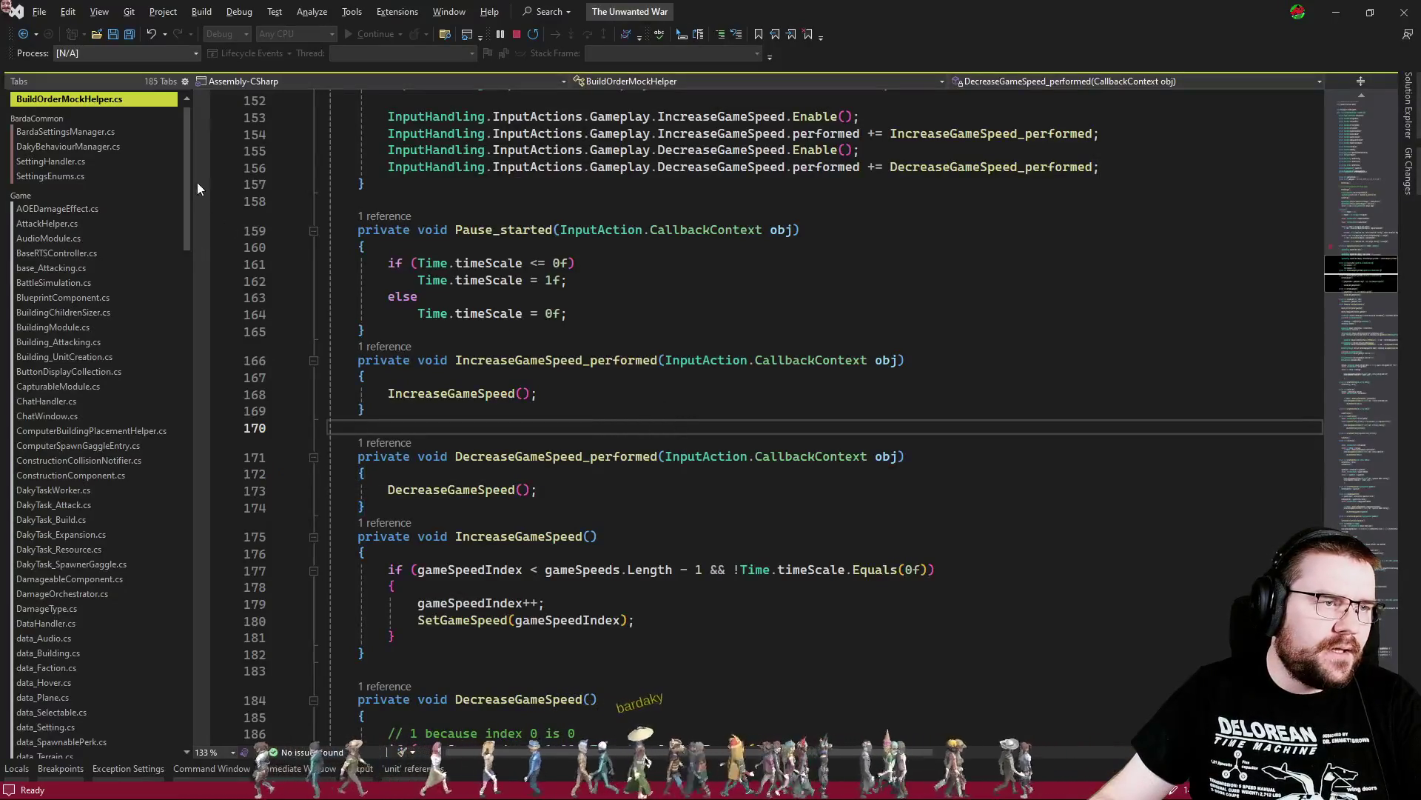
{"action": "left_click", "coordinate": [172, 101]}
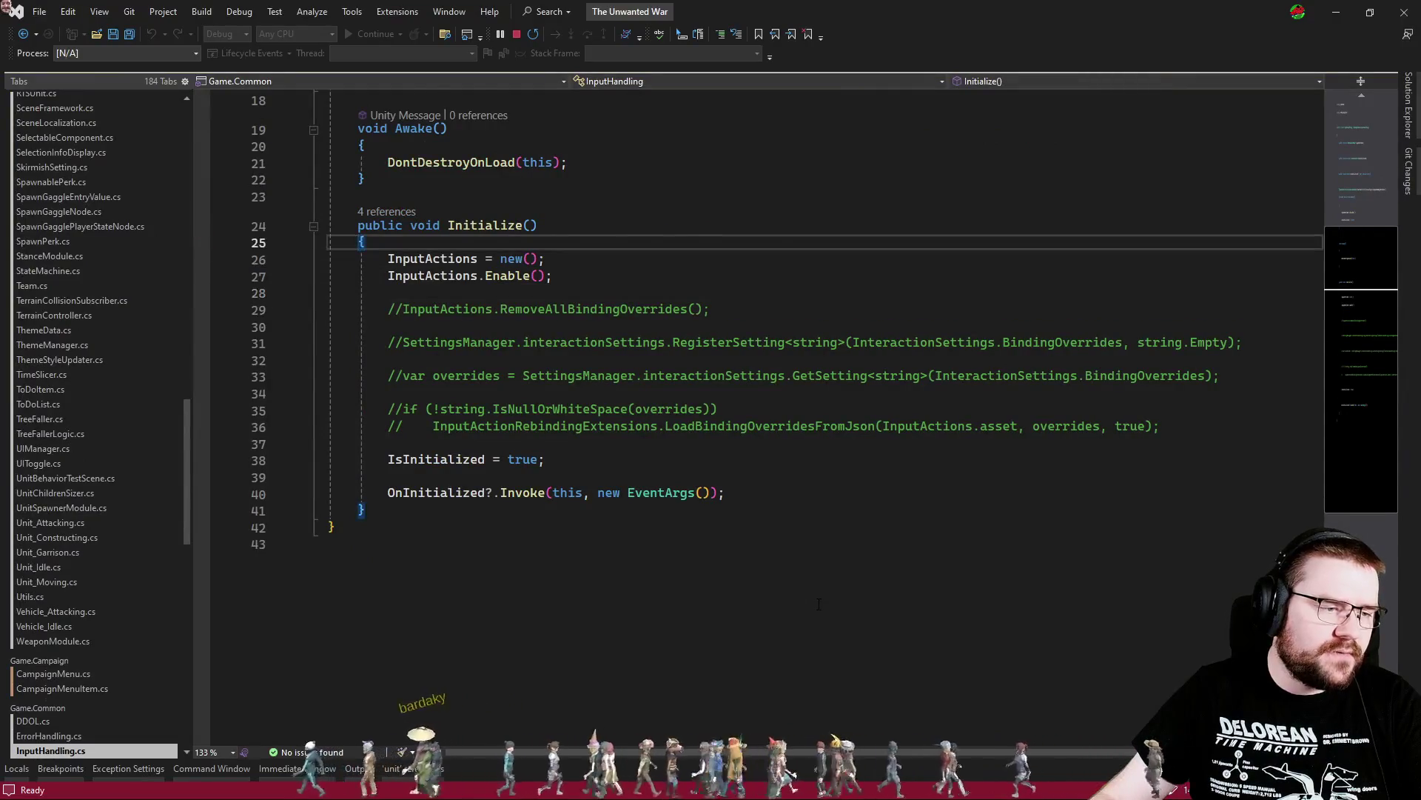
{"action": "left_click", "coordinate": [171, 750]}
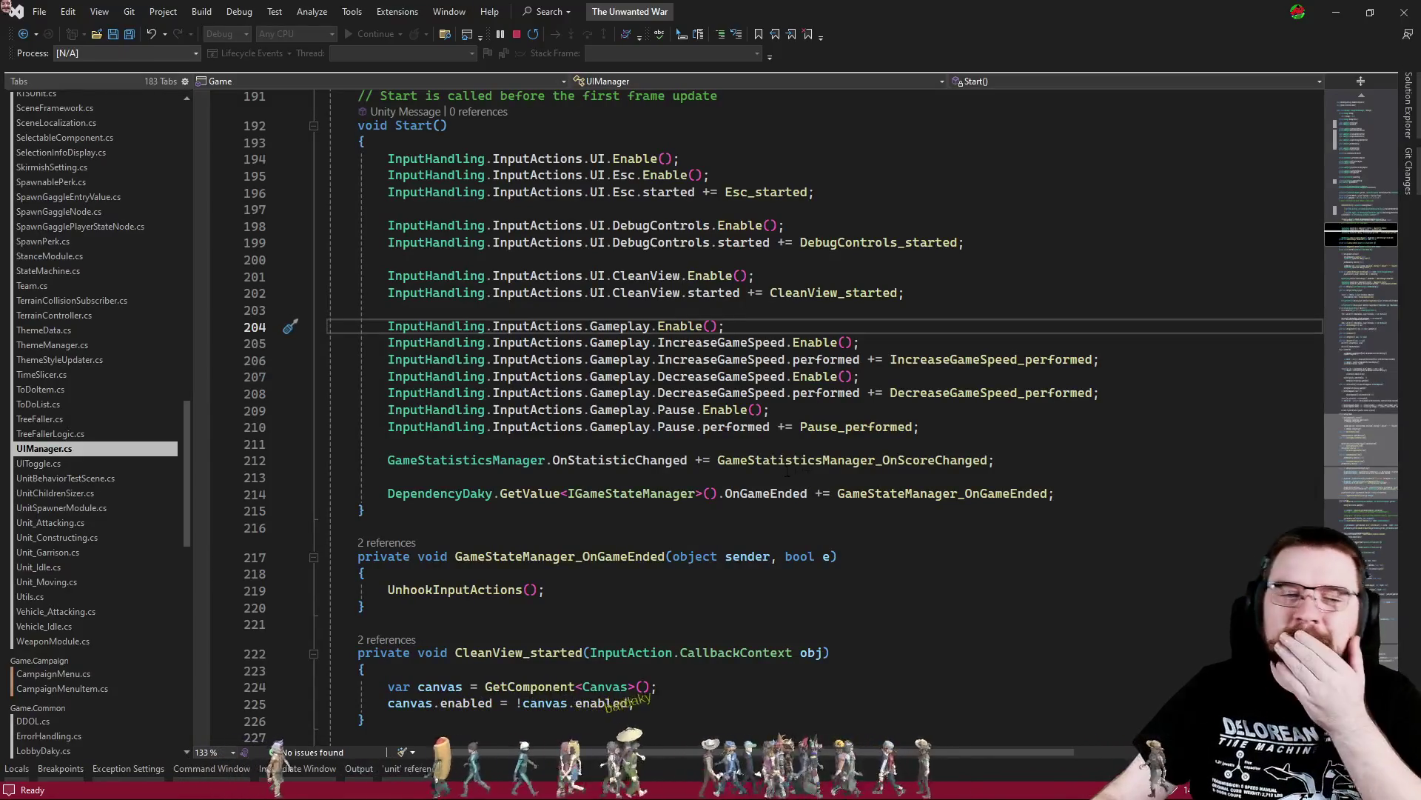
Search the code for 'blueprintcom' with Code Search
{"action": "scroll", "coordinate": [92, 412], "scroll_direction": "up", "scroll_amount": 13}
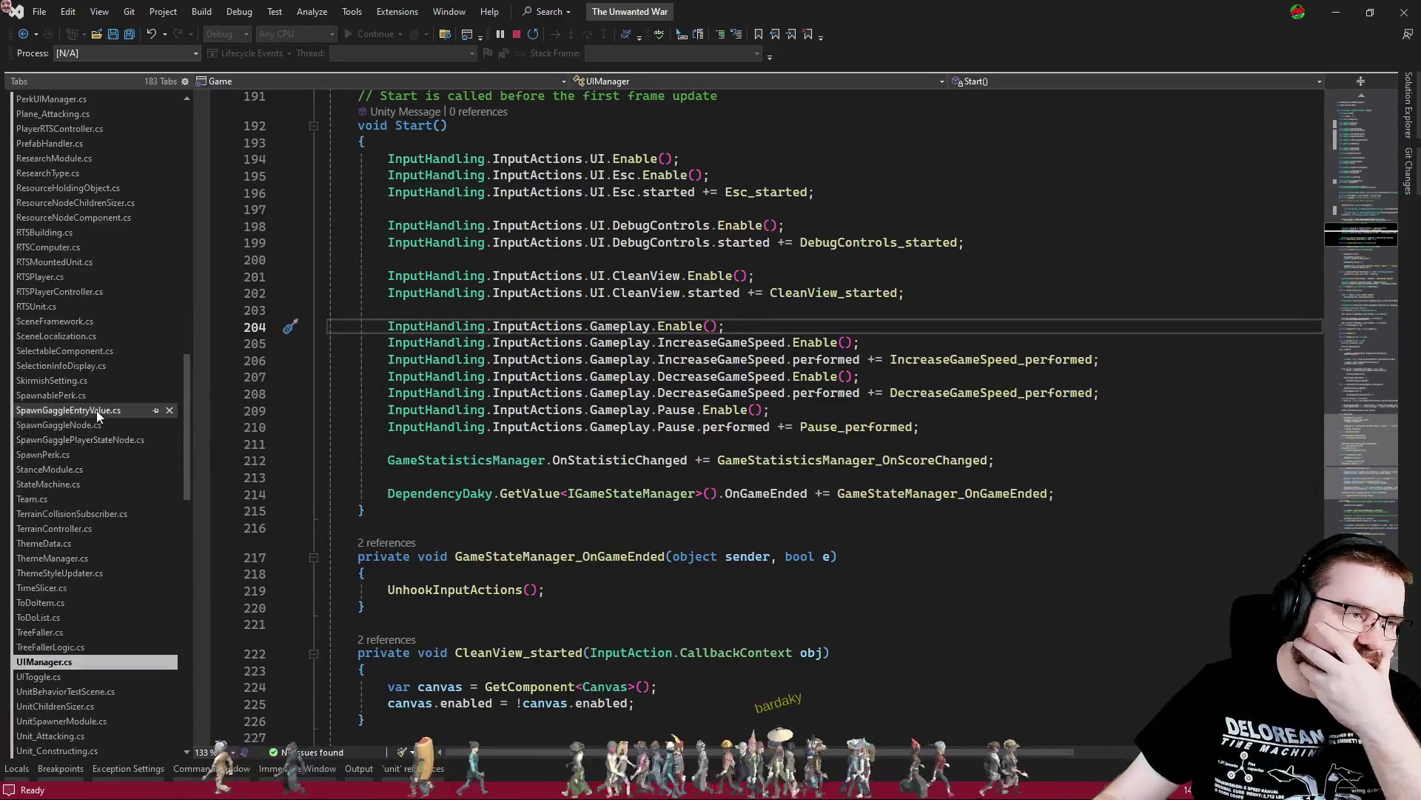
{"action": "scroll", "coordinate": [92, 394], "scroll_direction": "up", "scroll_amount": 5}
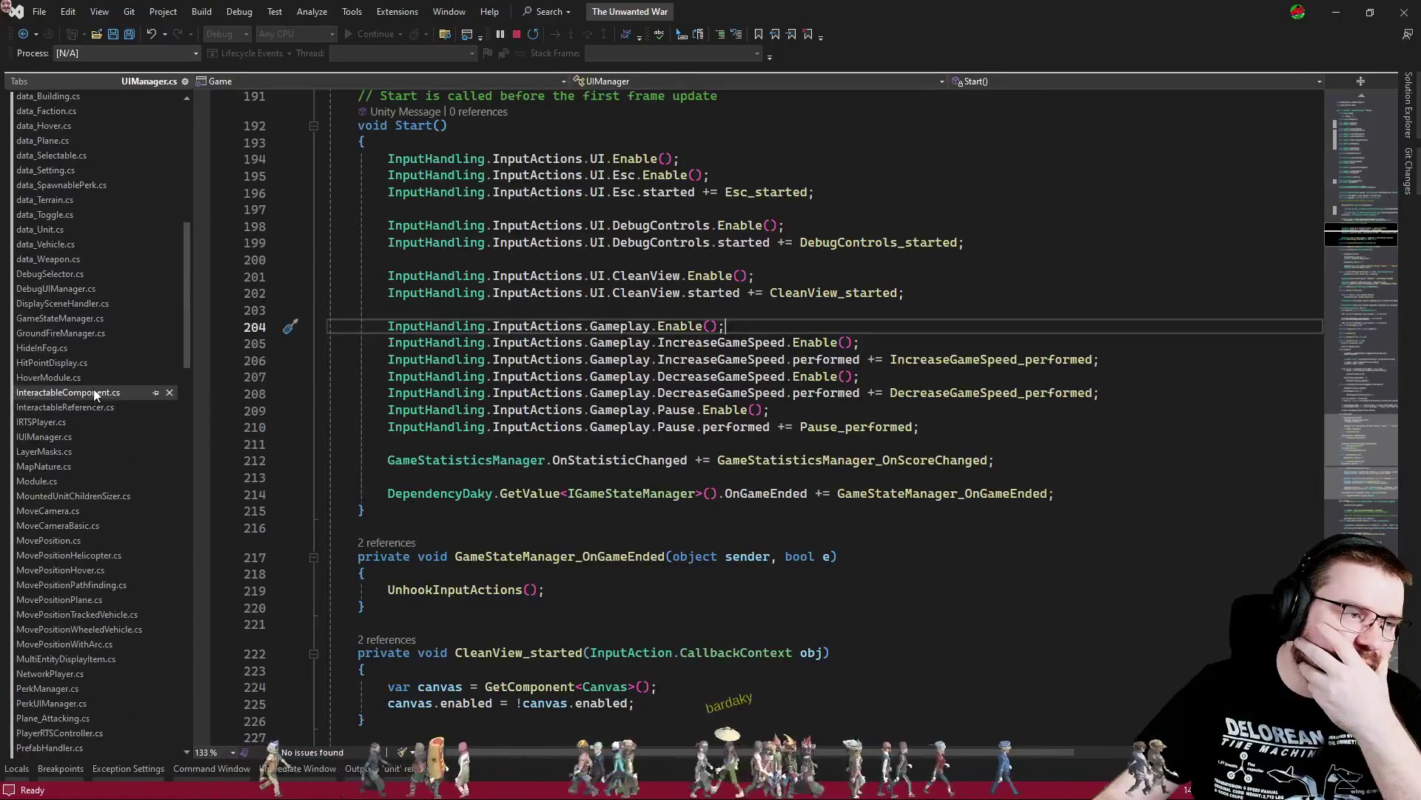
{"action": "mouse_move", "coordinate": [810, 472]}
{"action": "key", "text": "ctrl+t"}
{"action": "type", "text": "blueprintcom"}
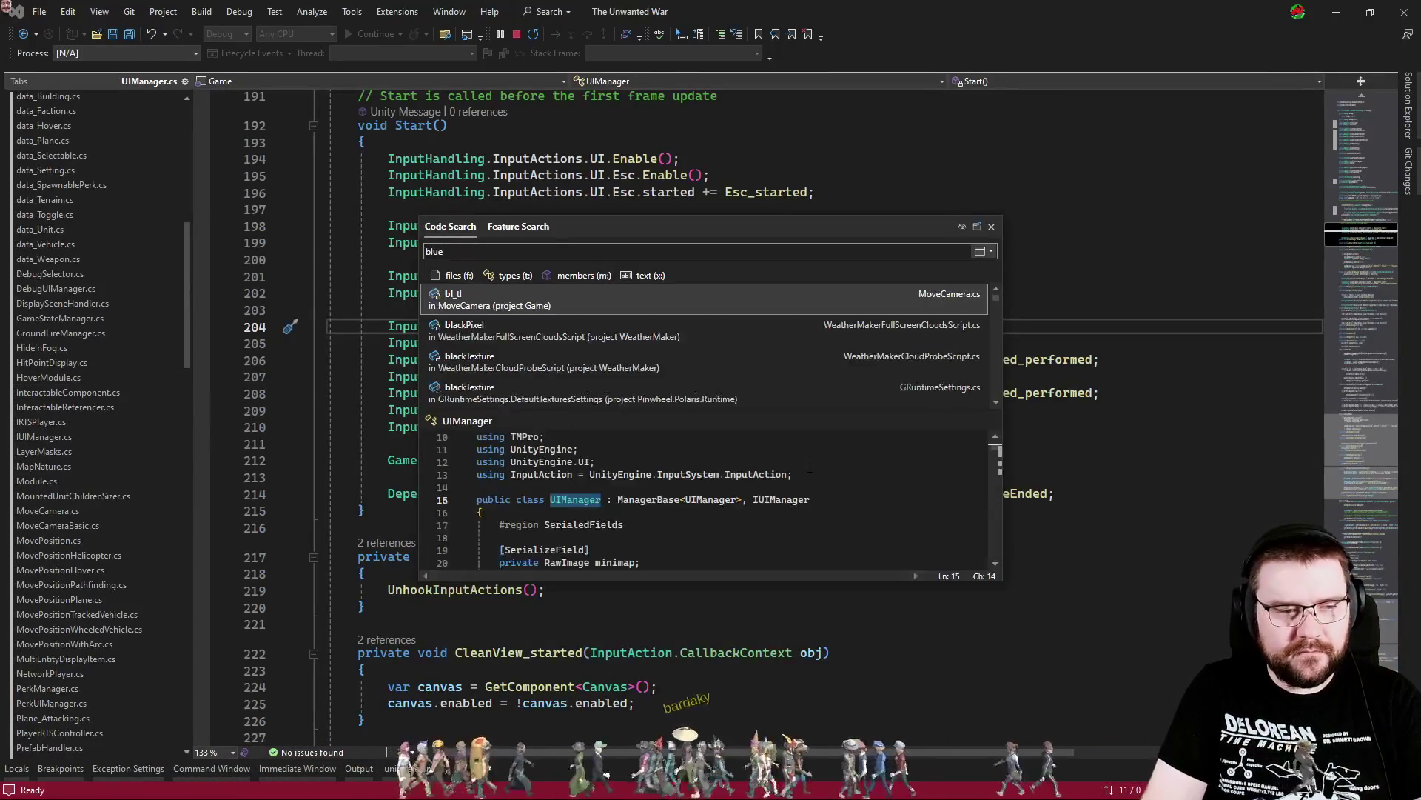
Open BlueprintComponent.cs from the results and read through its Update placement code
{"action": "key", "text": "Return"}
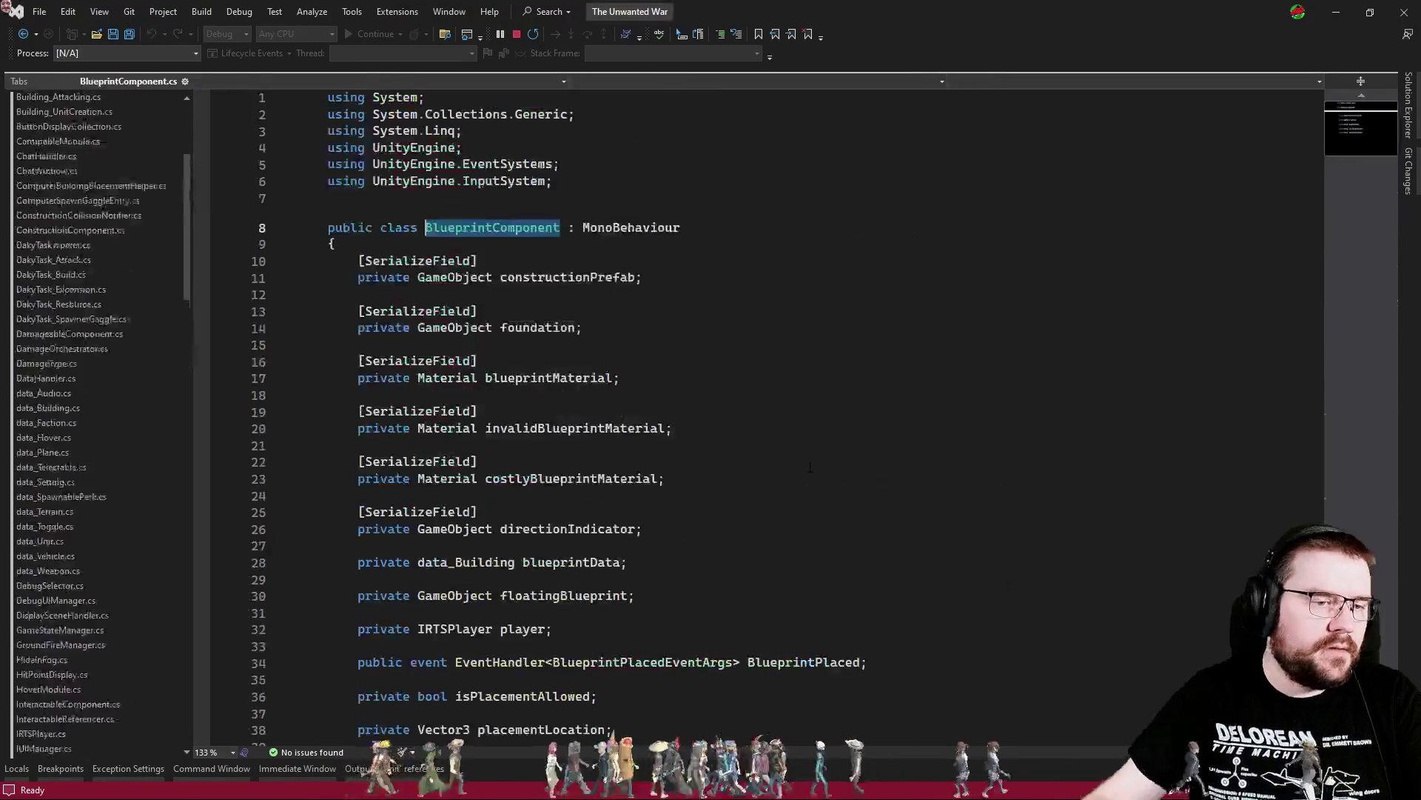
{"action": "scroll", "coordinate": [814, 445], "scroll_direction": "down", "scroll_amount": 10}
{"action": "scroll", "coordinate": [814, 442], "scroll_direction": "down", "scroll_amount": 20}
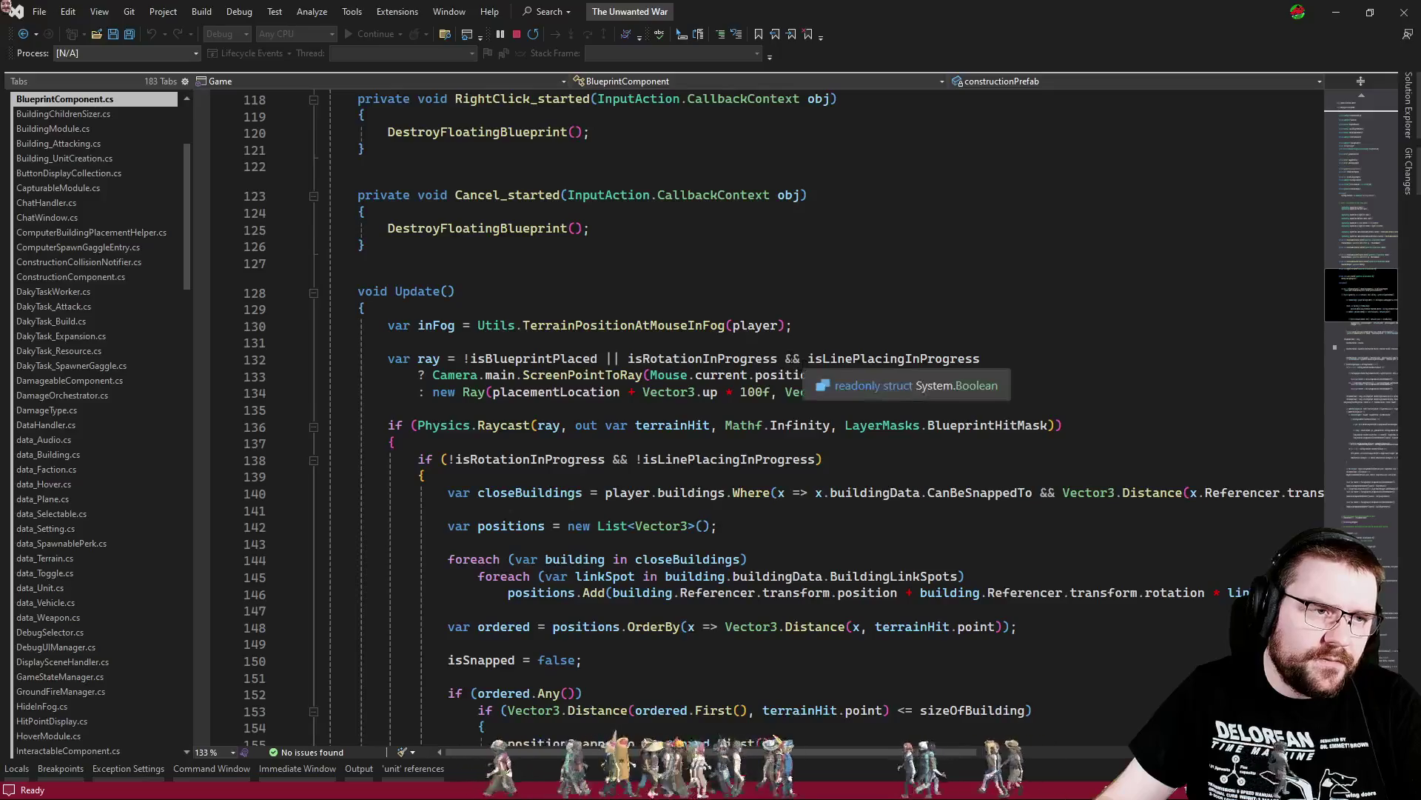
{"action": "scroll", "coordinate": [681, 295], "scroll_direction": "up", "scroll_amount": 5}
{"action": "scroll", "coordinate": [626, 342], "scroll_direction": "up", "scroll_amount": 5}
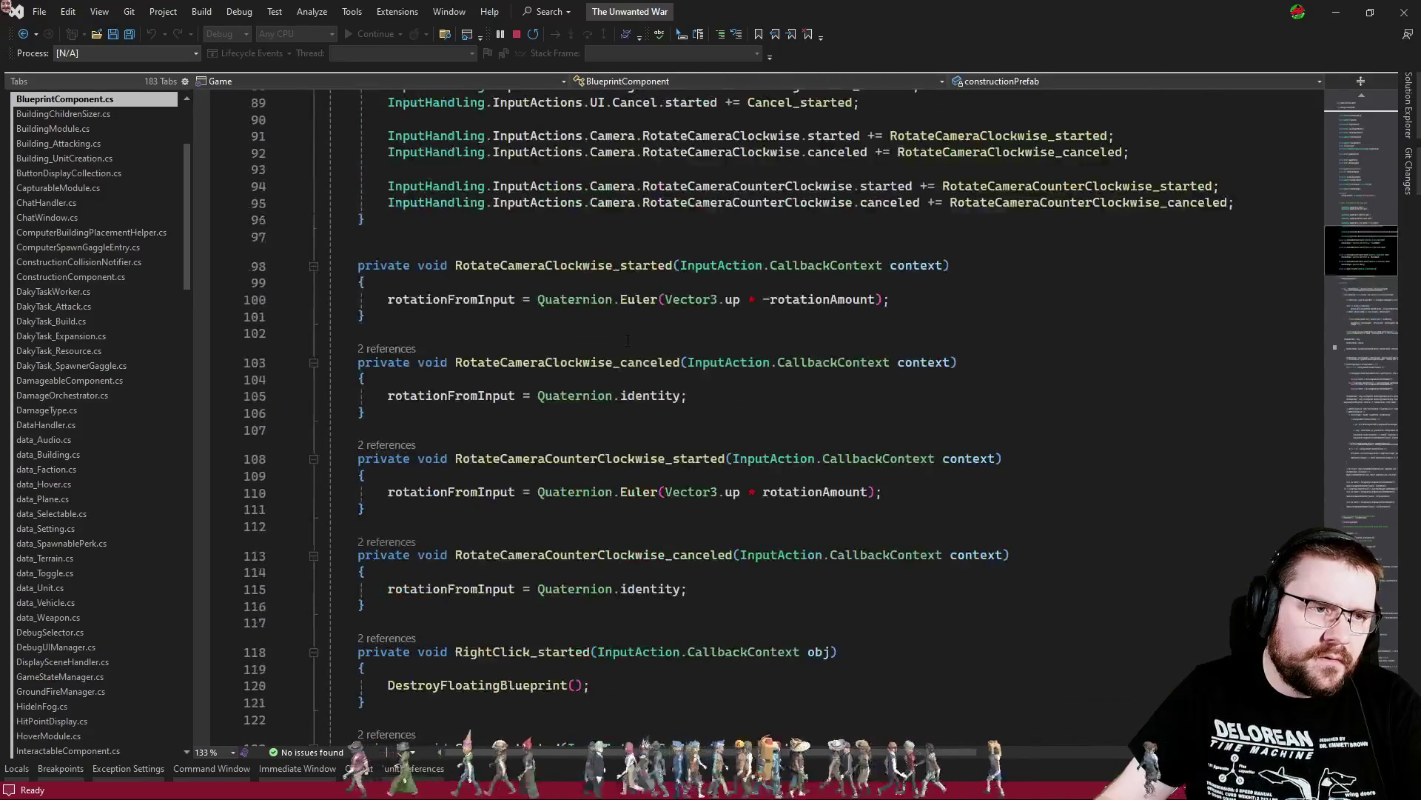
{"action": "scroll", "coordinate": [627, 341], "scroll_direction": "down", "scroll_amount": 20}
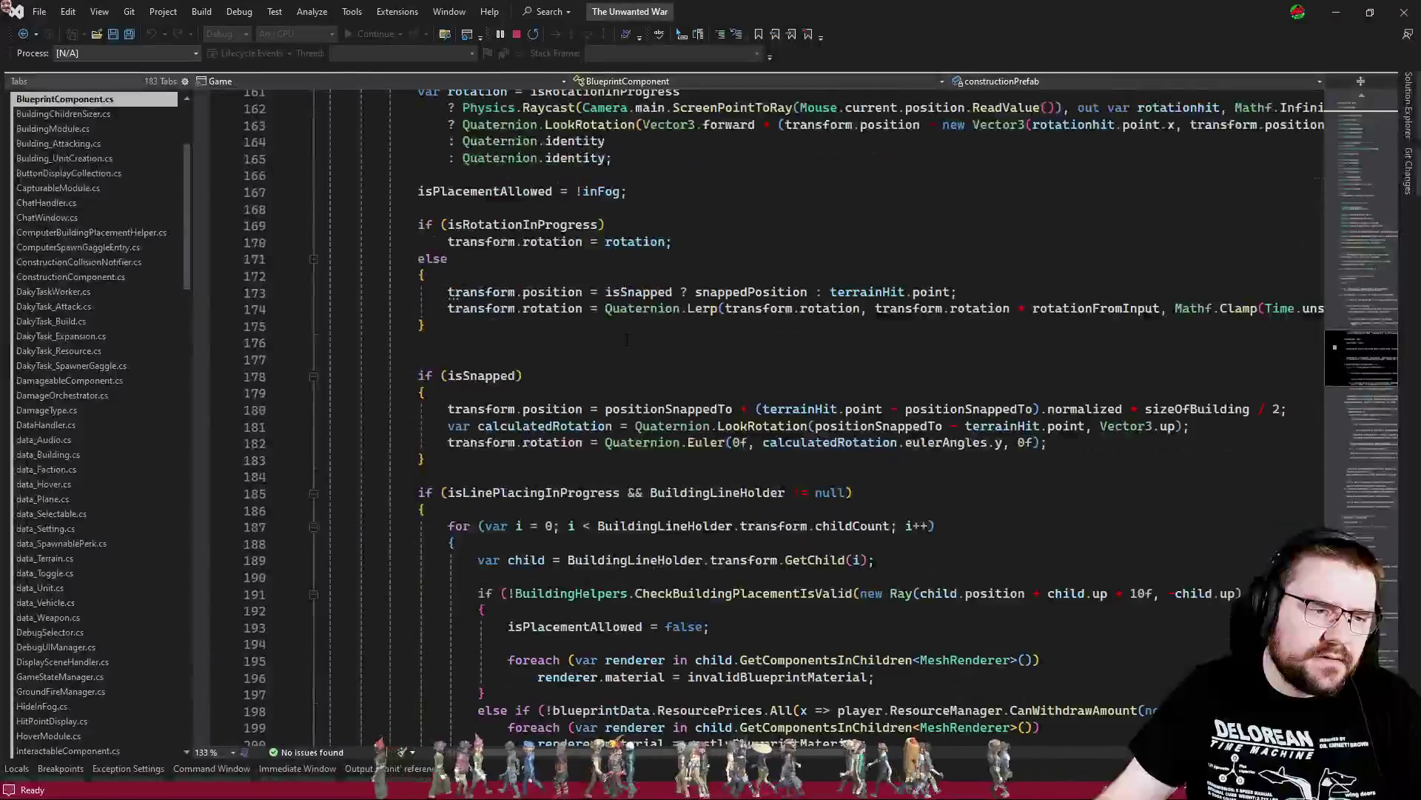
{"action": "scroll", "coordinate": [616, 361], "scroll_direction": "down", "scroll_amount": 20}
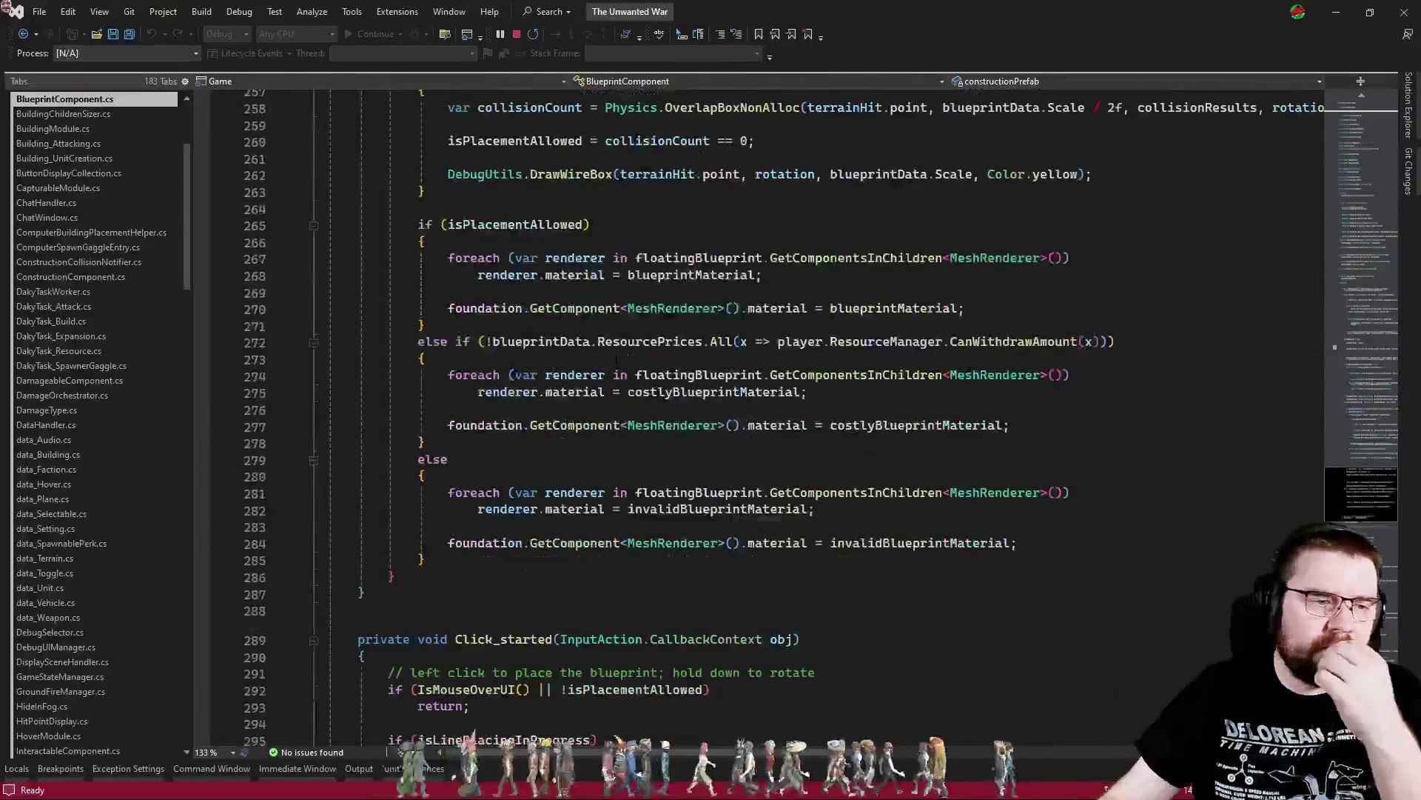
{"action": "scroll", "coordinate": [644, 360], "scroll_direction": "up", "scroll_amount": 9}
{"action": "scroll", "coordinate": [644, 360], "scroll_direction": "up", "scroll_amount": 5}
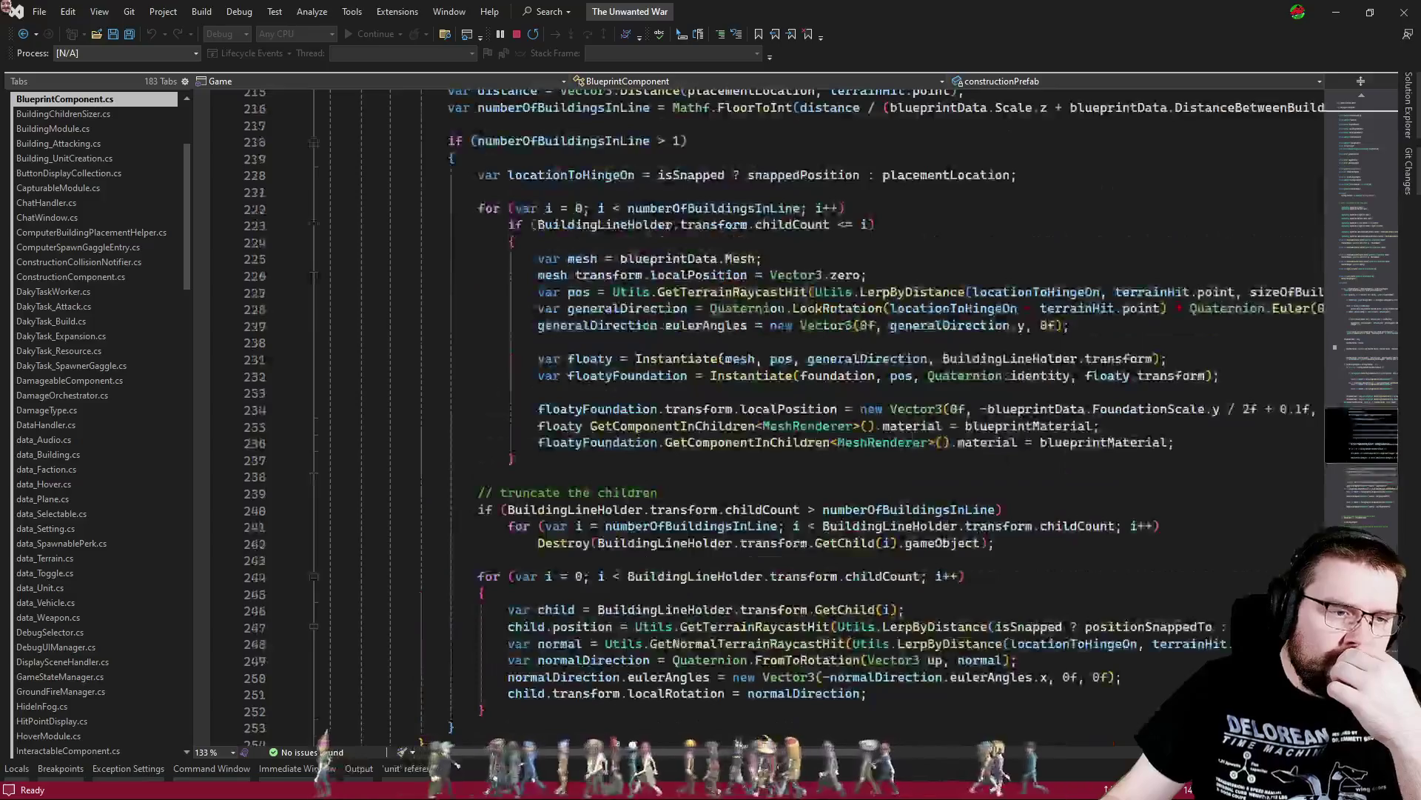
{"action": "left_click", "coordinate": [478, 476]}
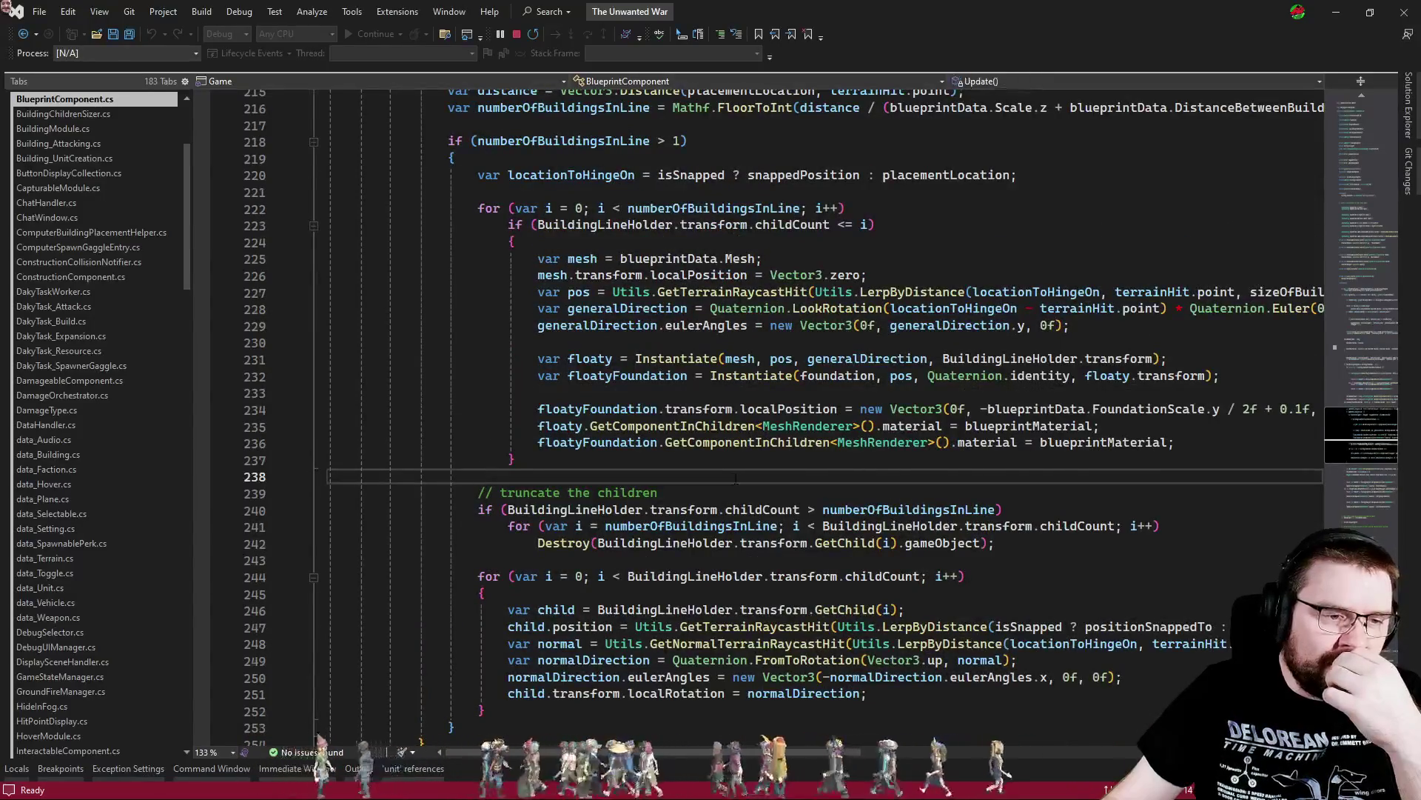
Review Click_canceled, highlighting its return statements and the position use on line 326
{"action": "scroll", "coordinate": [478, 476], "scroll_direction": "down", "scroll_amount": 2}
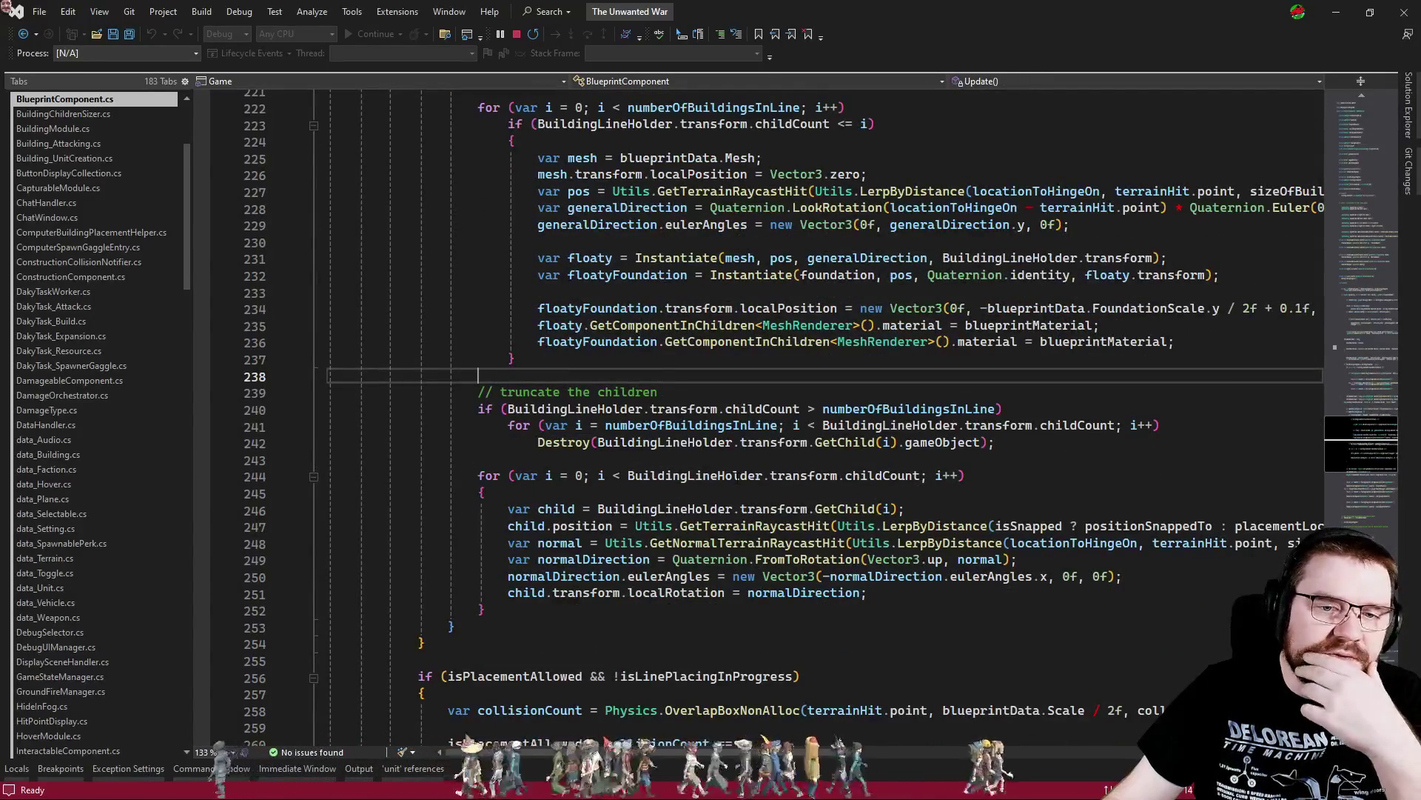
{"action": "scroll", "coordinate": [737, 479], "scroll_direction": "down", "scroll_amount": 19}
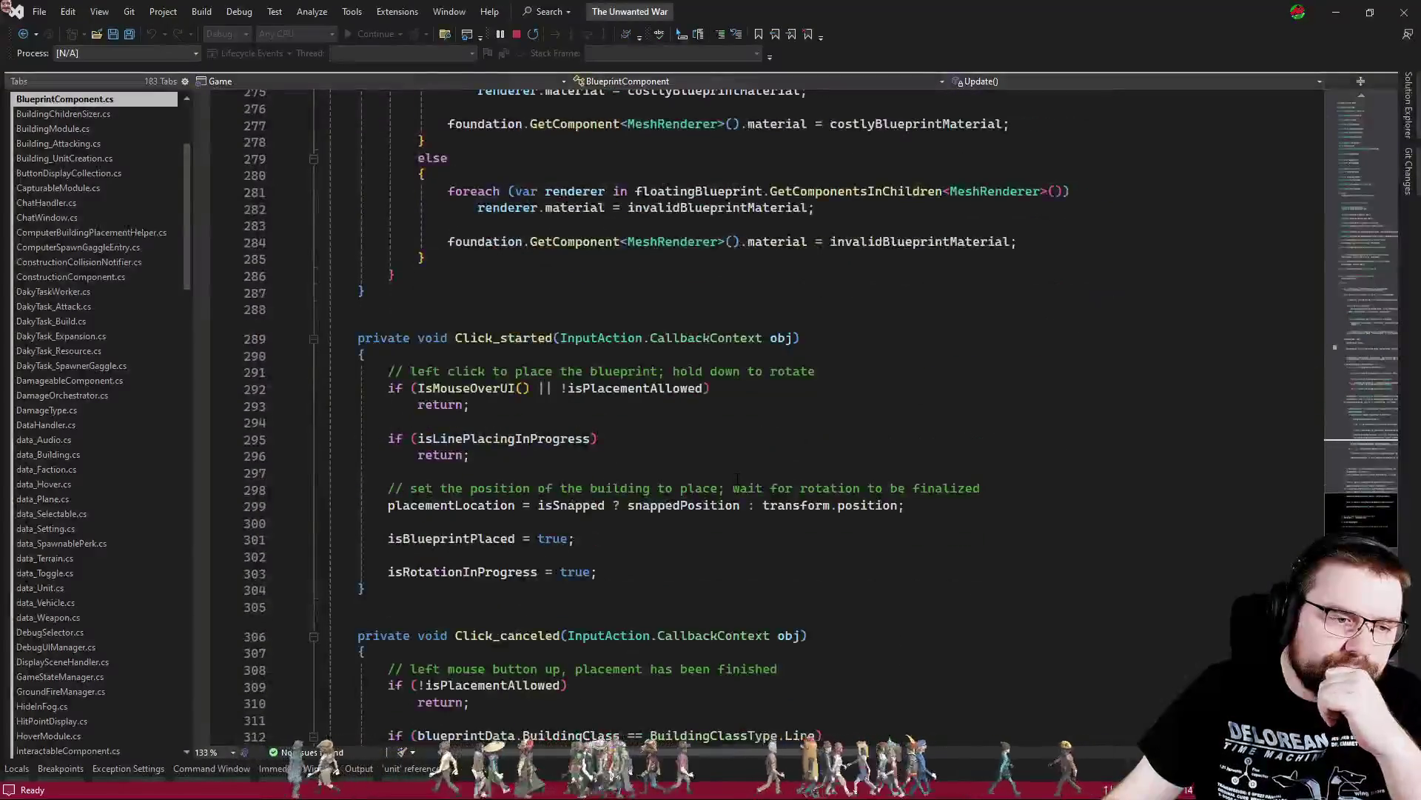
{"action": "scroll", "coordinate": [736, 480], "scroll_direction": "down", "scroll_amount": 2}
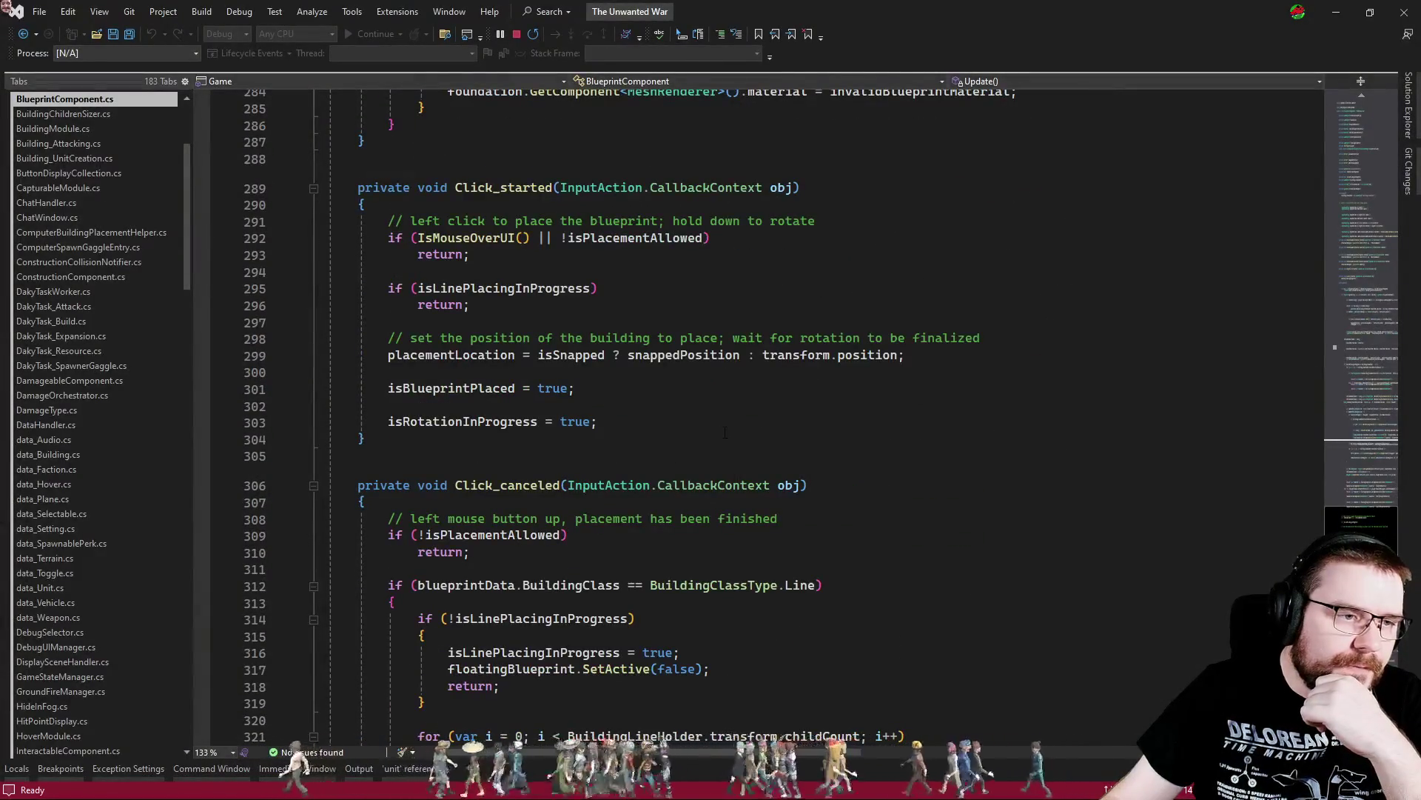
{"action": "scroll", "coordinate": [725, 433], "scroll_direction": "down", "scroll_amount": 7}
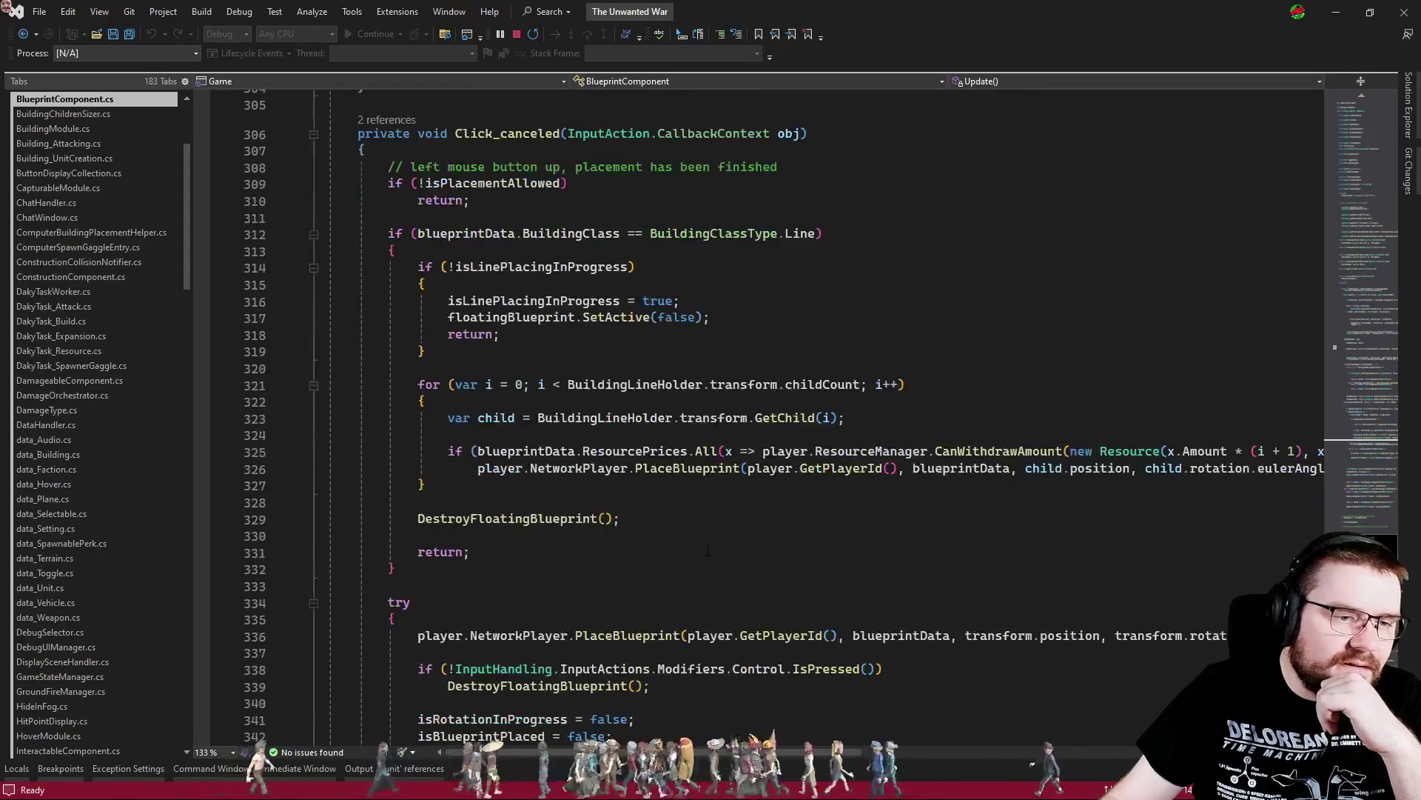
{"action": "left_click", "coordinate": [704, 557]}
{"action": "scroll", "coordinate": [814, 762], "scroll_direction": "right", "scroll_amount": 5}
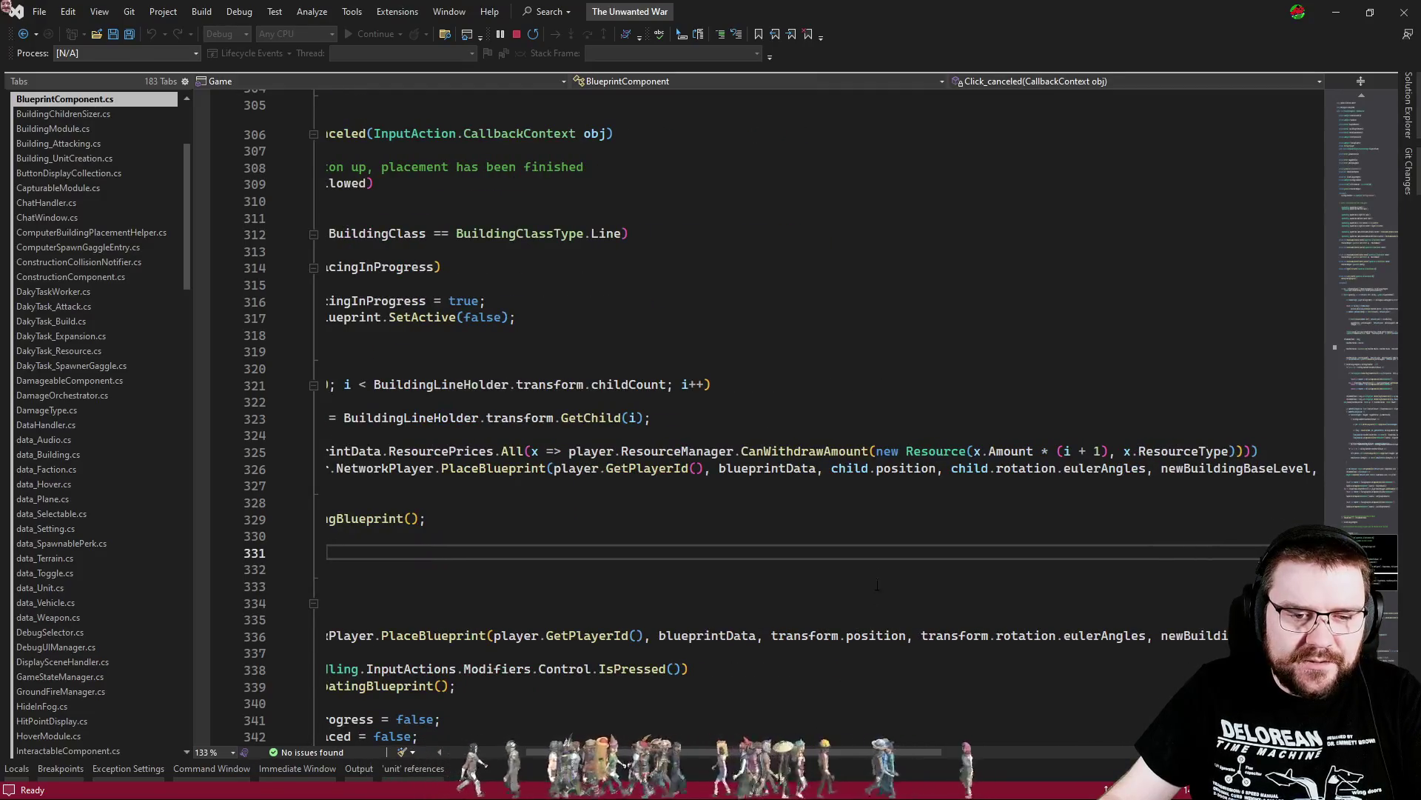
{"action": "double_click", "coordinate": [908, 470]}
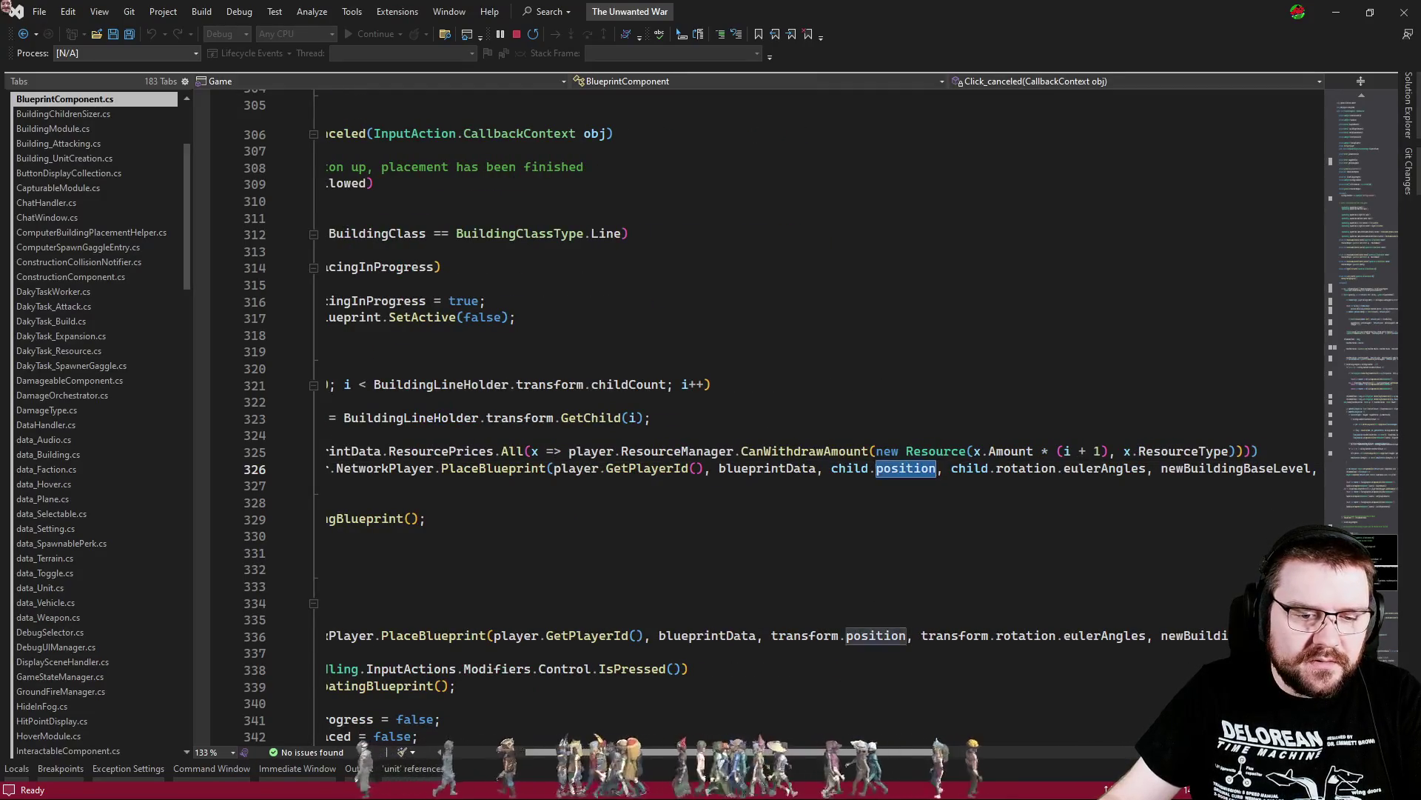
{"action": "left_click_drag", "start_coordinate": [884, 755], "coordinate": [797, 746]}
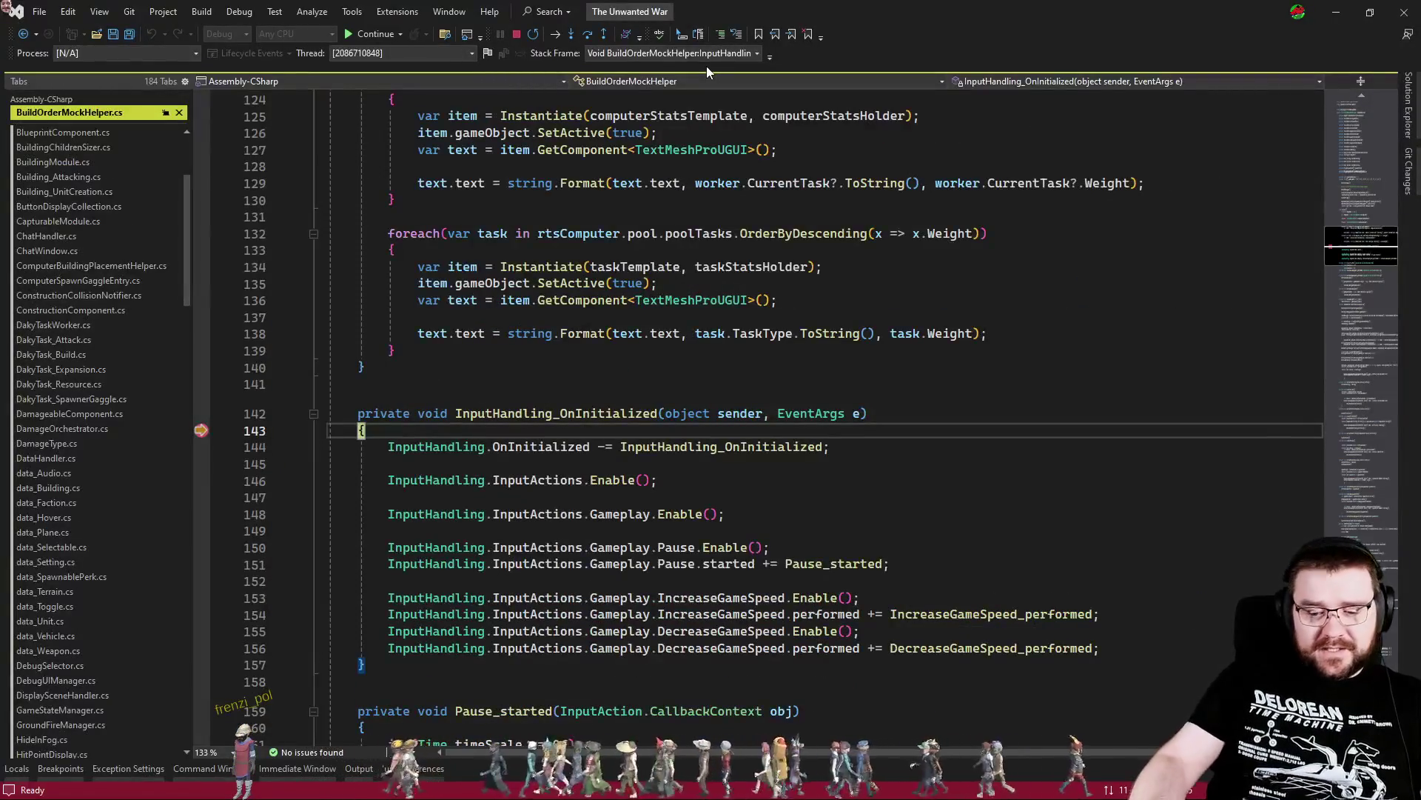
Resume debugging, run a one-player Wild West simulation on Old Trails at Effortless, then stop it
{"action": "key", "text": "F5"}
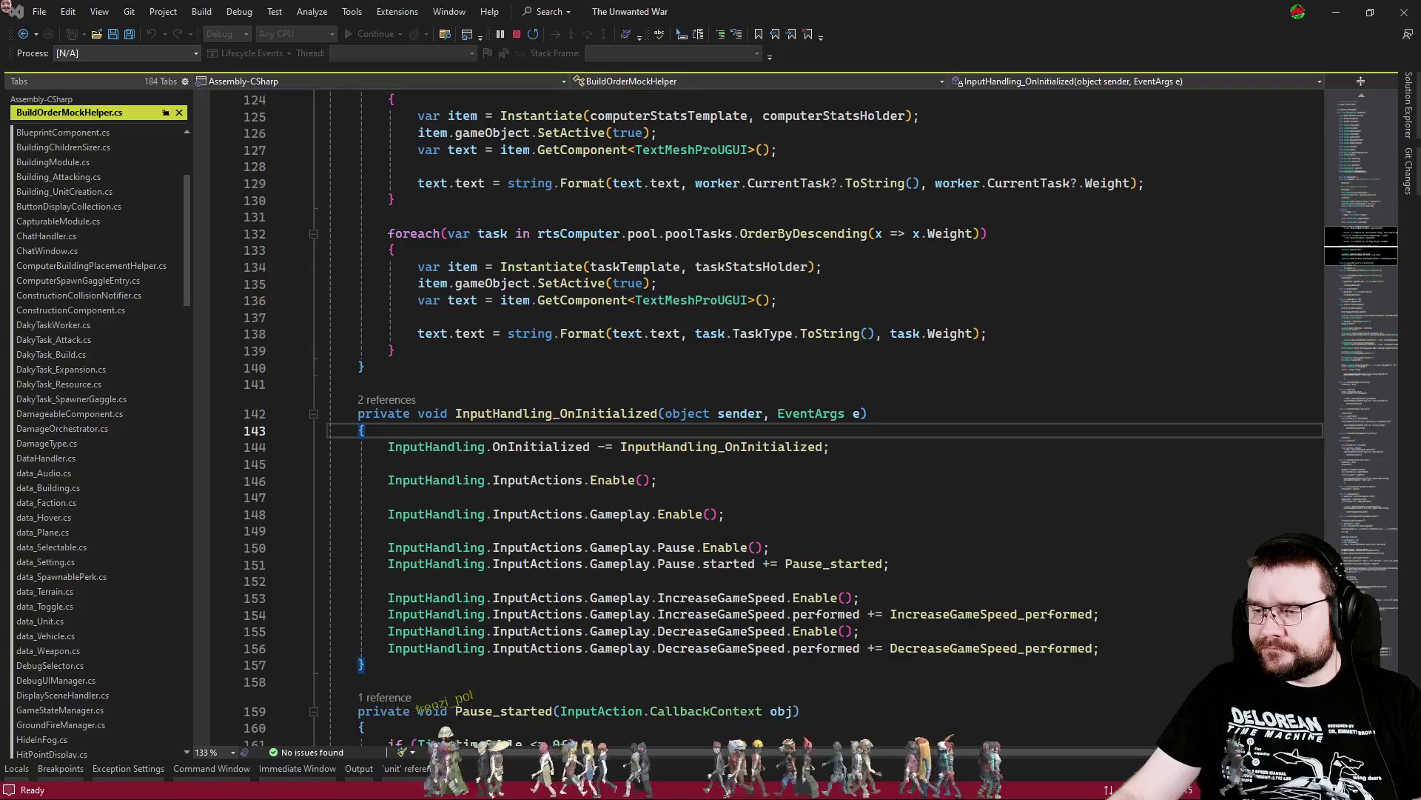
{"action": "key", "text": "alt+Tab"}
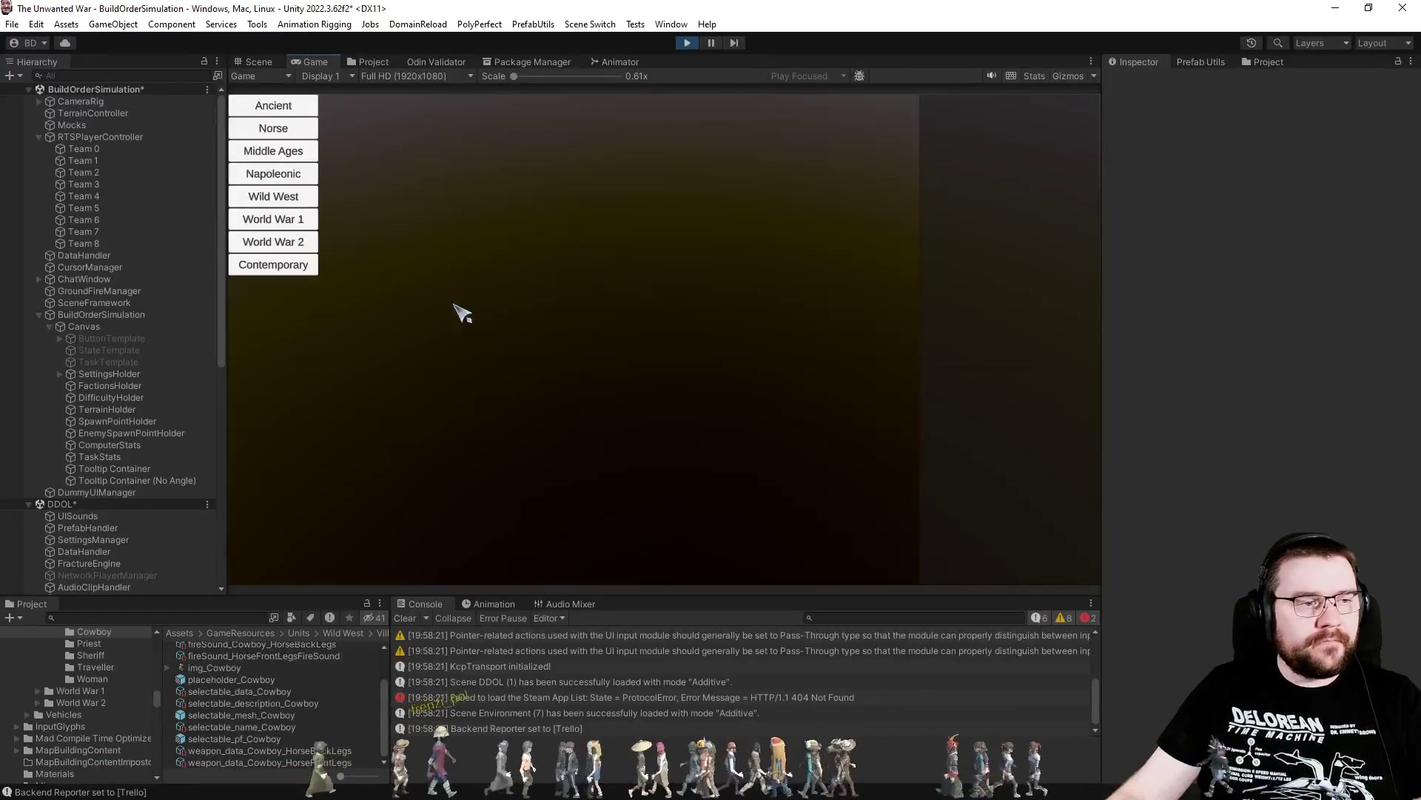
{"action": "left_click", "coordinate": [292, 199]}
{"action": "left_click", "coordinate": [403, 107]}
{"action": "left_click", "coordinate": [508, 103]}
{"action": "left_click", "coordinate": [602, 176]}
{"action": "left_click", "coordinate": [713, 111]}
{"action": "left_click", "coordinate": [751, 105]}
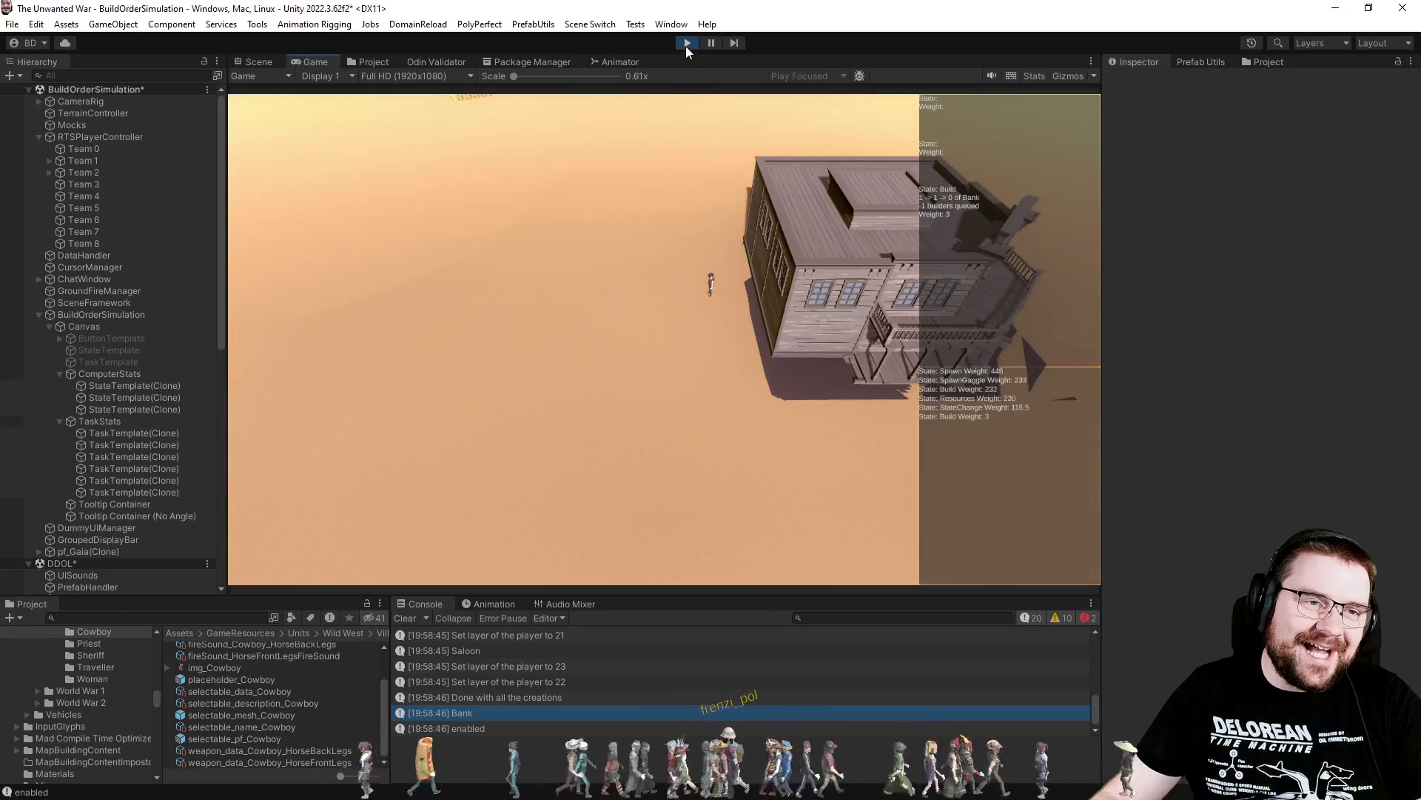
{"action": "left_click", "coordinate": [687, 45]}
{"action": "key", "text": "alt+Tab"}
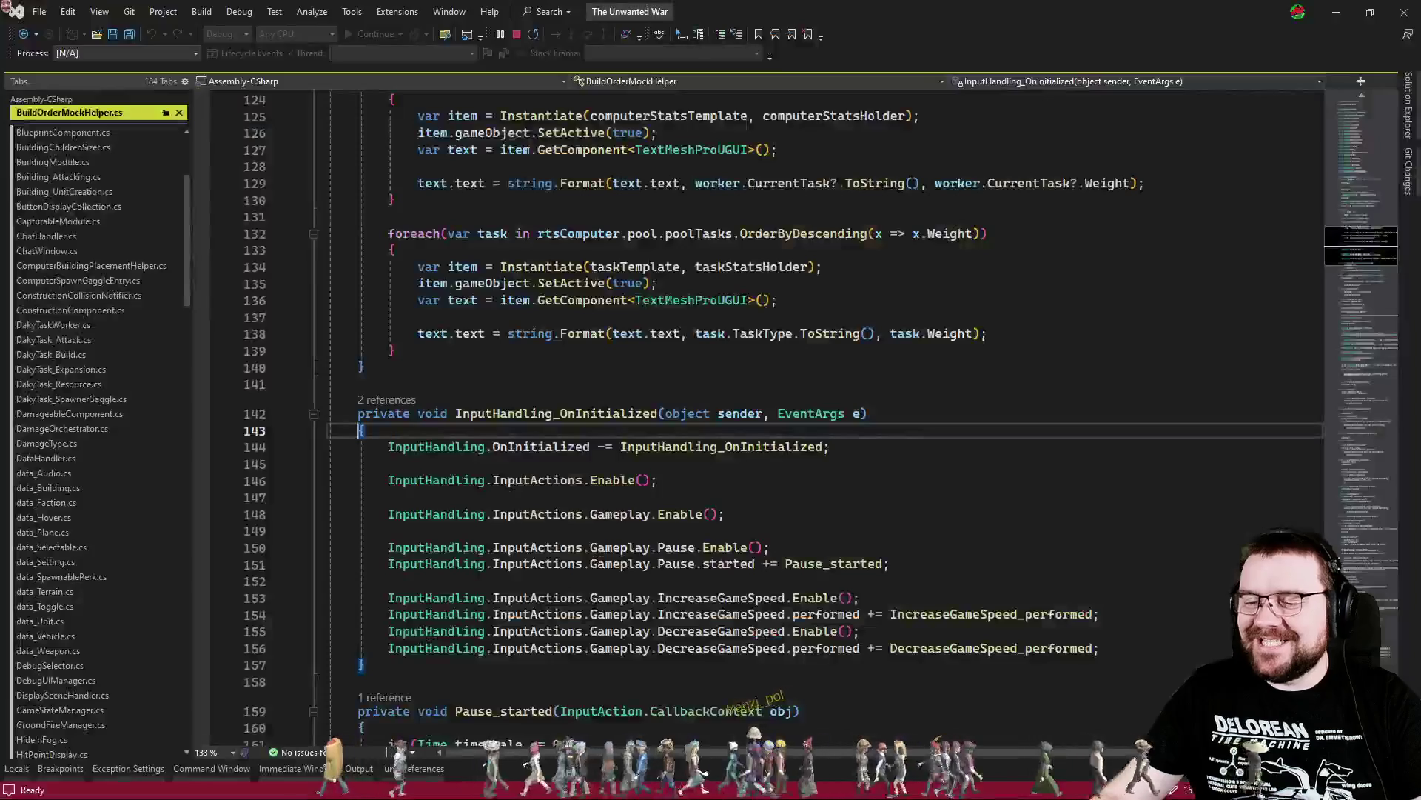
Close the BuildOrderMockHelper.cs file
{"action": "left_click", "coordinate": [687, 490]}
{"action": "key", "text": "ctrl+Tab"}
{"action": "key", "text": "ctrl+shift+Tab"}
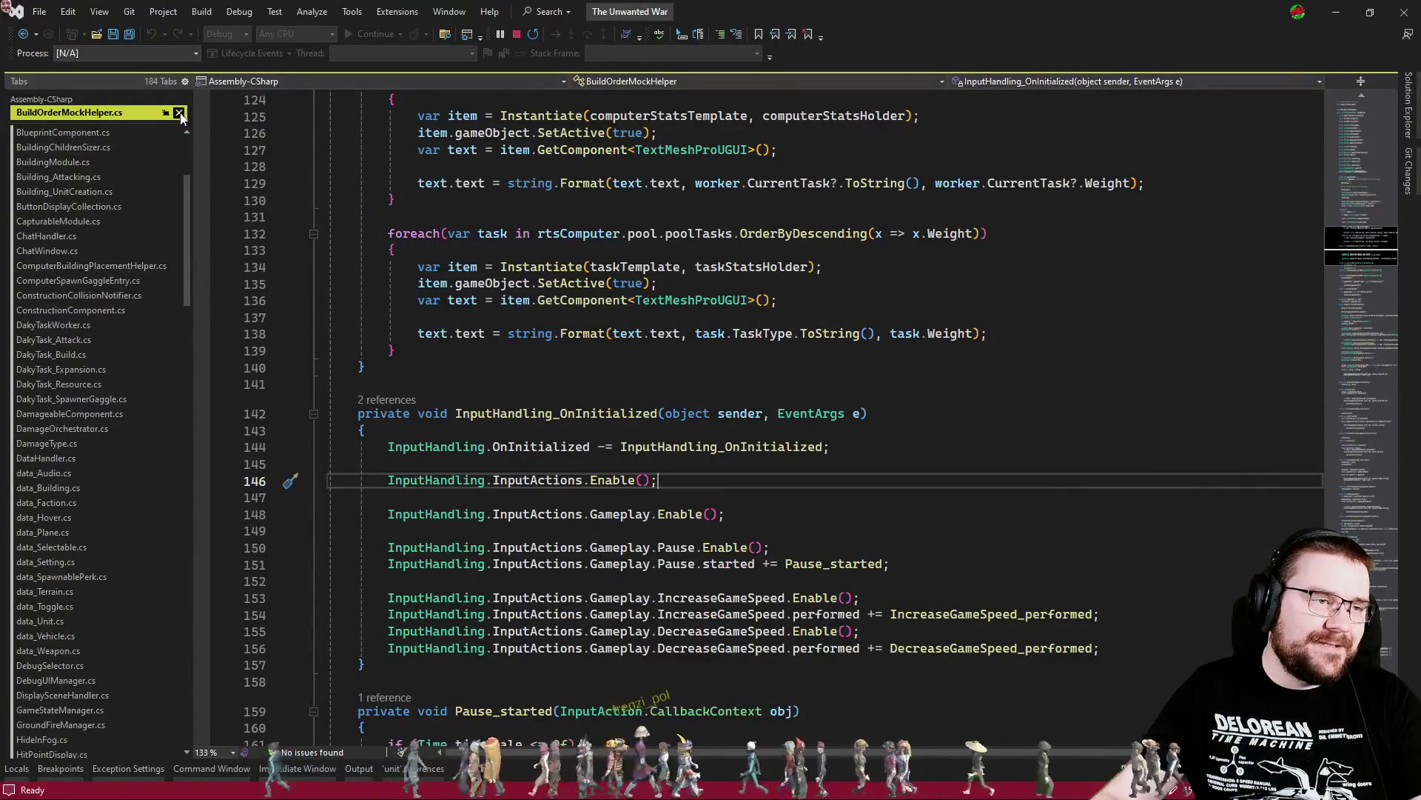
{"action": "left_click", "coordinate": [179, 113]}
Look over BlueprintComponent.cs's placement code, then open DakyTask_Build.cs
{"action": "left_click", "coordinate": [805, 382]}
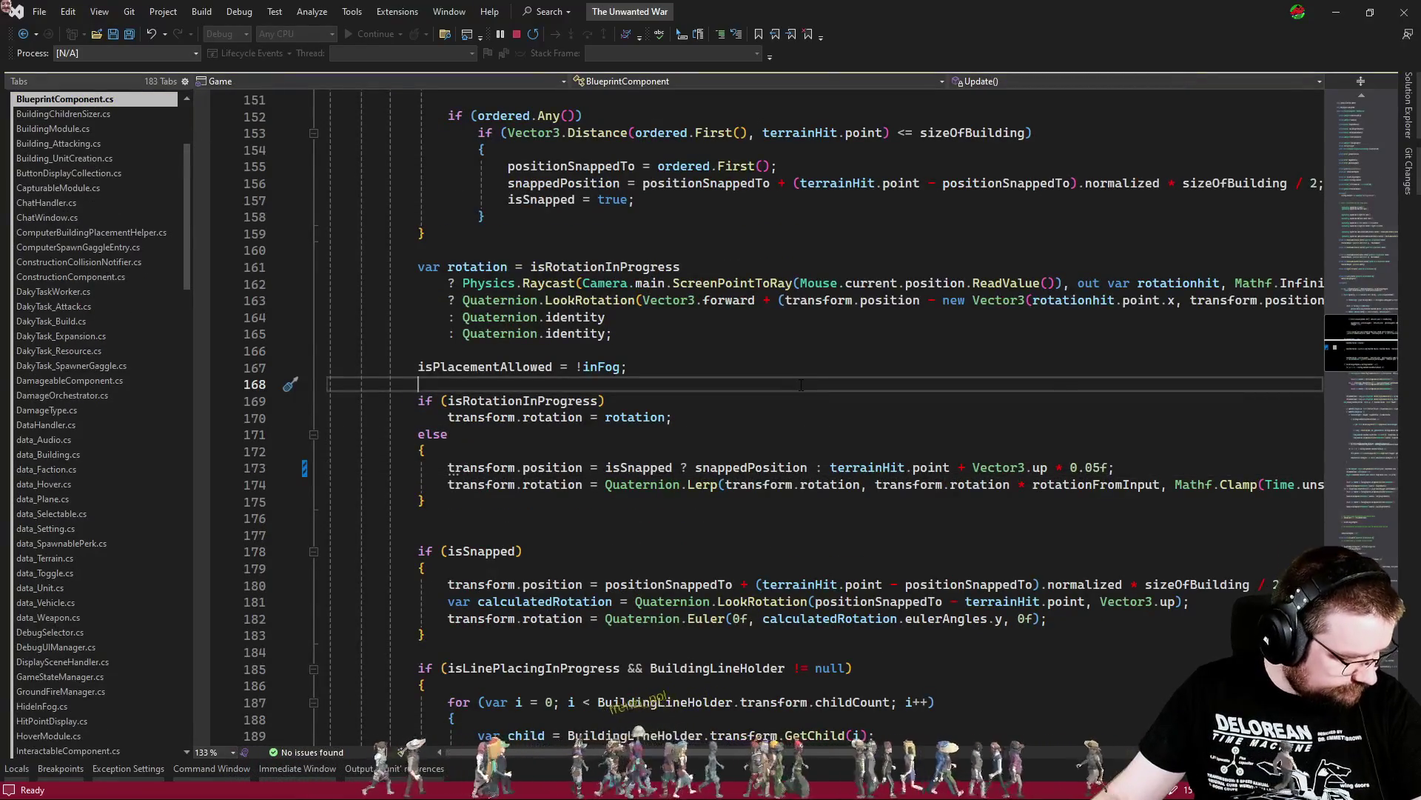
{"action": "key", "text": "ctrl+Tab"}
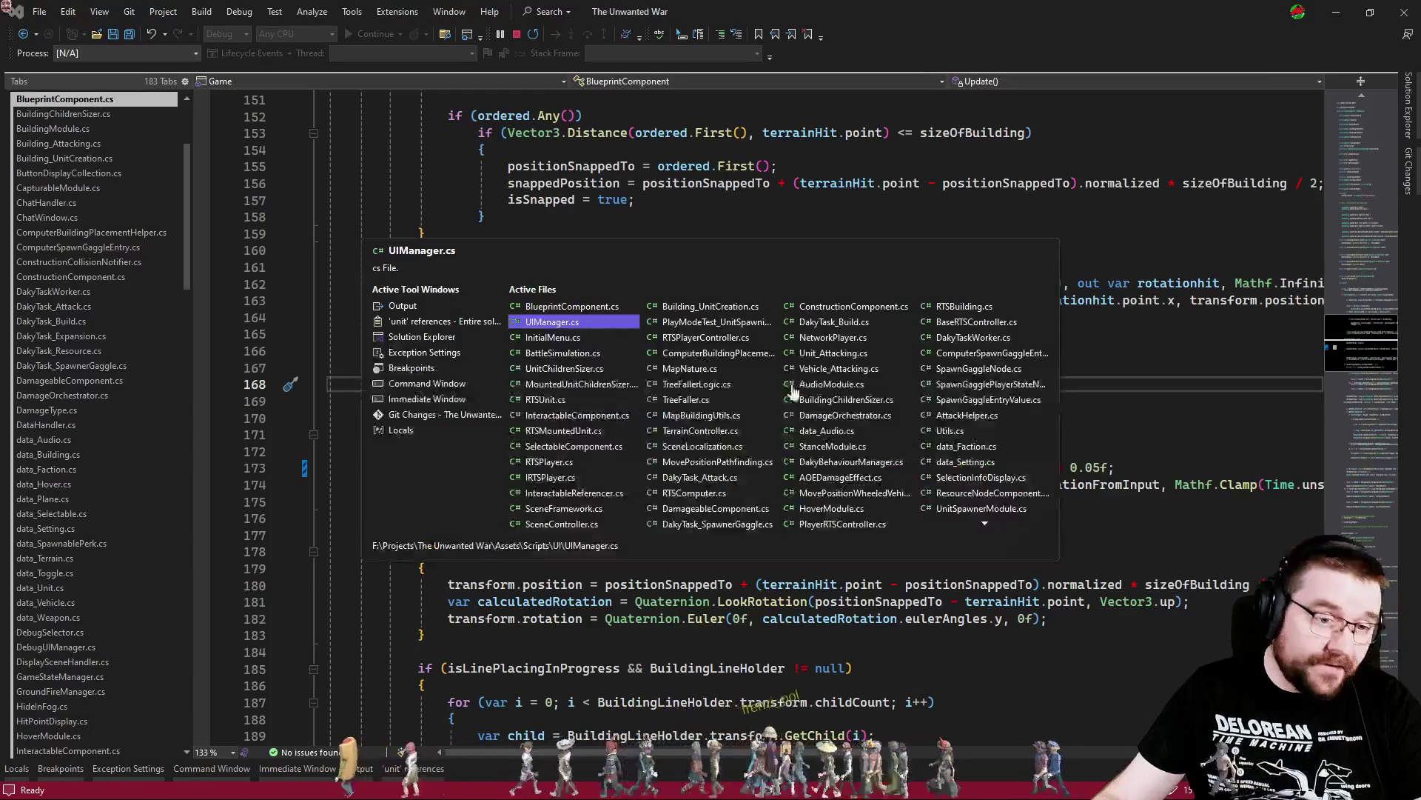
{"action": "key", "text": "ctrl+shift+Tab"}
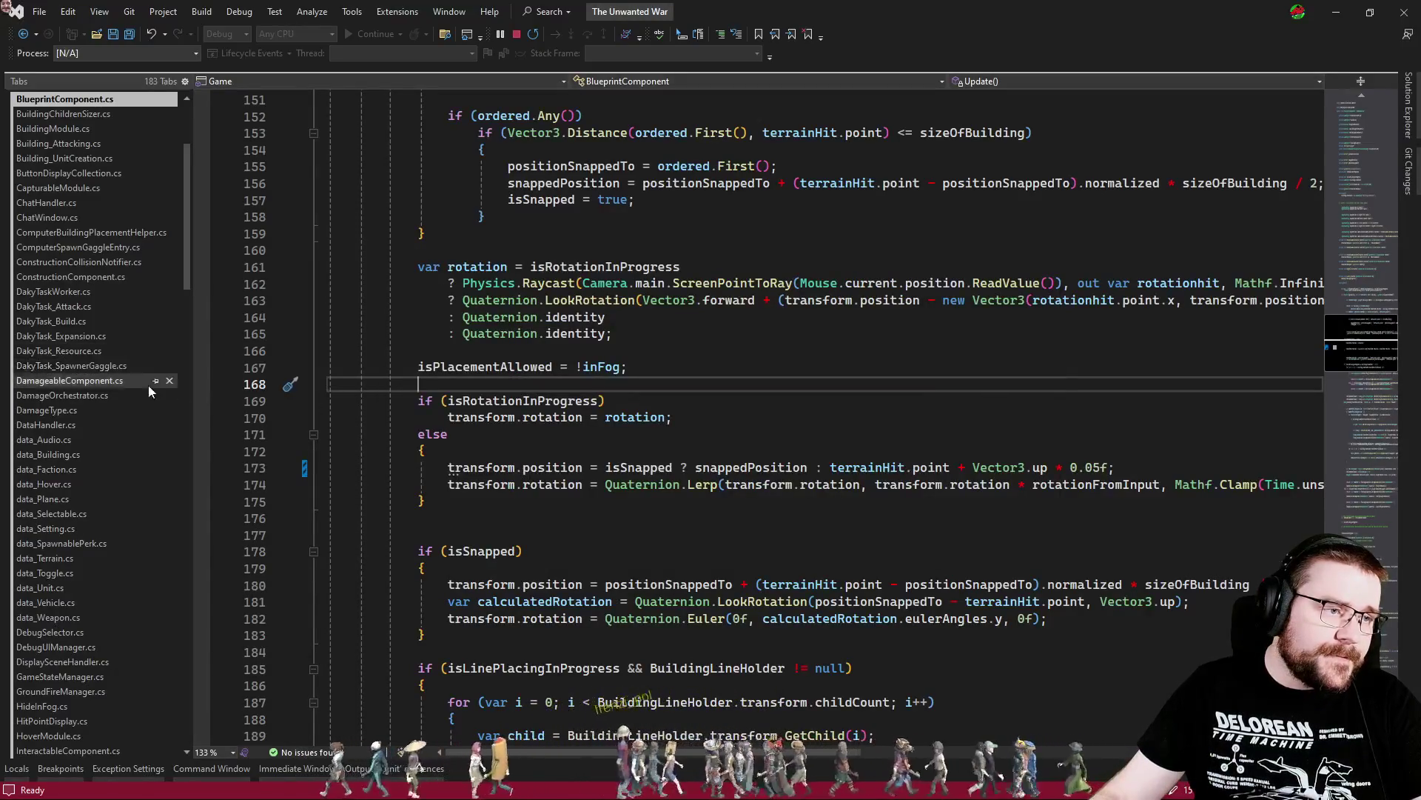
{"action": "scroll", "coordinate": [121, 352], "scroll_direction": "down", "scroll_amount": 2}
{"action": "scroll", "coordinate": [121, 352], "scroll_direction": "down", "scroll_amount": 15}
{"action": "scroll", "coordinate": [122, 356], "scroll_direction": "down", "scroll_amount": 10}
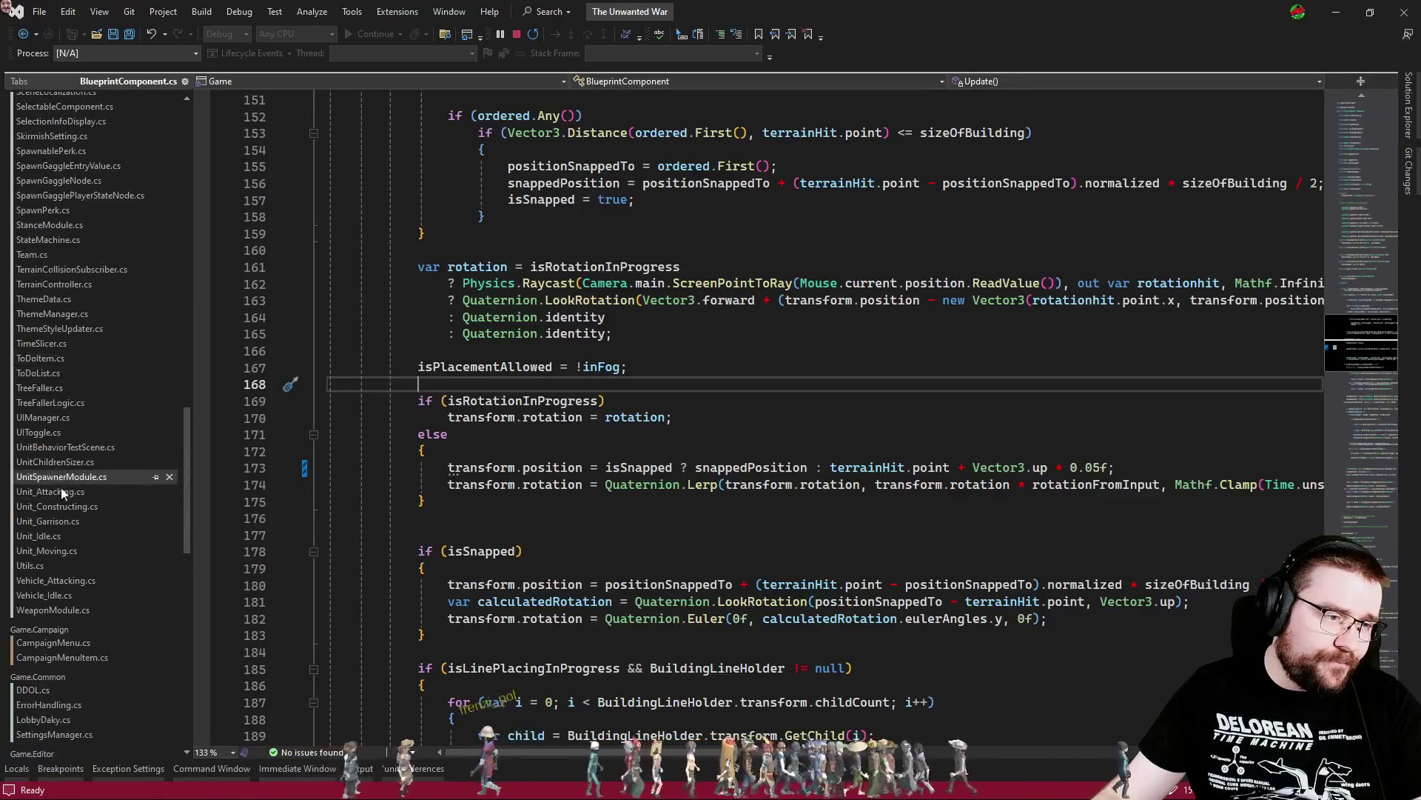
{"action": "scroll", "coordinate": [88, 505], "scroll_direction": "up", "scroll_amount": 11}
{"action": "scroll", "coordinate": [87, 499], "scroll_direction": "up", "scroll_amount": 15}
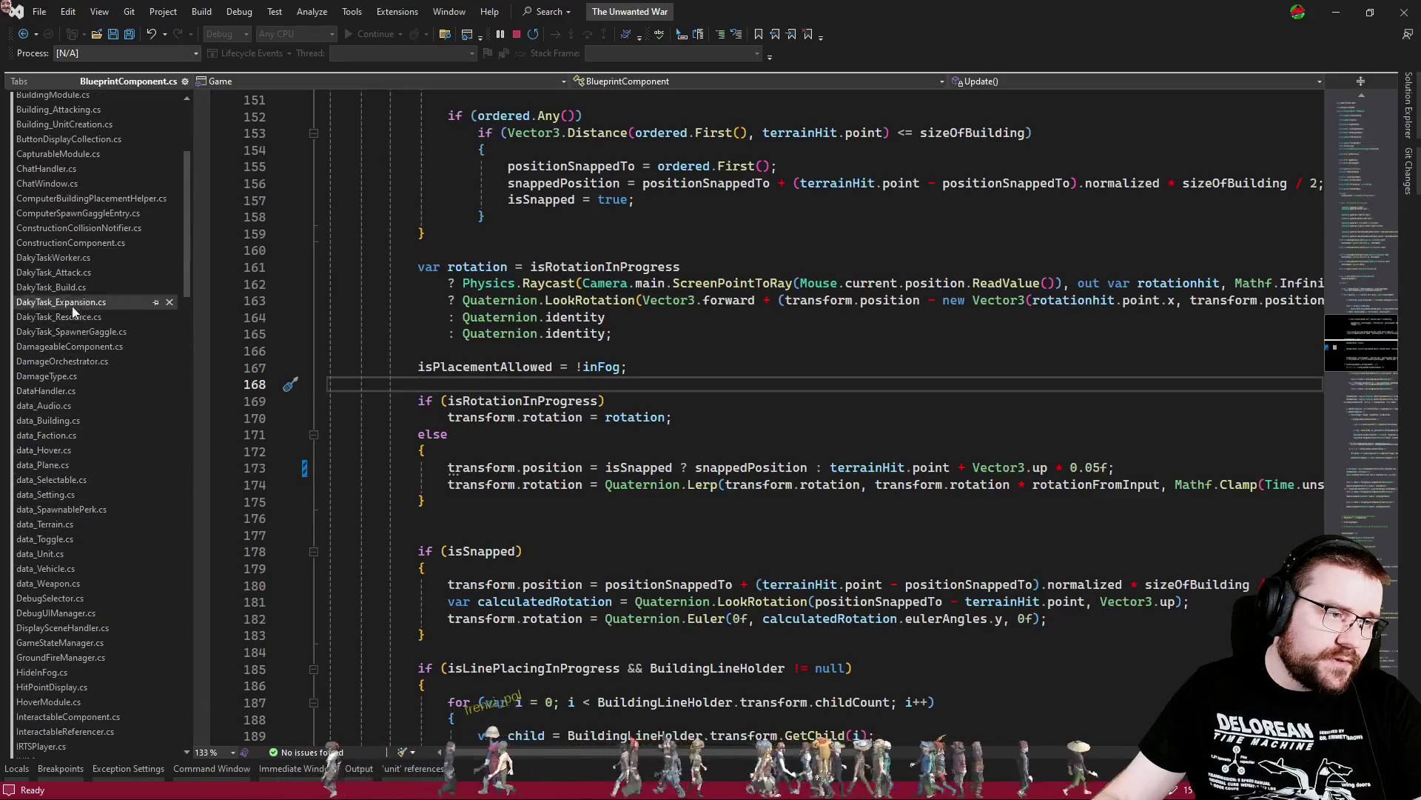
{"action": "left_click", "coordinate": [55, 286]}
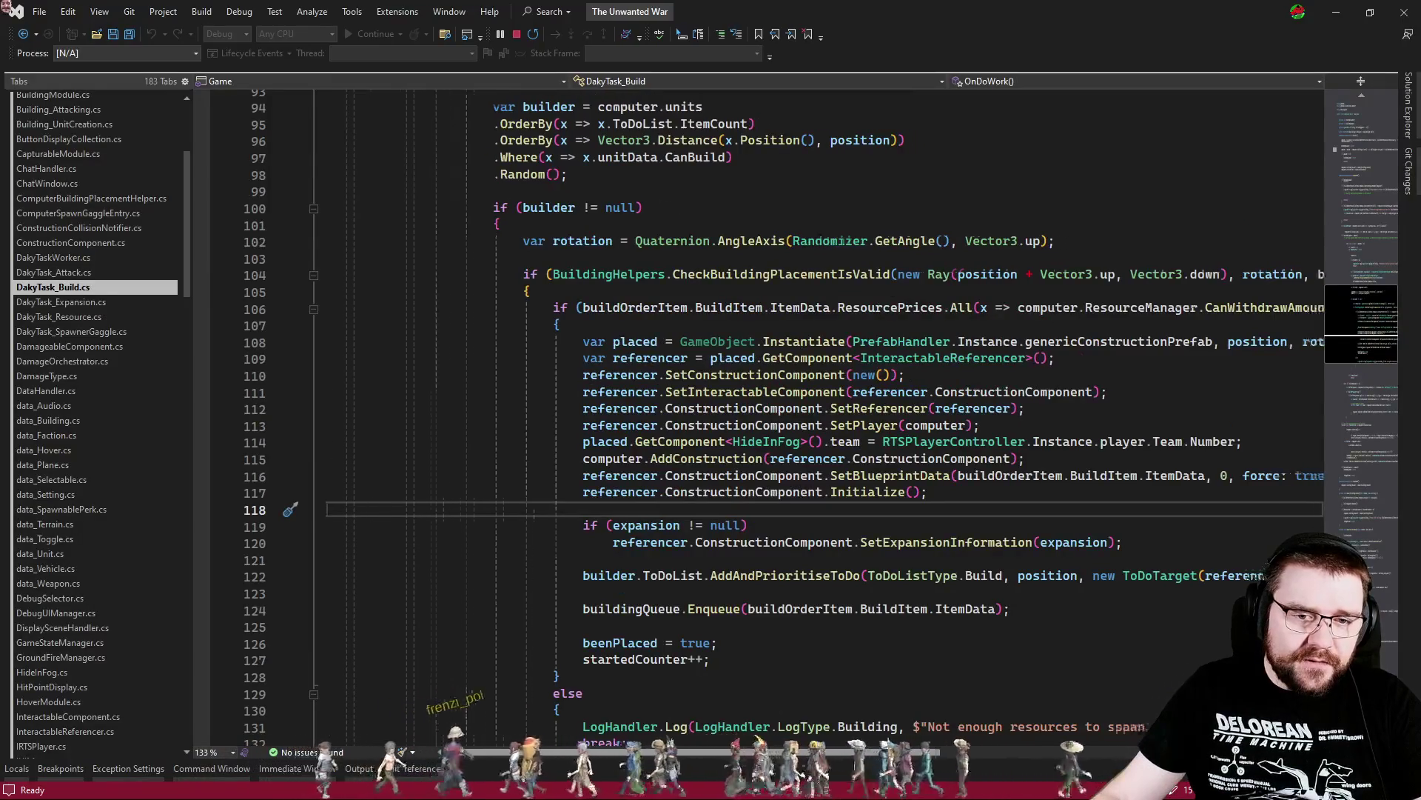
Go to the definition of ComputerBuildingPlacementHelper from the building placement call
{"action": "scroll", "coordinate": [842, 240], "scroll_direction": "right", "scroll_amount": 4}
{"action": "left_click", "coordinate": [1107, 342]}
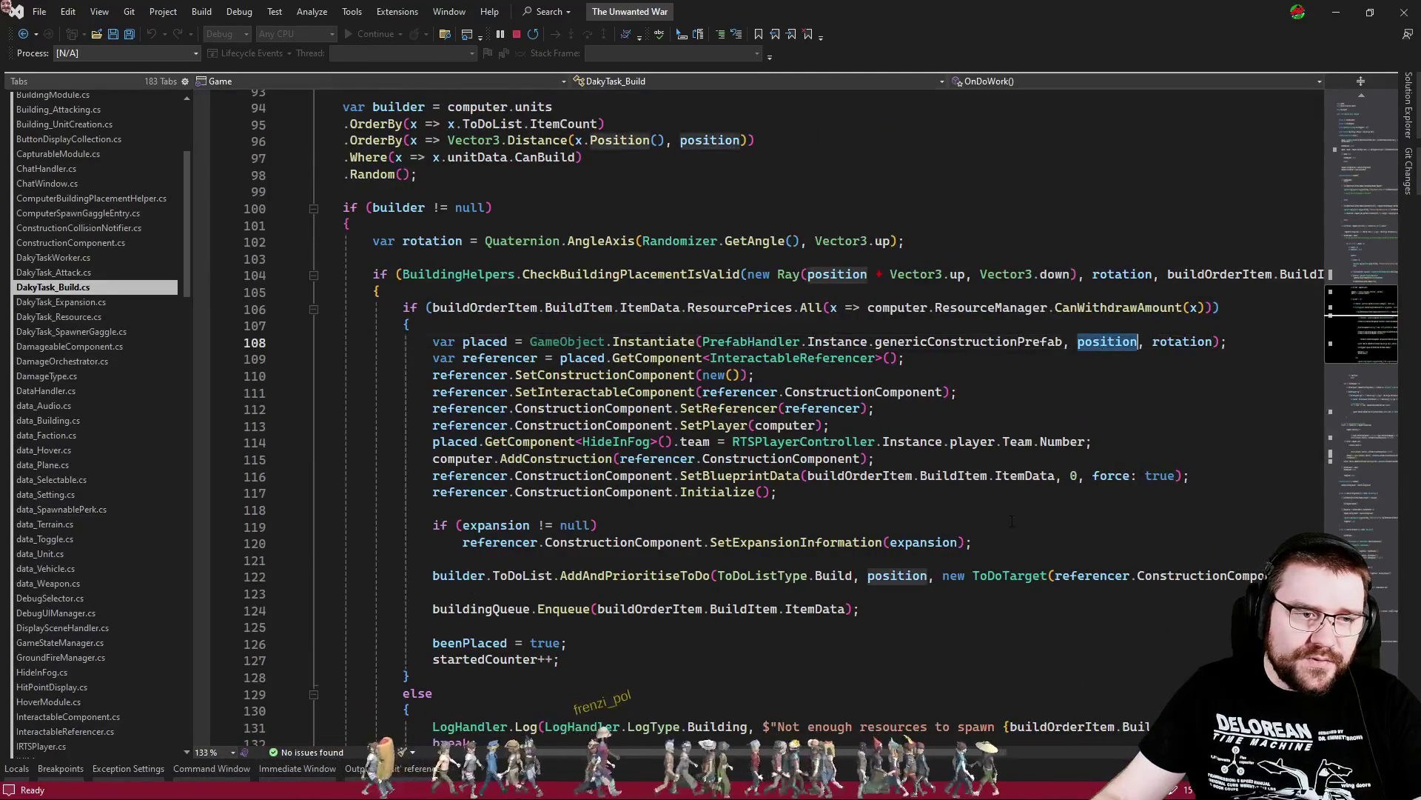
{"action": "scroll", "coordinate": [1106, 341], "scroll_direction": "up", "scroll_amount": 4}
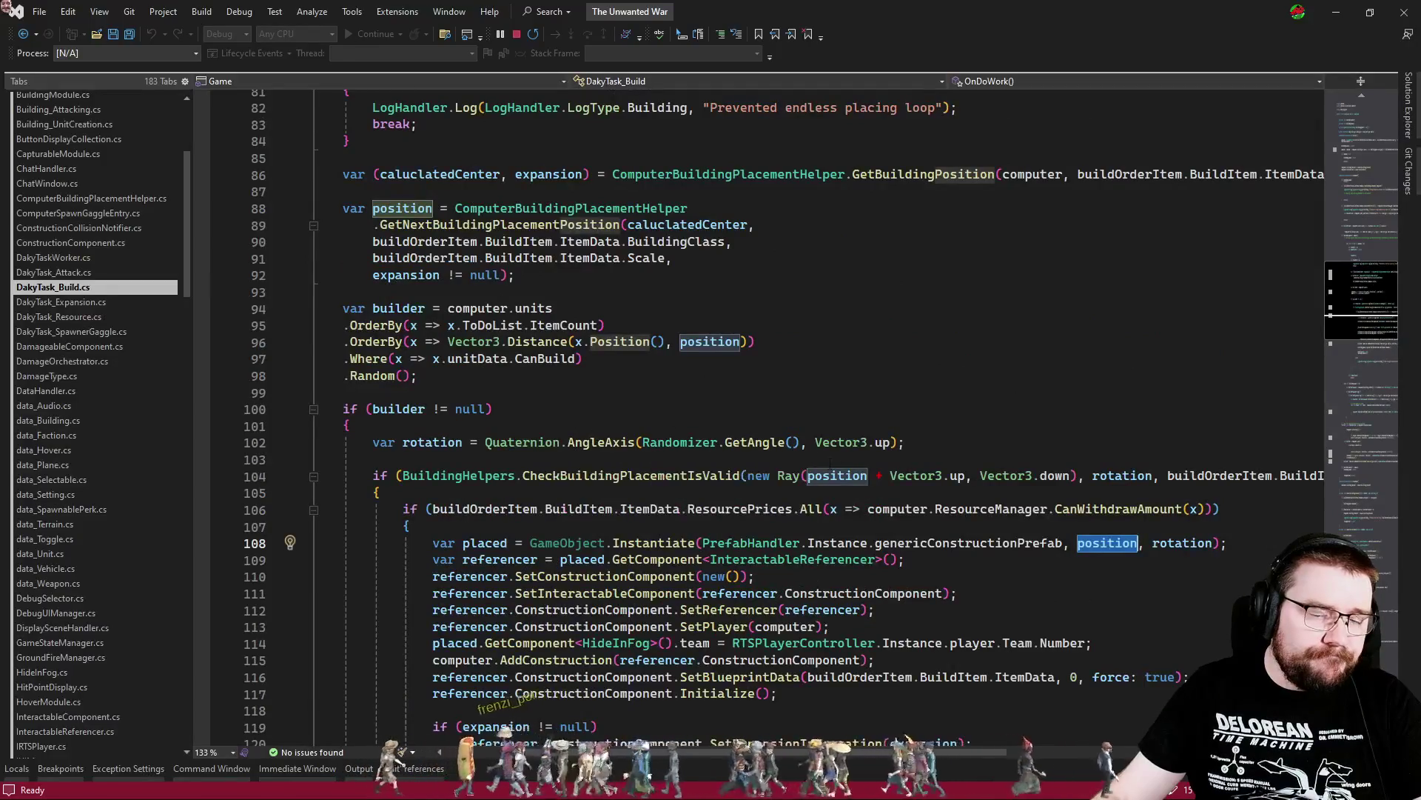
{"action": "scroll", "coordinate": [822, 402], "scroll_direction": "up", "scroll_amount": 3}
{"action": "scroll", "coordinate": [822, 402], "scroll_direction": "down", "scroll_amount": 3}
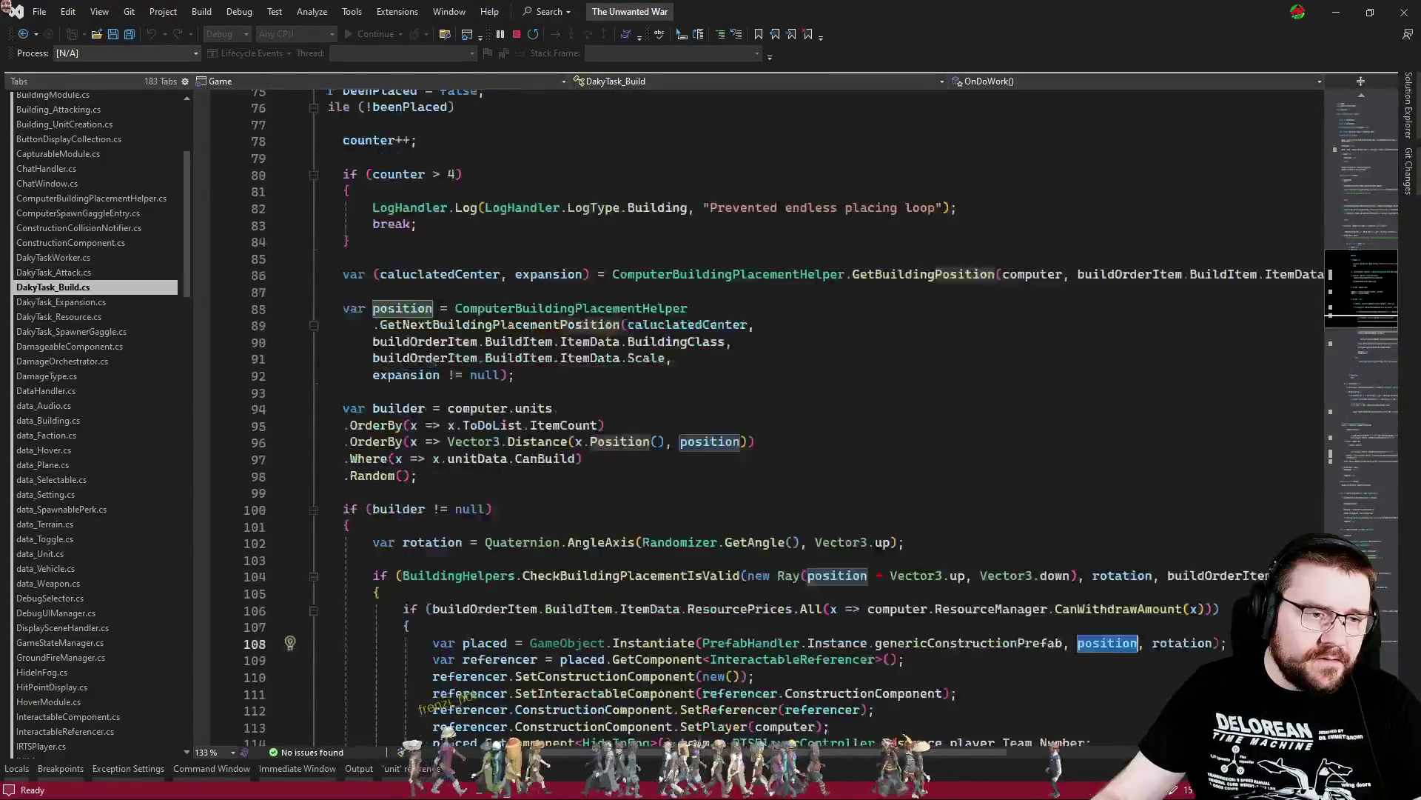
{"action": "left_click", "coordinate": [570, 208]}
{"action": "key", "text": "F12"}
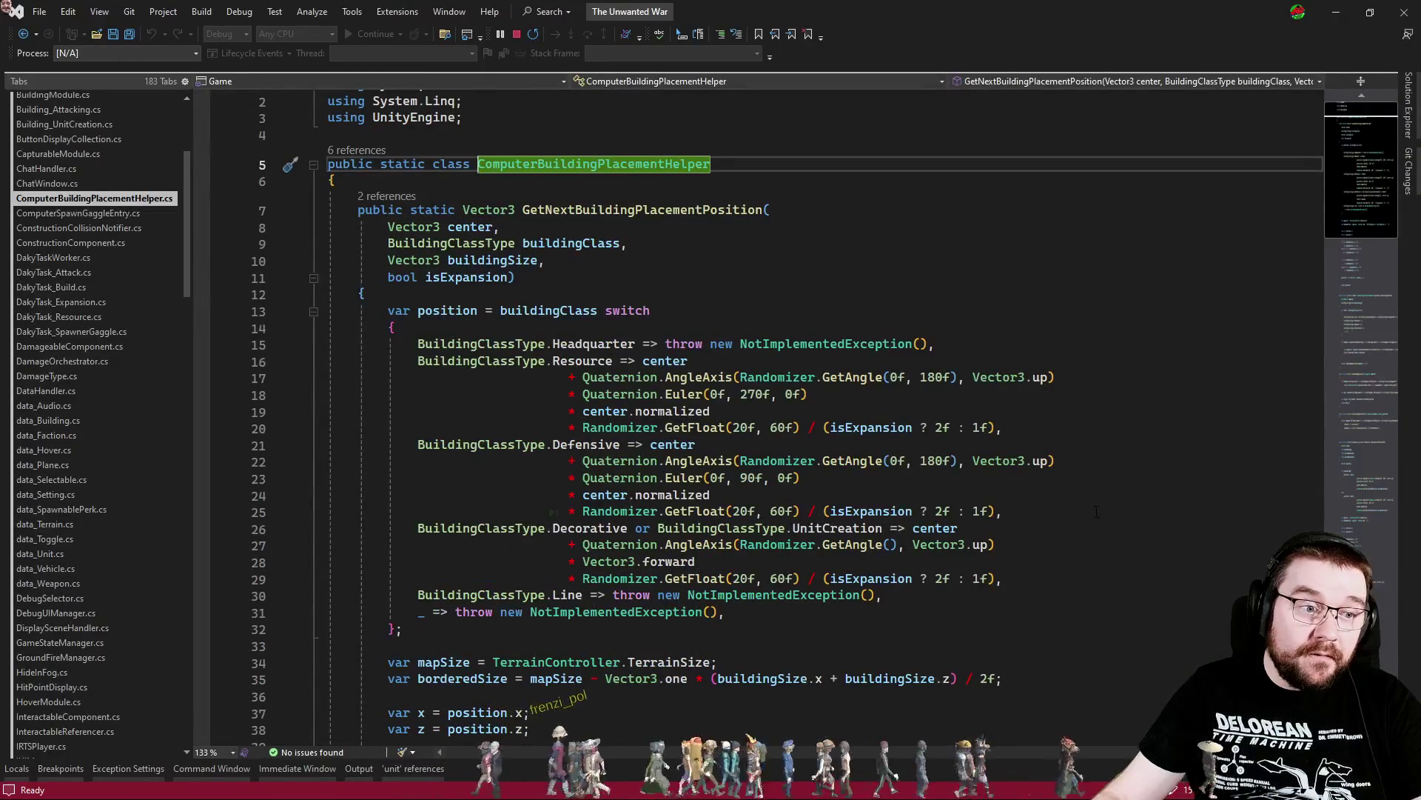
Add a + 0.05f height offset after center.y on line 50
{"action": "scroll", "coordinate": [1096, 512], "scroll_direction": "down", "scroll_amount": 3}
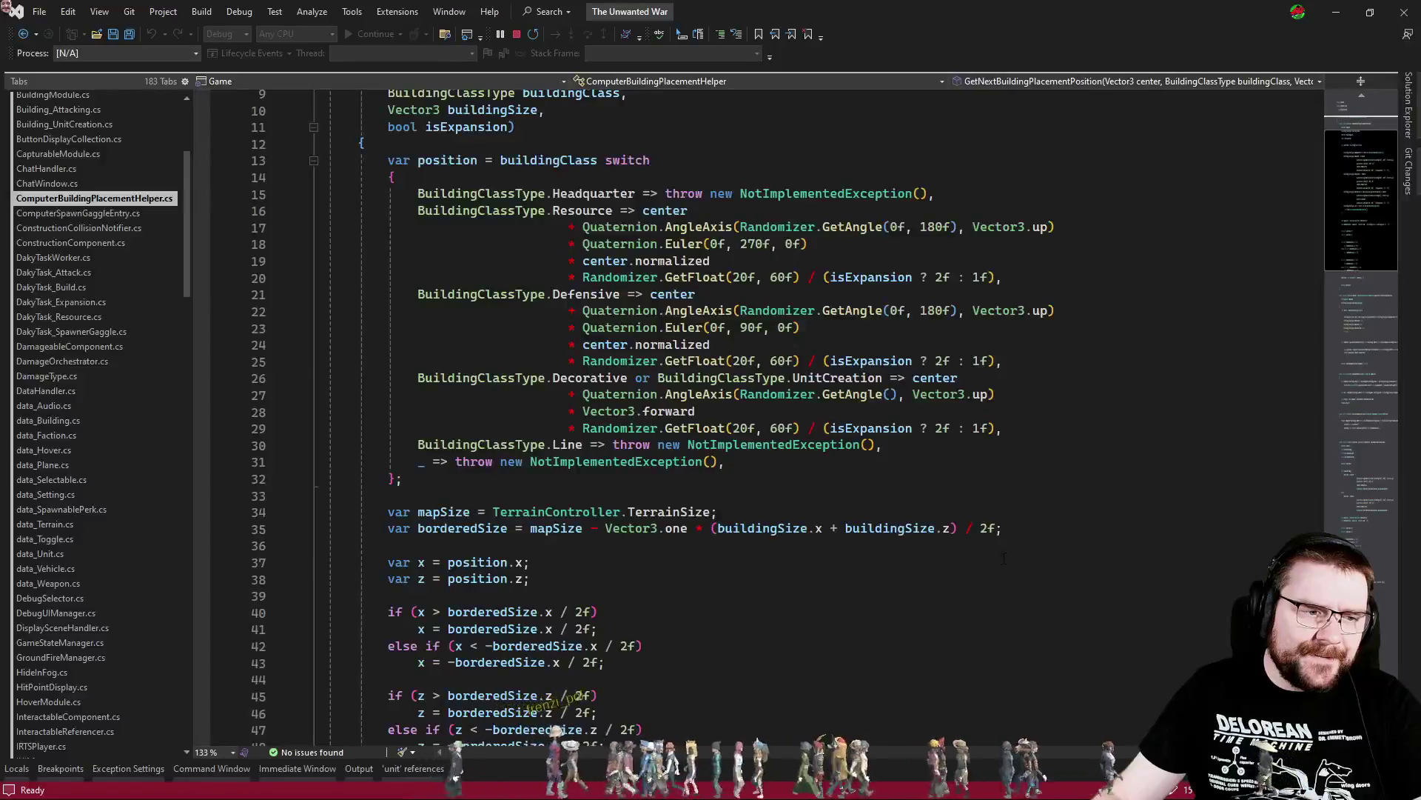
{"action": "left_click", "coordinate": [481, 581]}
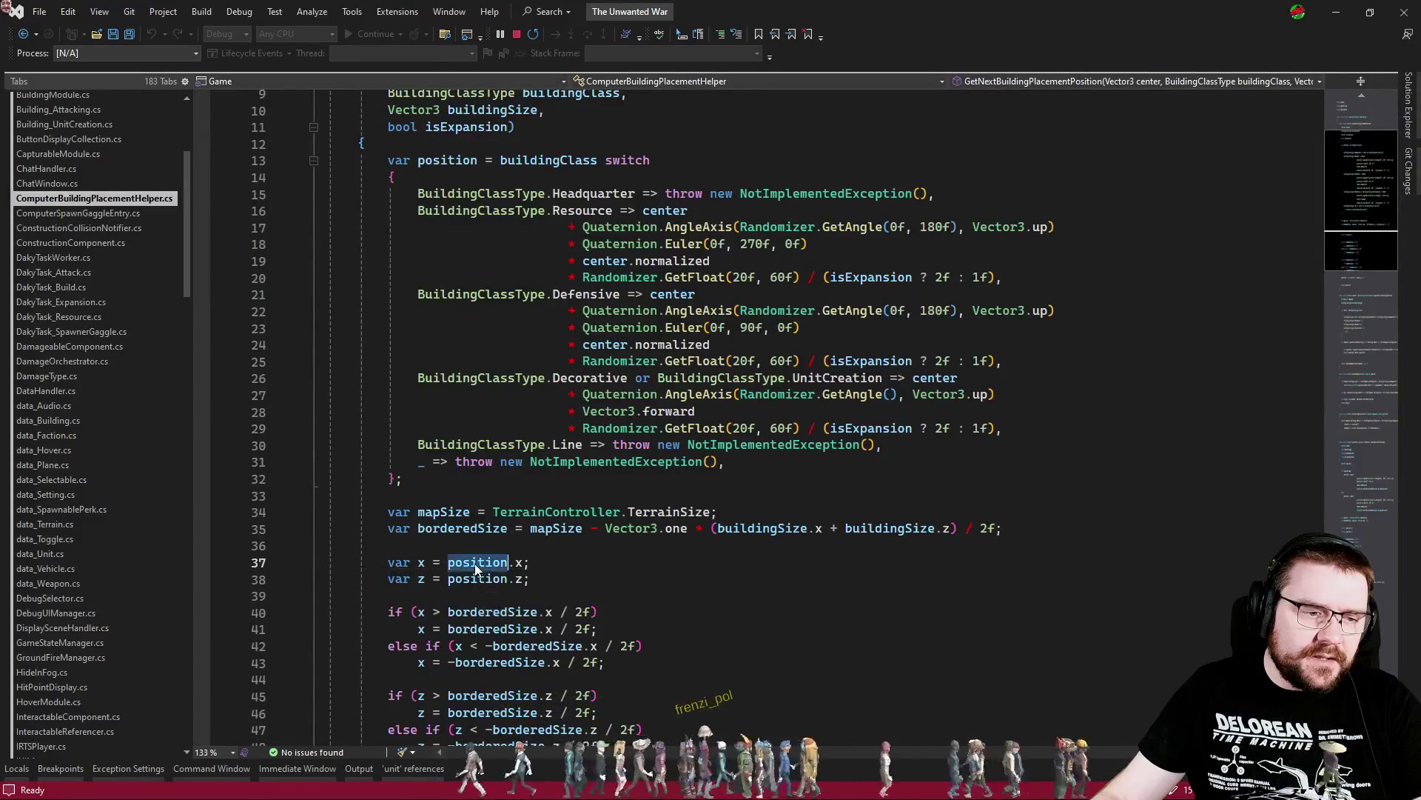
{"action": "scroll", "coordinate": [800, 604], "scroll_direction": "down", "scroll_amount": 5}
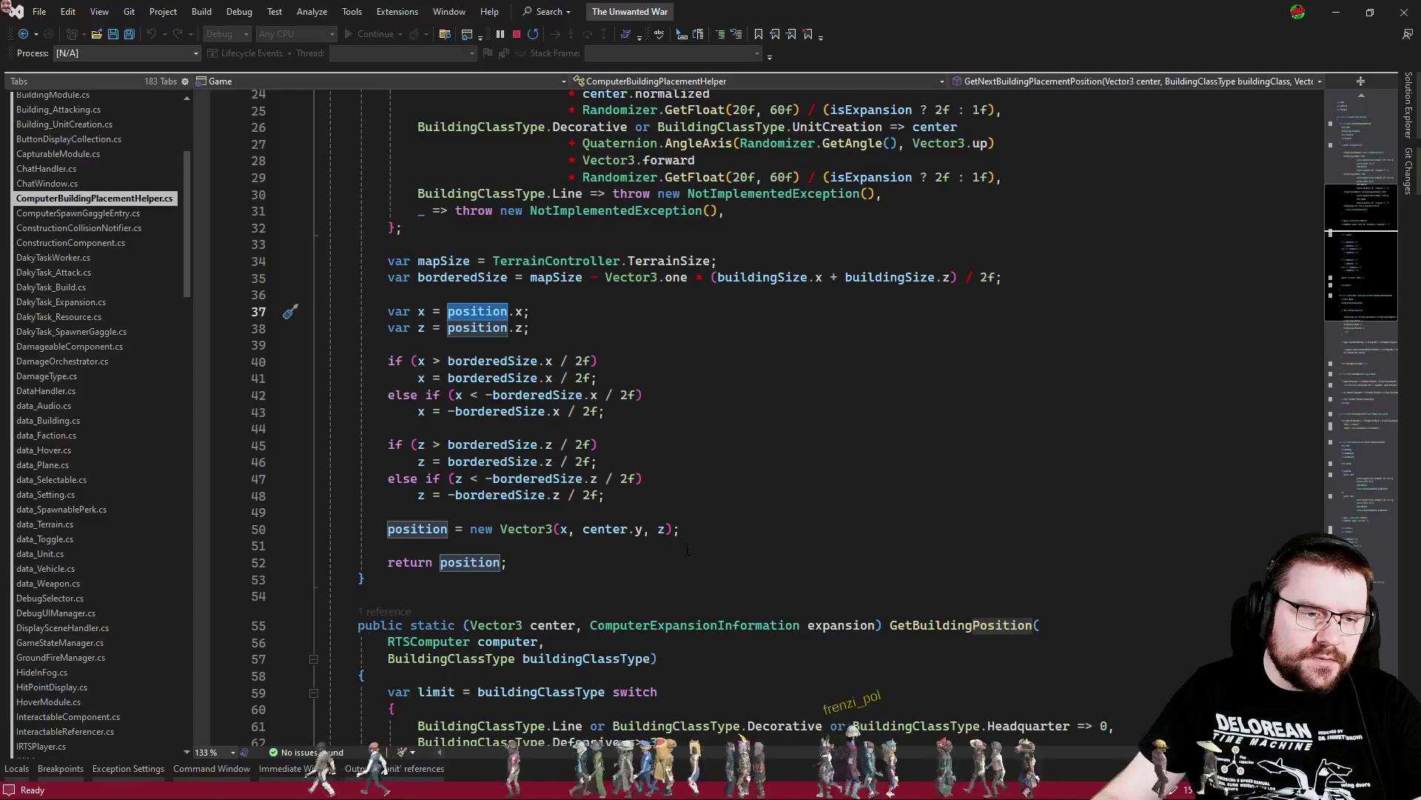
{"action": "left_click", "coordinate": [643, 529]}
{"action": "type", "text": "+"}
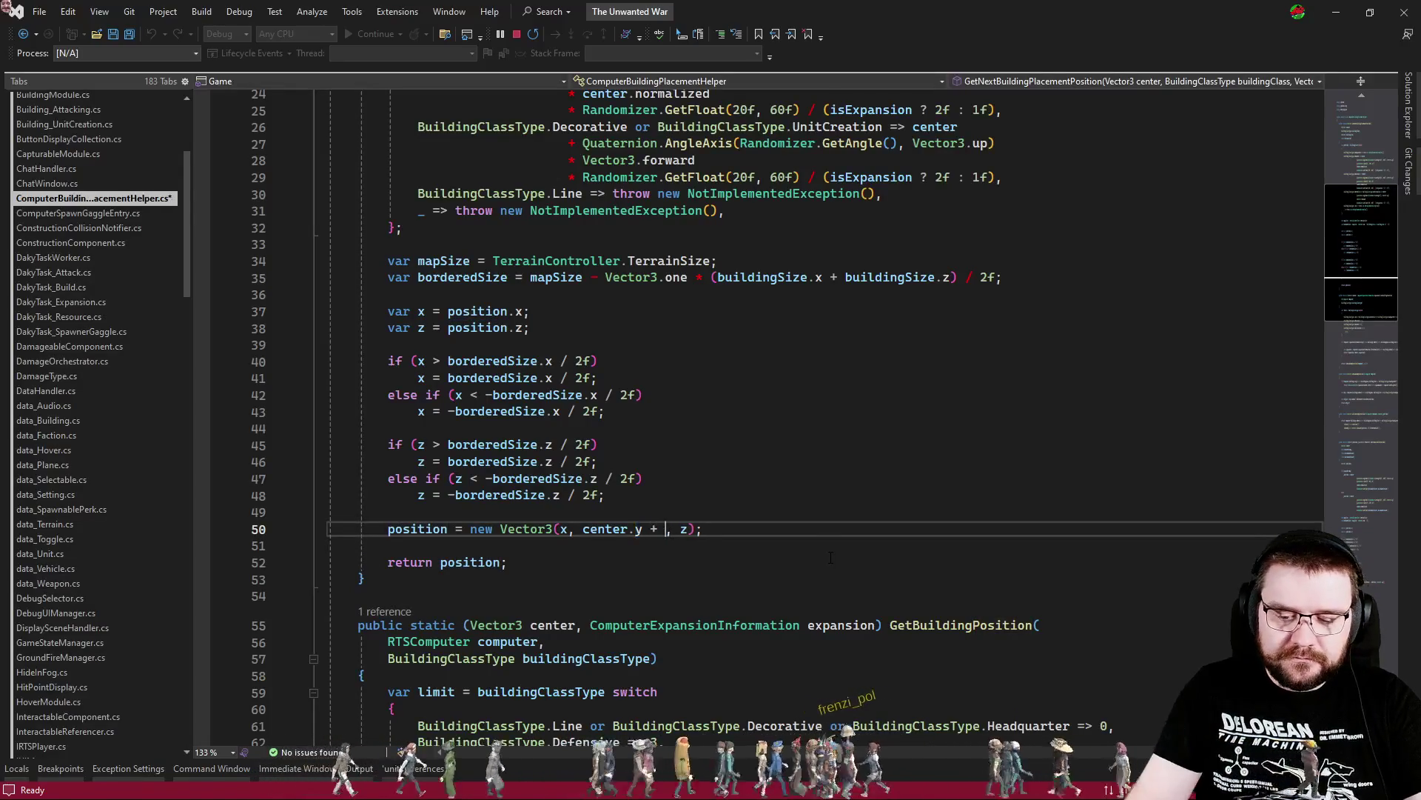
{"action": "key", "text": "Up"}
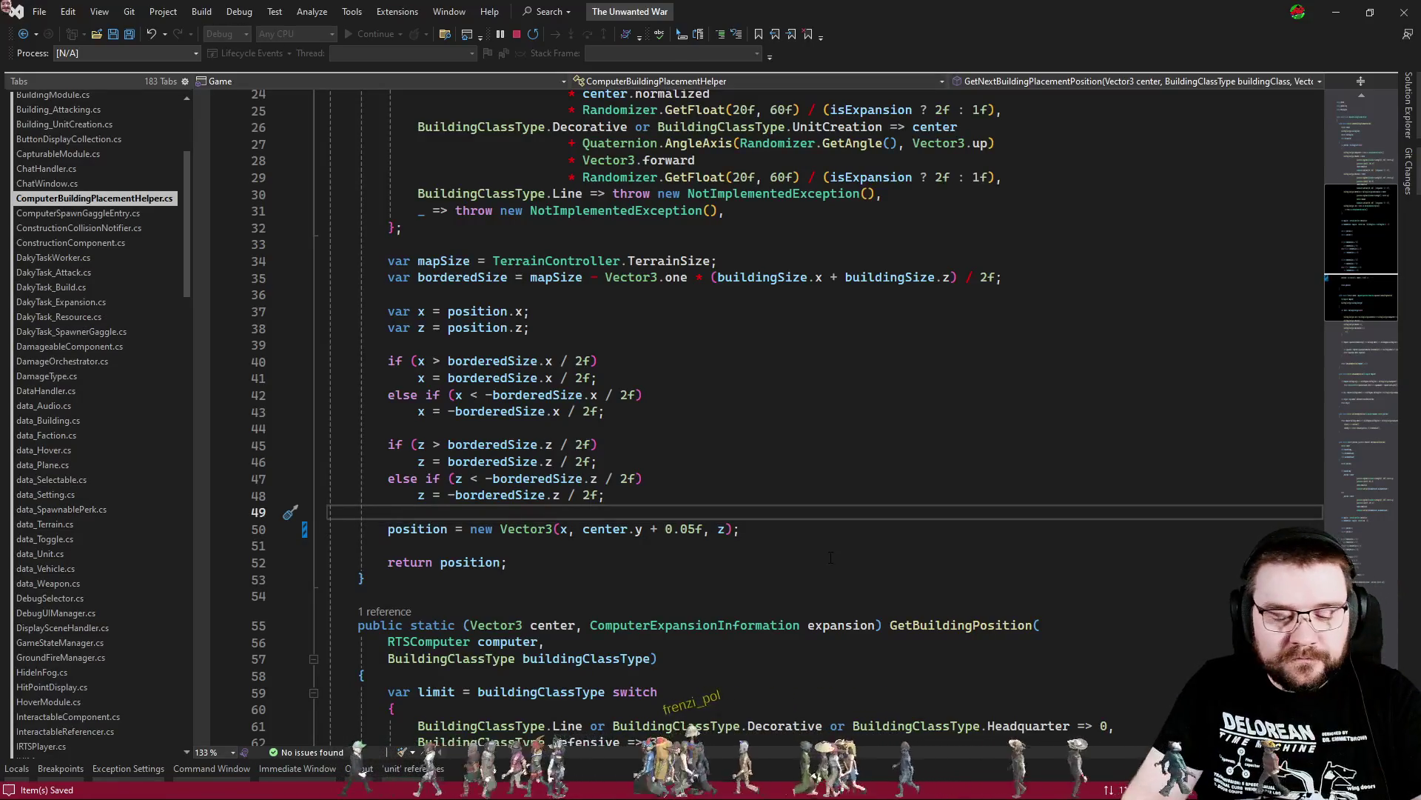
Open the FloatConstants class by searching for 'floatconst'
{"action": "key", "text": "ctrl+t"}
{"action": "type", "text": "floatconst"}
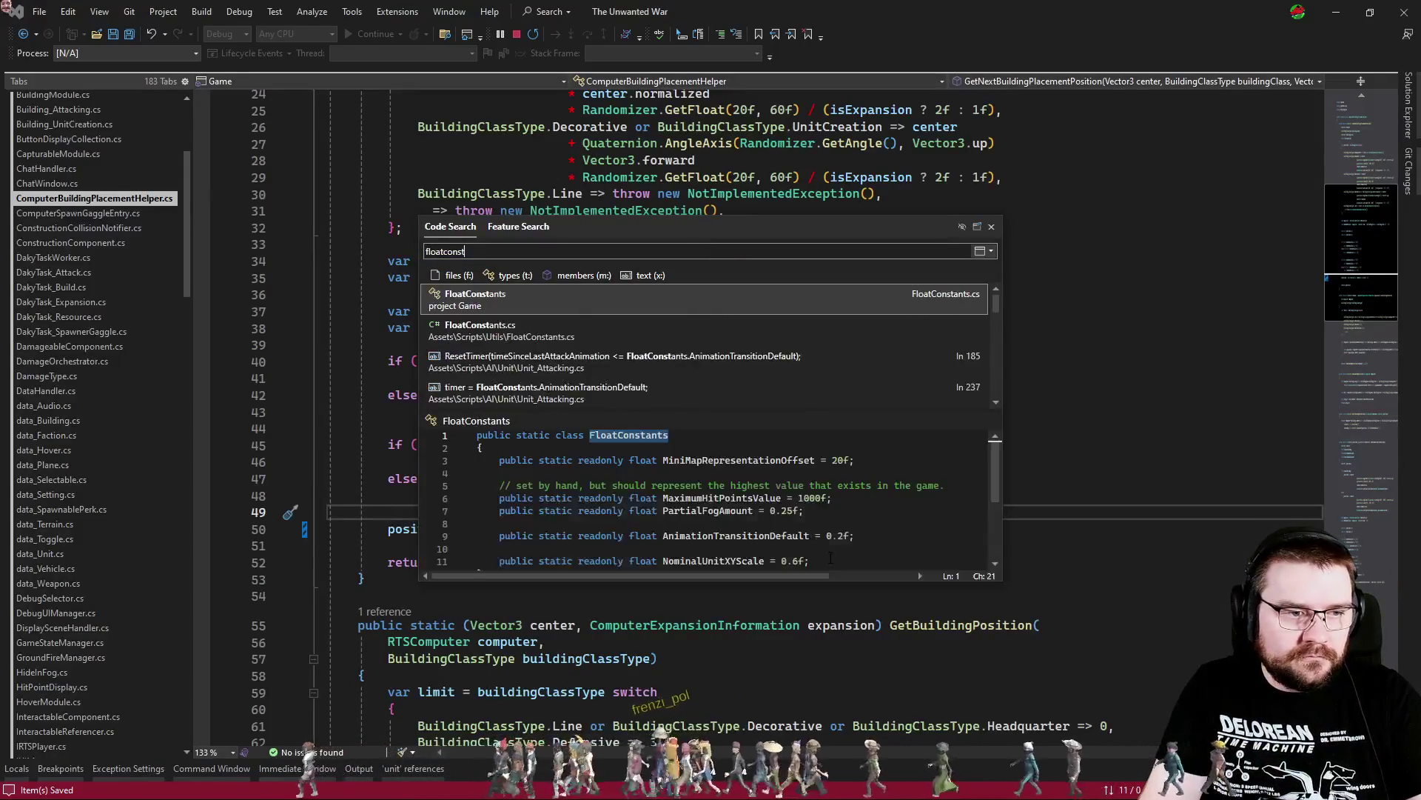
{"action": "key", "text": "Return"}
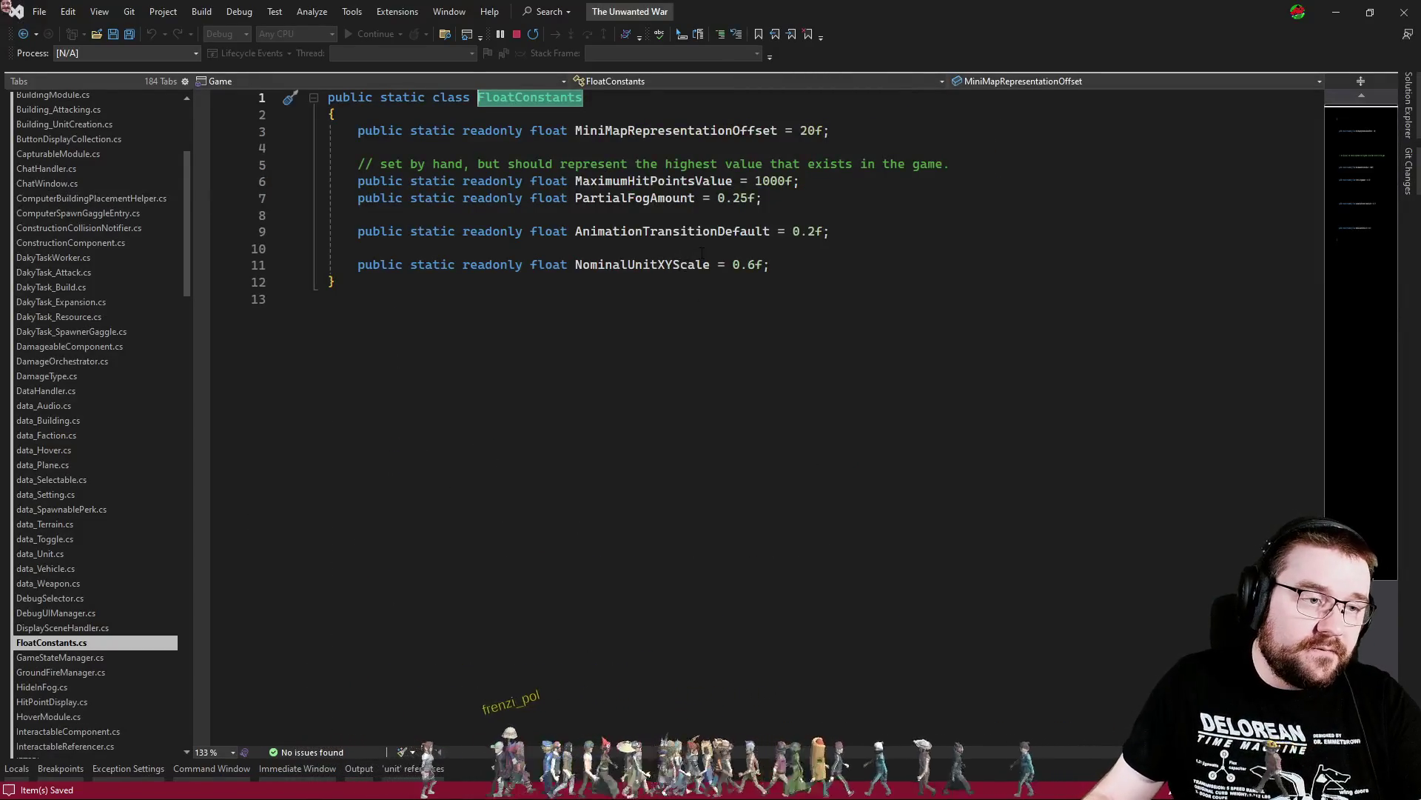
Add a public static readonly float BuildingYBias constant to FloatConstants
{"action": "left_click", "coordinate": [776, 264]}
{"action": "key", "text": "Return"}
{"action": "key", "text": "Return"}
{"action": "type", "text": "p"}
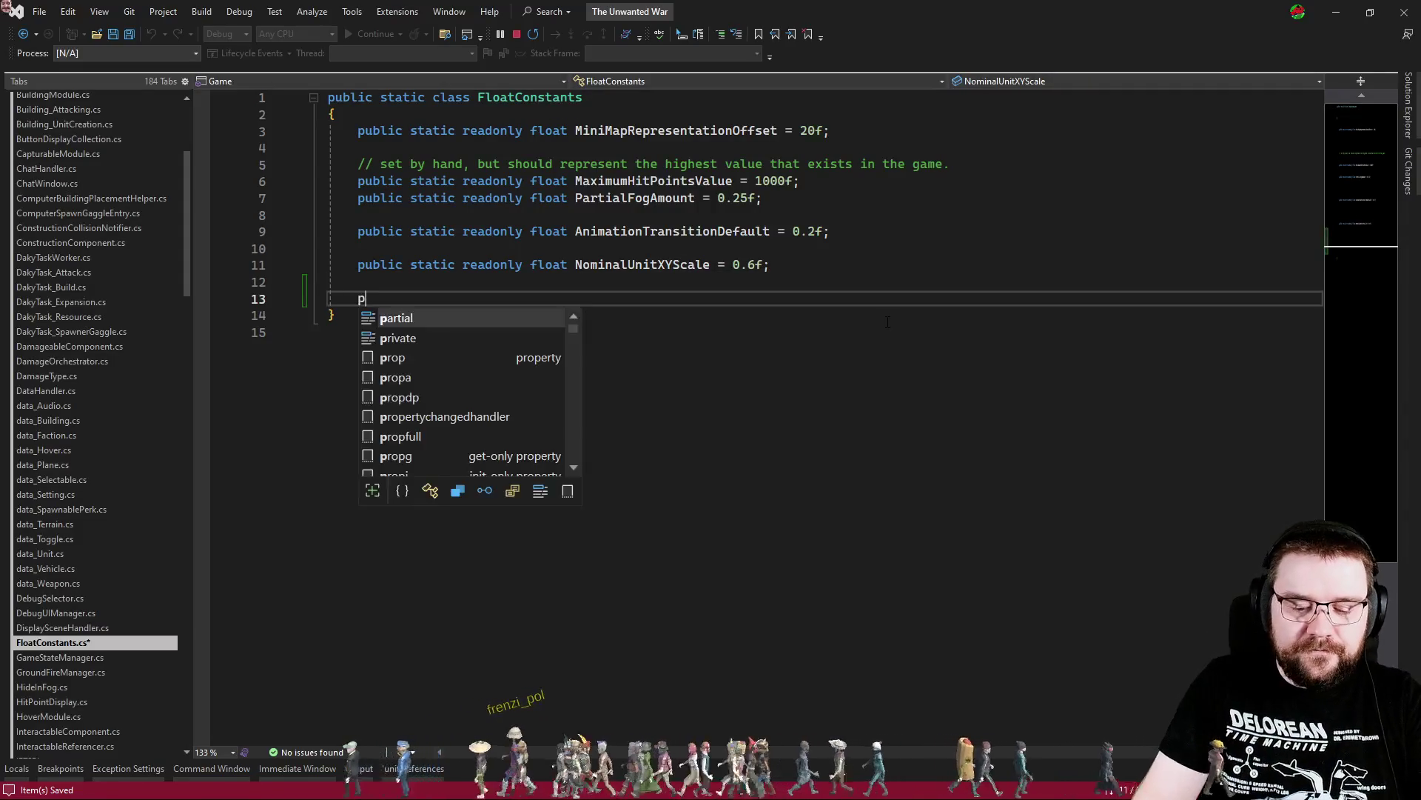
{"action": "type", "text": "ublic static "}
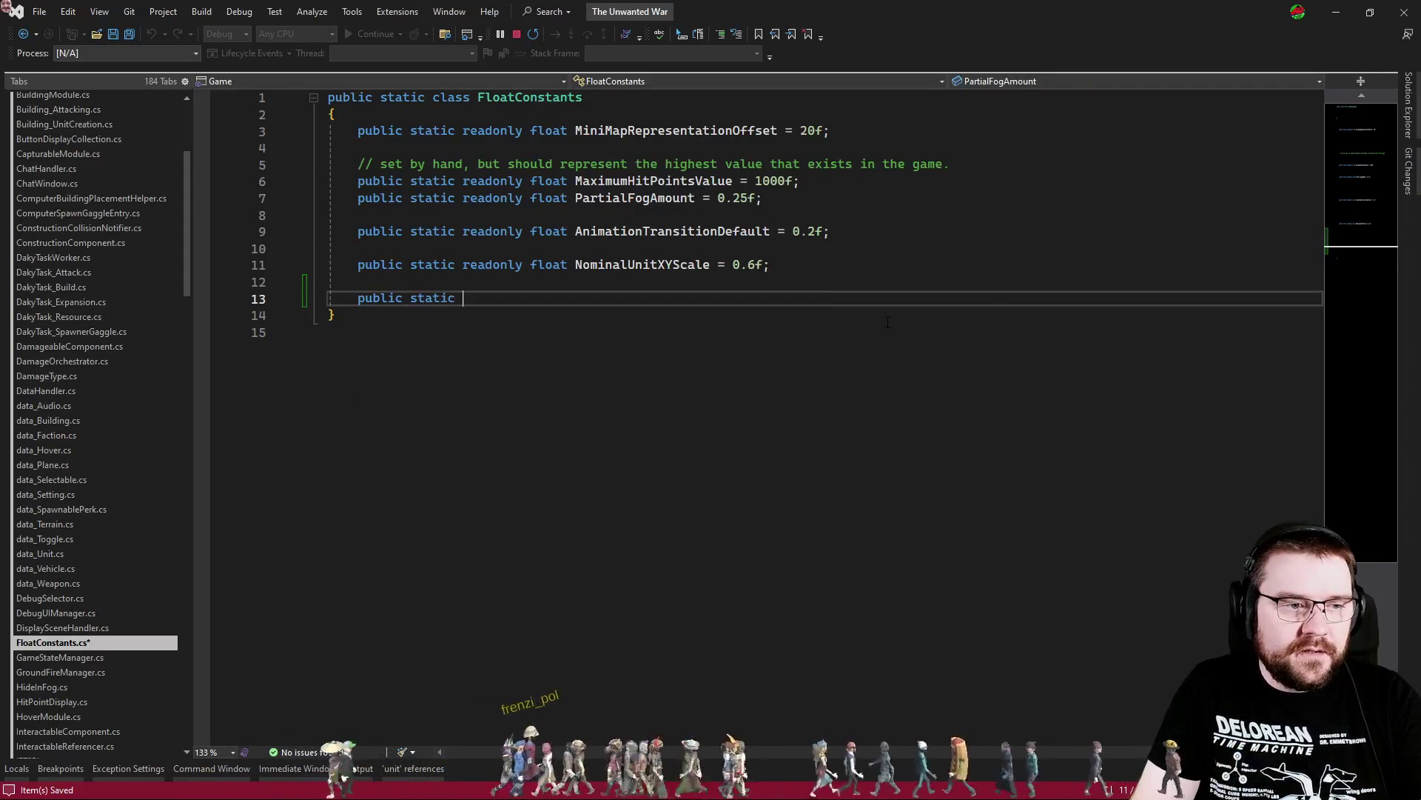
{"action": "type", "text": "readonly float Buildi"}
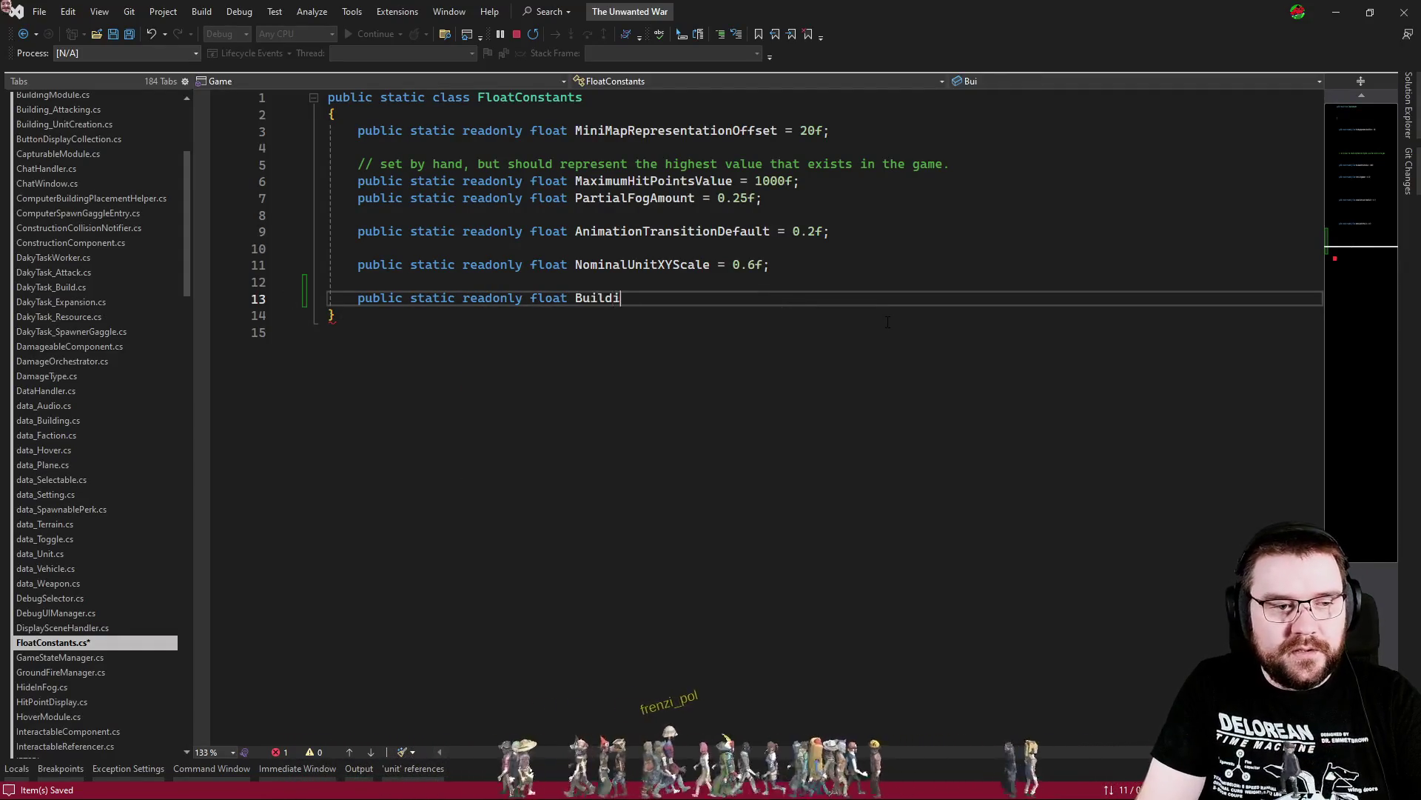
{"action": "type", "text": "ngYBias = 0.05f;"}
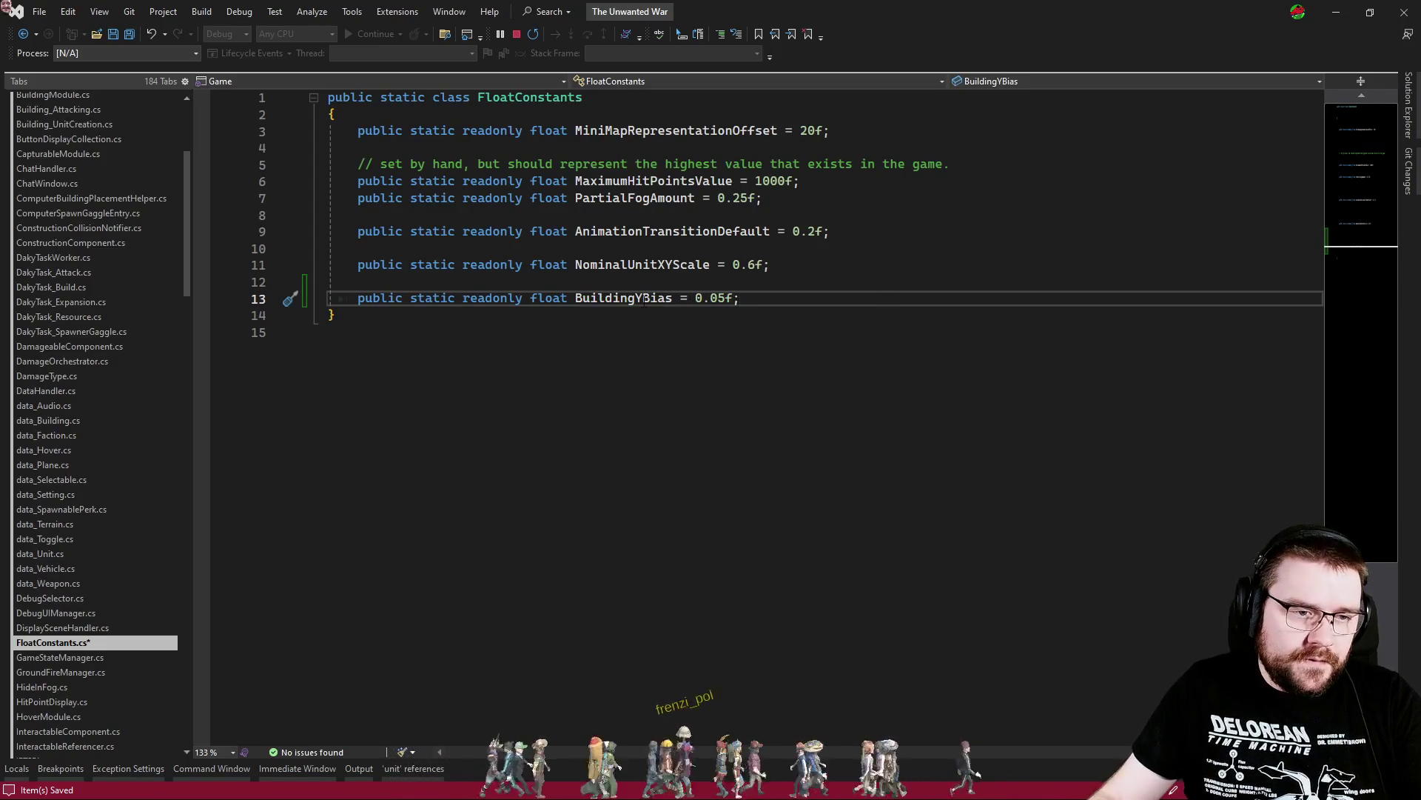
{"action": "double_click", "coordinate": [645, 297]}
Replace the literal 0.05f in ComputerBuildingPlacementHelper.cs and BlueprintComponent.cs with FloatConstants.BuildingYBias
{"action": "key", "text": "ctrl+minus"}
{"action": "double_click", "coordinate": [683, 529]}
{"action": "type", "text": "FloatConstants.BuildingYBias"}
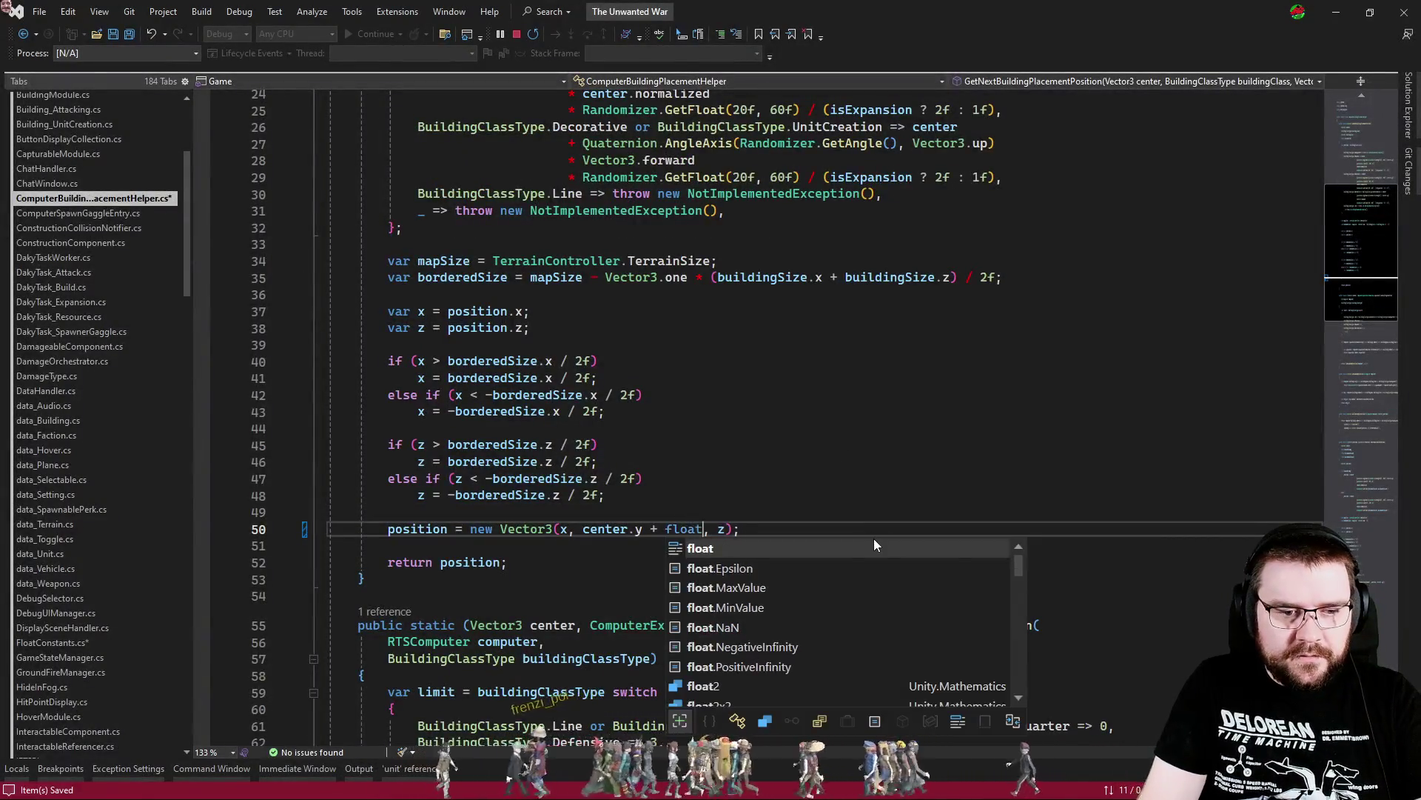
{"action": "key", "text": "ctrl+Tab"}
{"action": "key", "text": "ctrl+Tab"}
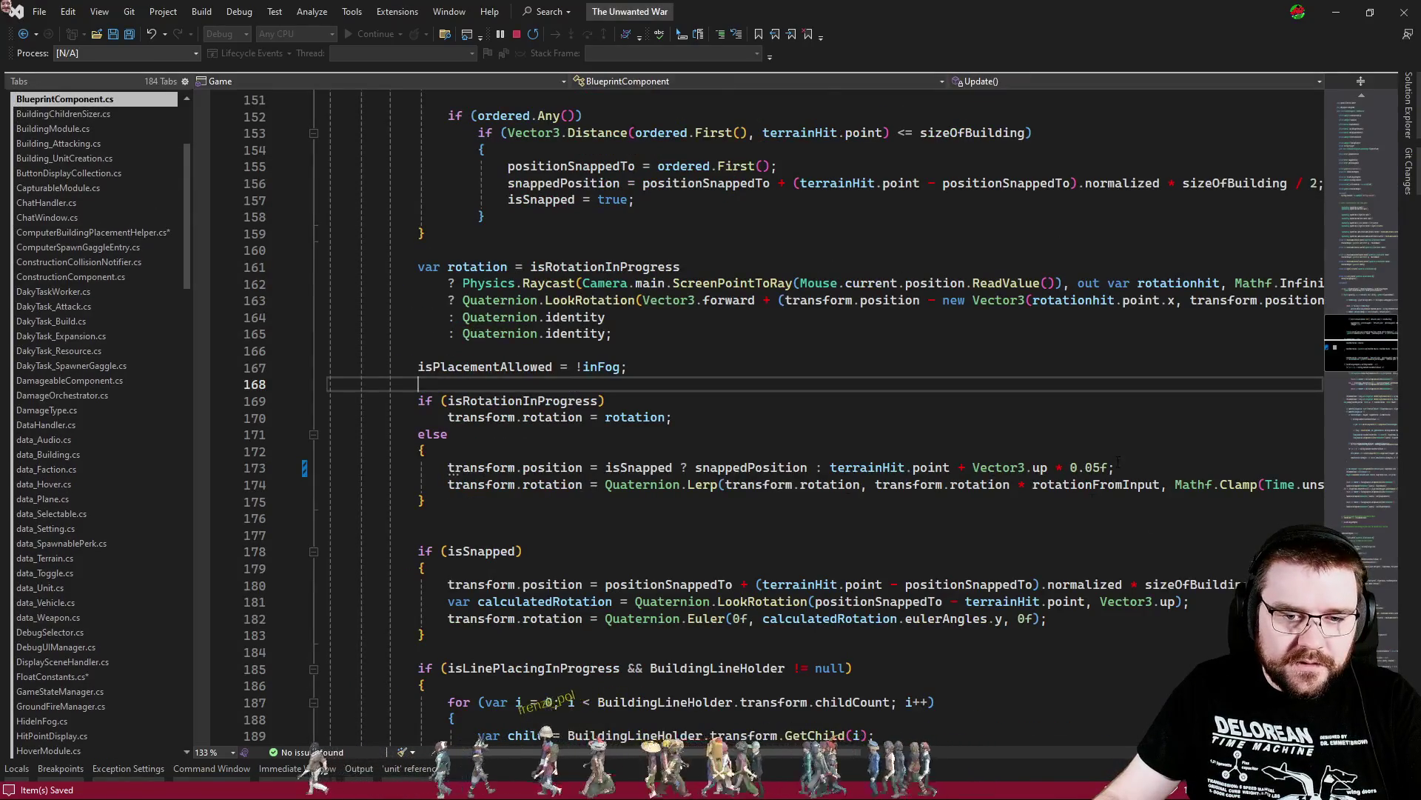
{"action": "double_click", "coordinate": [1088, 467]}
{"action": "type", "text": "floatcons."}
{"action": "key", "text": "Tab"}
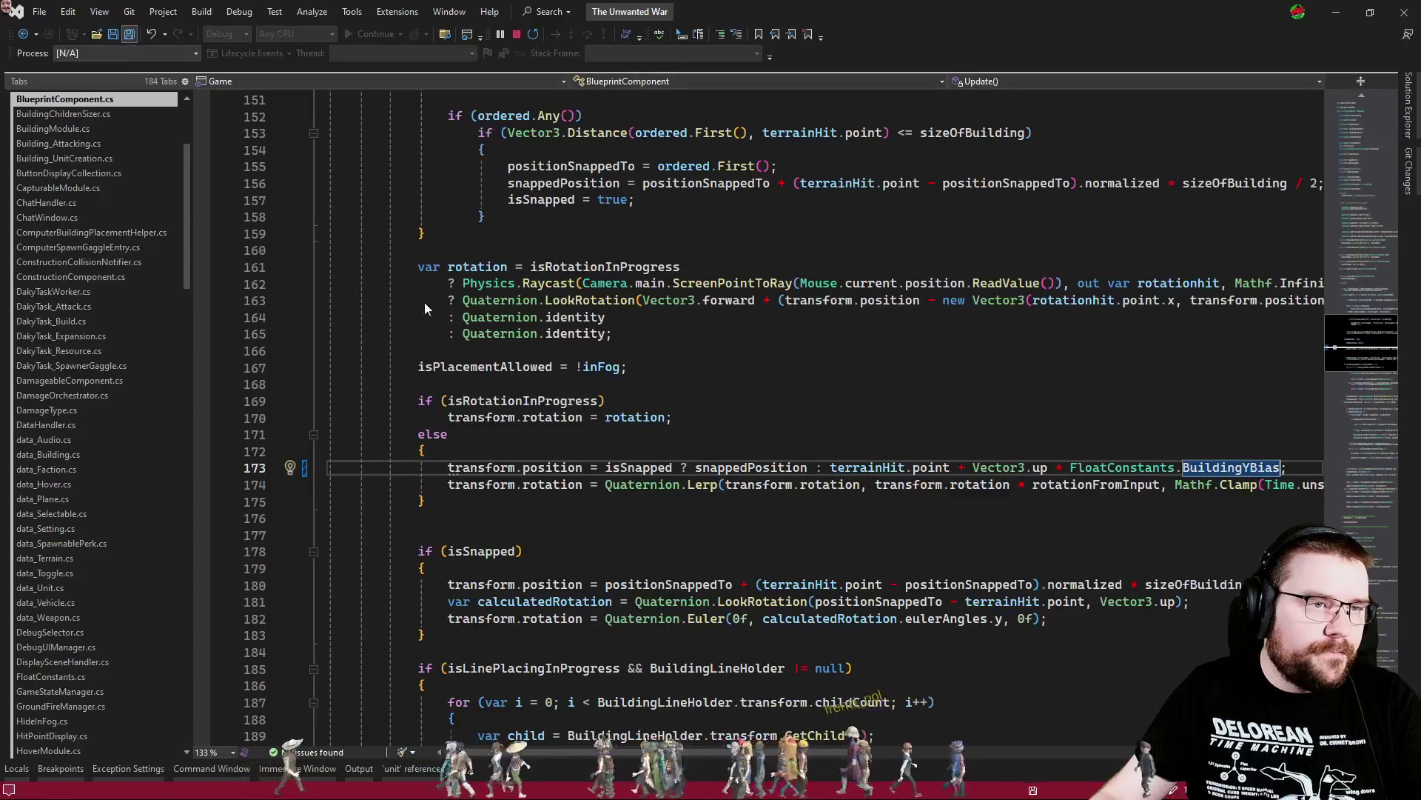
{"action": "key", "text": "alt+Tab"}
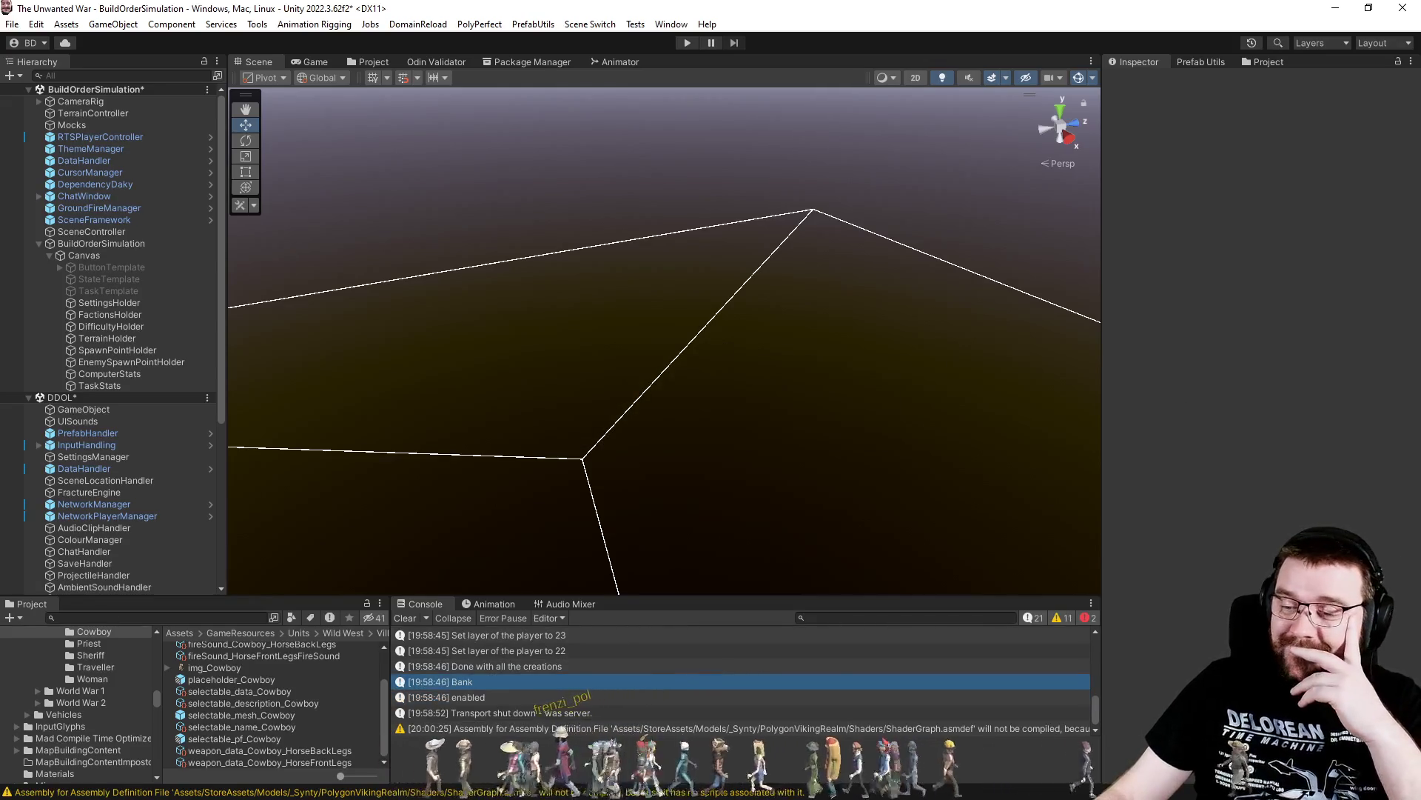
Return to Visual Studio after Unity's script import and start a Code Search
{"action": "key", "text": "alt+Tab"}
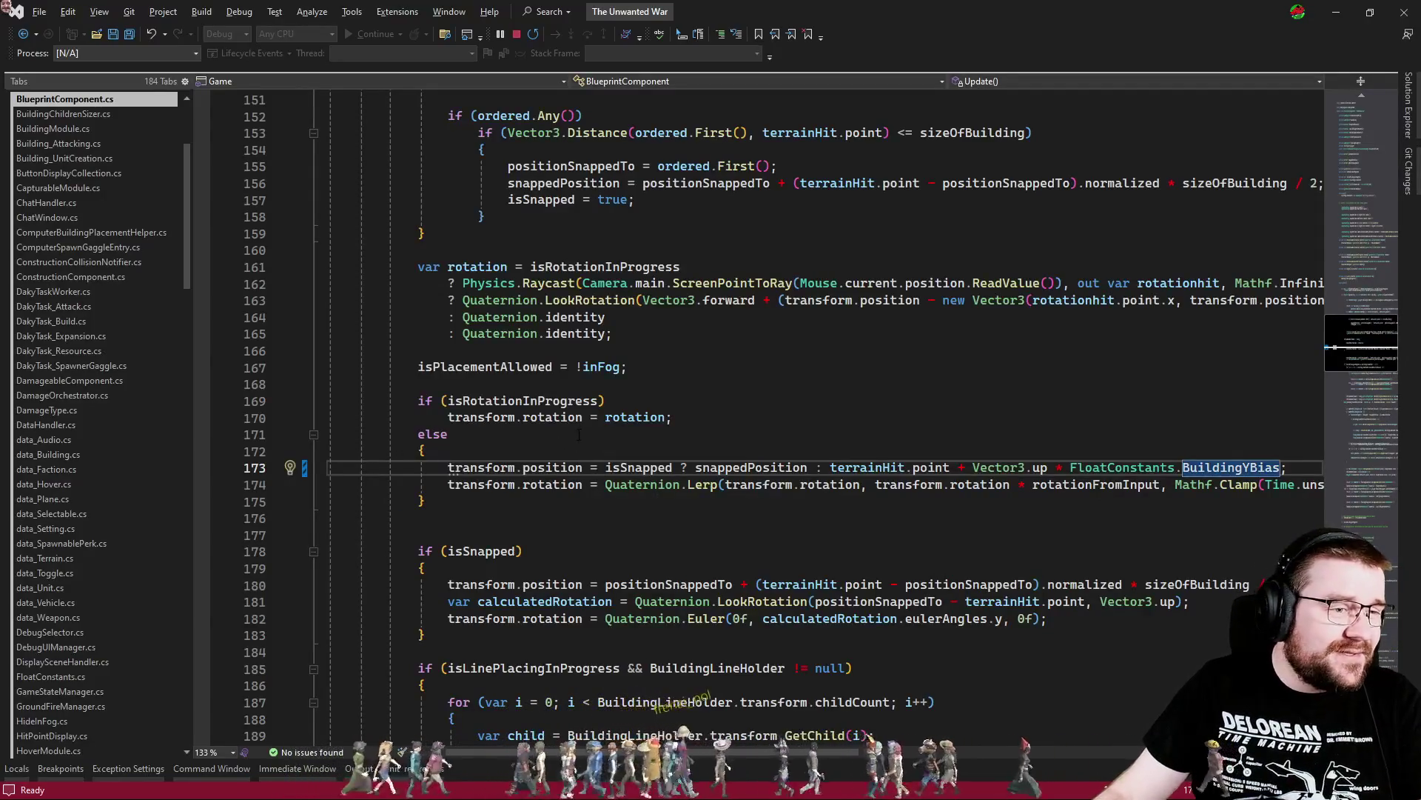
{"action": "key", "text": "ctrl+t"}
Open RTSPlayerController.cs and find where gaiaPrePlacedHolder is assigned
{"action": "type", "text": "rtsplayercontroller"}
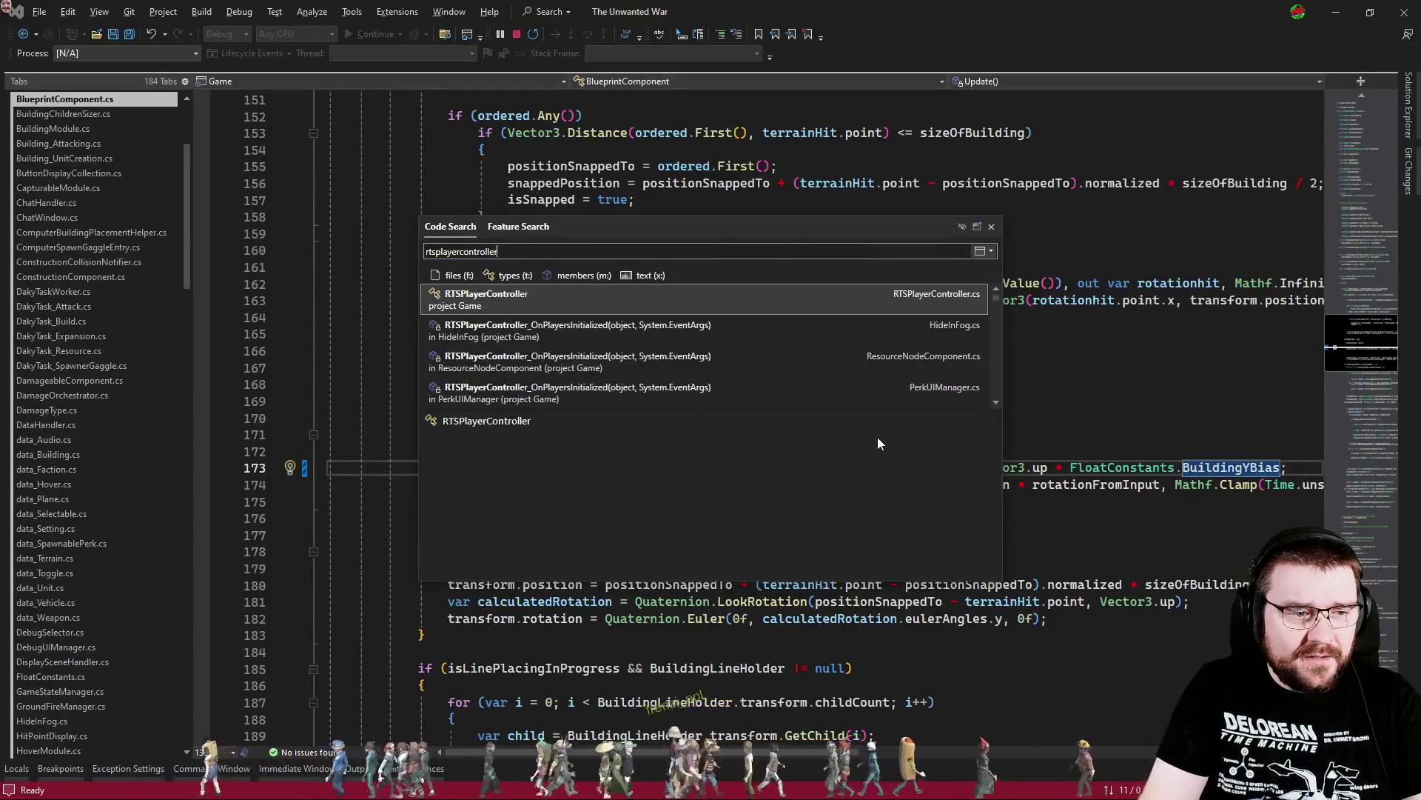
{"action": "key", "text": "Return"}
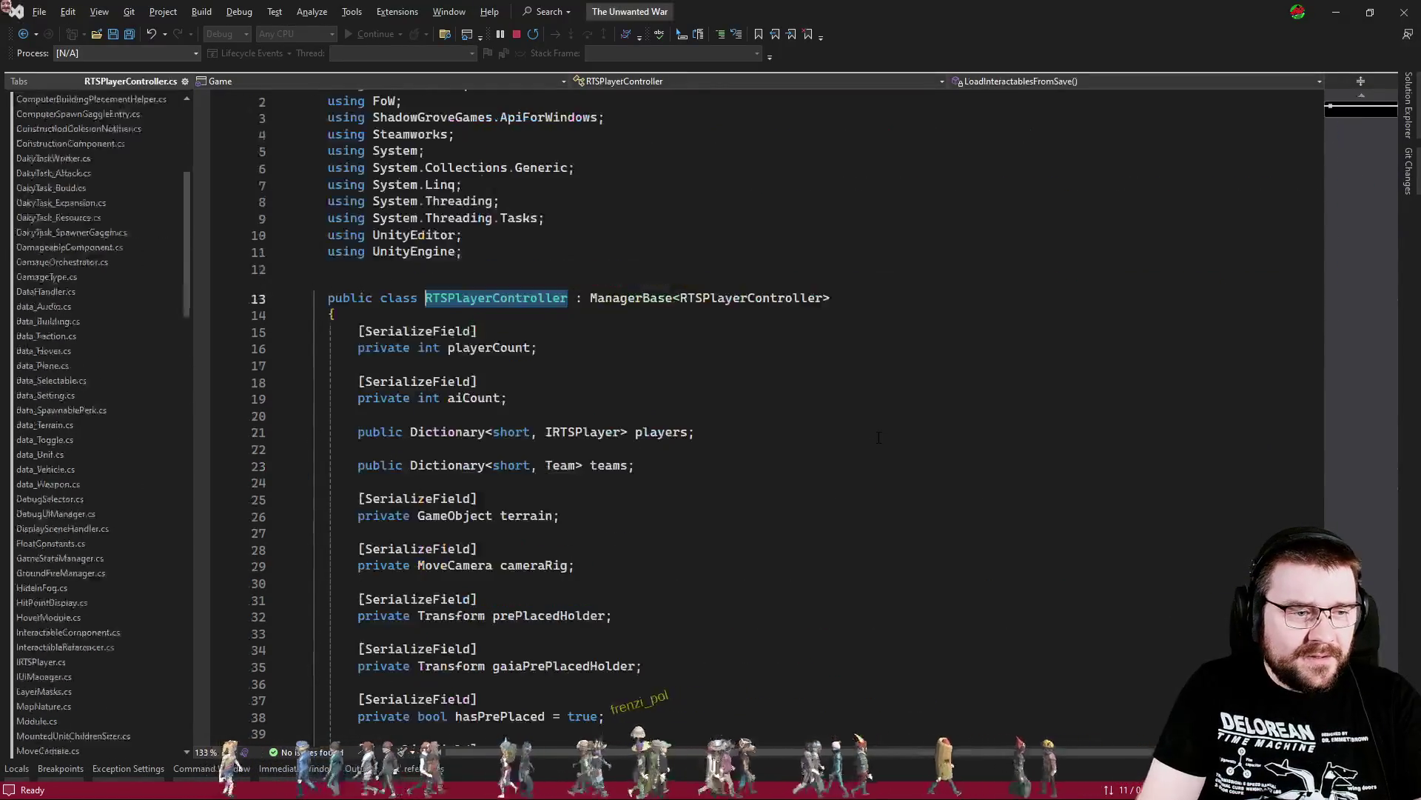
{"action": "scroll", "coordinate": [775, 281], "scroll_direction": "down", "scroll_amount": 9}
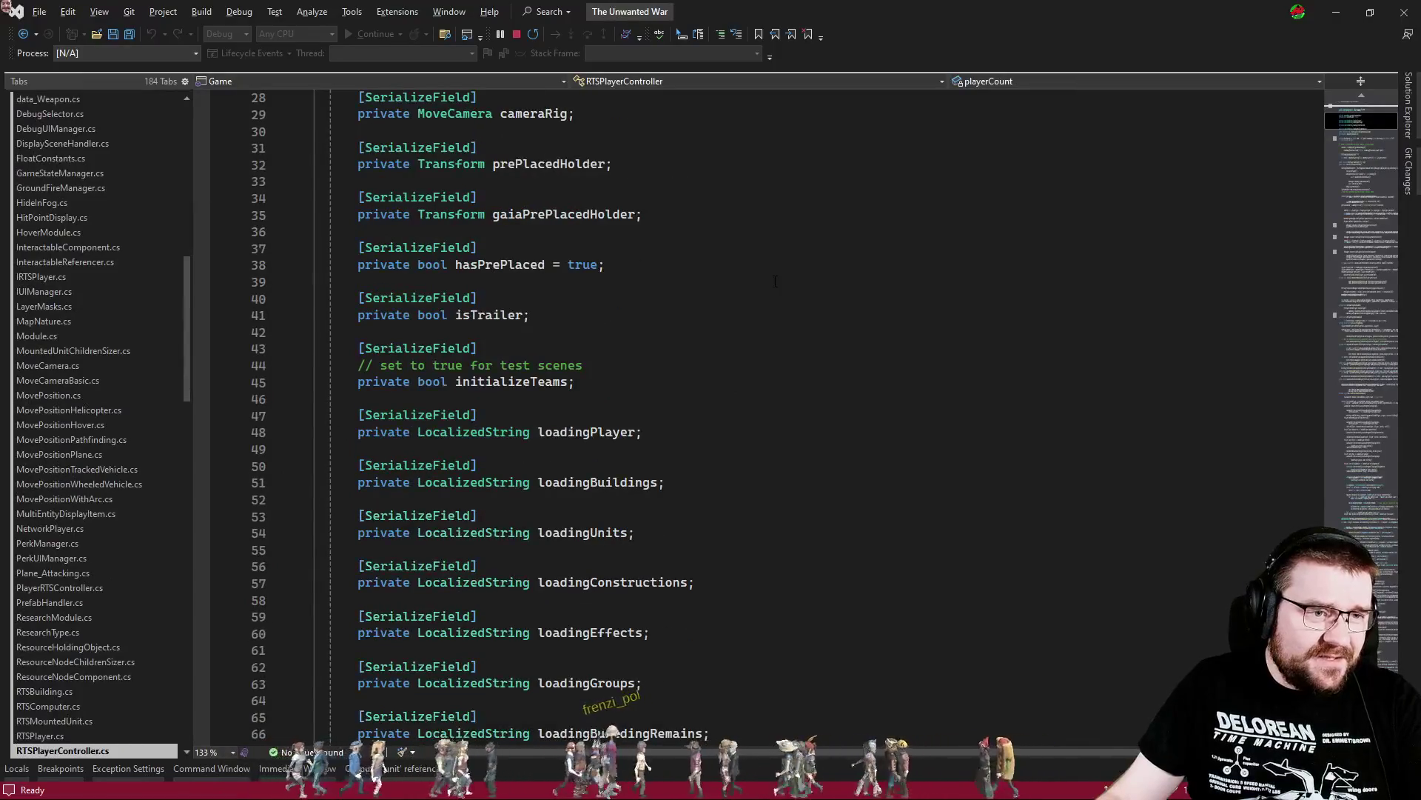
{"action": "left_click", "coordinate": [585, 214]}
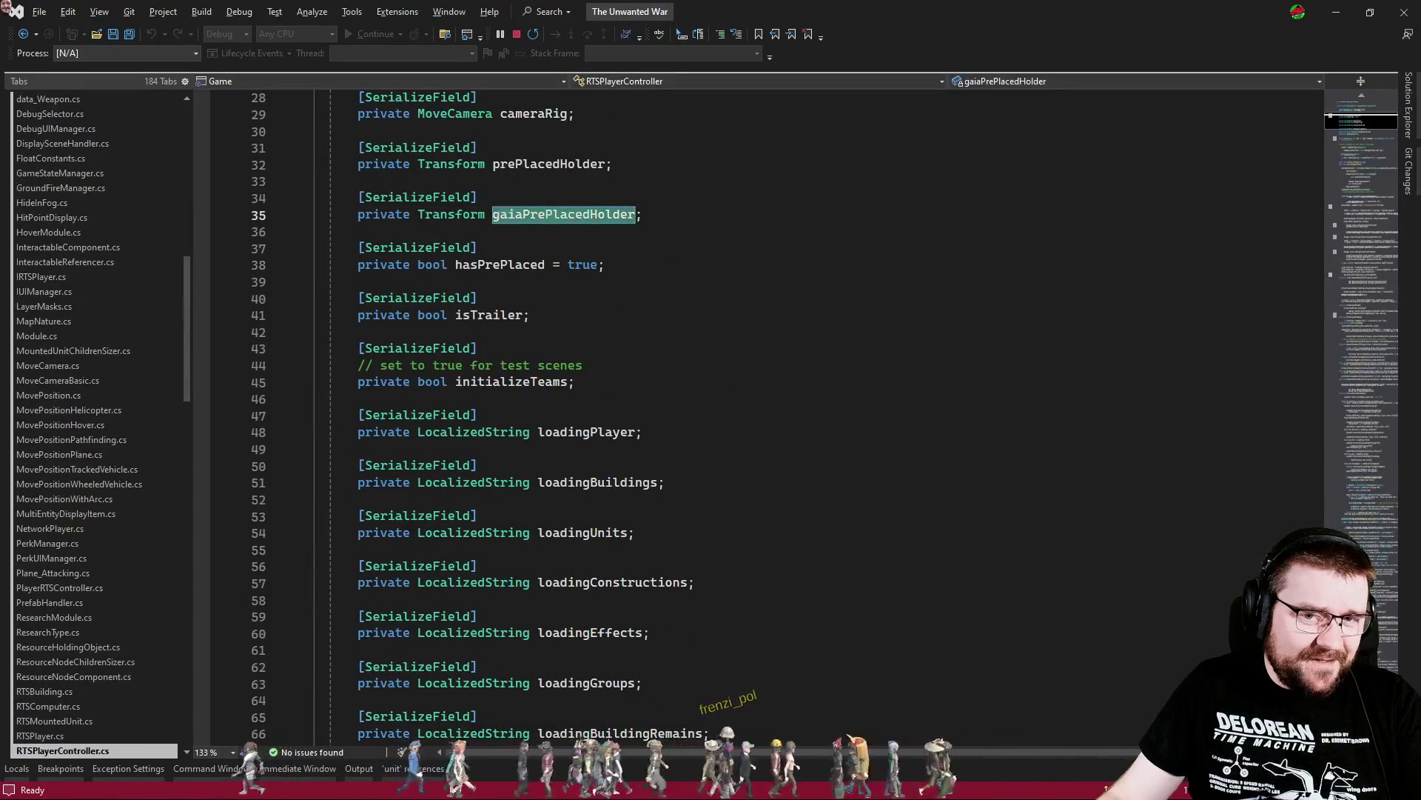
{"action": "left_click", "coordinate": [1366, 215]}
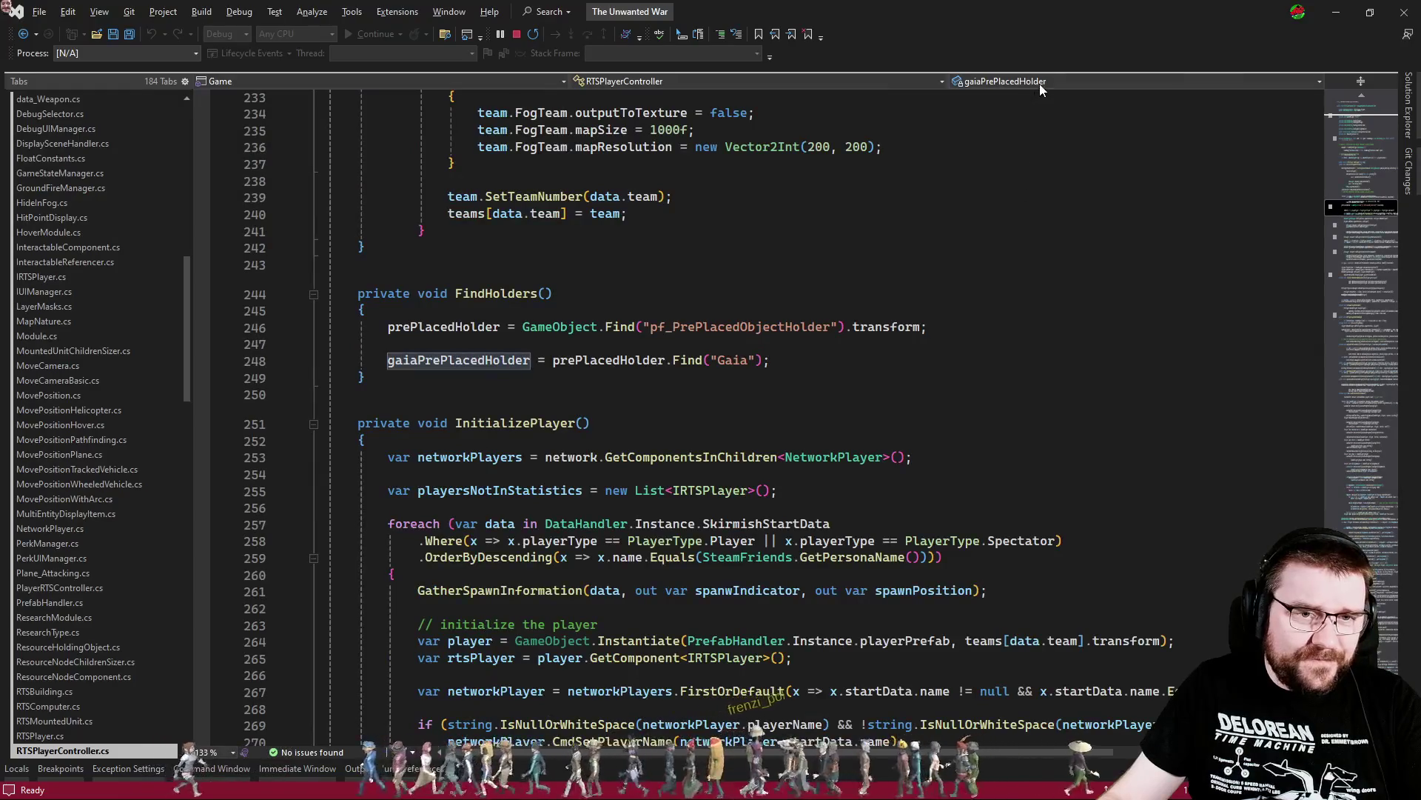
Jump to CreateBuildingForPlayer and trace its spawnPosition to the headquarter creation call
{"action": "left_click", "coordinate": [1040, 82]}
{"action": "scroll", "coordinate": [855, 289], "scroll_direction": "down", "scroll_amount": 3}
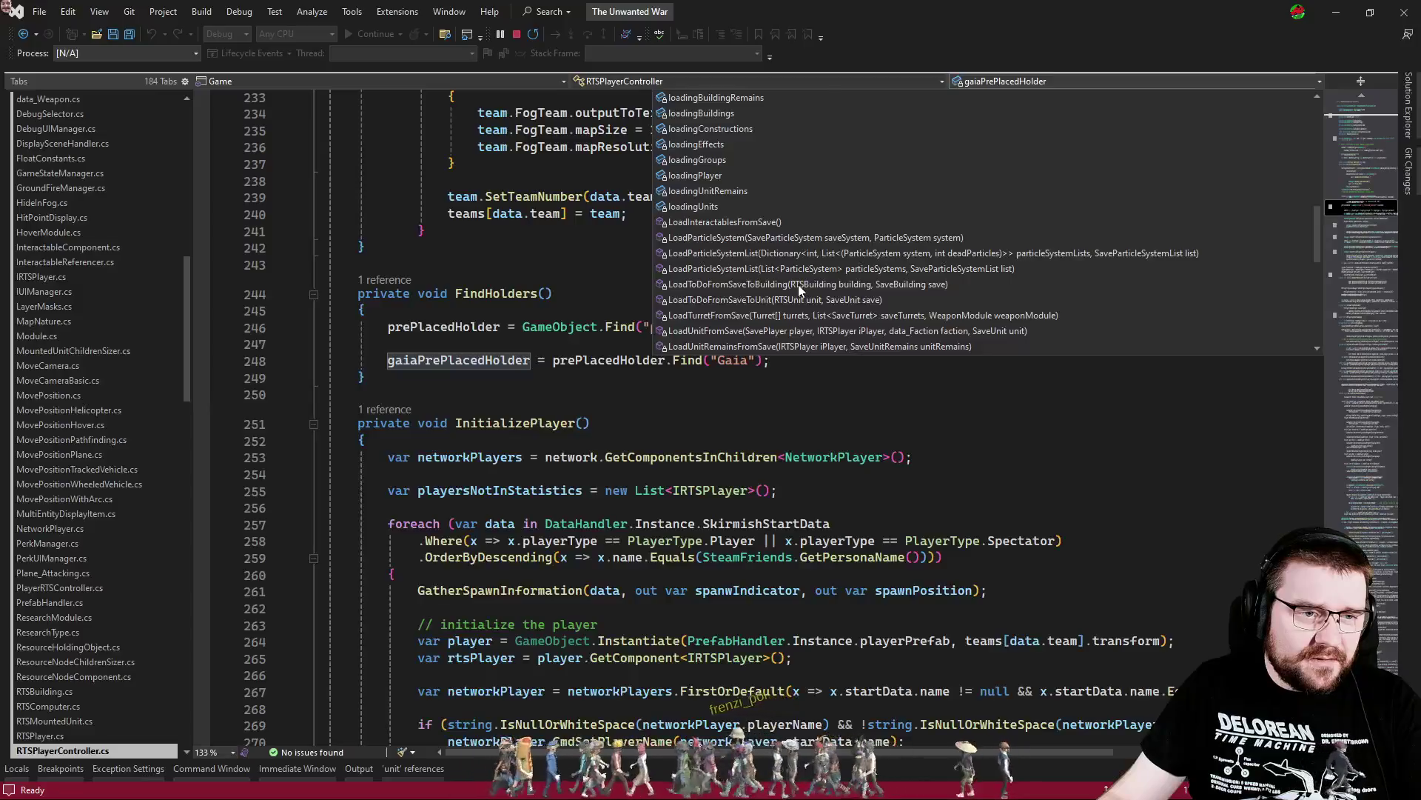
{"action": "scroll", "coordinate": [778, 212], "scroll_direction": "up", "scroll_amount": 2}
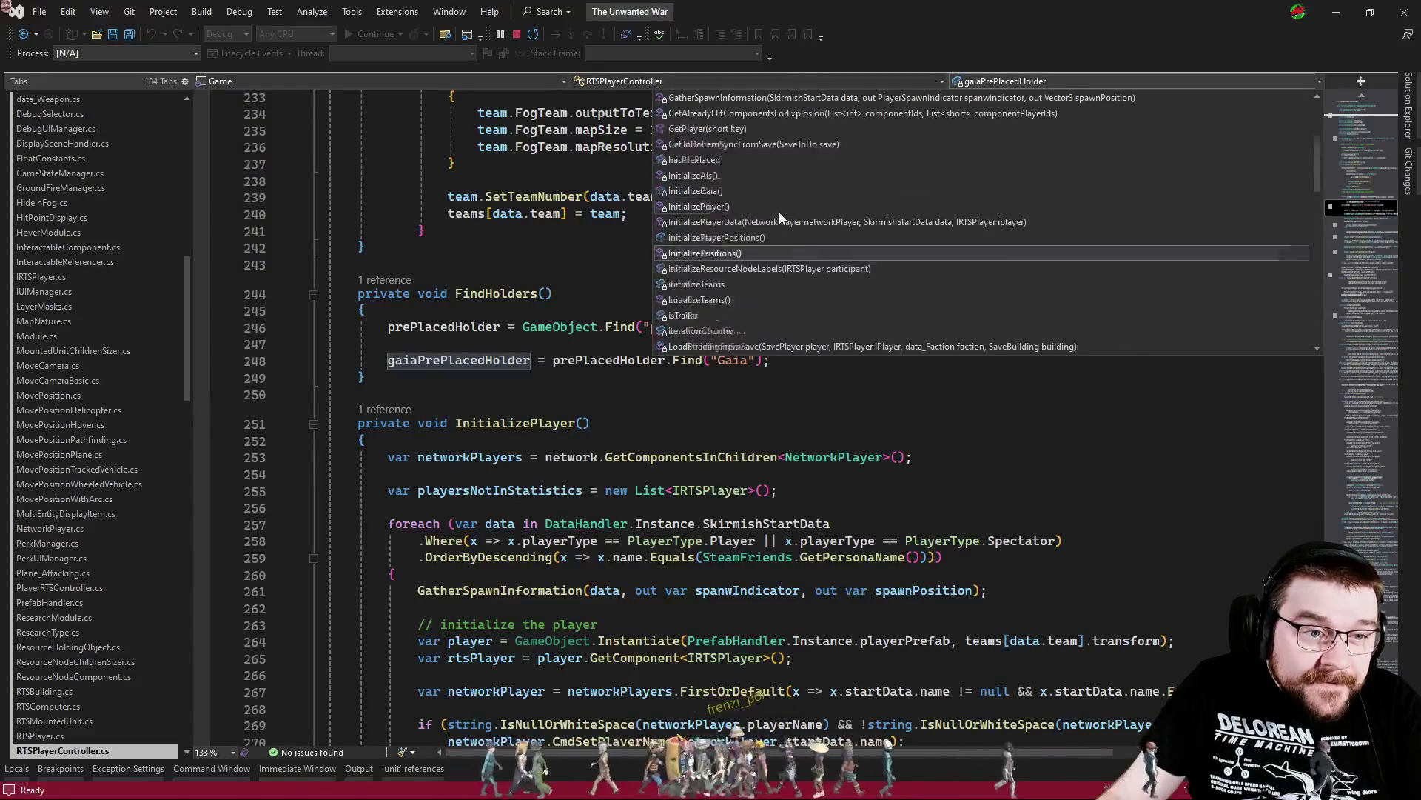
{"action": "scroll", "coordinate": [754, 259], "scroll_direction": "up", "scroll_amount": 1}
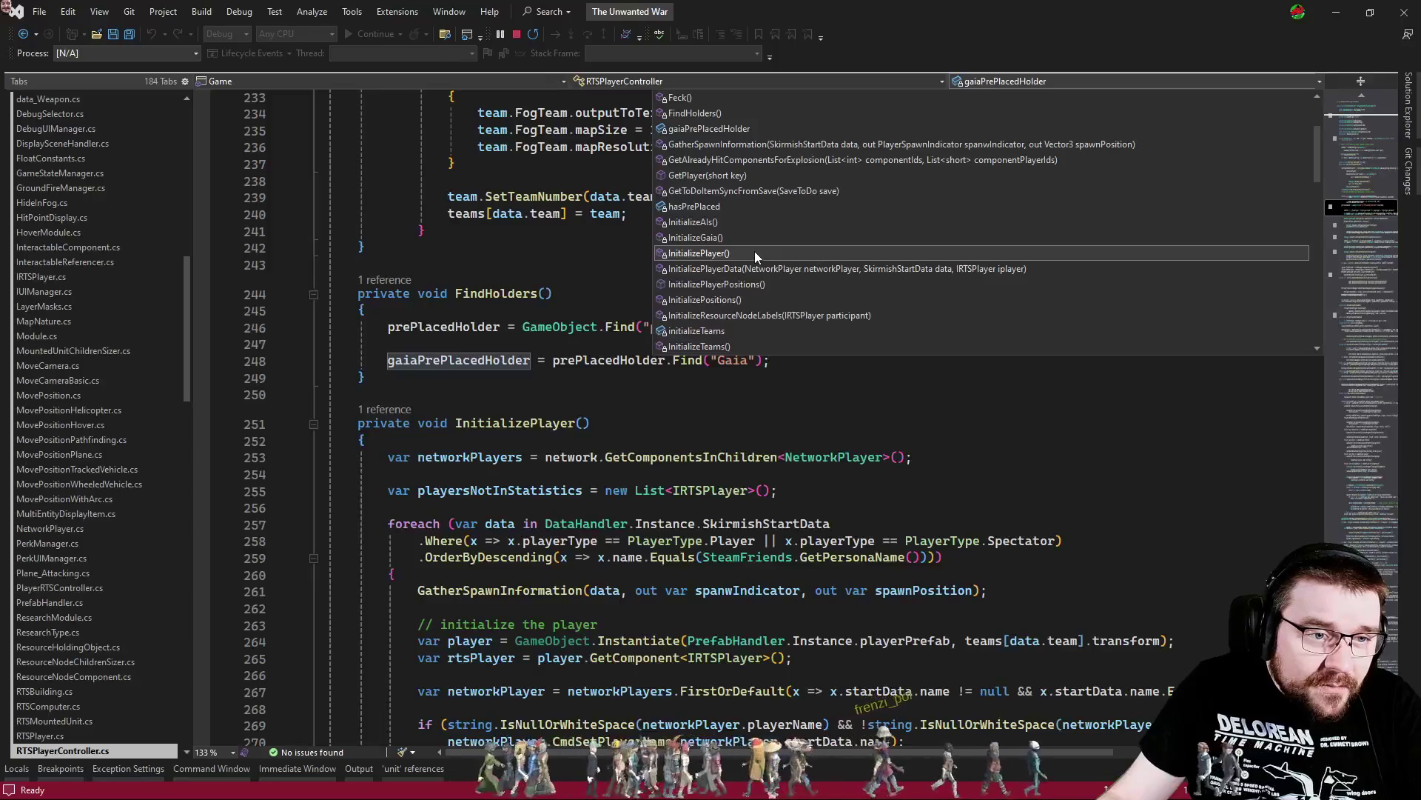
{"action": "scroll", "coordinate": [755, 255], "scroll_direction": "up", "scroll_amount": 2}
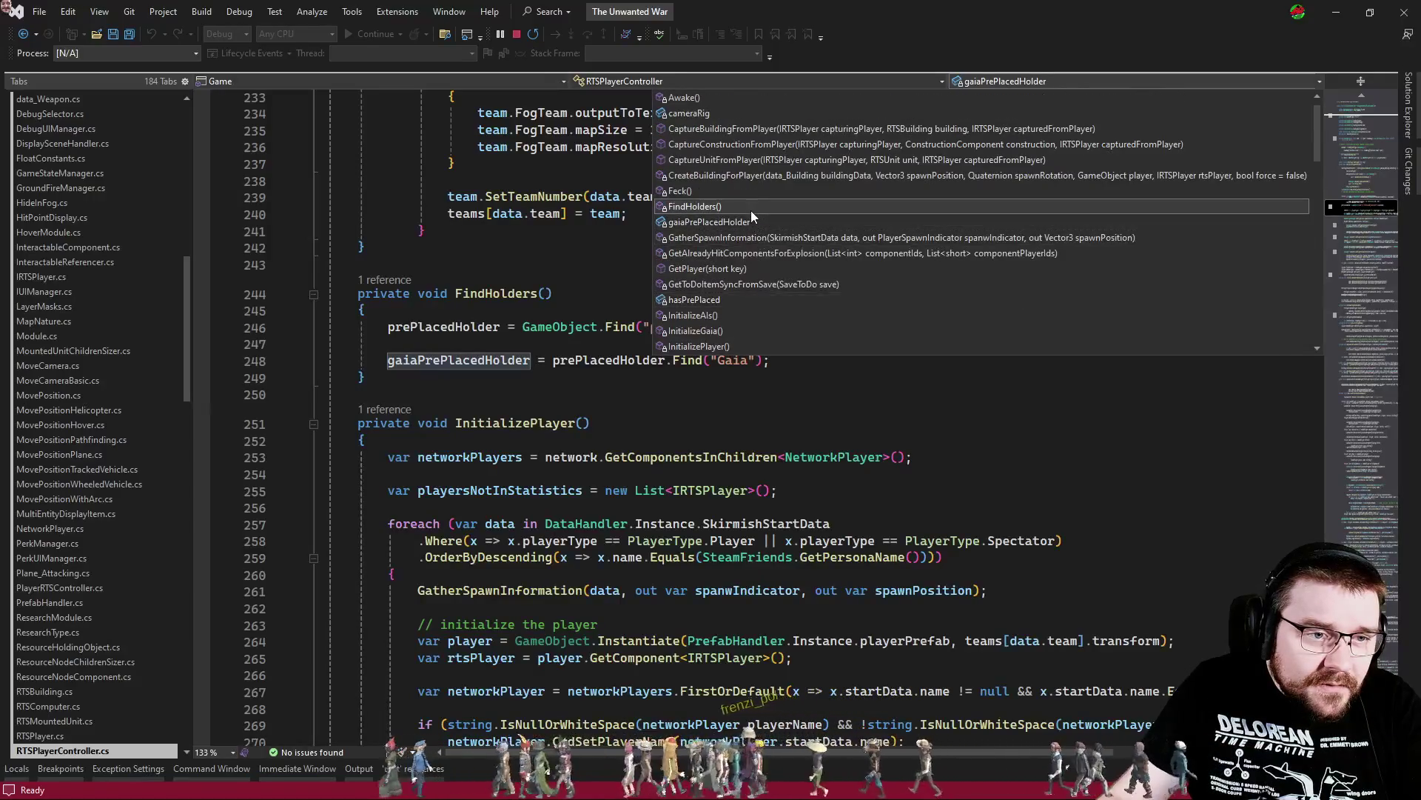
{"action": "left_click", "coordinate": [754, 175]}
{"action": "scroll", "coordinate": [635, 319], "scroll_direction": "down", "scroll_amount": 4}
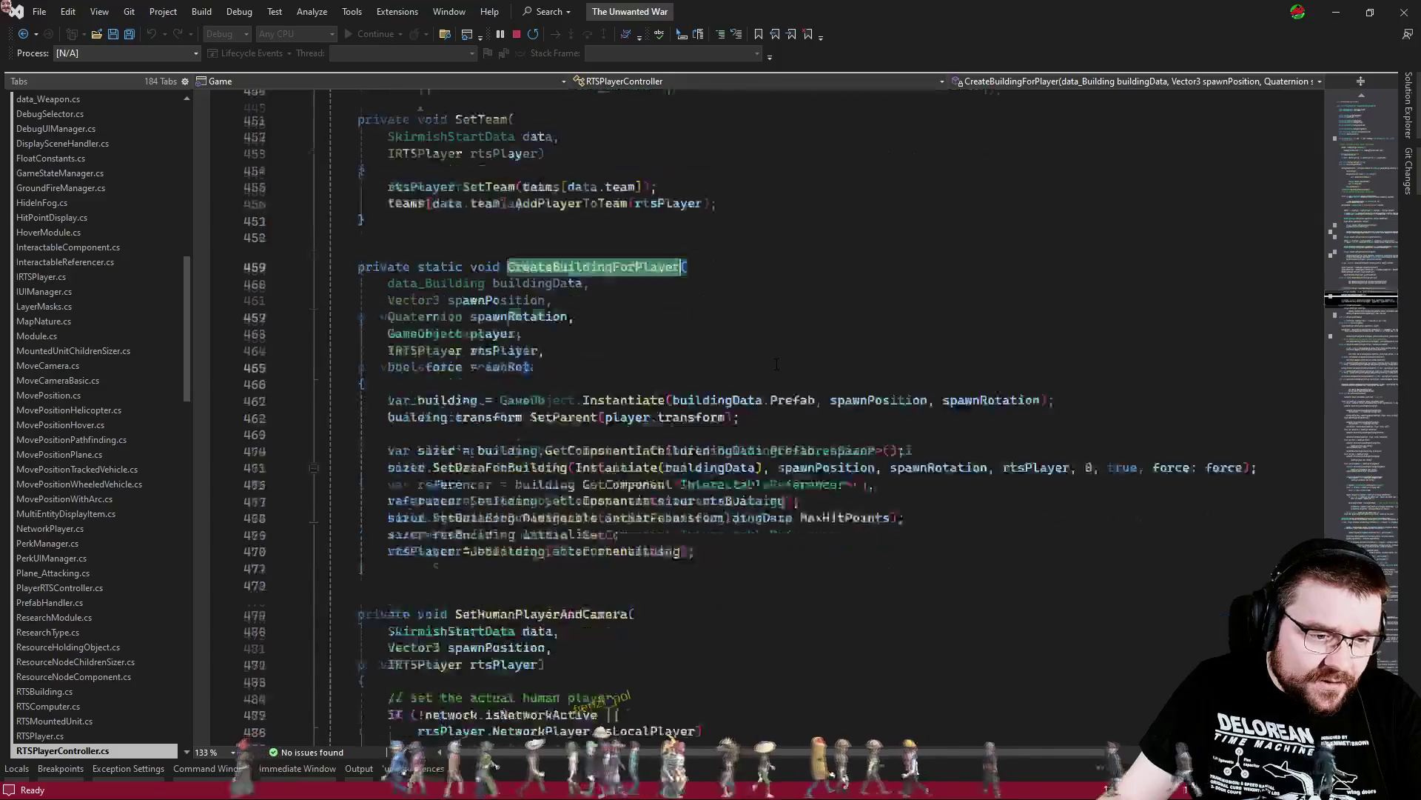
{"action": "left_click", "coordinate": [634, 316]}
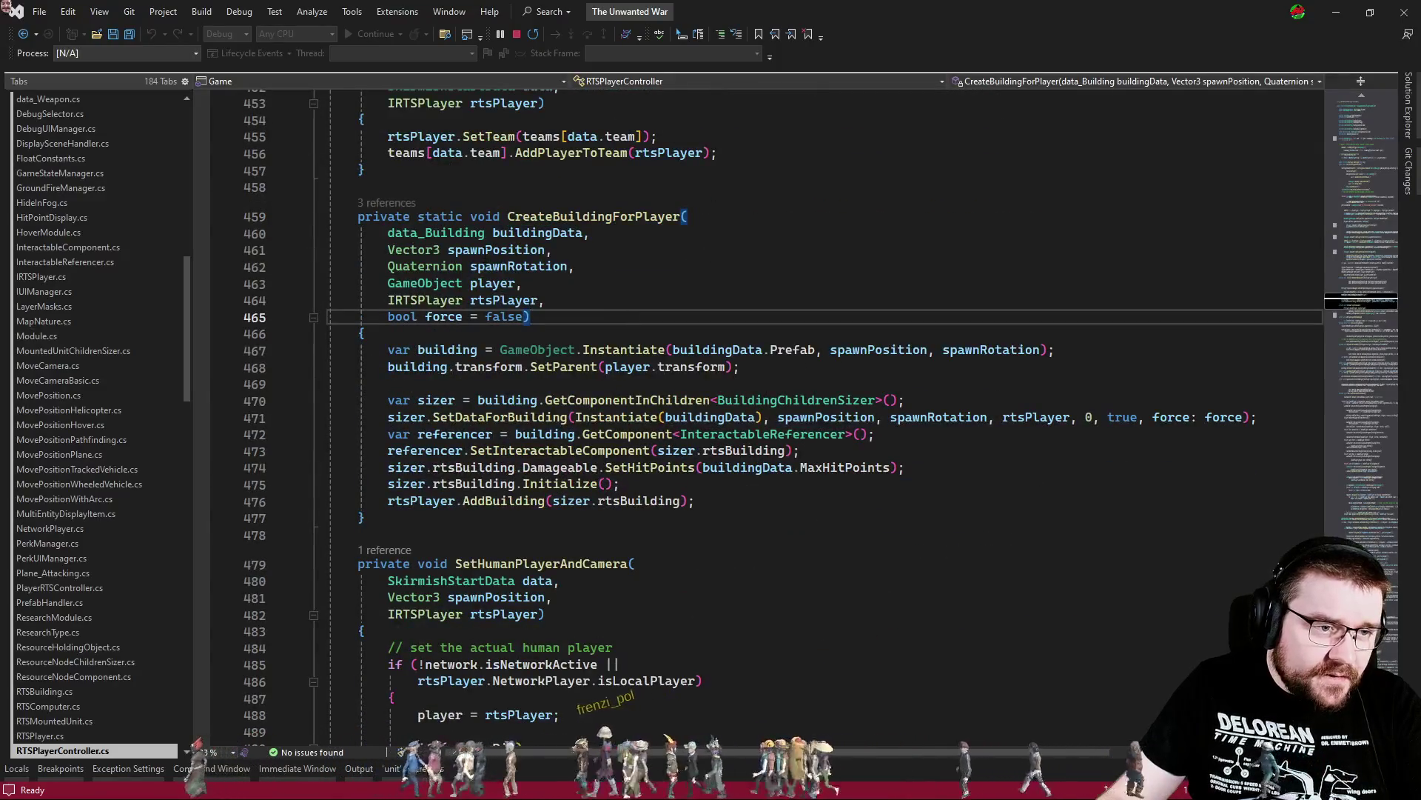
{"action": "left_click", "coordinate": [492, 250]}
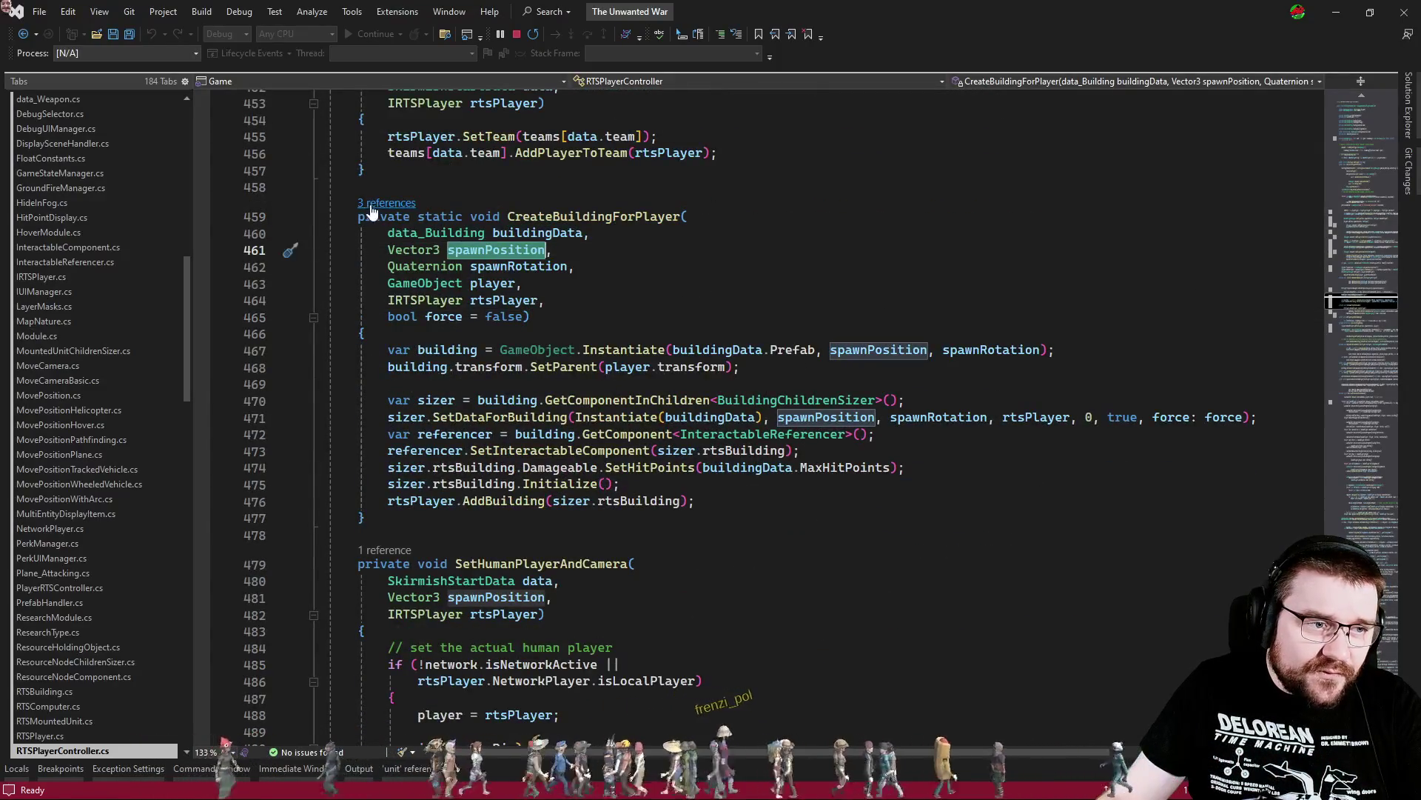
{"action": "left_click", "coordinate": [592, 216]}
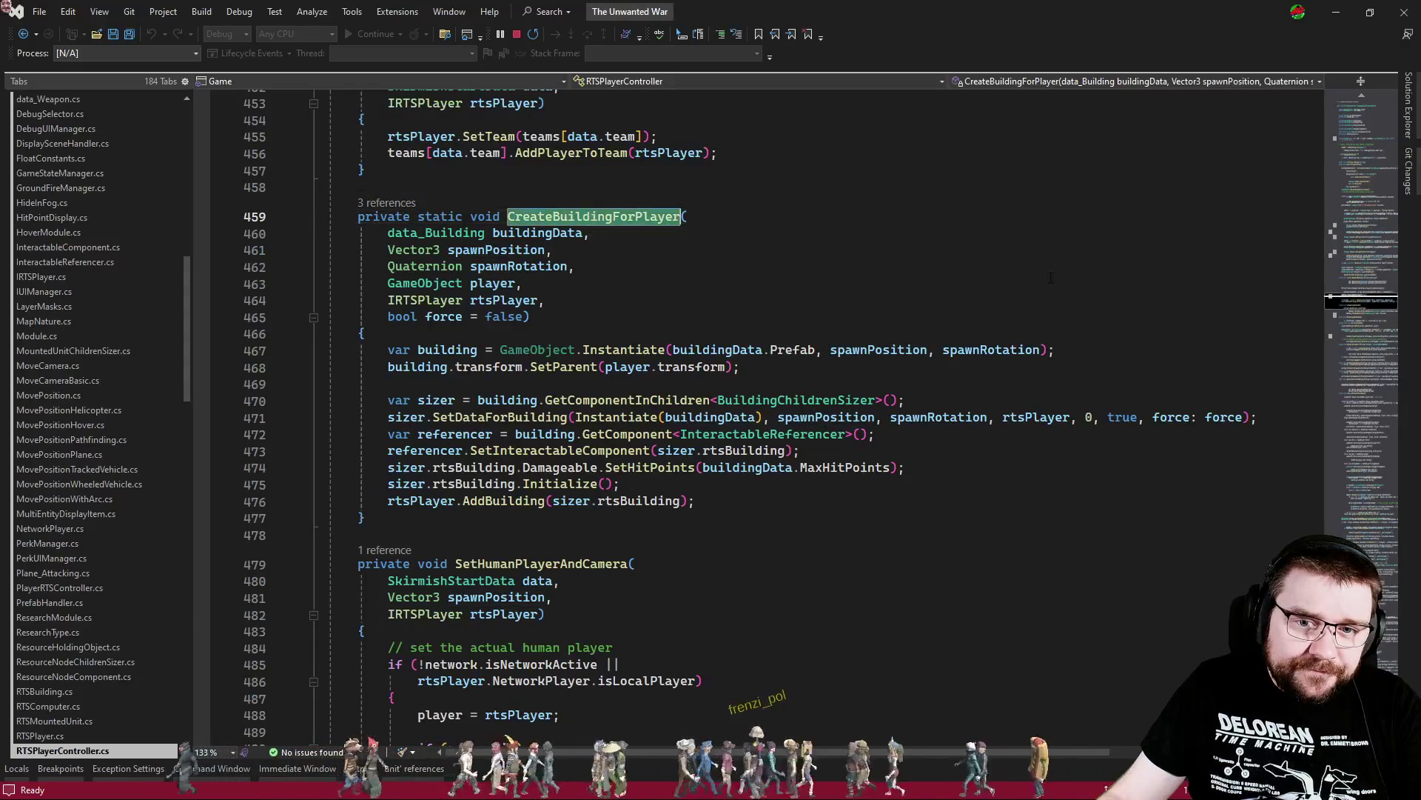
{"action": "left_click", "coordinate": [1349, 241]}
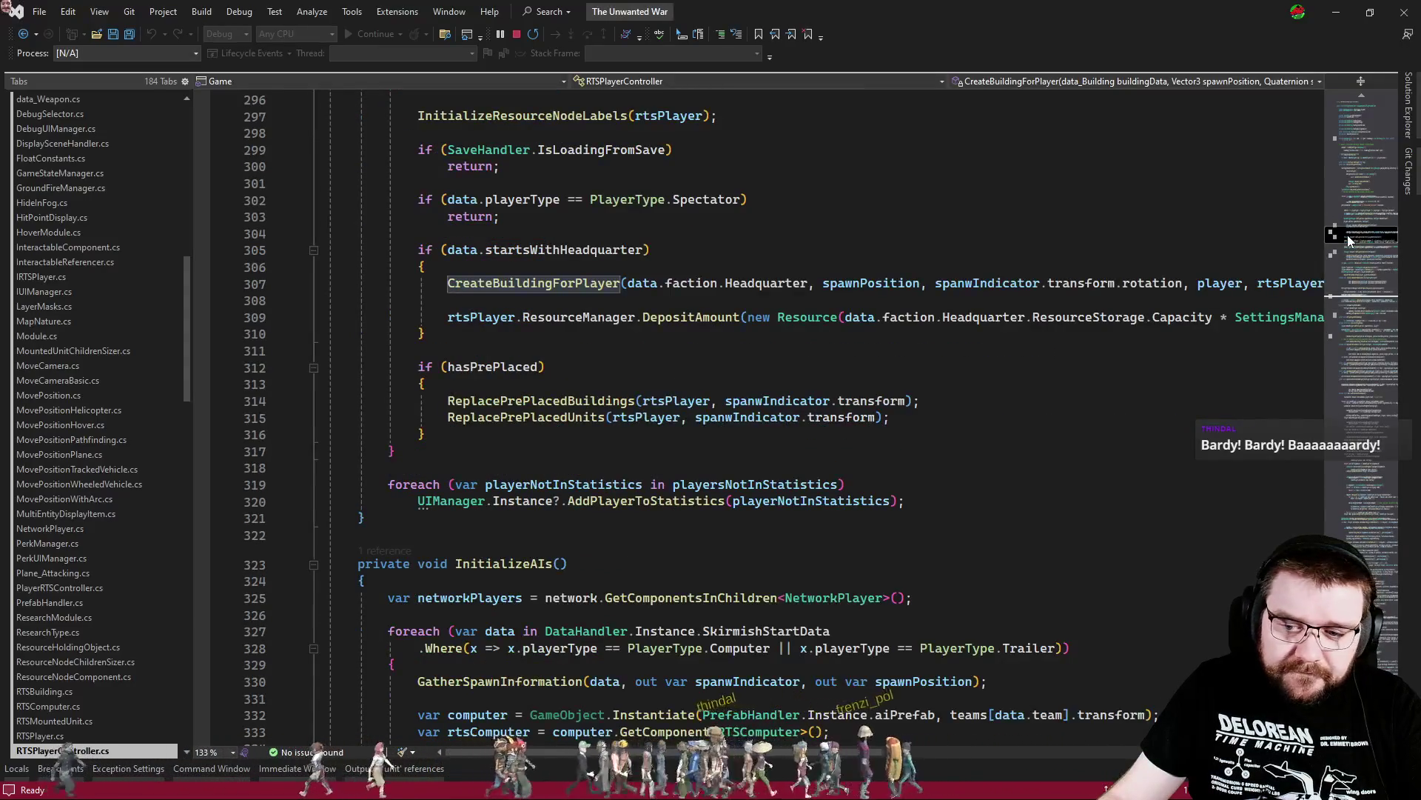
Follow the AI headquarter's spawnPosition to the GatherSpawnInformation definition
{"action": "scroll", "coordinate": [1349, 241], "scroll_direction": "up", "scroll_amount": 1}
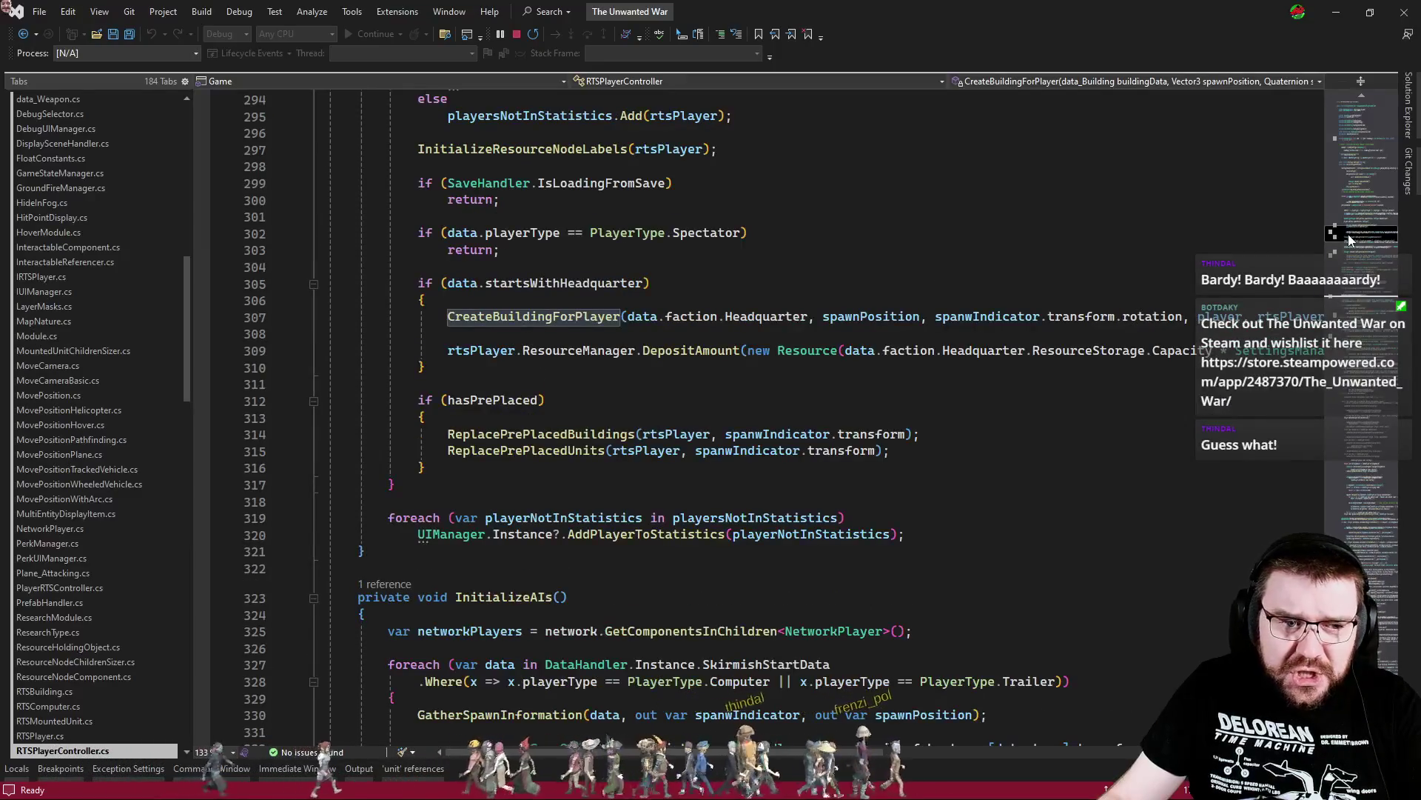
{"action": "left_click_drag", "start_coordinate": [1349, 241], "coordinate": [1353, 264]}
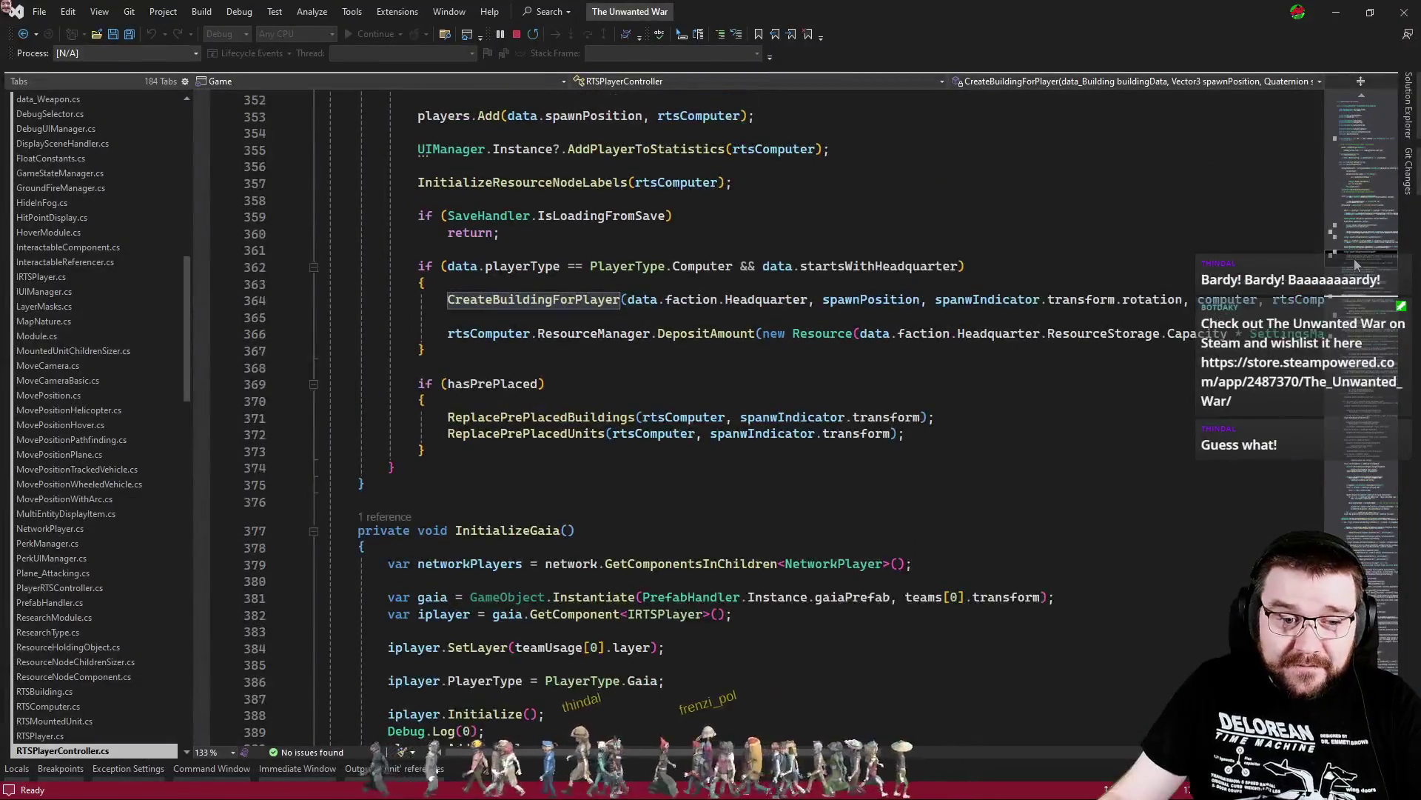
{"action": "scroll", "coordinate": [1355, 265], "scroll_direction": "up", "scroll_amount": 2}
{"action": "double_click", "coordinate": [870, 399]}
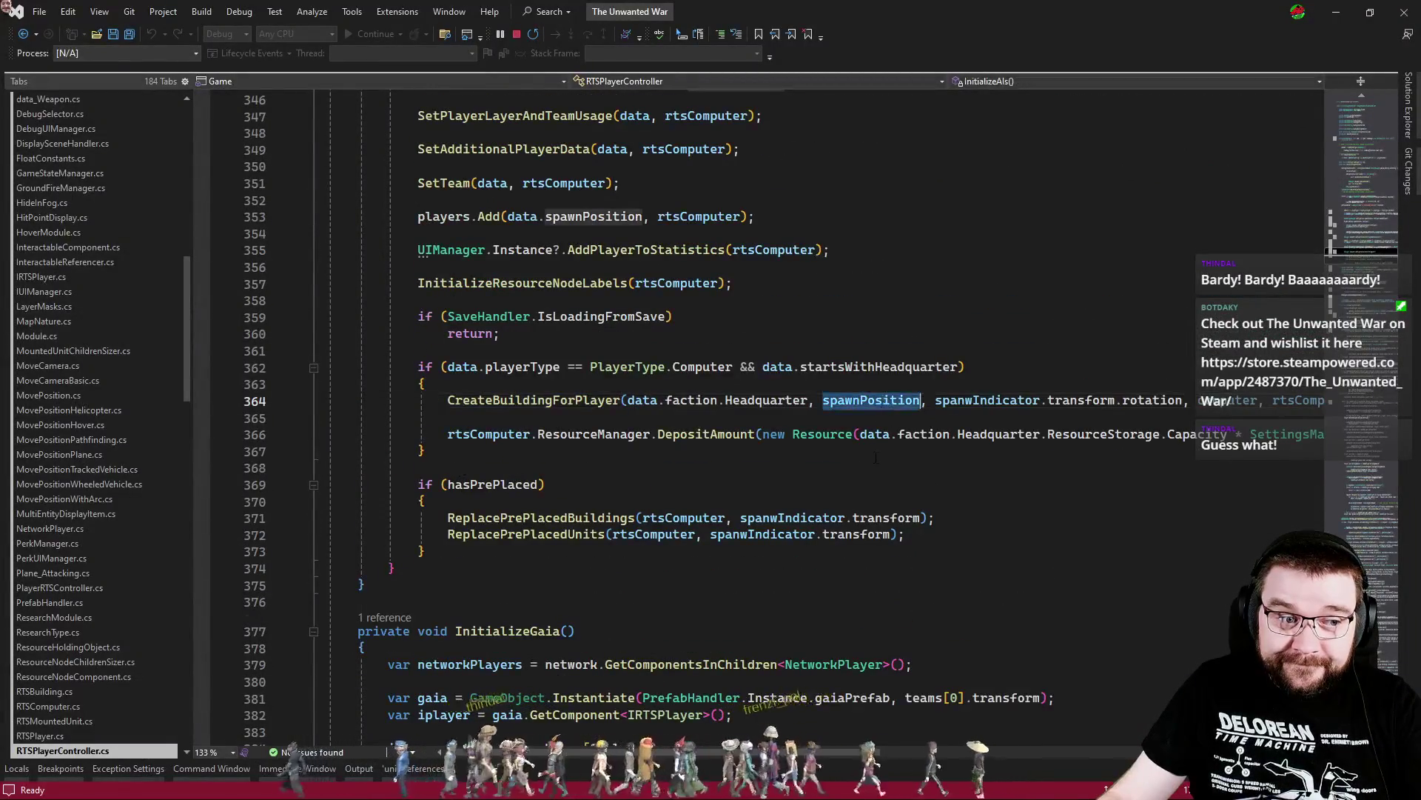
{"action": "scroll", "coordinate": [889, 503], "scroll_direction": "up", "scroll_amount": 4}
{"action": "scroll", "coordinate": [891, 502], "scroll_direction": "up", "scroll_amount": 5}
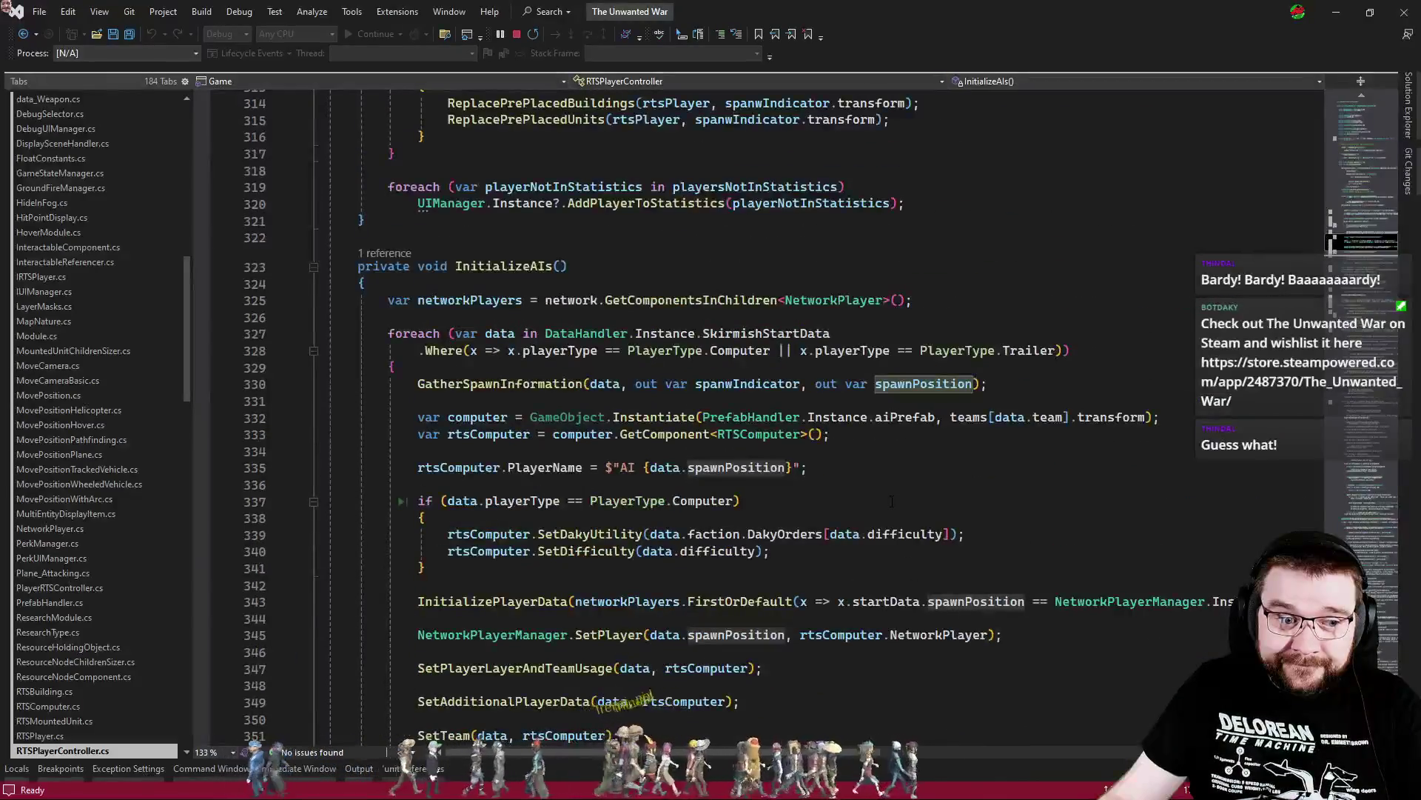
{"action": "left_click", "coordinate": [517, 384], "text": "ctrl"}
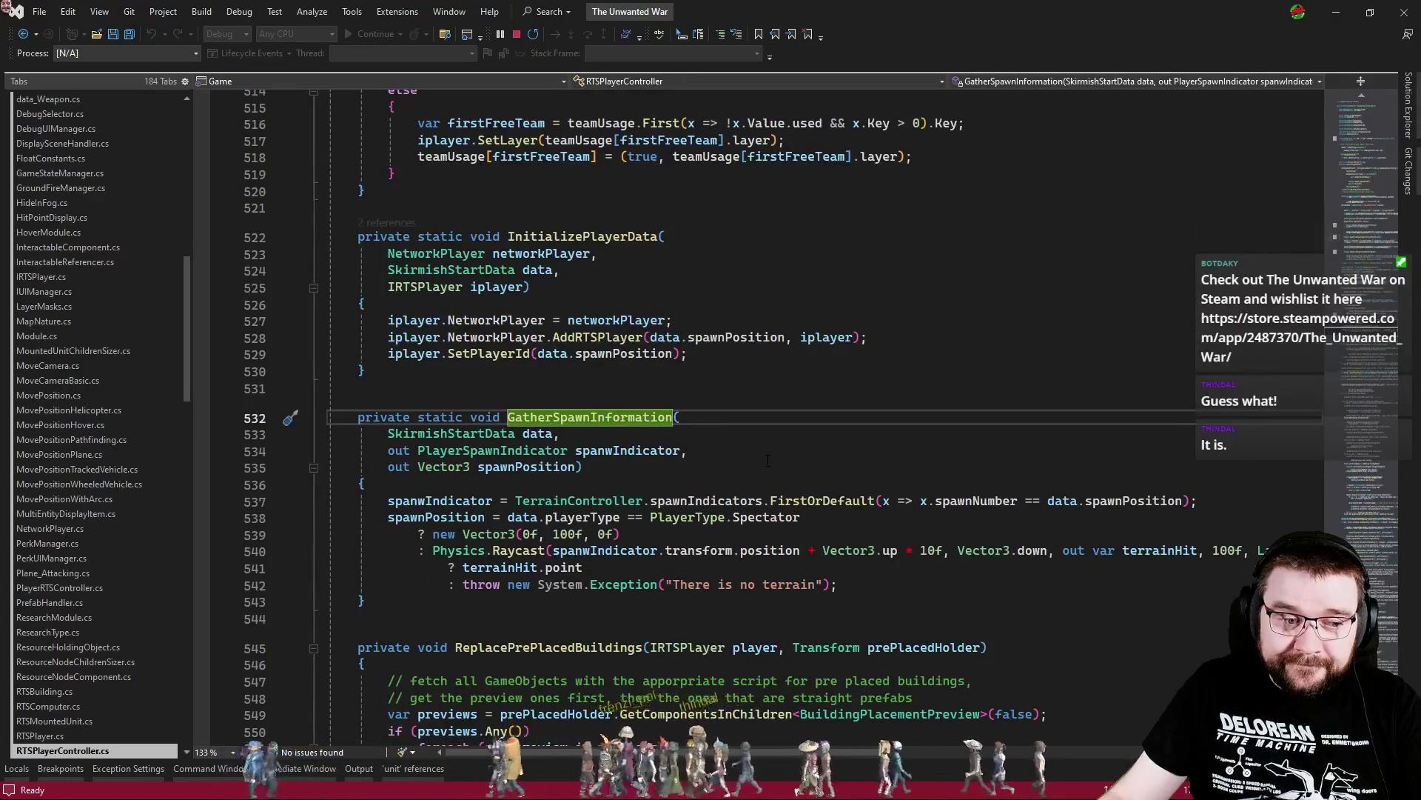
{"action": "scroll", "coordinate": [770, 461], "scroll_direction": "down", "scroll_amount": 2}
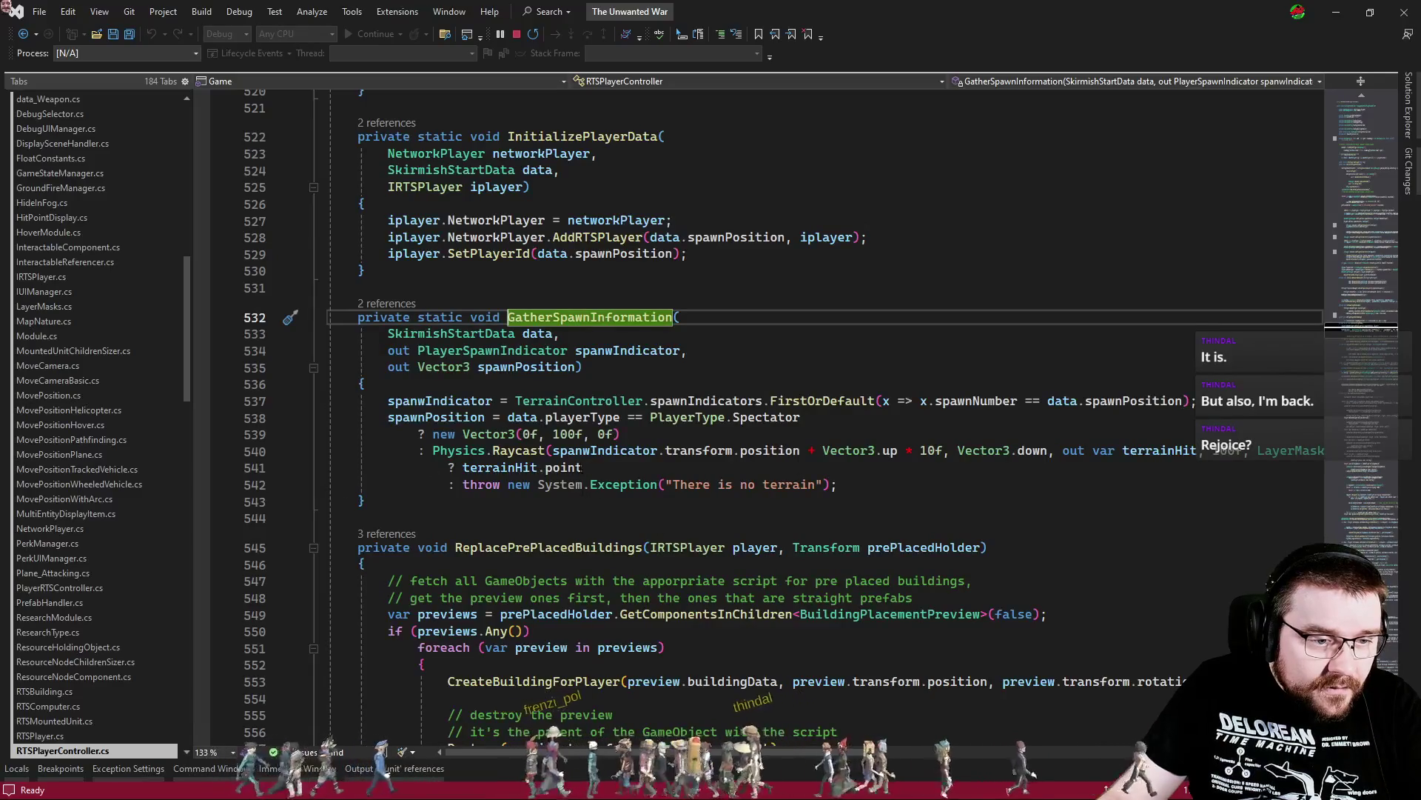
Append + Vector3.up * FloatConstants.BuildingYBias to terrainHit.point on line 541 and save
{"action": "left_click", "coordinate": [584, 467]}
{"action": "type", "text": "+ Vector3."}
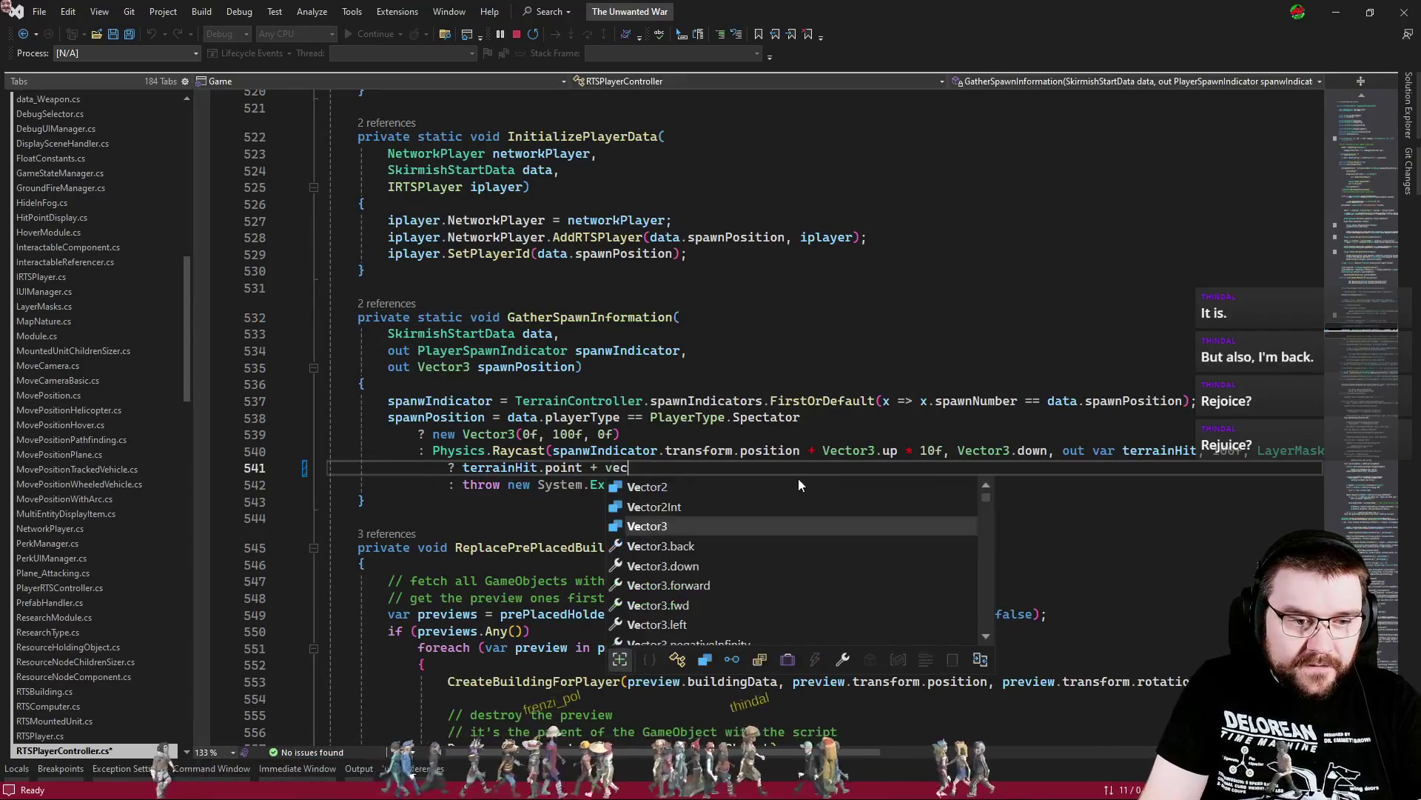
{"action": "key", "text": "Tab"}
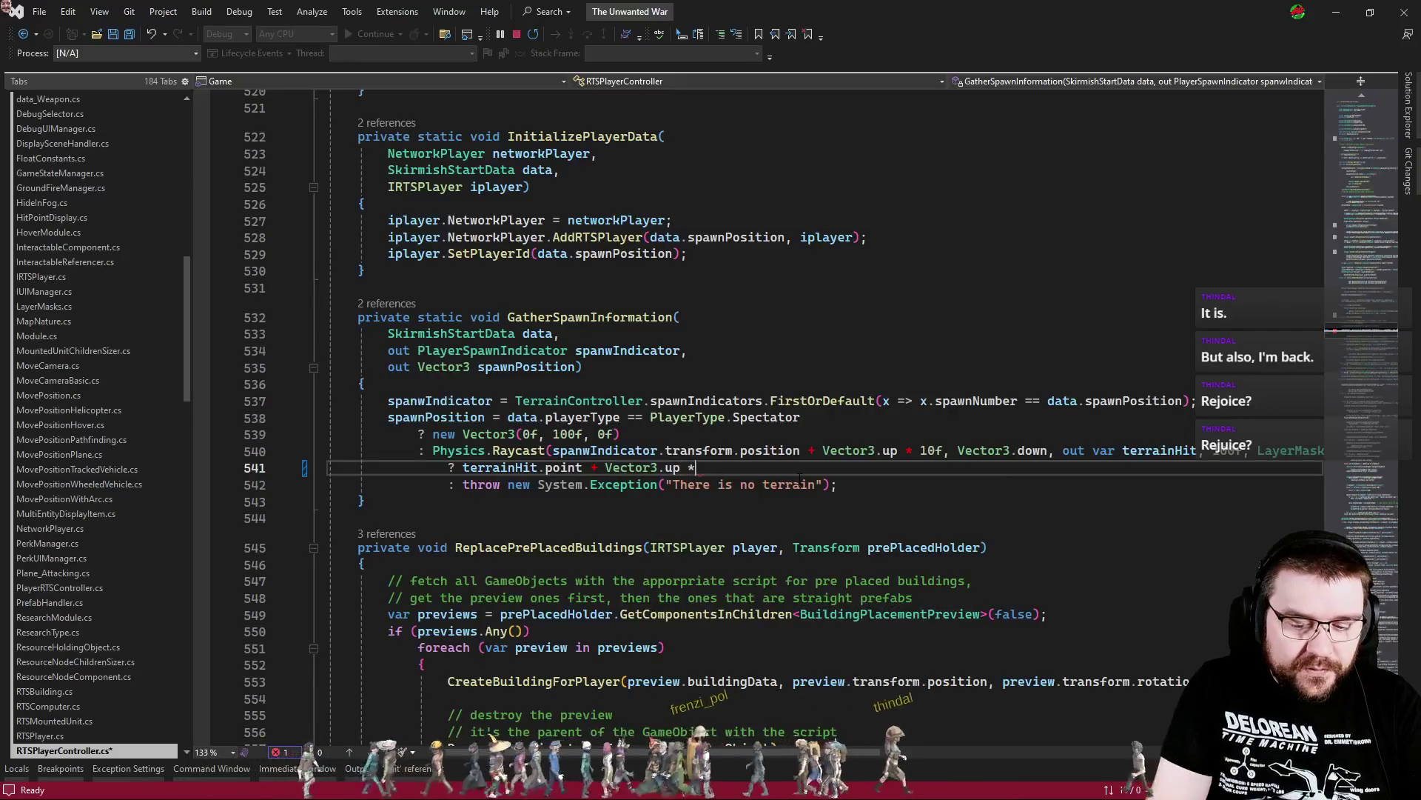
{"action": "type", "text": "FloatConstants"}
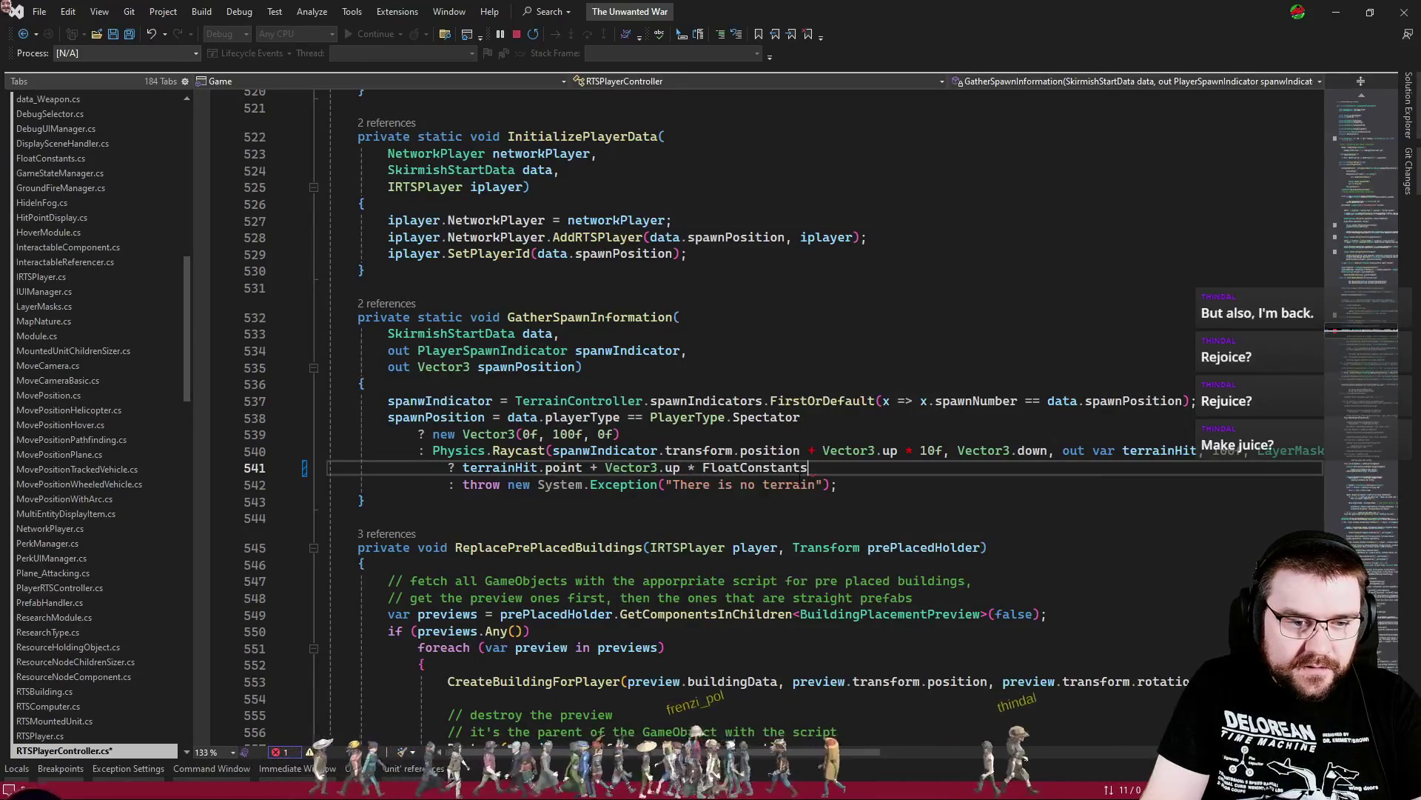
{"action": "type", "text": ".BuildingYBias"}
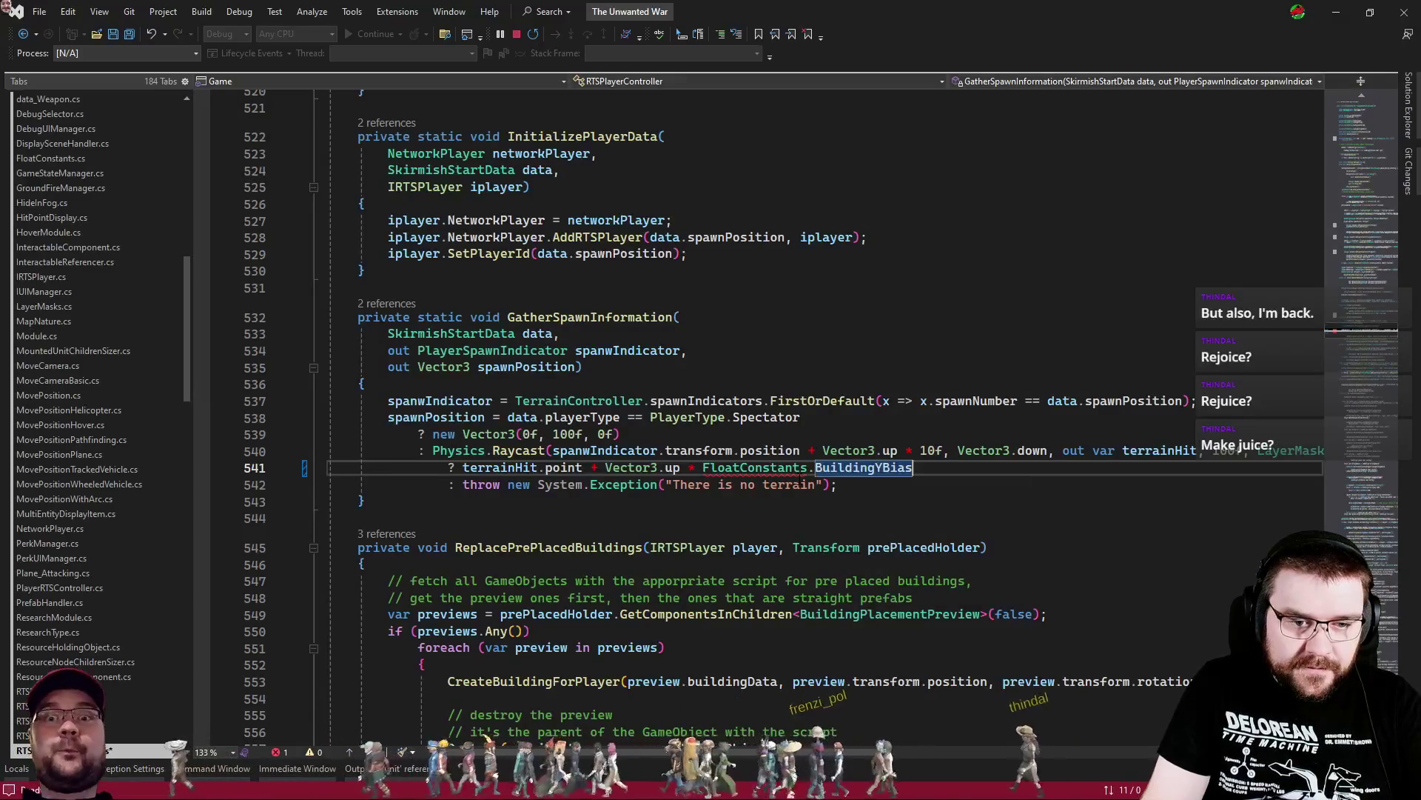
{"action": "key", "text": "ctrl+s"}
{"action": "key", "text": "alt+Tab"}
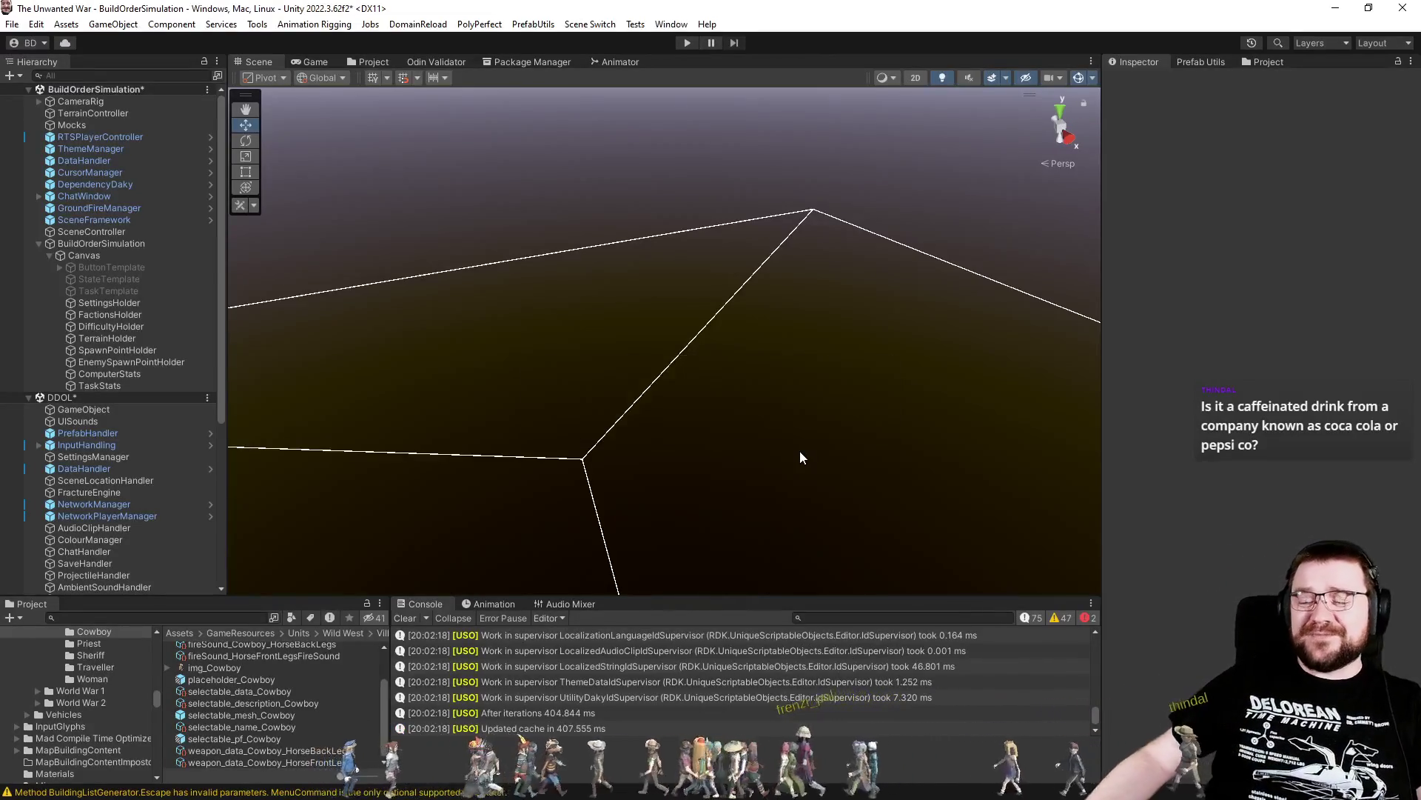
Enter play mode and start a Wild West Villagers simulation on CactusRidge at Effortless difficulty
{"action": "left_click", "coordinate": [689, 43]}
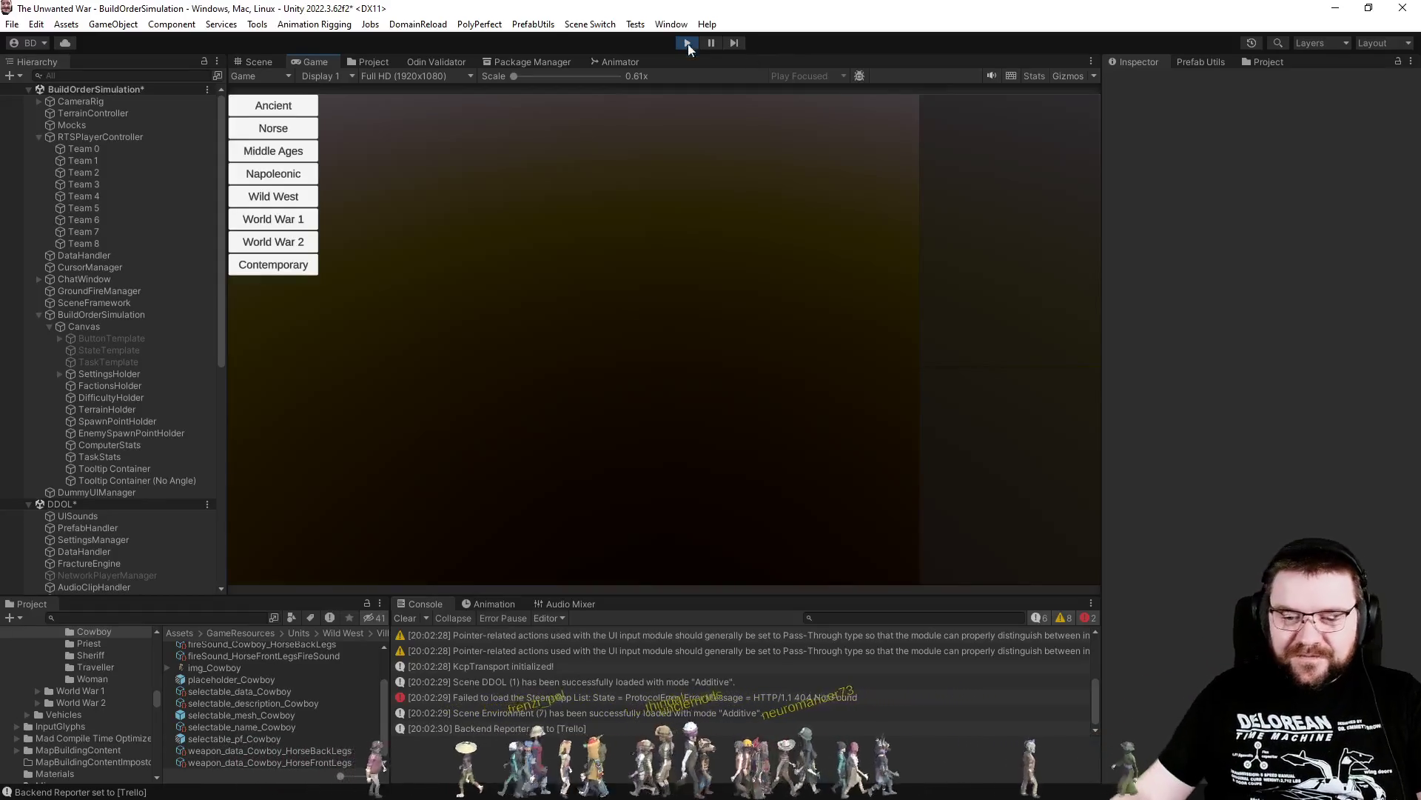
{"action": "left_click", "coordinate": [309, 196]}
{"action": "left_click", "coordinate": [437, 113]}
{"action": "left_click", "coordinate": [518, 110]}
{"action": "left_click", "coordinate": [592, 109]}
{"action": "left_click", "coordinate": [704, 128]}
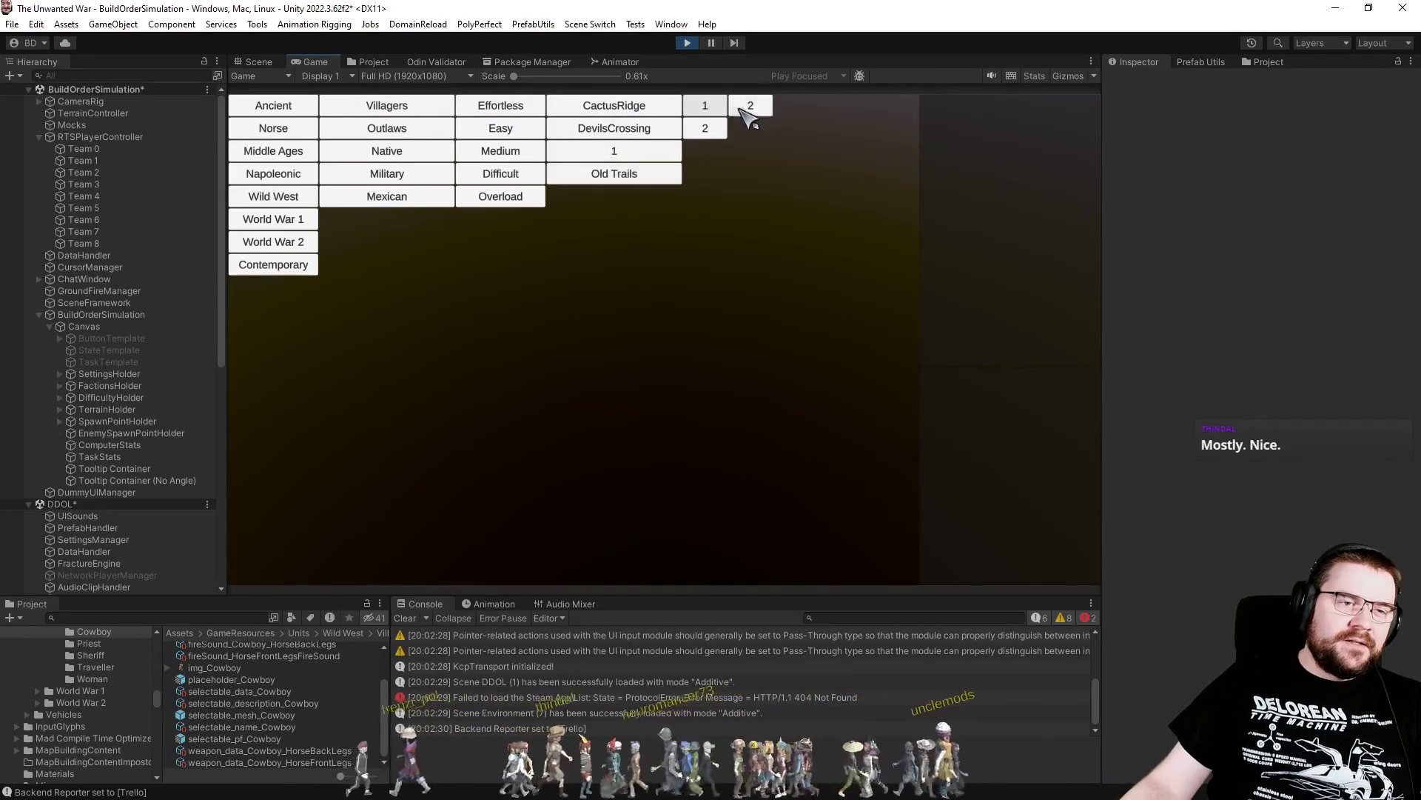
{"action": "left_click", "coordinate": [748, 108]}
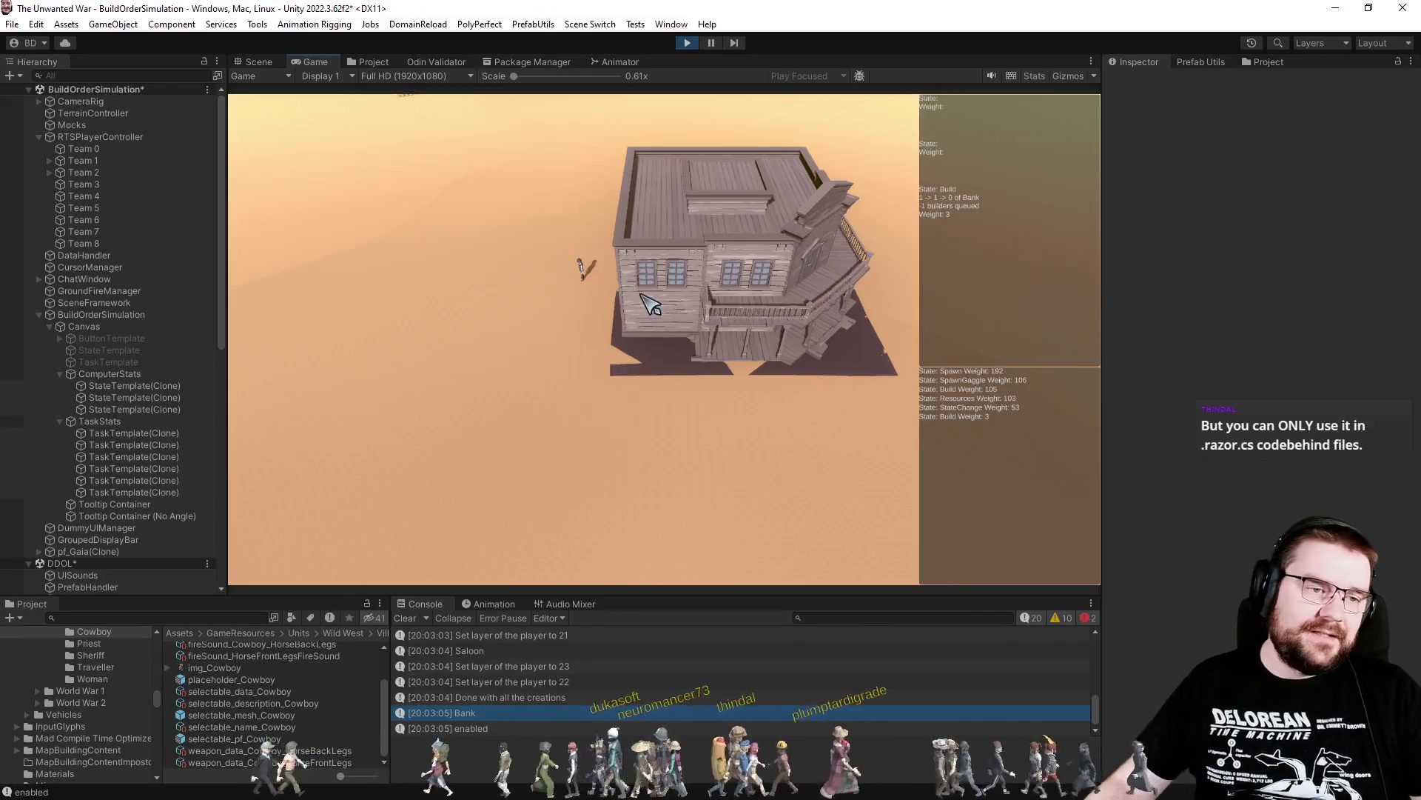
Stop the simulation once the Bank stands and the console logs 'Done with all the creations'
{"action": "left_click", "coordinate": [688, 42]}
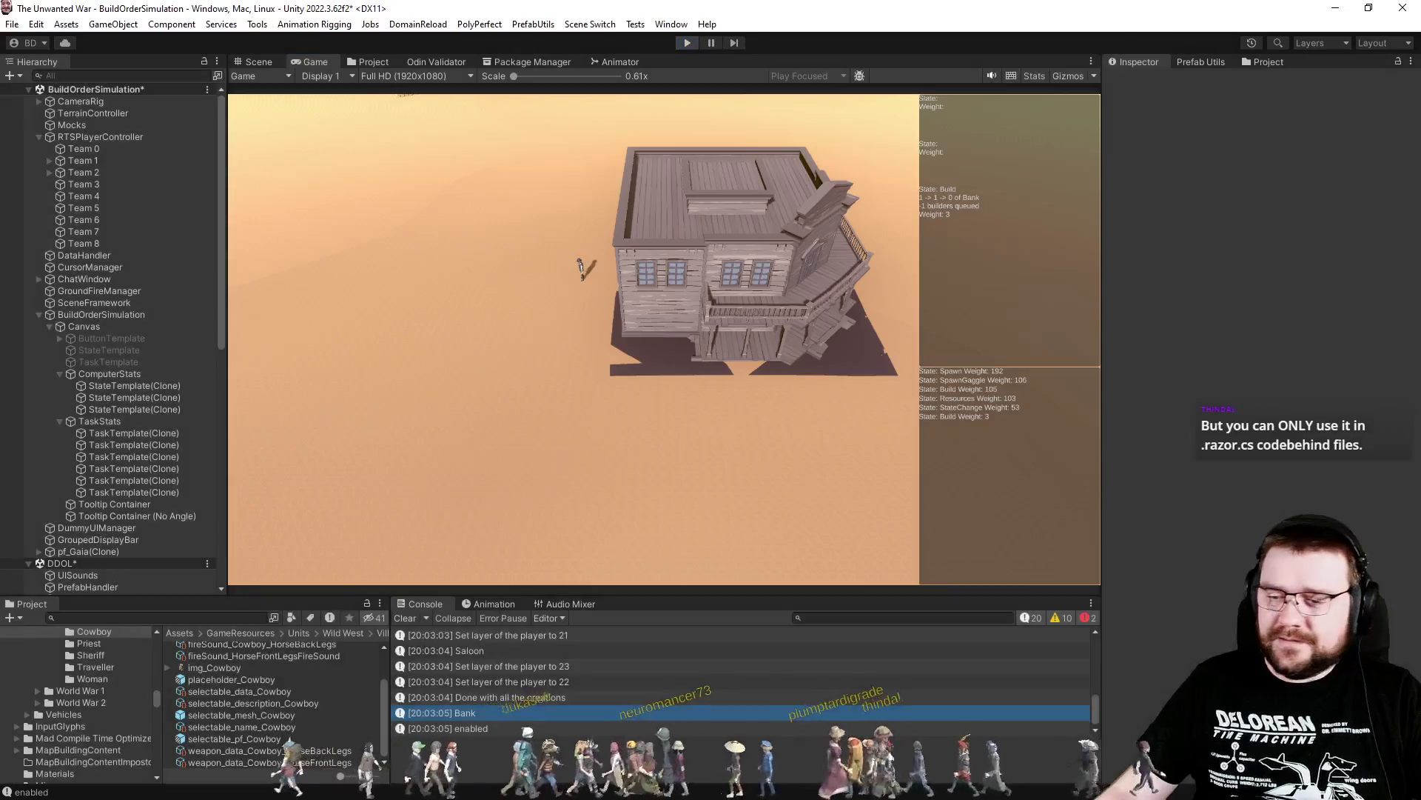
Bring Visual Studio forward and cycle through the open script files
{"action": "key", "text": "alt+Tab"}
{"action": "left_click", "coordinate": [688, 351]}
{"action": "key", "text": "ctrl+Tab"}
{"action": "key", "text": "ctrl+Tab"}
{"action": "key", "text": "ctrl+Tab"}
{"action": "key", "text": "ctrl+Tab"}
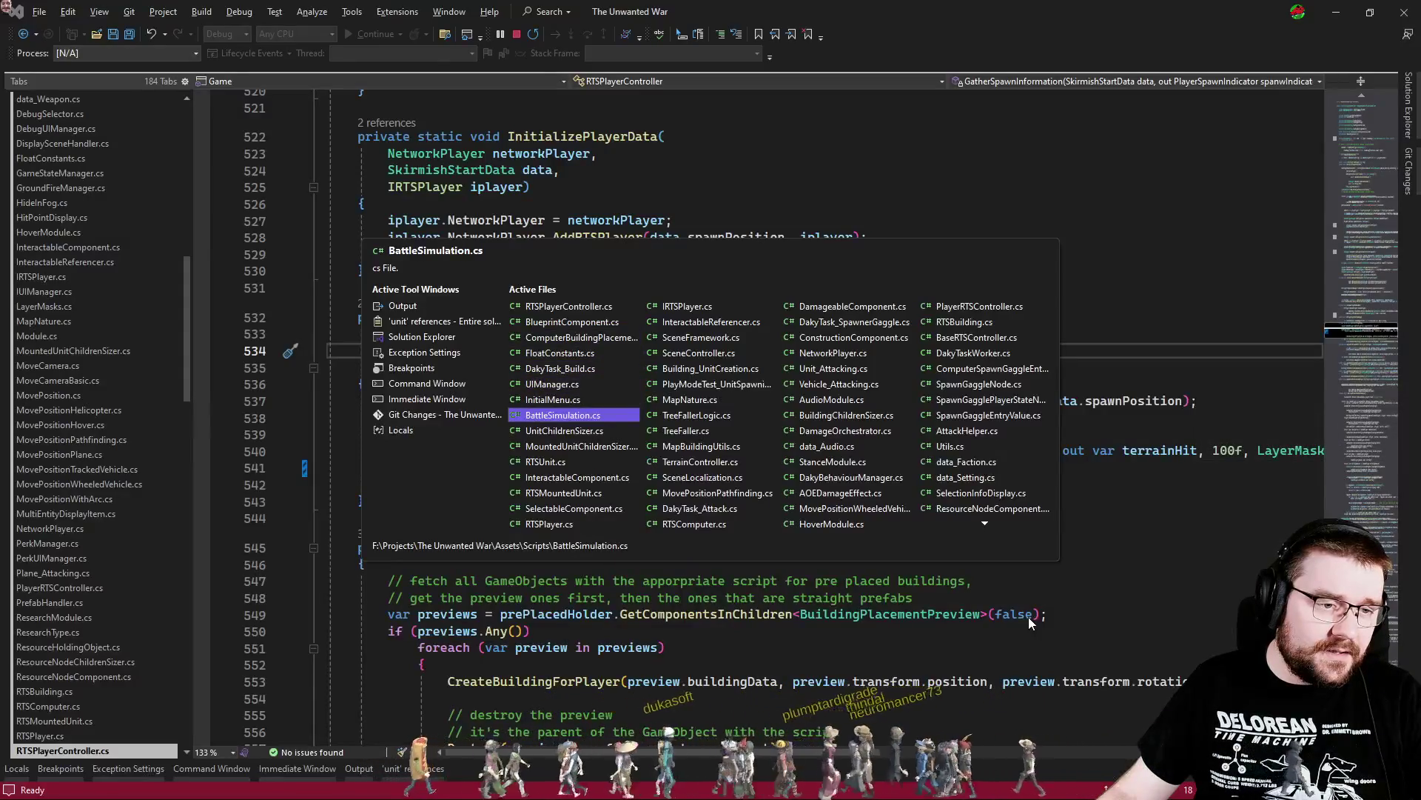
{"action": "key", "text": "ctrl+shift+Tab"}
{"action": "key", "text": "ctrl+shift+Tab"}
{"action": "key", "text": "ctrl+shift+Tab"}
{"action": "key", "text": "ctrl+shift+Tab"}
{"action": "key", "text": "ctrl+shift+Tab"}
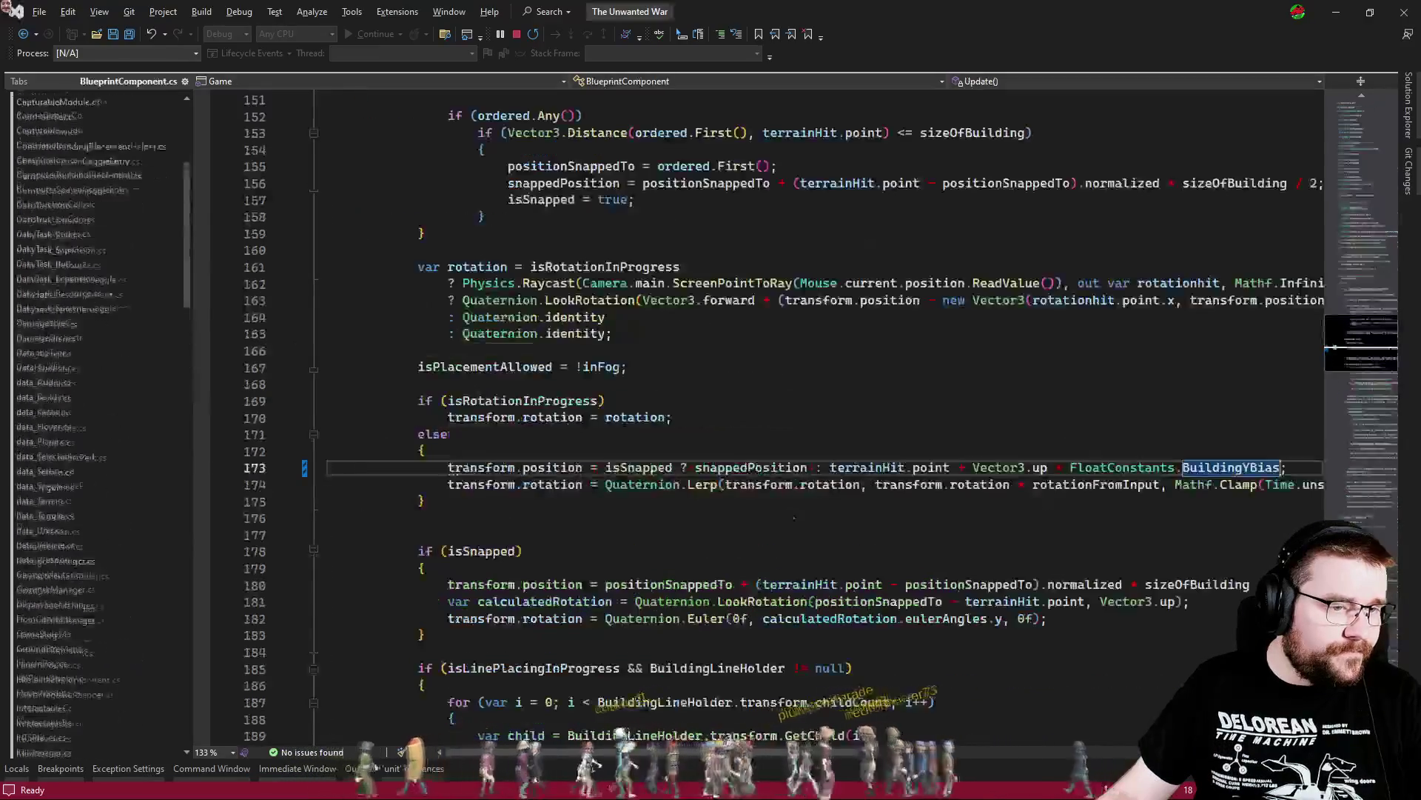
Select BuildOrderSimulation in Unity's Hierarchy and open its BuildOrderMockHelper script
{"action": "key", "text": "alt+Tab"}
{"action": "left_click", "coordinate": [148, 247]}
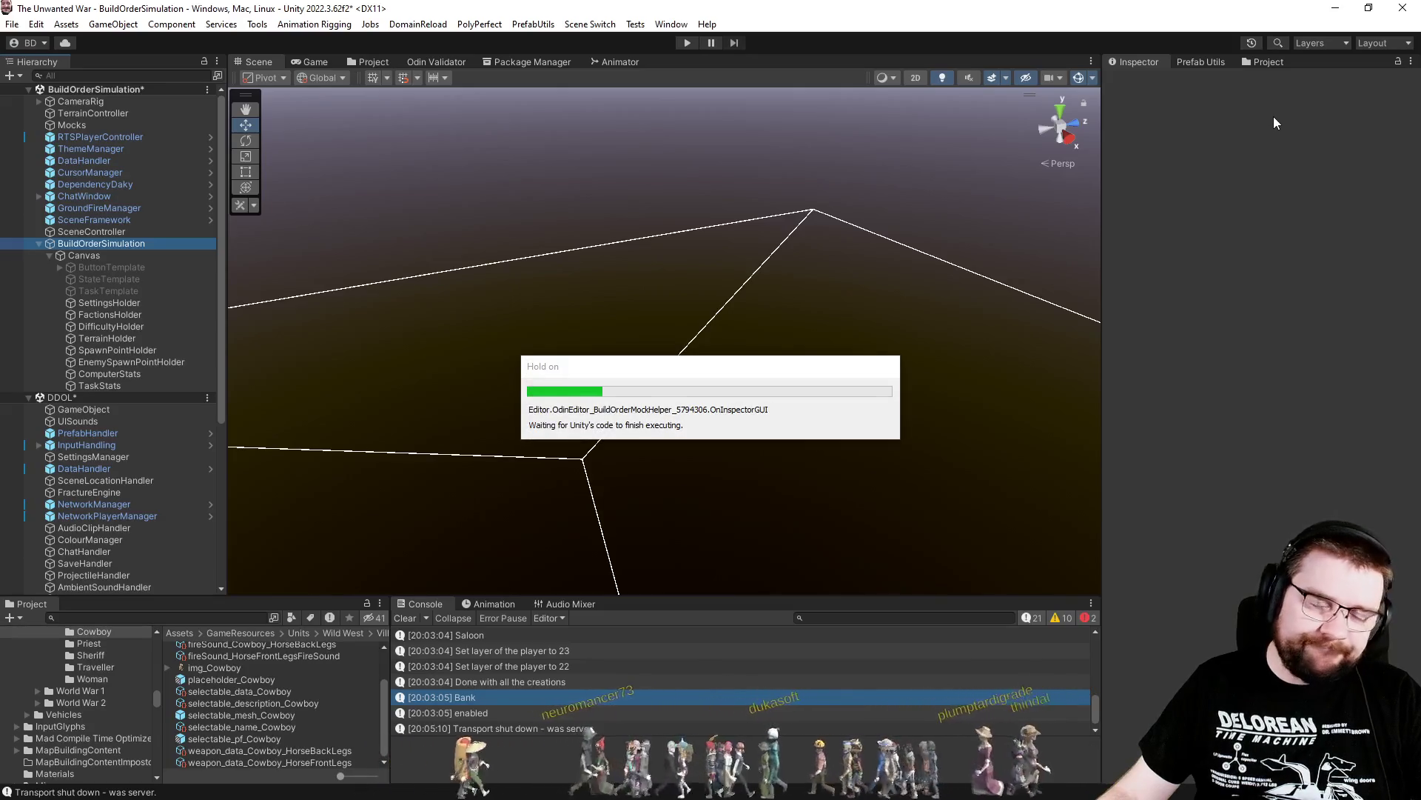
{"action": "left_click", "coordinate": [1258, 208]}
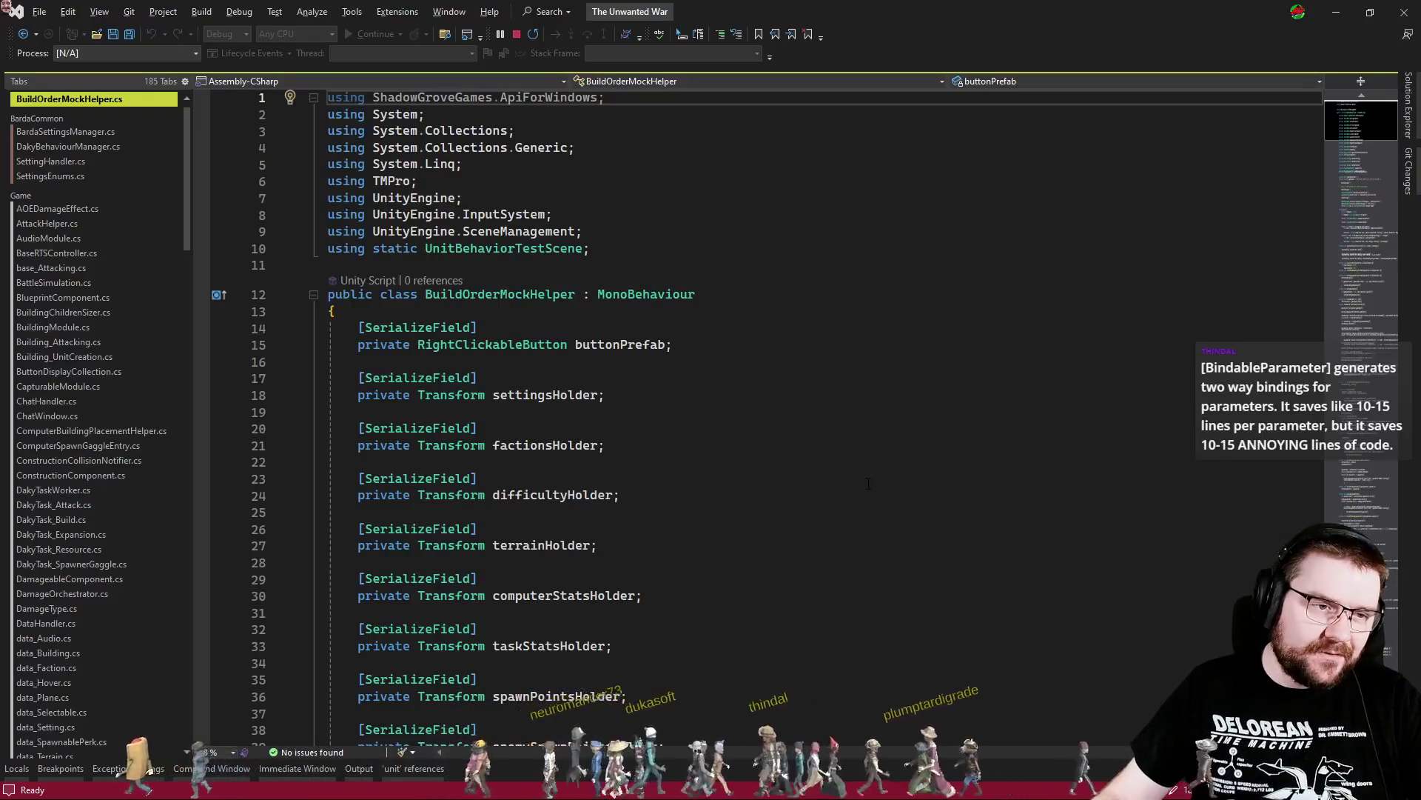
Scroll through BuildOrderMockHelper.cs past Awake and Start down to MockComputer
{"action": "left_click", "coordinate": [1357, 205]}
{"action": "mouse_move", "coordinate": [1357, 206]}
{"action": "left_mouse_down"}
{"action": "mouse_move", "coordinate": [1338, 220]}
{"action": "mouse_move", "coordinate": [1338, 336]}
{"action": "left_mouse_up"}
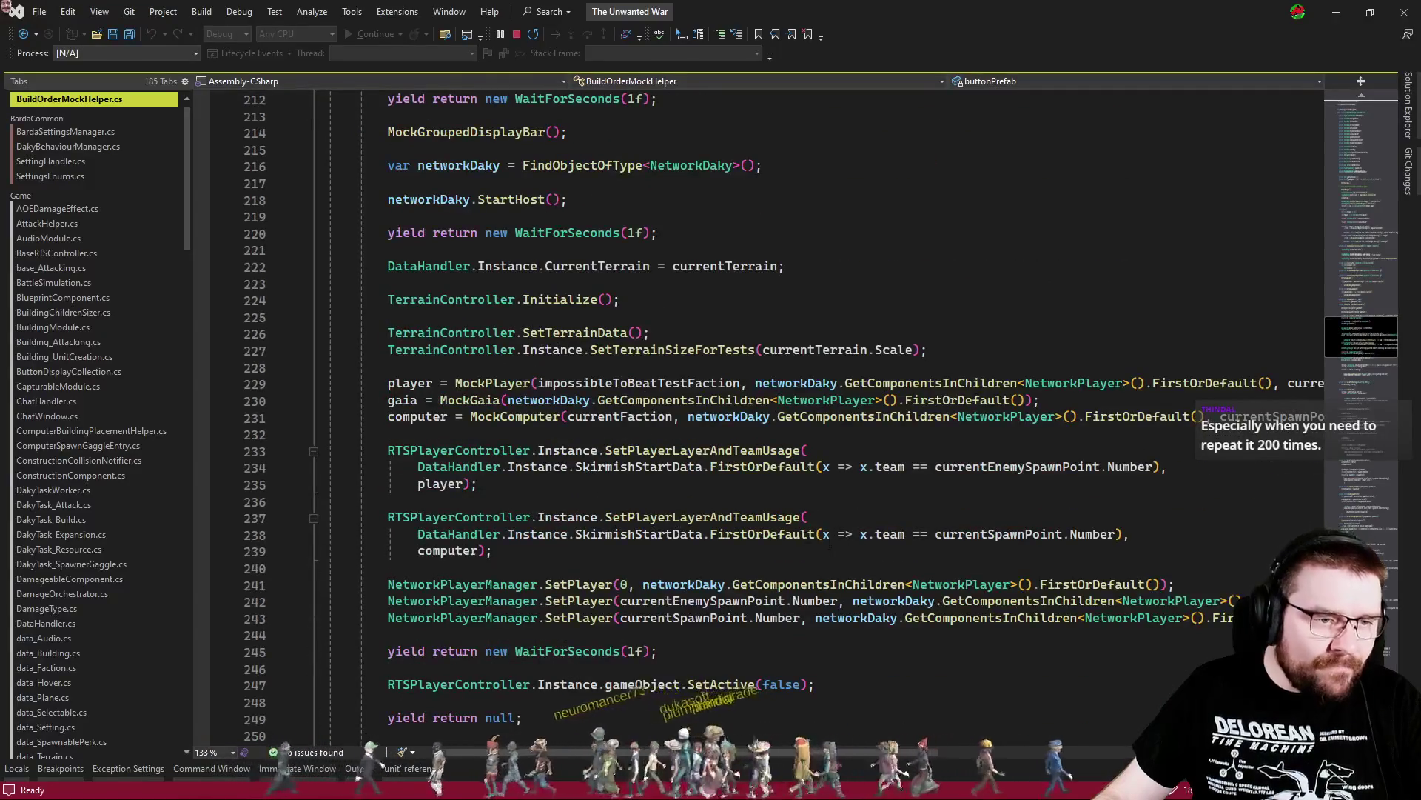
{"action": "scroll", "coordinate": [802, 482], "scroll_direction": "down", "scroll_amount": 15}
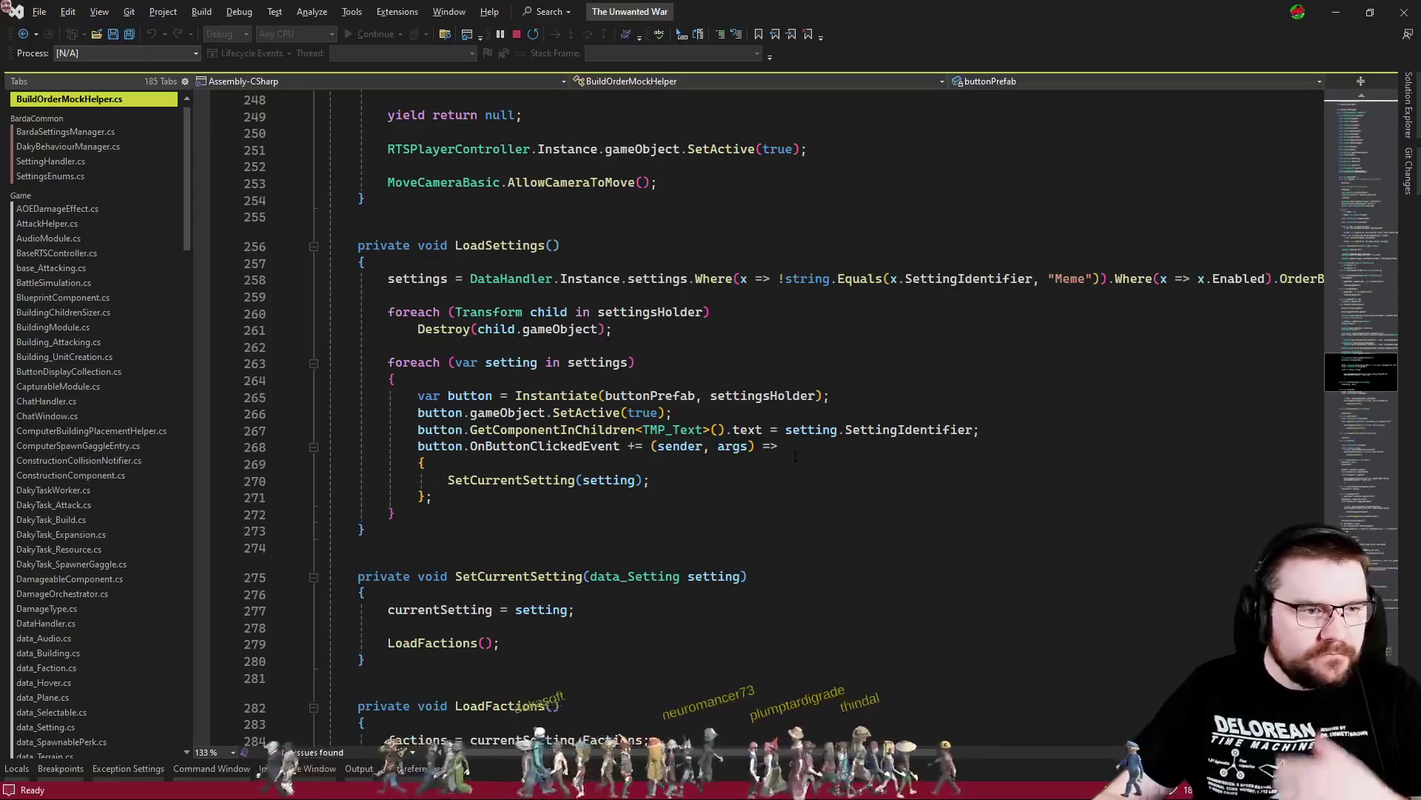
{"action": "scroll", "coordinate": [803, 422], "scroll_direction": "down", "scroll_amount": 20}
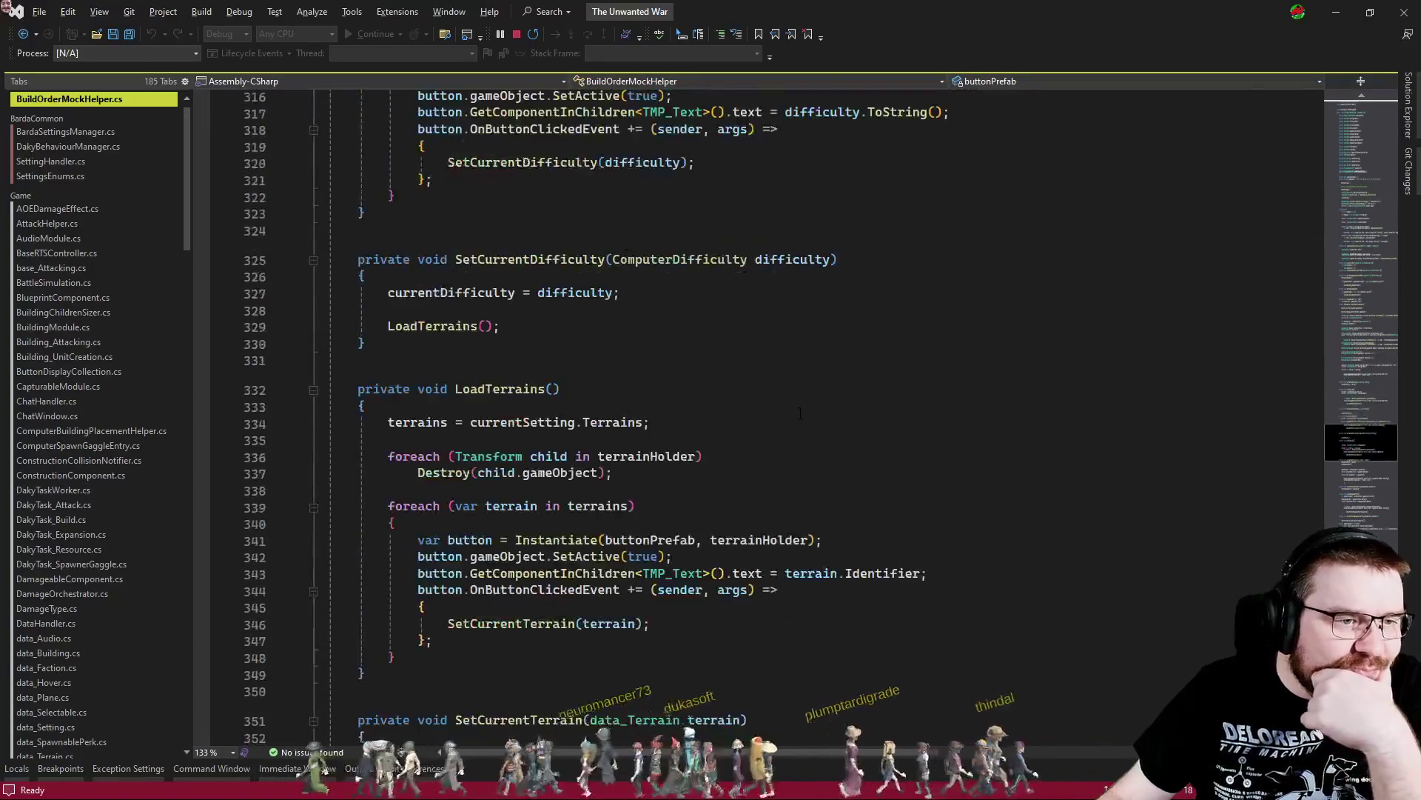
{"action": "scroll", "coordinate": [800, 413], "scroll_direction": "down", "scroll_amount": 20}
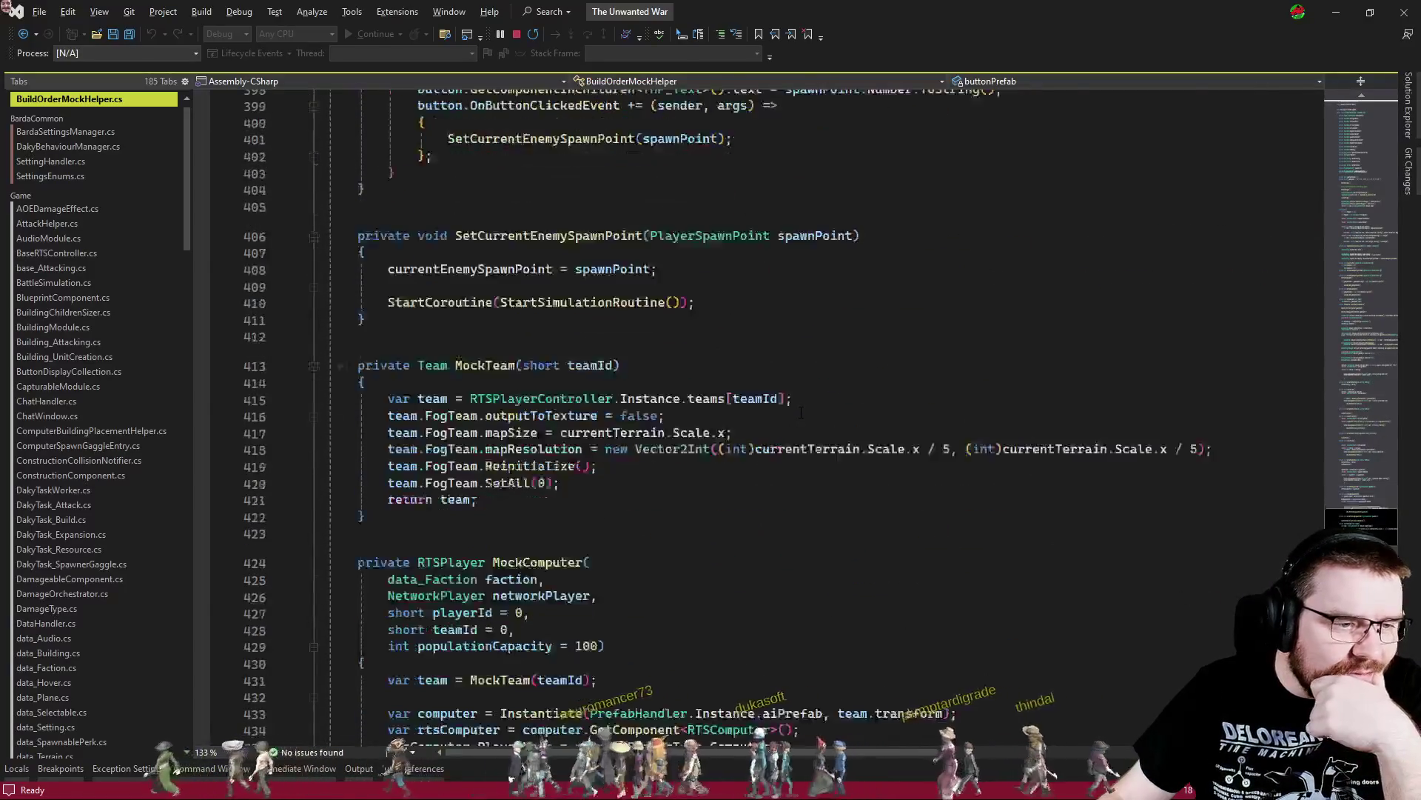
{"action": "scroll", "coordinate": [802, 412], "scroll_direction": "down", "scroll_amount": 3}
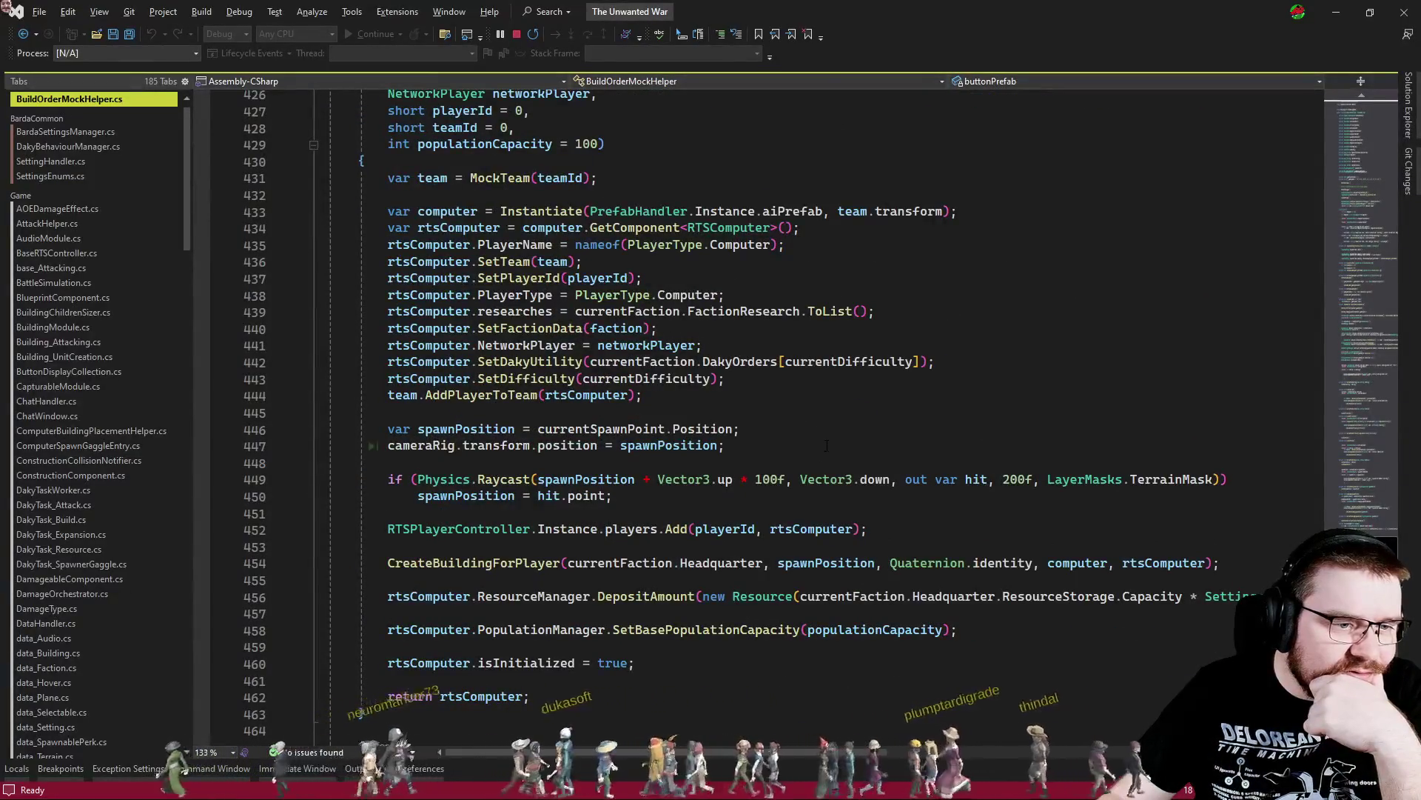
{"action": "scroll", "coordinate": [827, 444], "scroll_direction": "down", "scroll_amount": 2}
Go to the CreateBuildingForPlayer definition from MockComputer's return line
{"action": "left_click", "coordinate": [408, 596]}
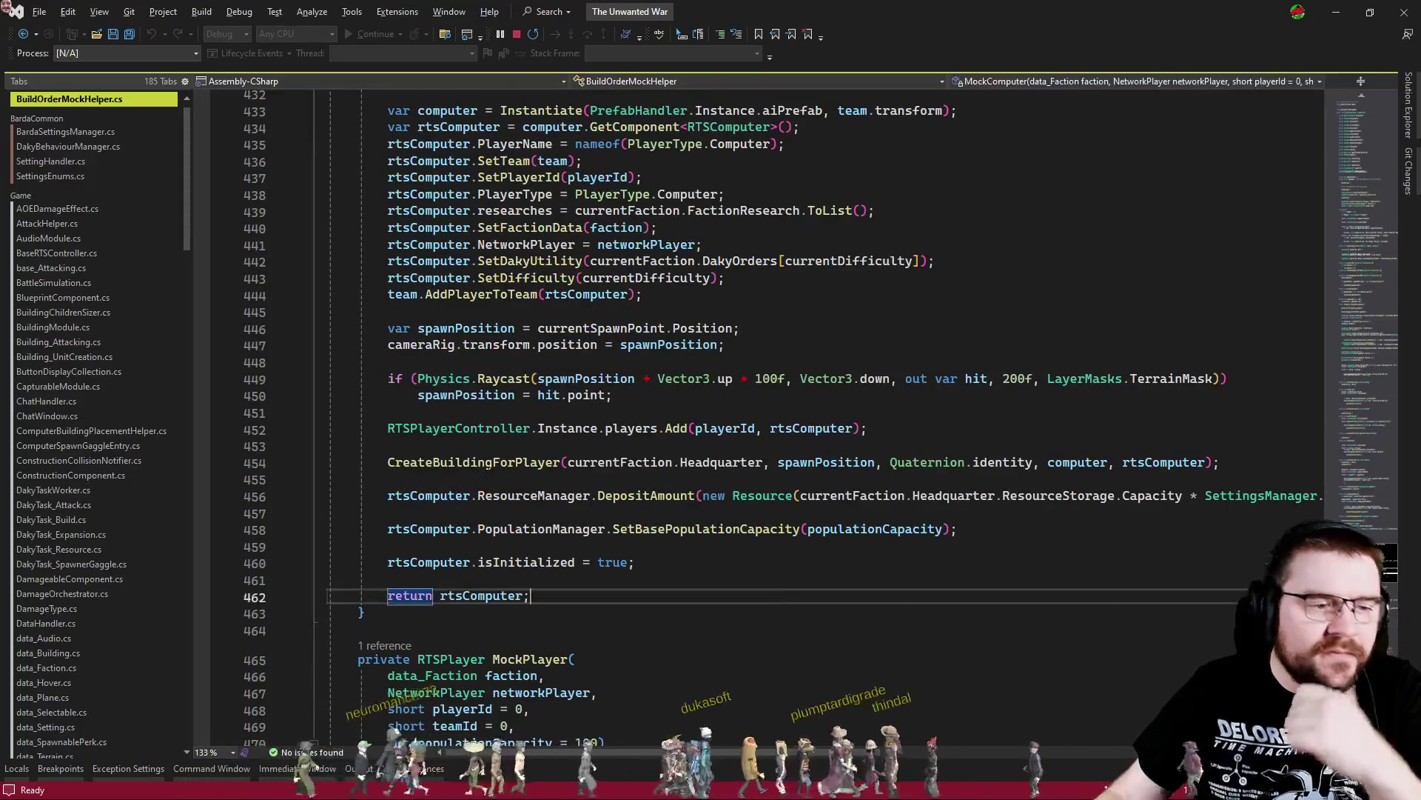
{"action": "left_click", "coordinate": [480, 465], "text": "ctrl"}
{"action": "scroll", "coordinate": [740, 370], "scroll_direction": "down", "scroll_amount": 3}
{"action": "left_click", "coordinate": [711, 501]}
Search for CreateBuildingForPlayer, moving from its line-454 call to its definition
{"action": "double_click", "coordinate": [866, 400]}
{"action": "scroll", "coordinate": [866, 400], "scroll_direction": "up", "scroll_amount": 6}
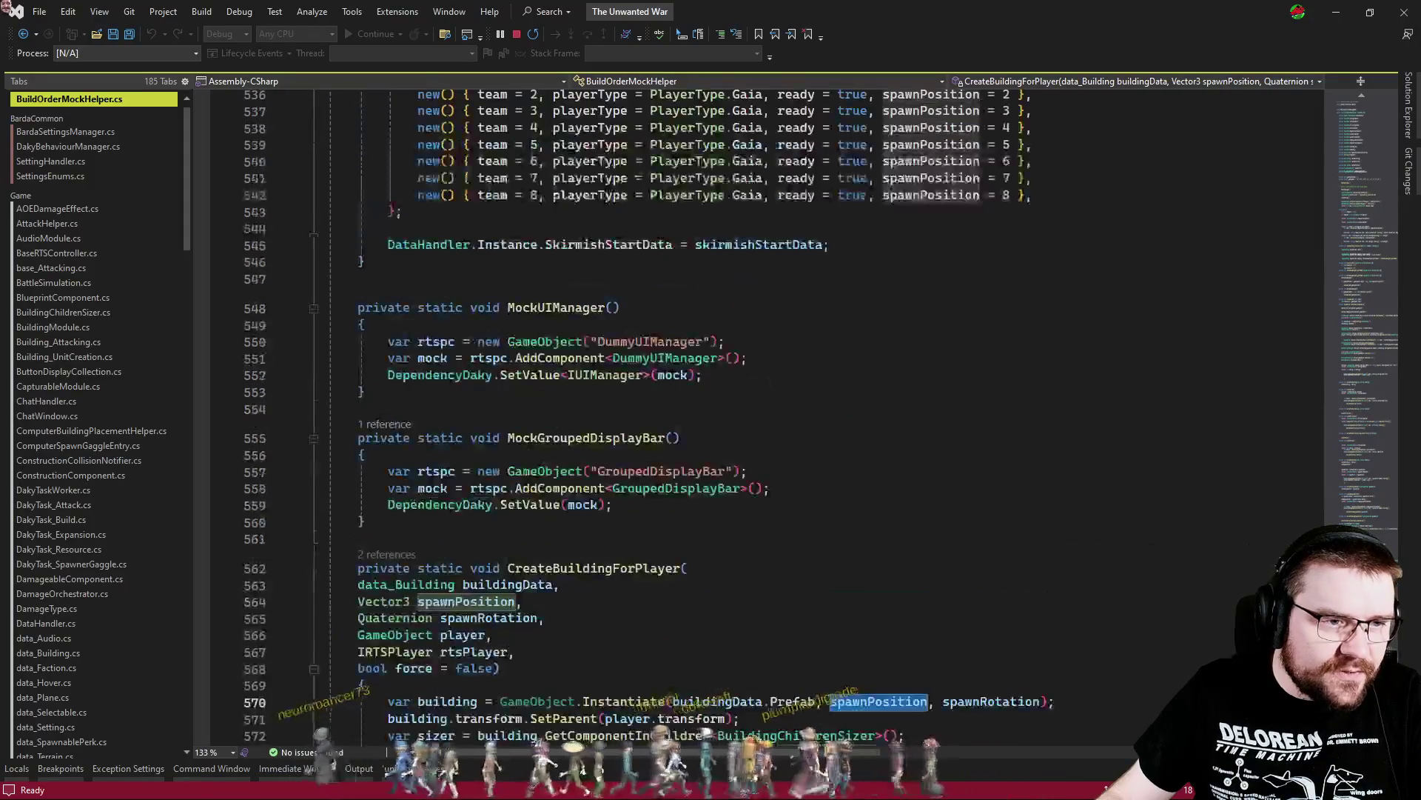
{"action": "double_click", "coordinate": [556, 568]}
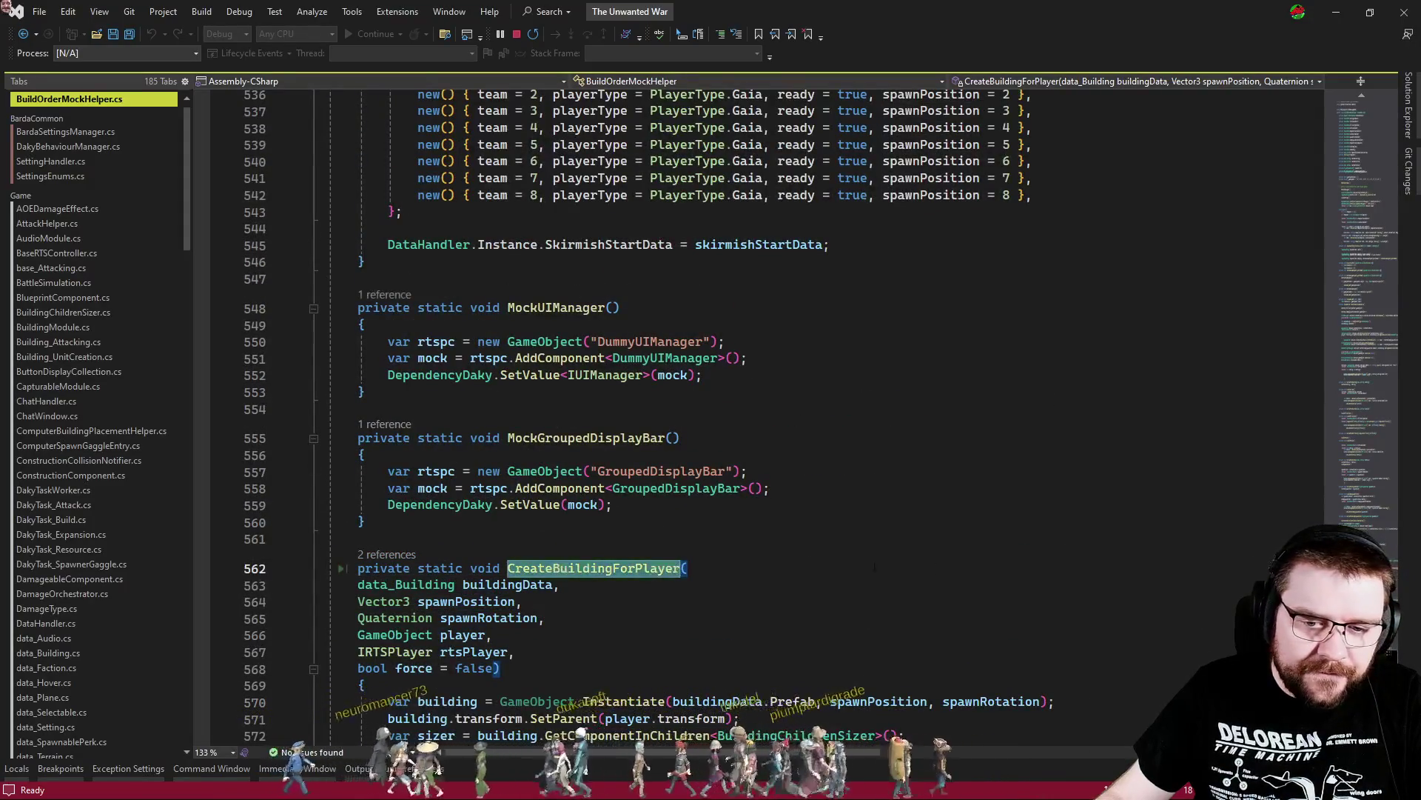
{"action": "key", "text": "ctrl+f"}
{"action": "key", "text": "Return"}
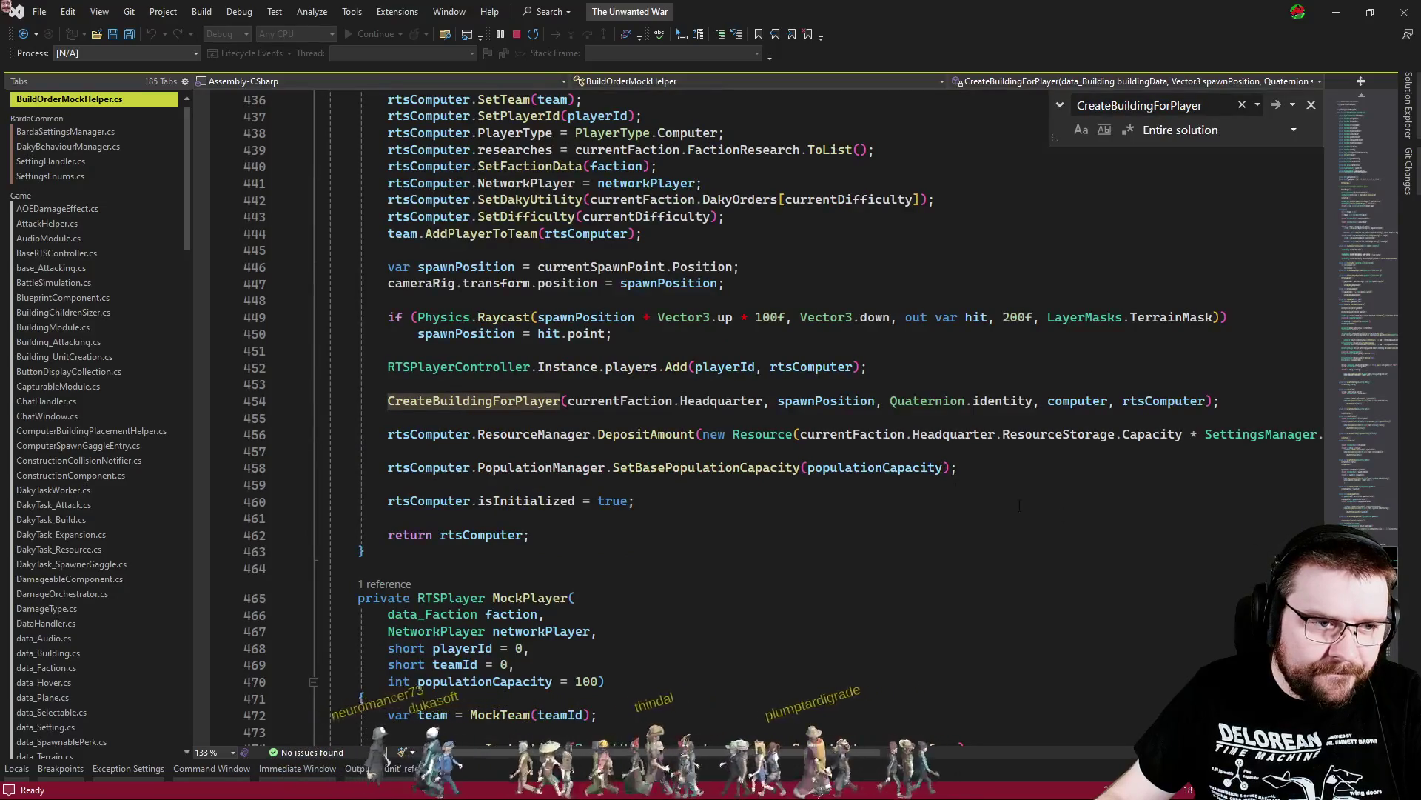
{"action": "key", "text": "Return"}
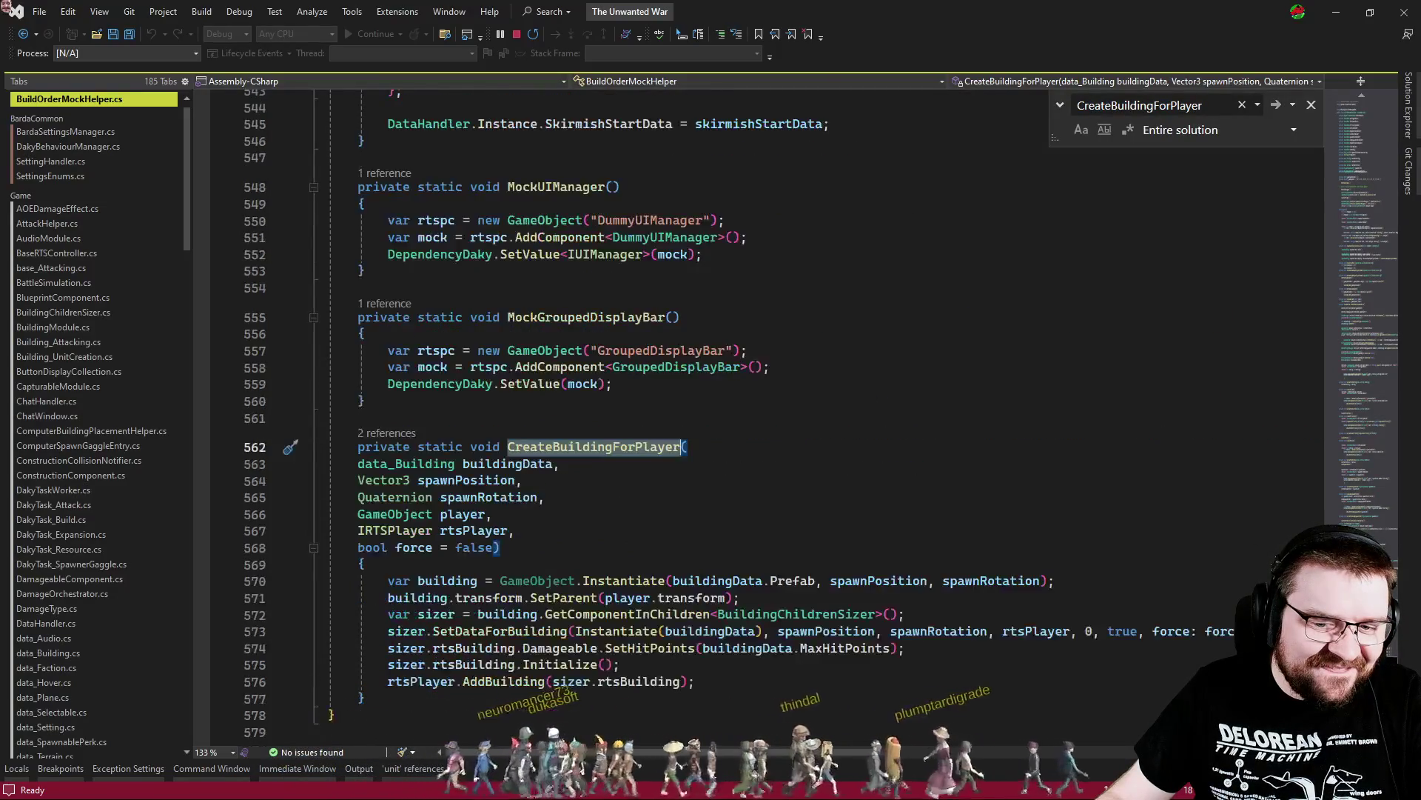
Append '+ Vector3.up * FloatConstants.BuildingYBias' to spawnPosition on line 570, save, and return to Unity
{"action": "left_click", "coordinate": [930, 580]}
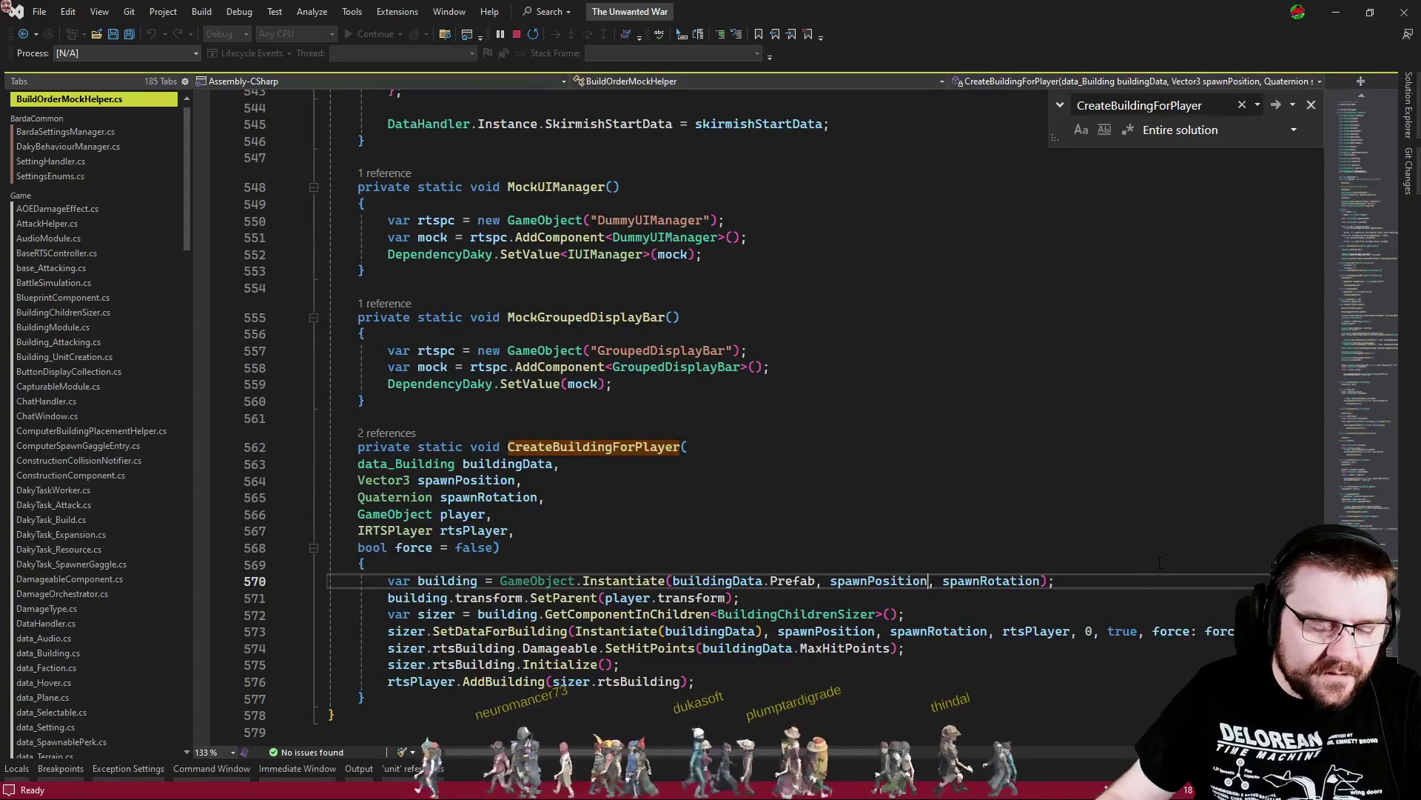
{"action": "type", "text": "+ Vector3.up "}
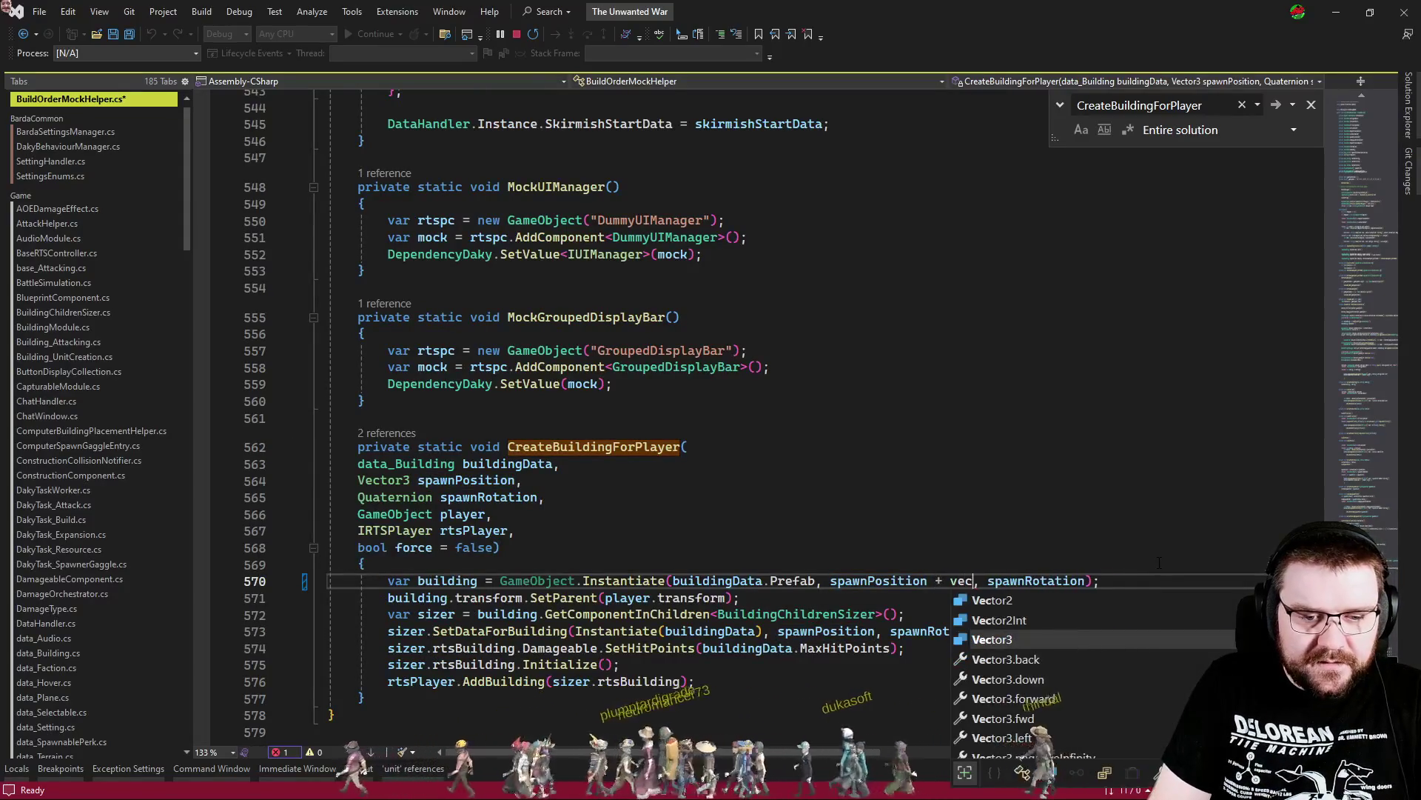
{"action": "type", "text": "* FloatConstants."}
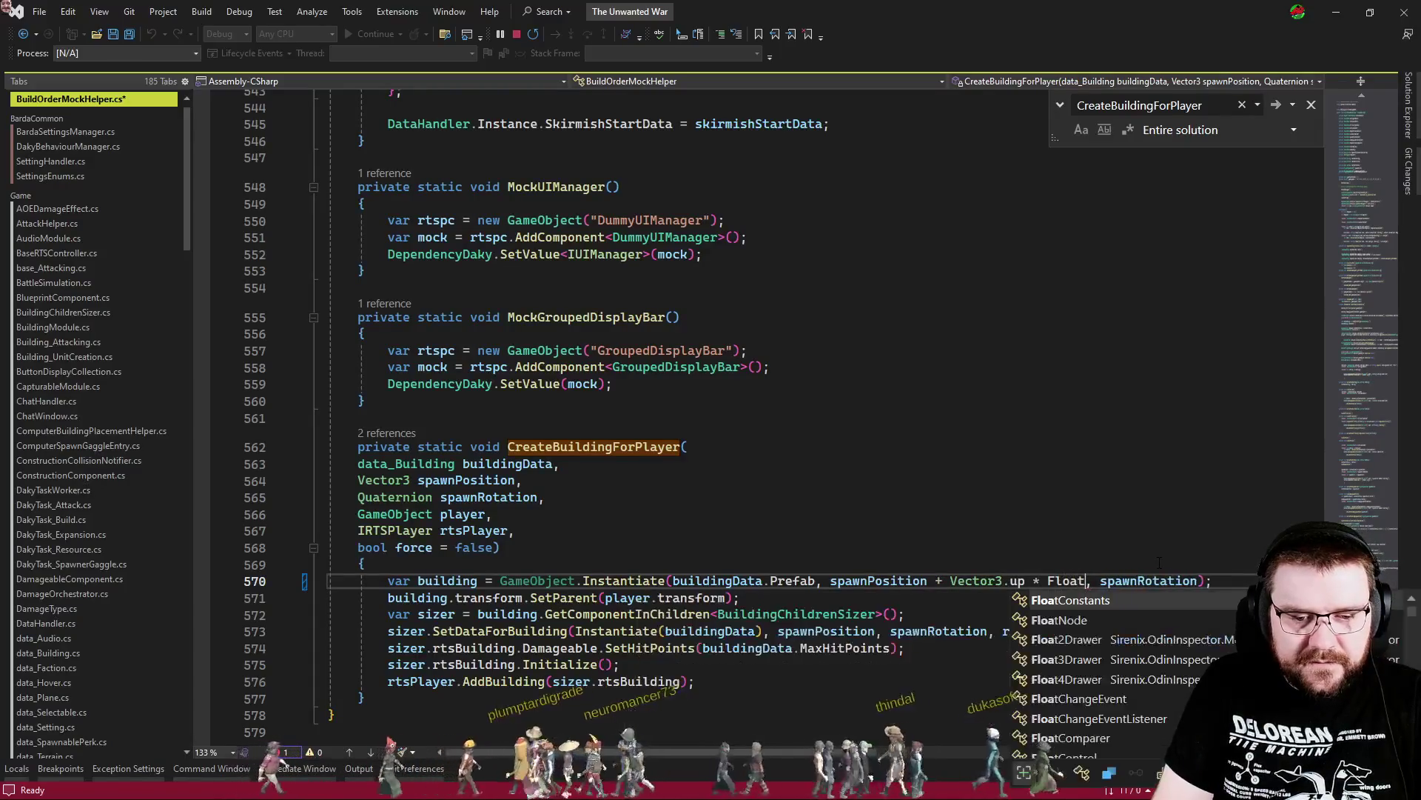
{"action": "key", "text": "Tab"}
{"action": "key", "text": "ctrl+s"}
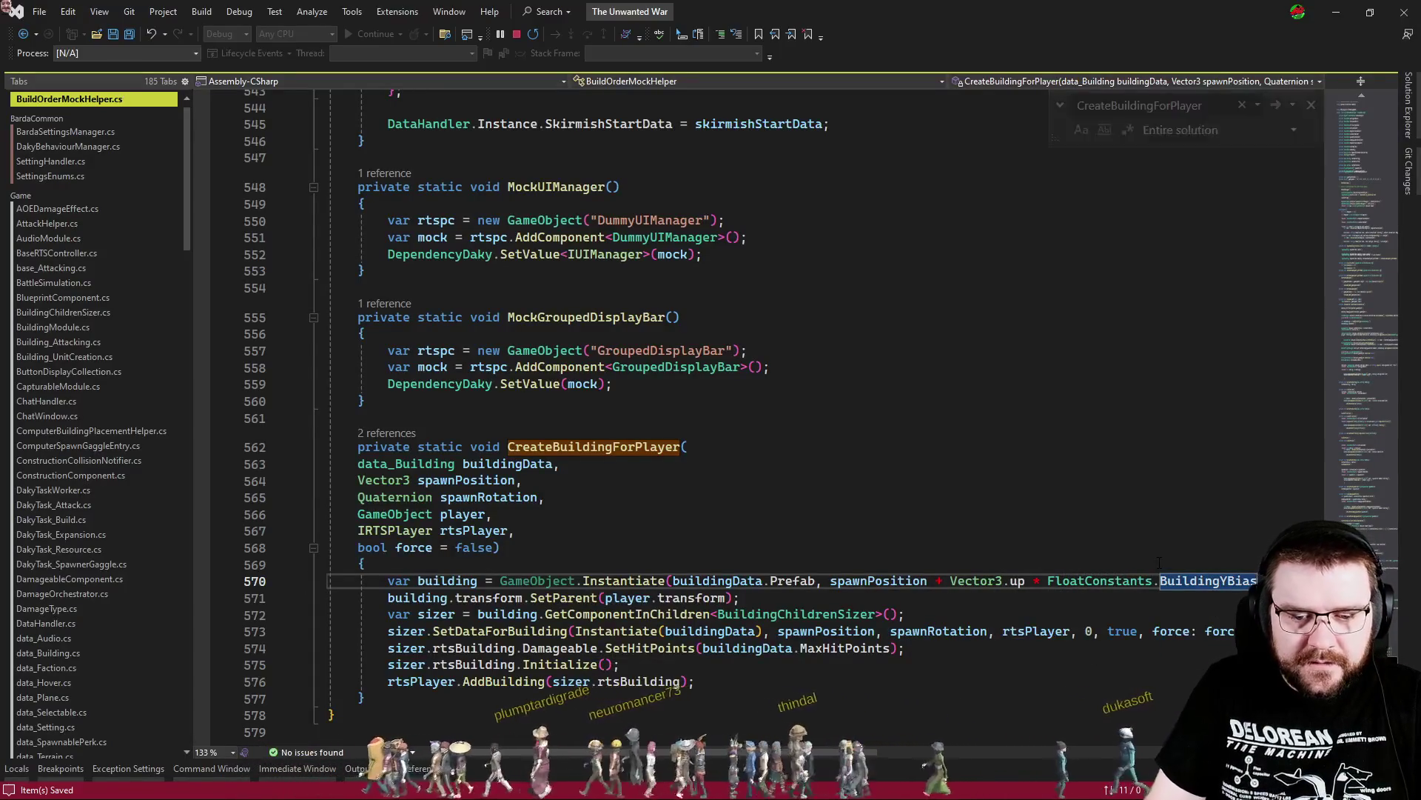
{"action": "key", "text": "Escape"}
{"action": "key", "text": "alt+Tab"}
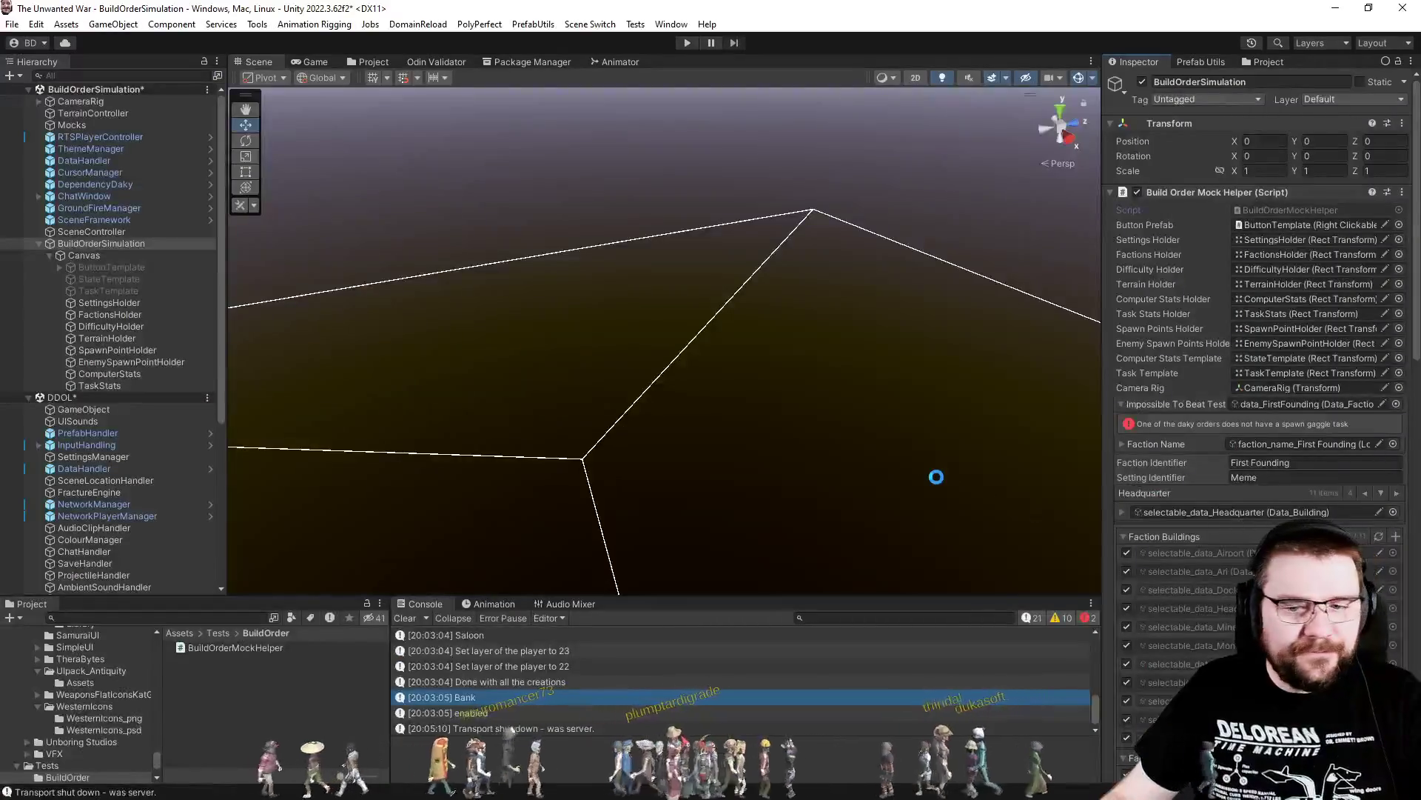
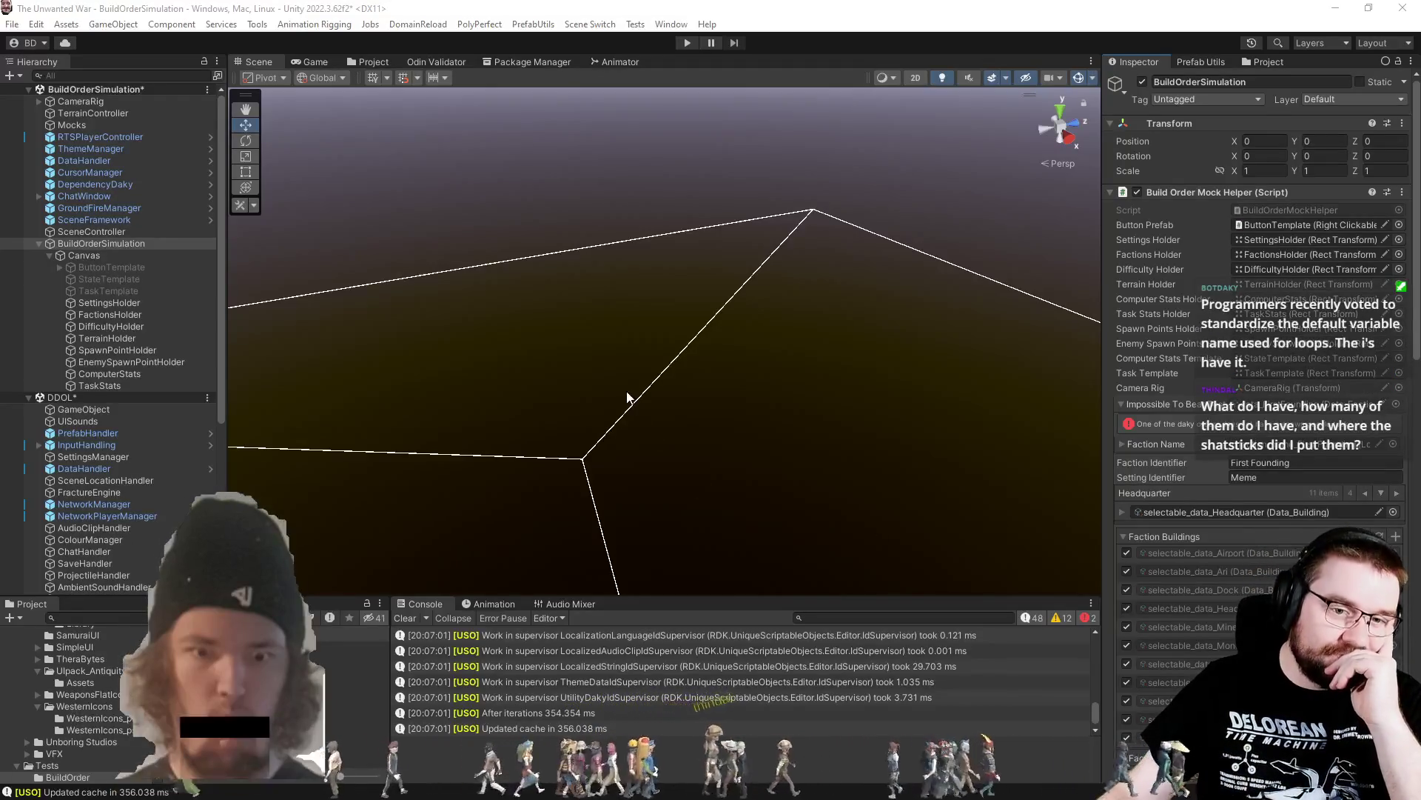
Enter play mode in the BuildOrderSimulation scene to show the Ancient-through-Contemporary era buttons
{"action": "left_click", "coordinate": [686, 44]}
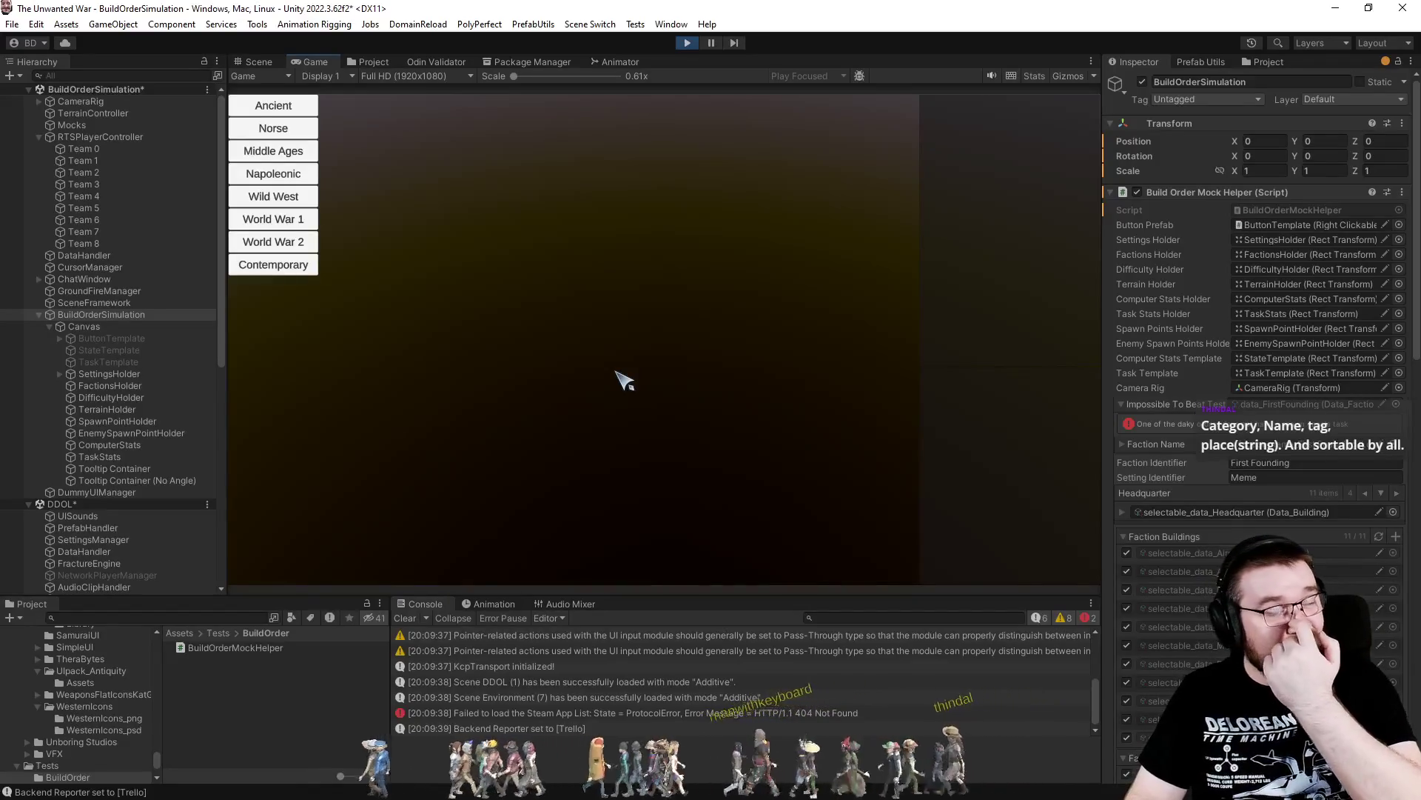
Launch a Wild West Villagers run on Effortless difficulty, Old Trails map, choosing 1 and 2
{"action": "left_click", "coordinate": [285, 199]}
{"action": "left_click", "coordinate": [417, 111]}
{"action": "left_click", "coordinate": [500, 111]}
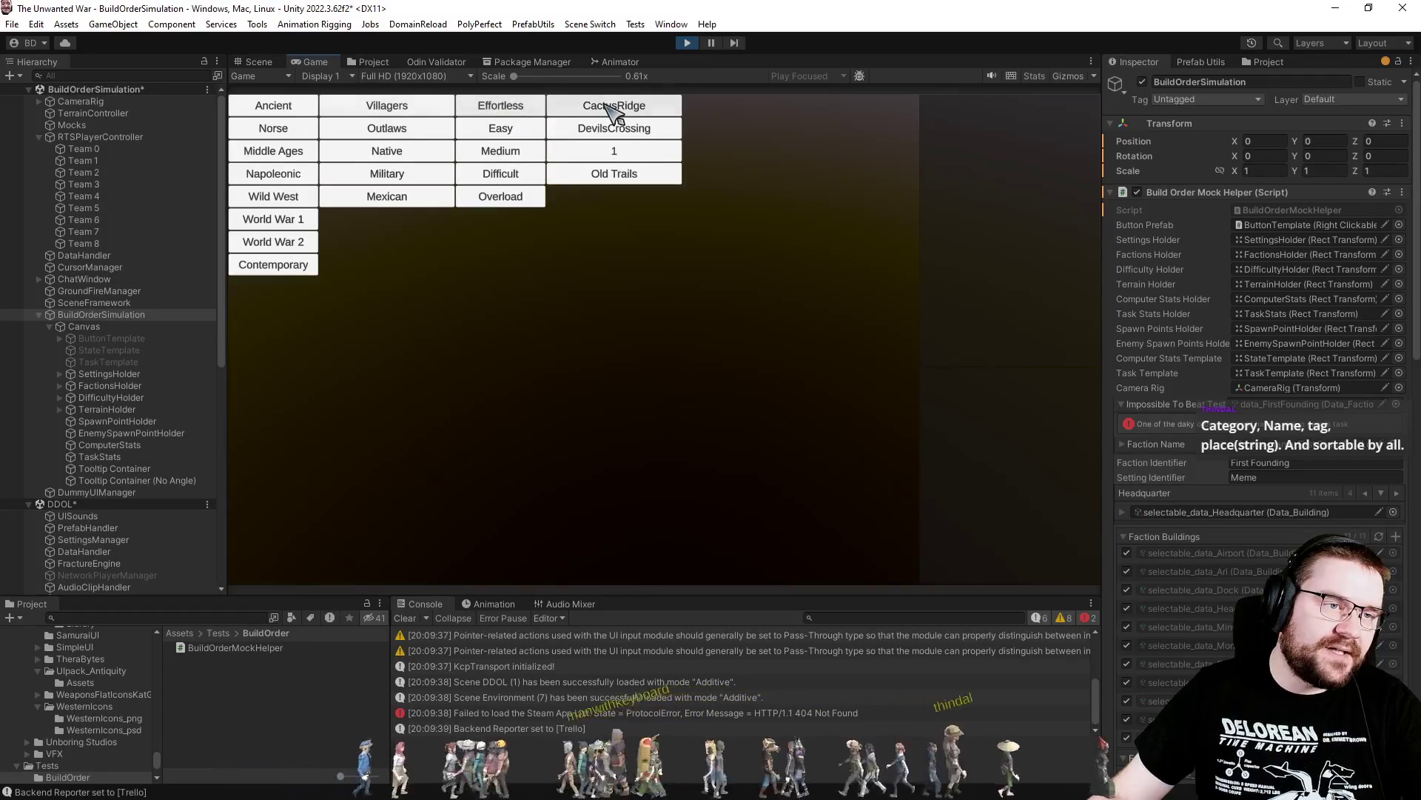
{"action": "left_click", "coordinate": [635, 179]}
{"action": "left_click", "coordinate": [711, 105]}
{"action": "left_click", "coordinate": [752, 111]}
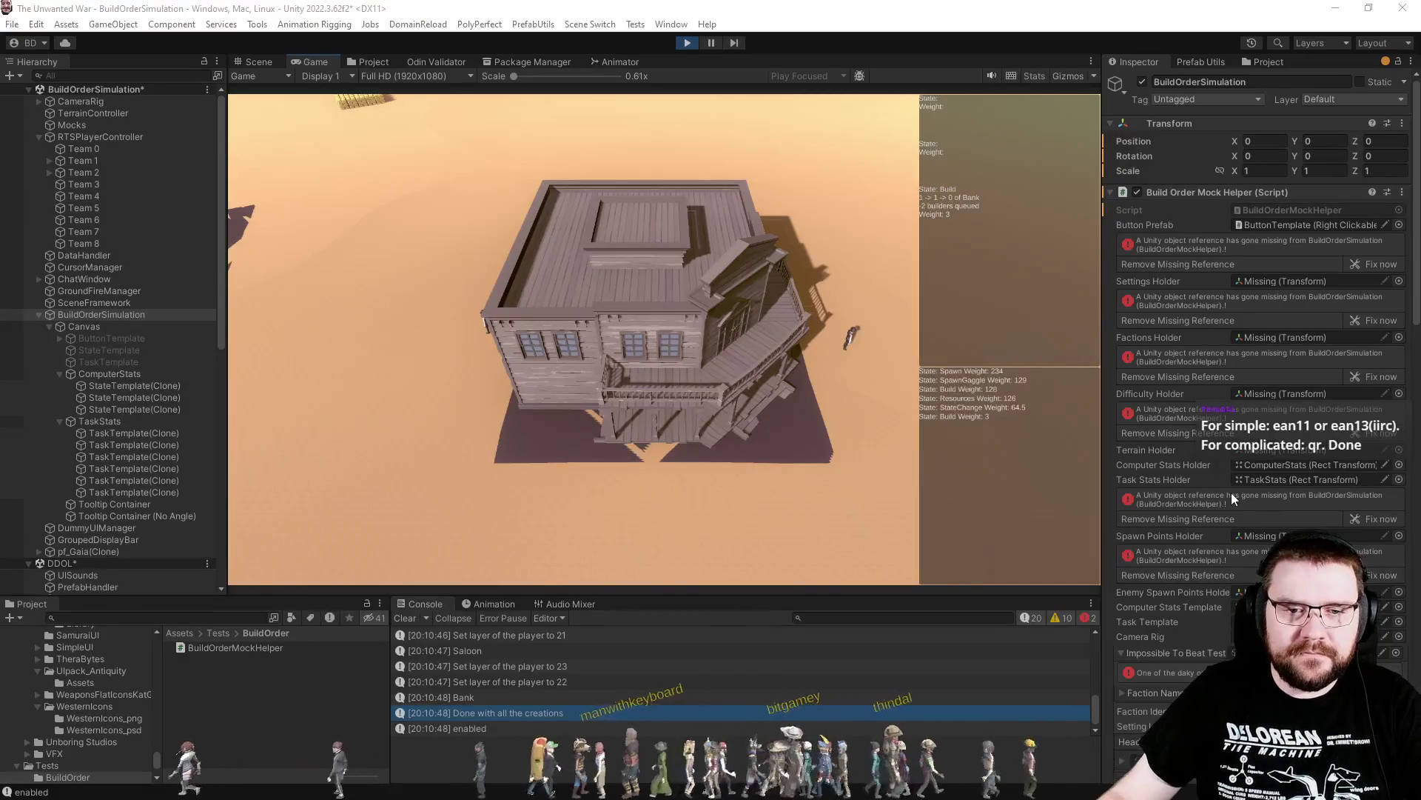
Select DataHandler in the Hierarchy to show its Data Handler era settings in the Inspector
{"action": "left_click", "coordinate": [93, 257]}
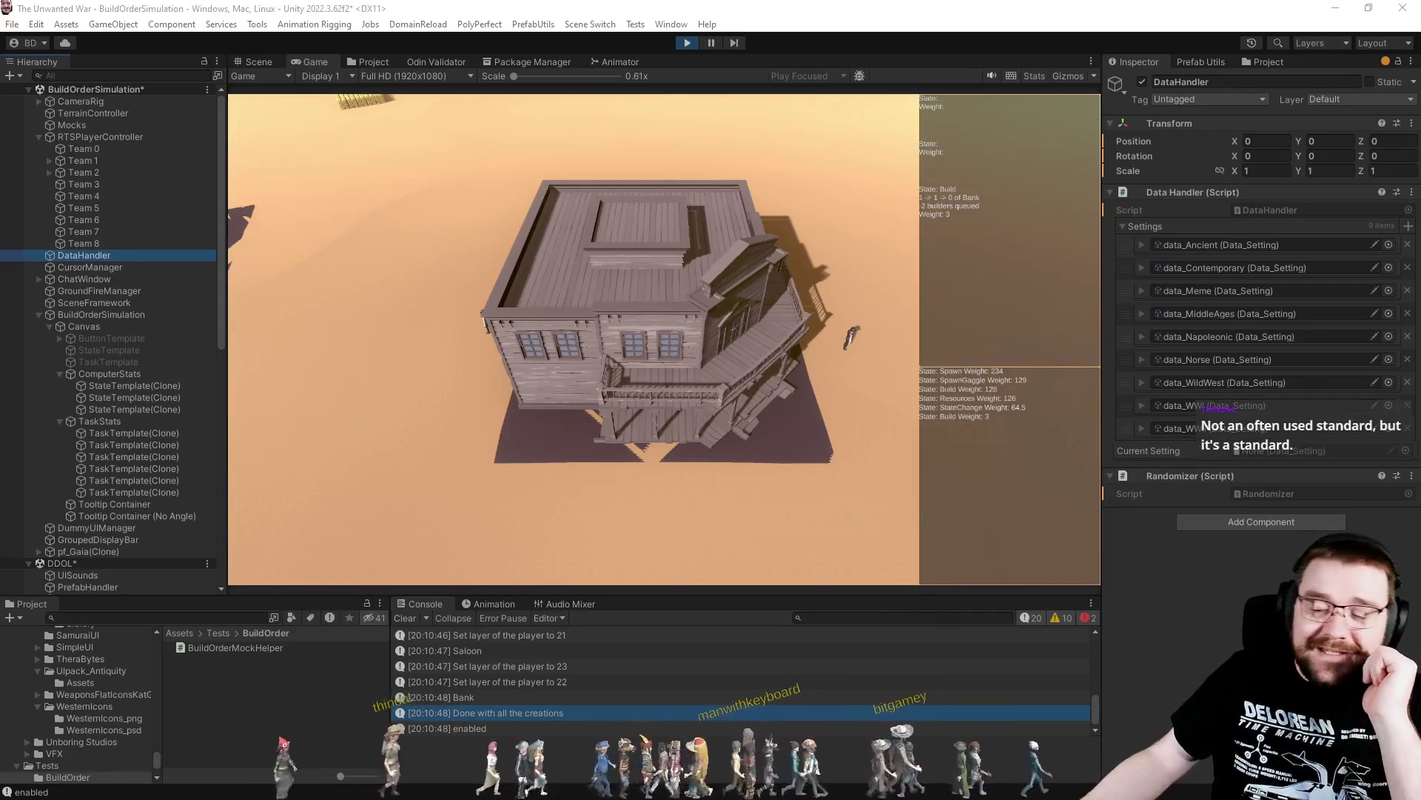
Exit play mode and bring up BuildOrderMockHelper.cs in Visual Studio
{"action": "left_click", "coordinate": [506, 383]}
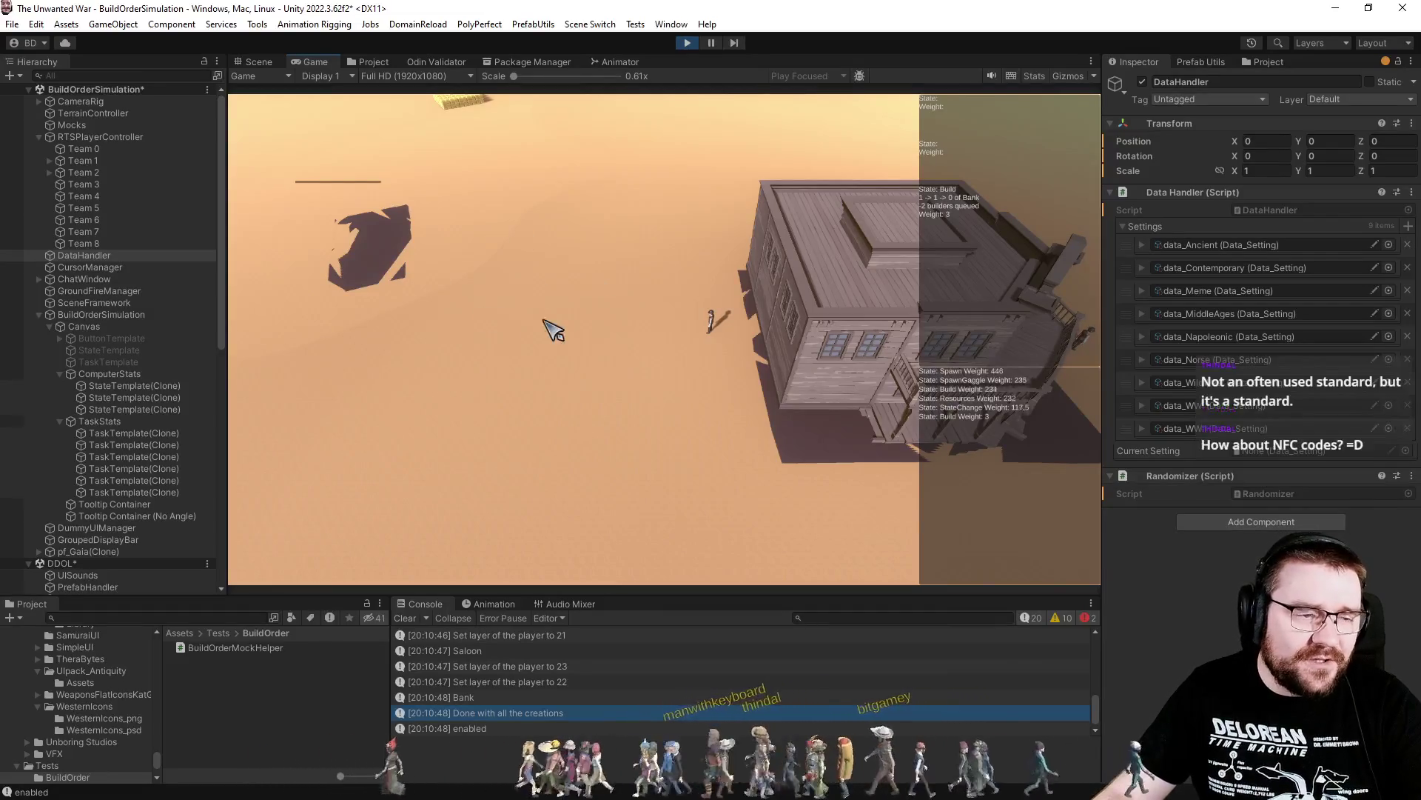
{"action": "left_click", "coordinate": [688, 44]}
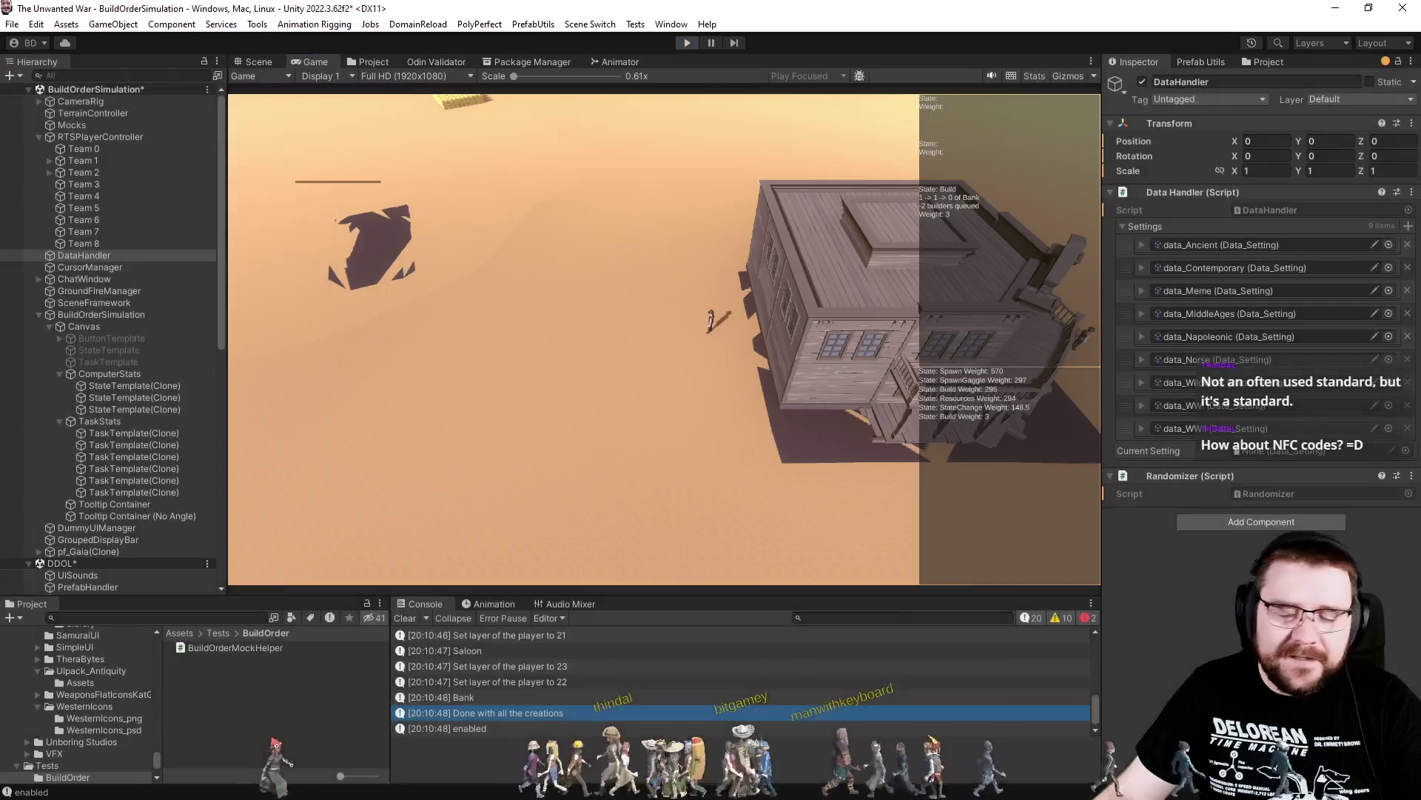
{"action": "key", "text": "alt+Tab"}
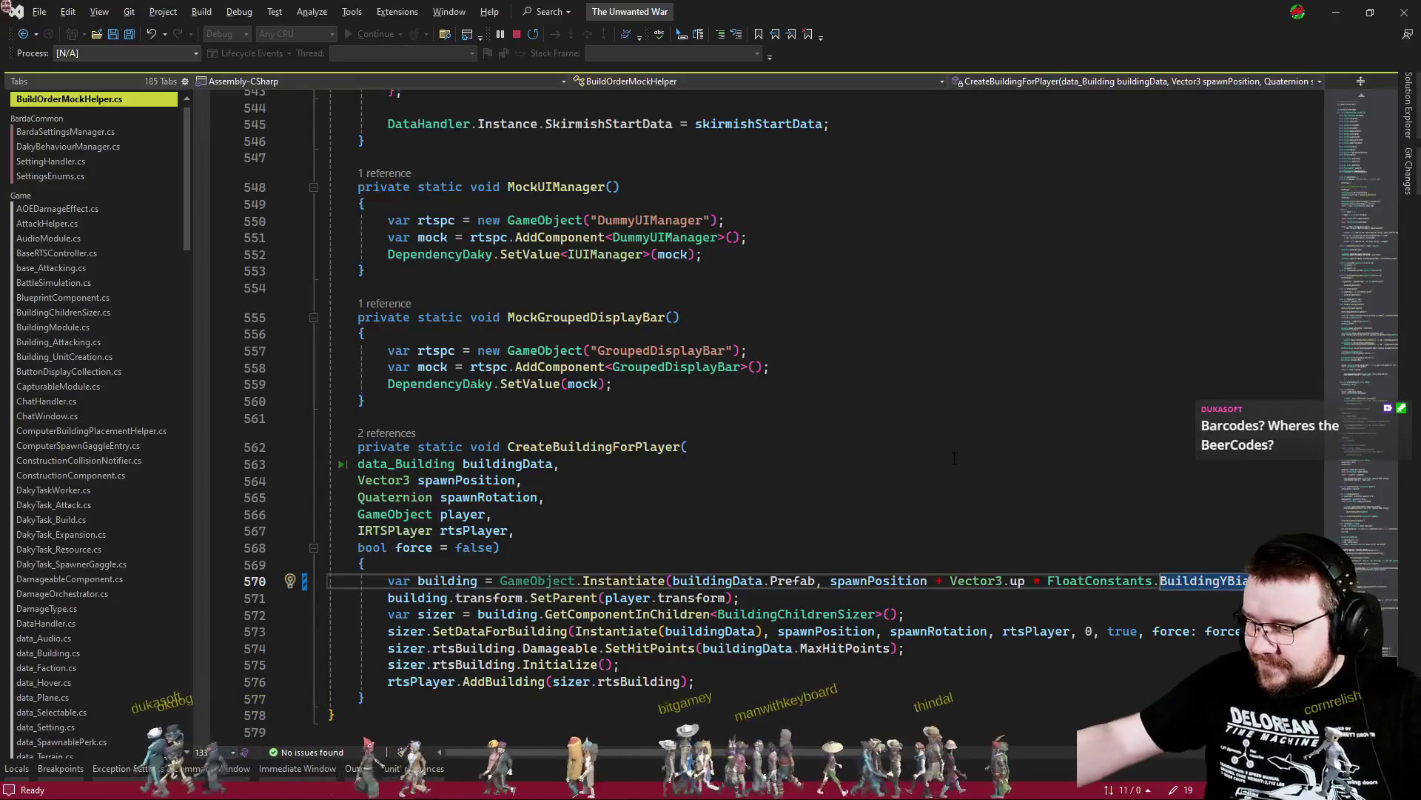
{"action": "key", "text": "ctrl+minus"}
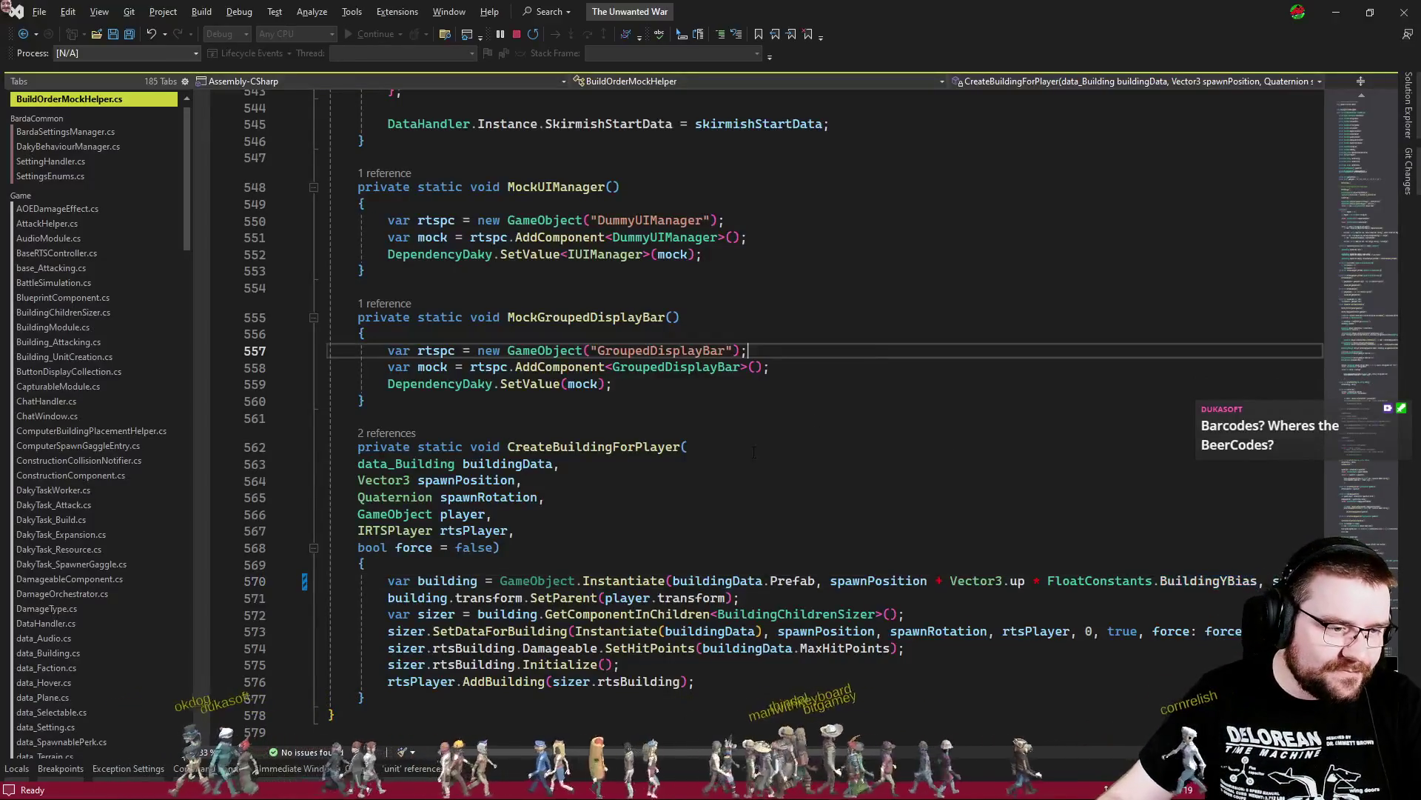
{"action": "scroll", "coordinate": [773, 456], "scroll_direction": "down", "scroll_amount": 2}
{"action": "left_click", "coordinate": [792, 615]}
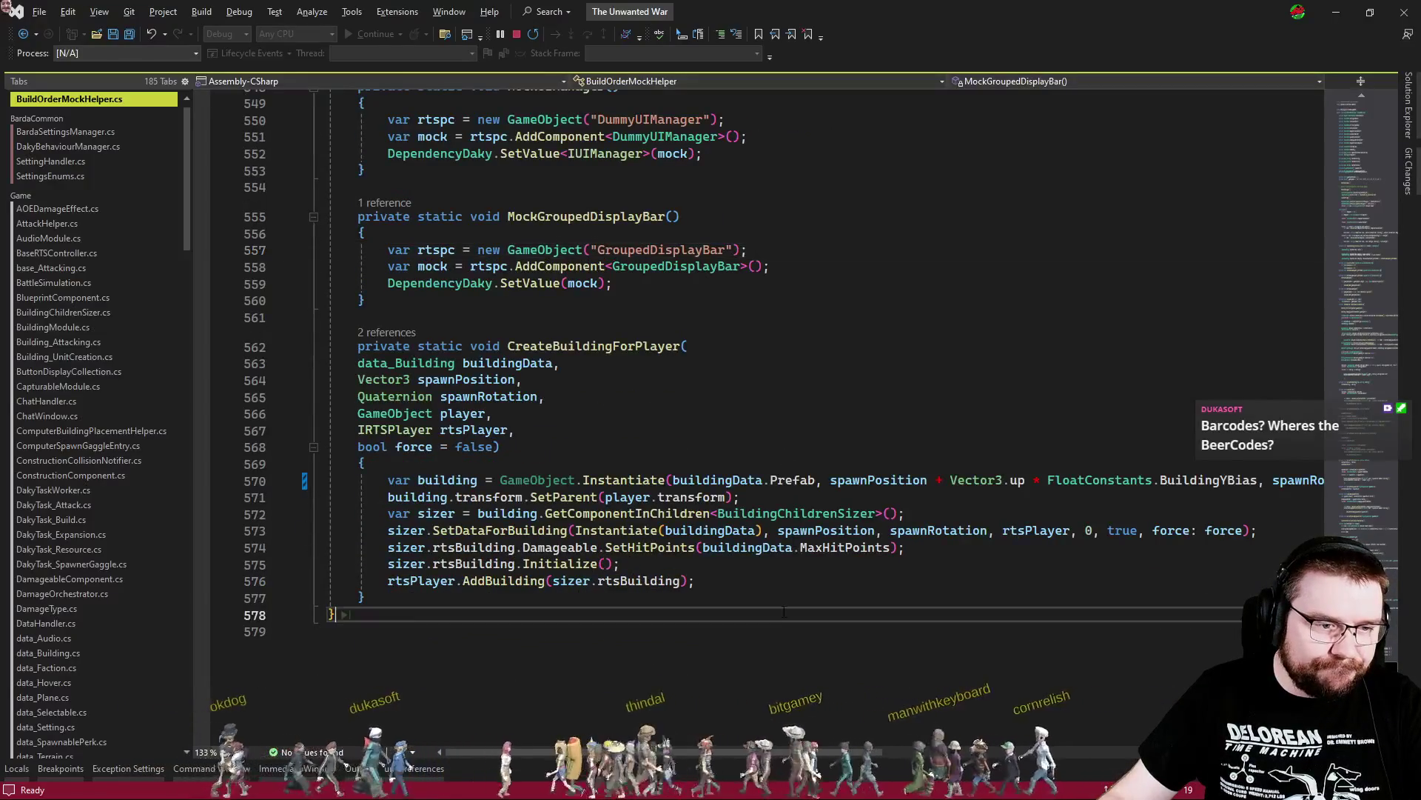
{"action": "left_click", "coordinate": [799, 582]}
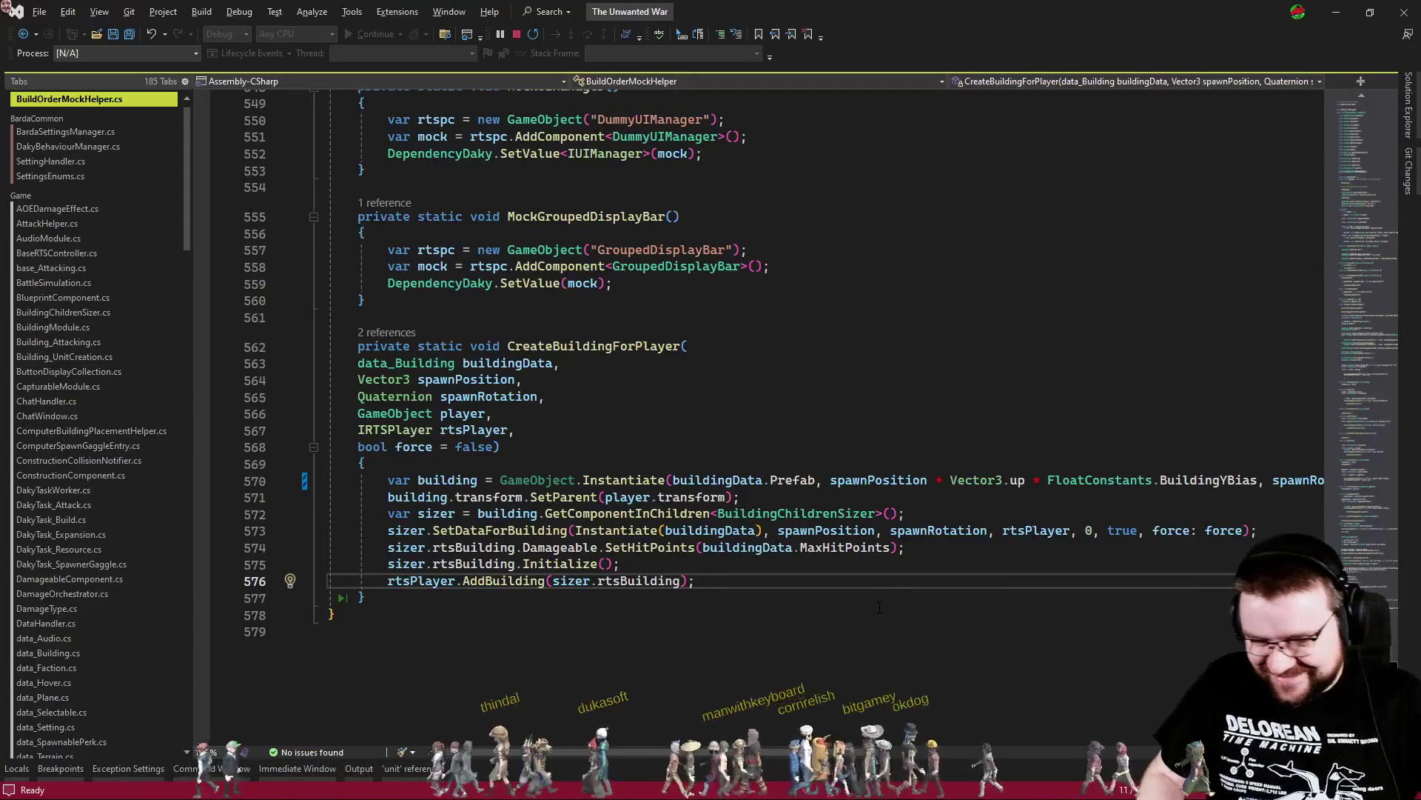
On line 570, offset spawnPosition by Vector3.up * FloatConstants.BuildingYBias in the Instantiate call
{"action": "left_click", "coordinate": [858, 548]}
{"action": "left_click", "coordinate": [915, 479]}
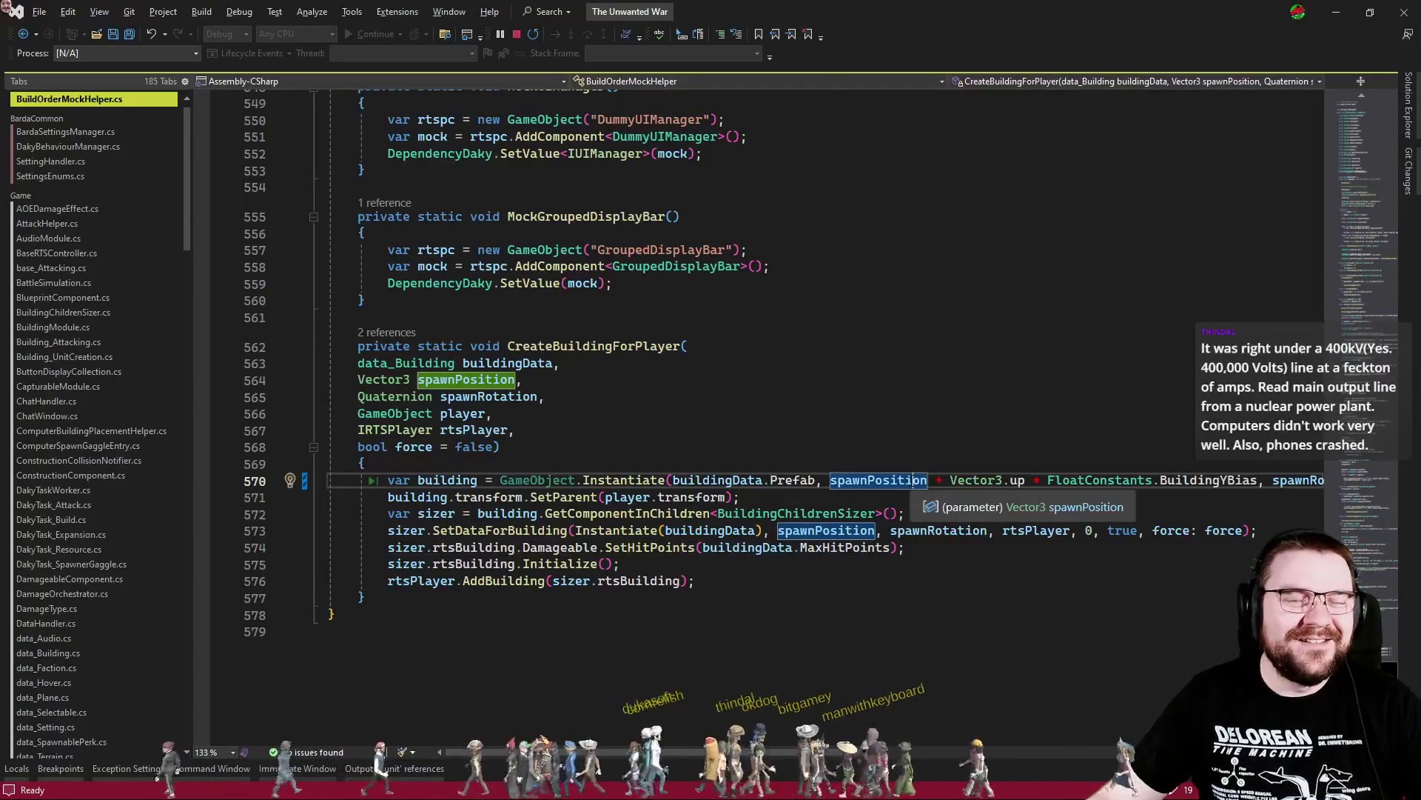
{"action": "left_click", "coordinate": [912, 396]}
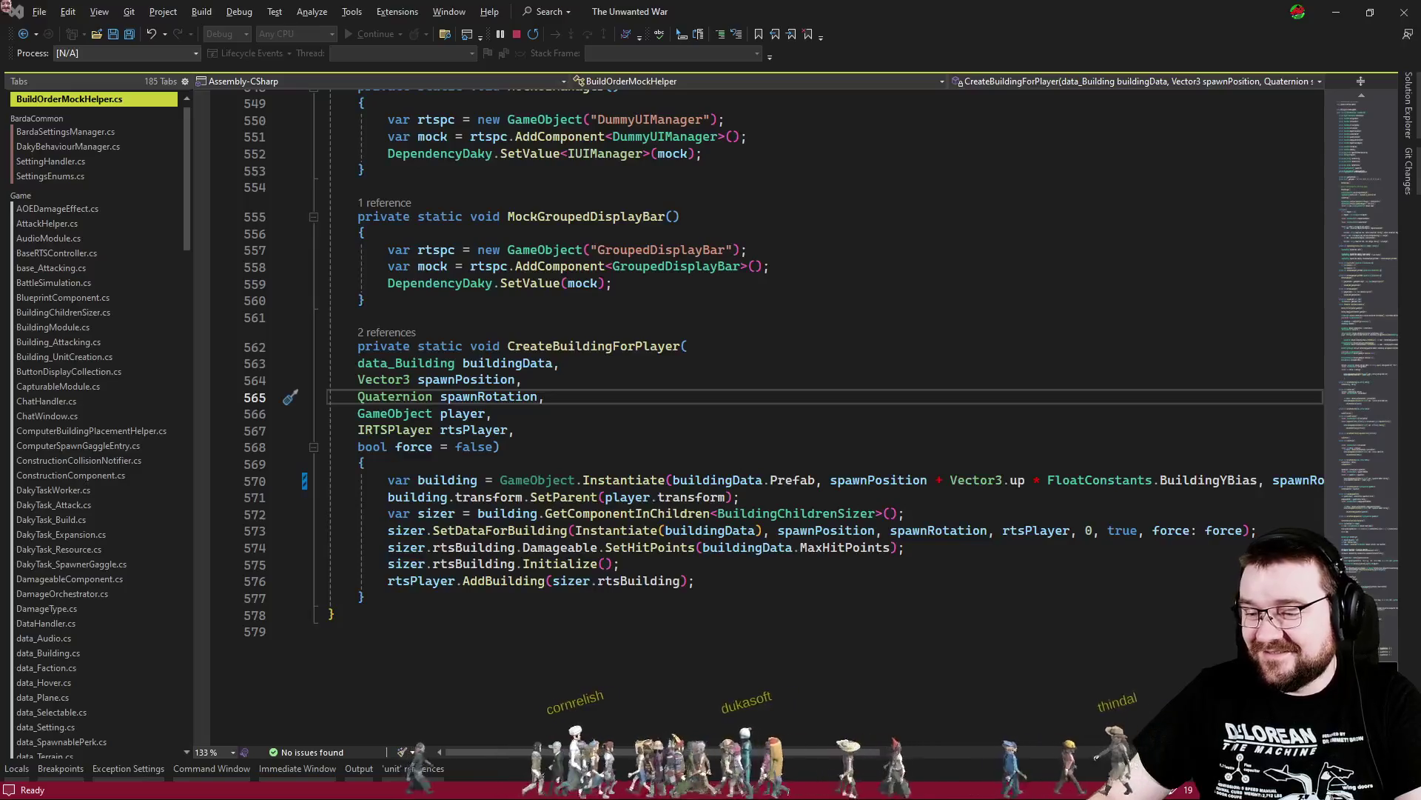
{"action": "key", "text": "alt+Tab"}
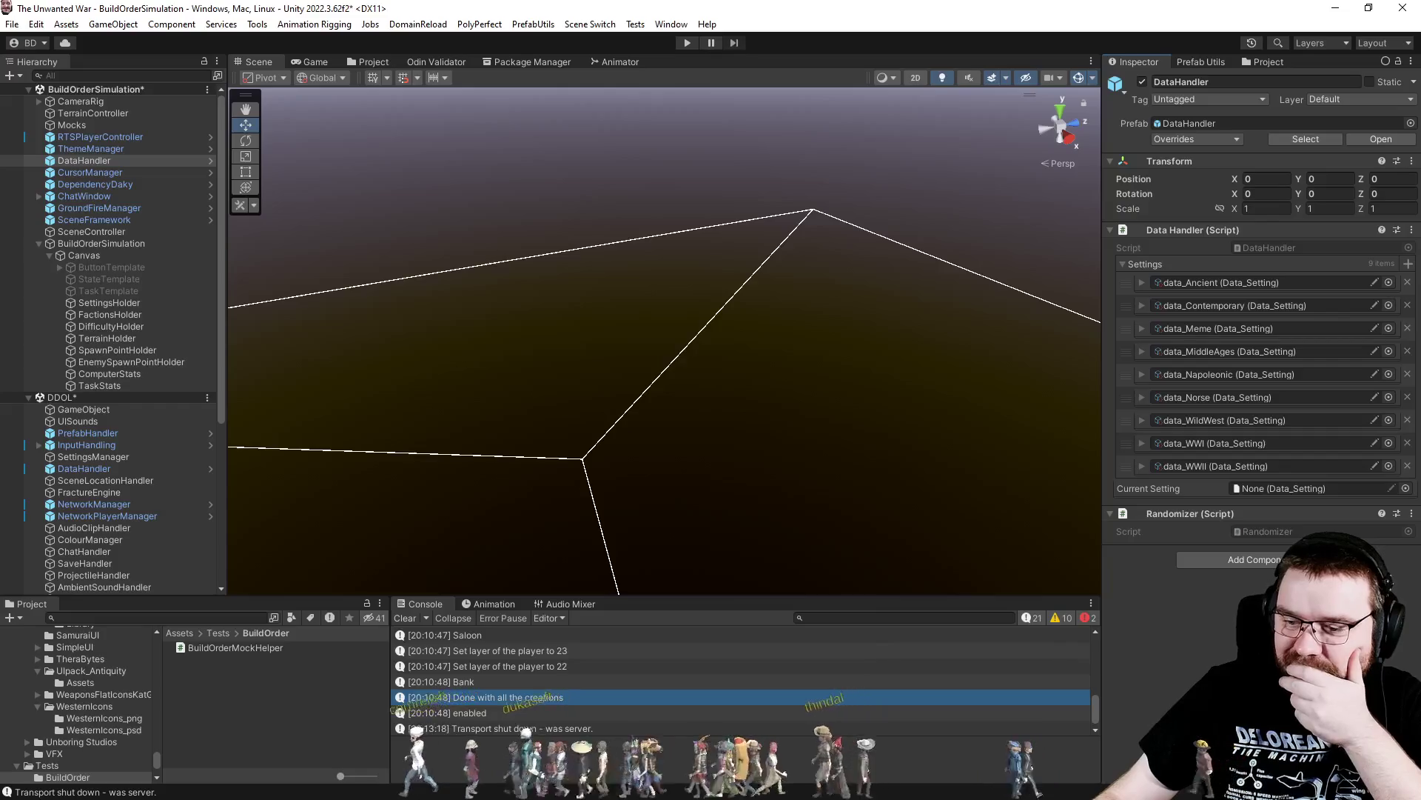
{"action": "key", "text": "alt+Tab"}
{"action": "left_click", "coordinate": [715, 446]}
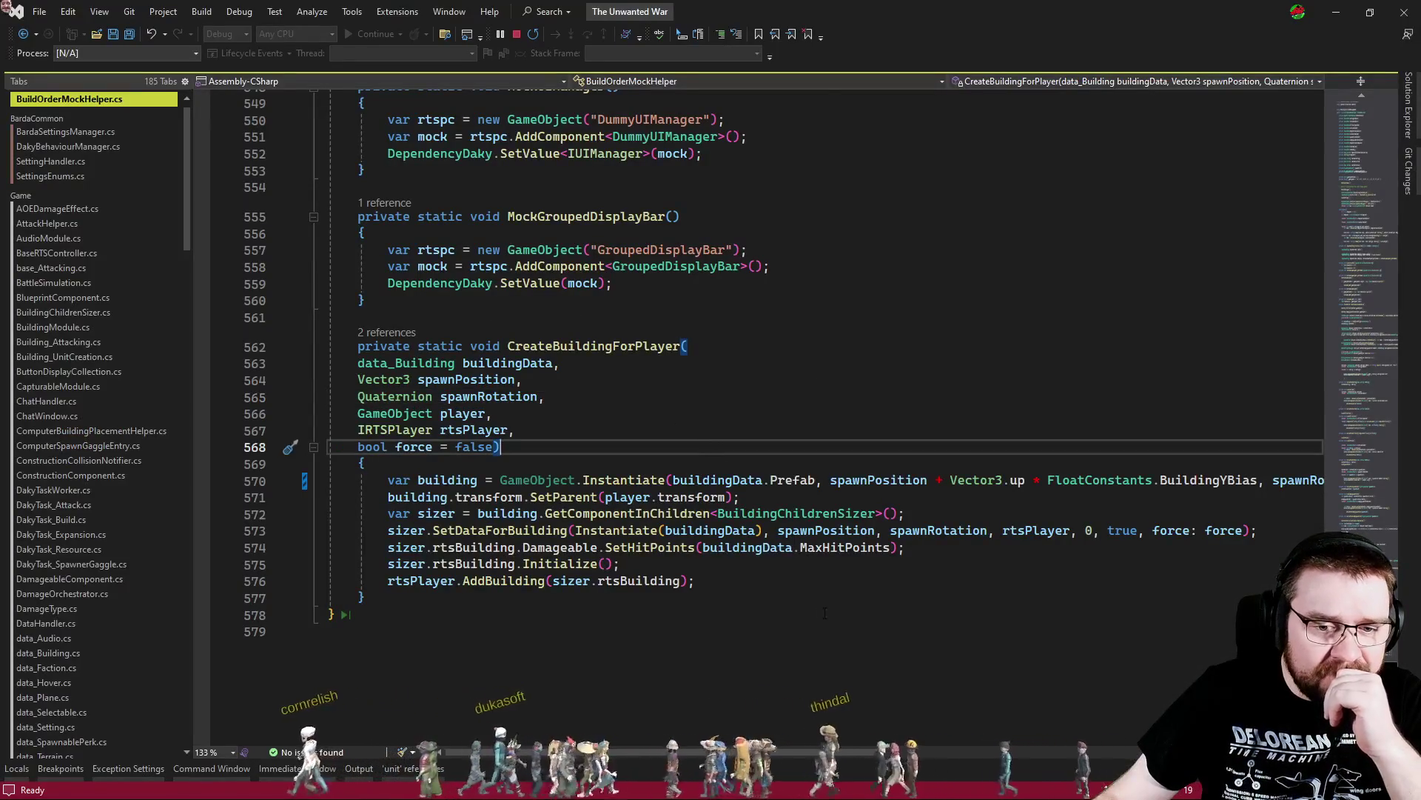
Change BuildingYBias in FloatConstants.cs from 0.05f to 0.1f and save
{"action": "left_click", "coordinate": [1184, 480]}
{"action": "key", "text": "F12"}
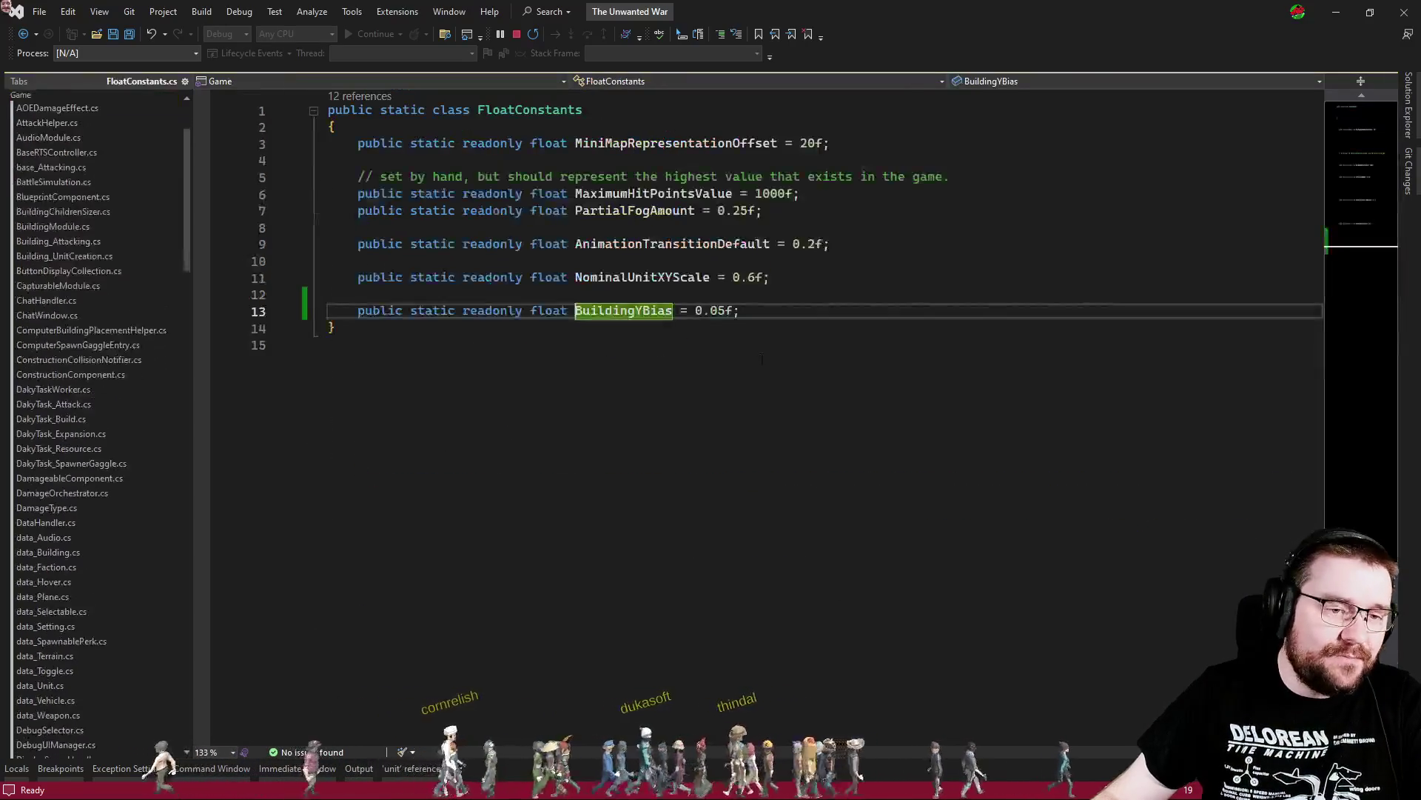
{"action": "left_click", "coordinate": [722, 310]}
{"action": "key", "text": "BackSpace"}
{"action": "key", "text": "BackSpace"}
{"action": "type", "text": "1"}
{"action": "left_click", "coordinate": [725, 346]}
{"action": "key", "text": "ctrl+s"}
Let Unity recompile the scripts, then return to the building creation code in BuildOrderMockHelper.cs
{"action": "key", "text": "alt+Tab"}
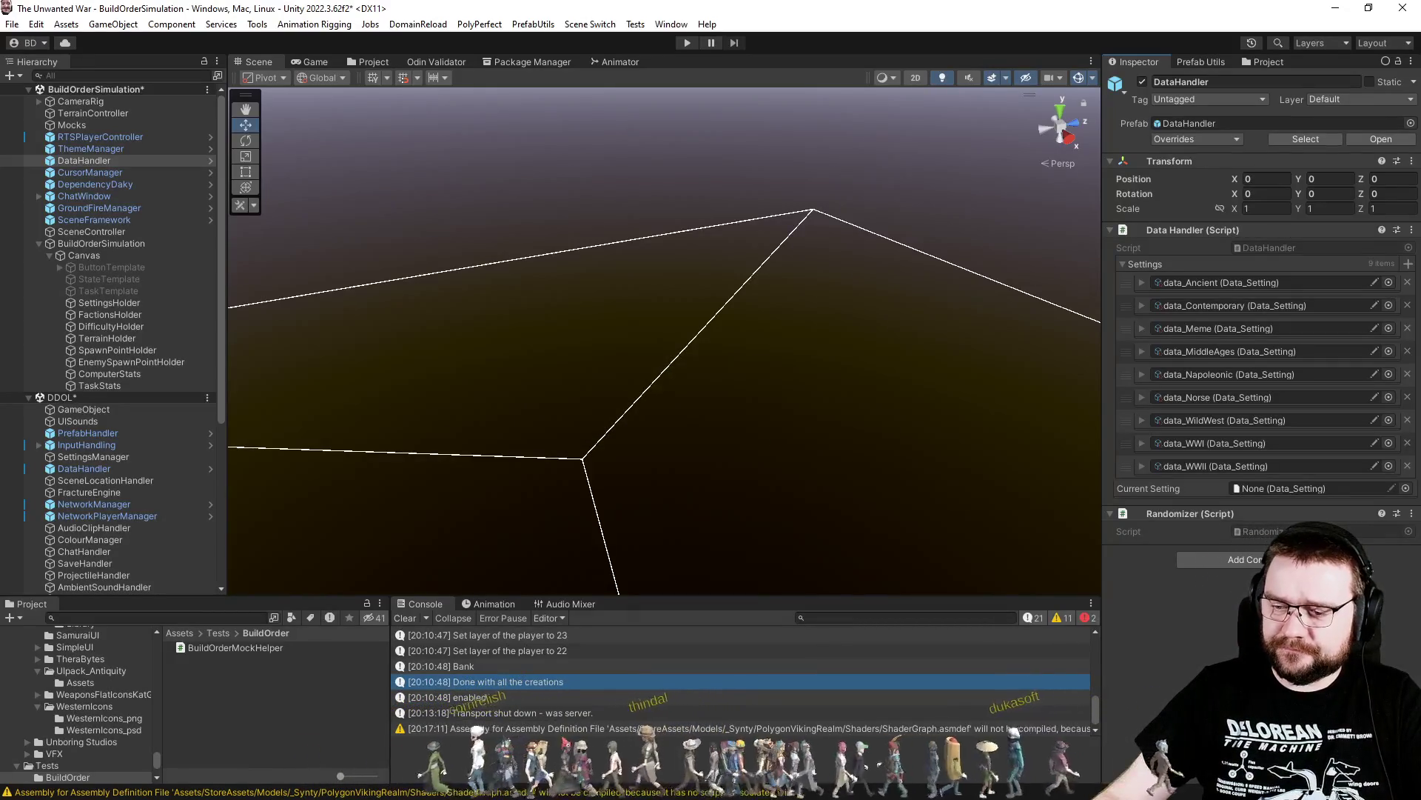
{"action": "key", "text": "alt+Tab"}
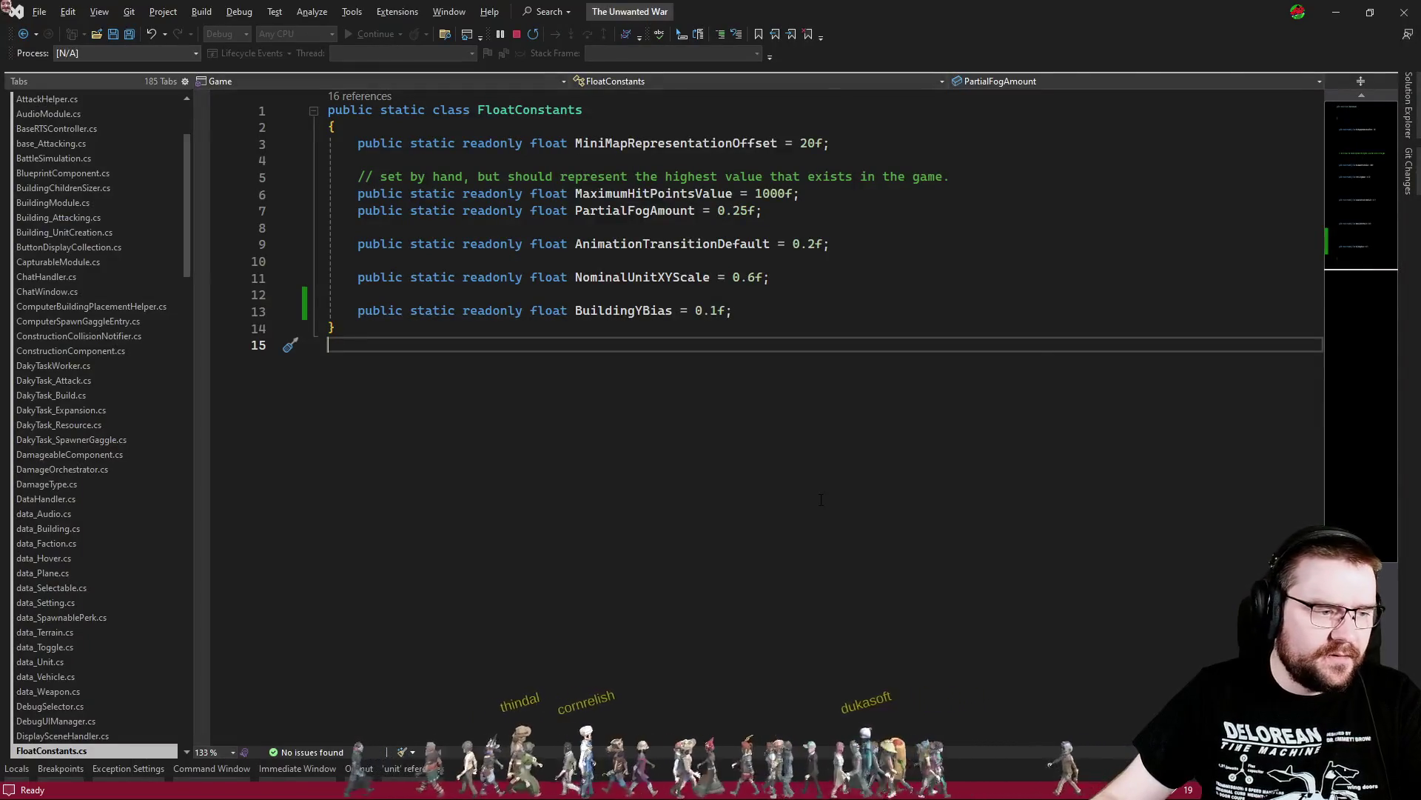
{"action": "left_click", "coordinate": [917, 593]}
{"action": "left_click", "coordinate": [704, 587]}
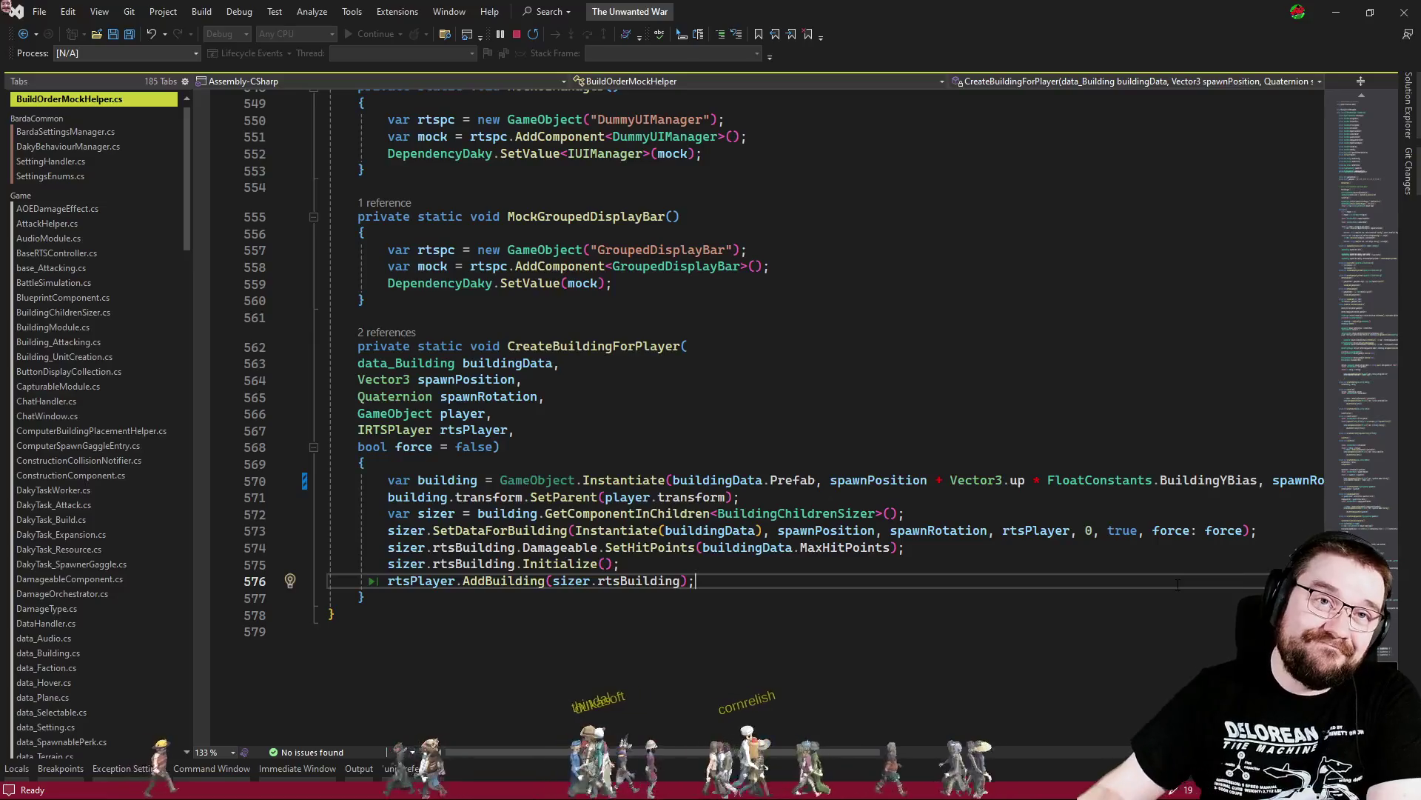
{"action": "key", "text": "alt+Tab"}
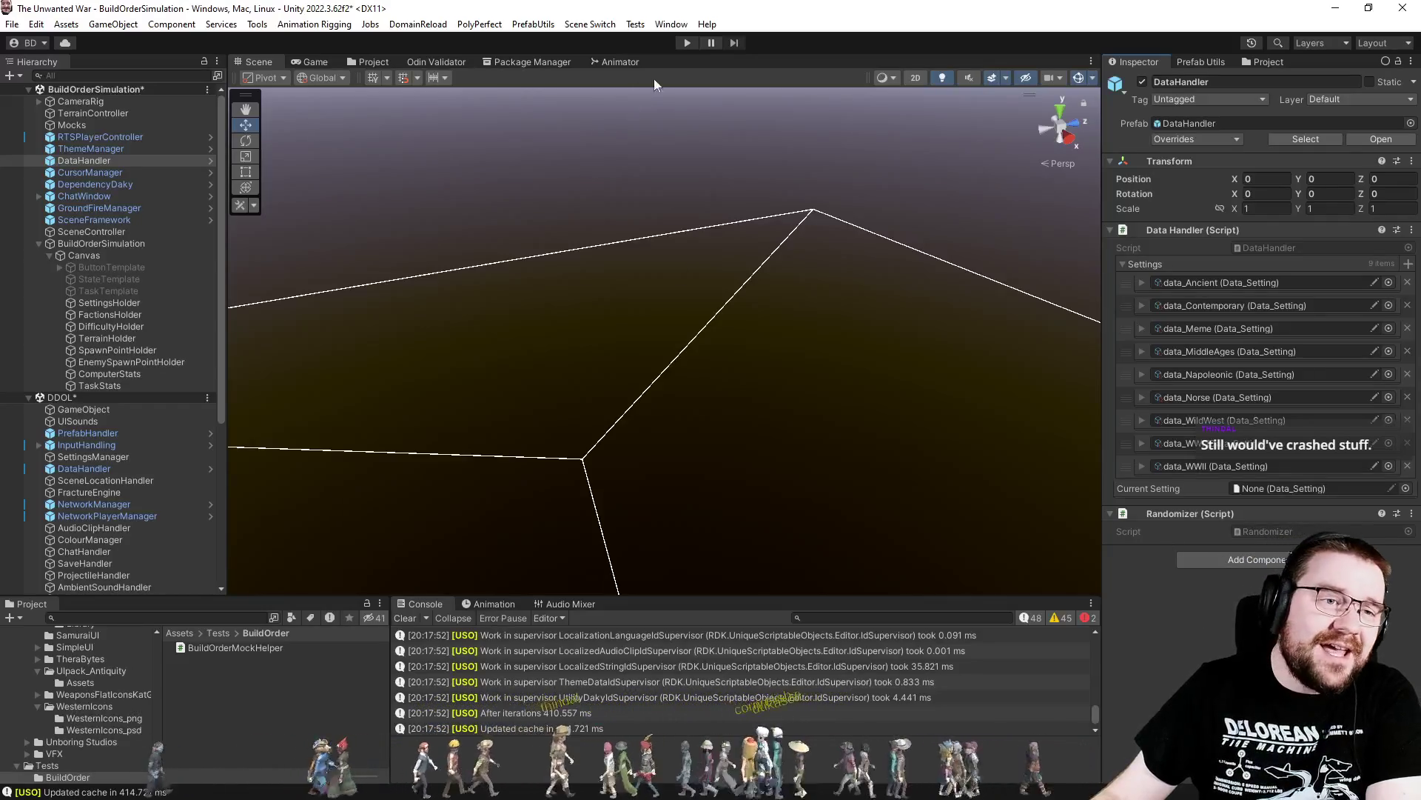
Enter play mode again so the Ancient-through-Contemporary era buttons appear
{"action": "left_click", "coordinate": [687, 43]}
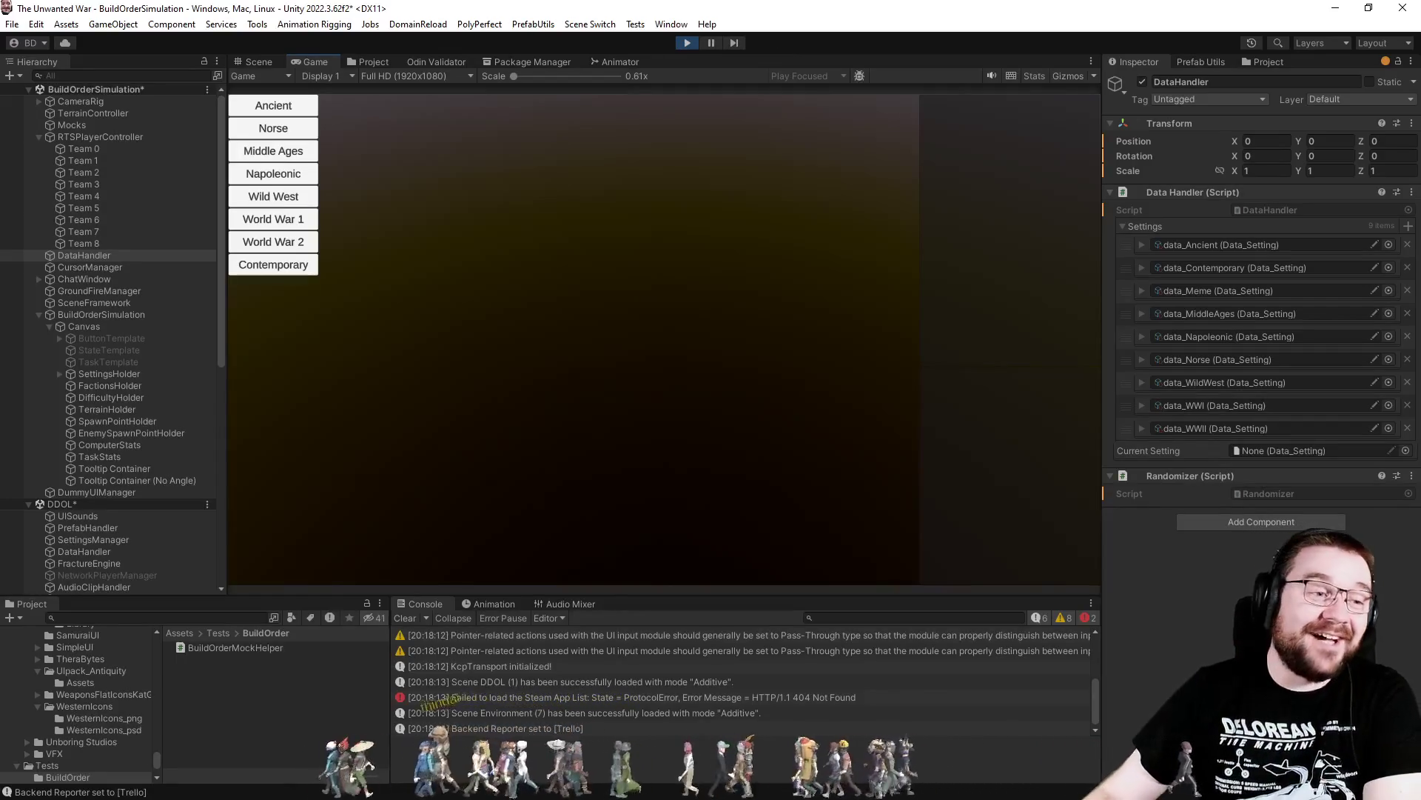
Launch a Wild West Villagers simulation on the CactusRidge map with a chosen difficulty and spawn slot
{"action": "left_click", "coordinate": [300, 196]}
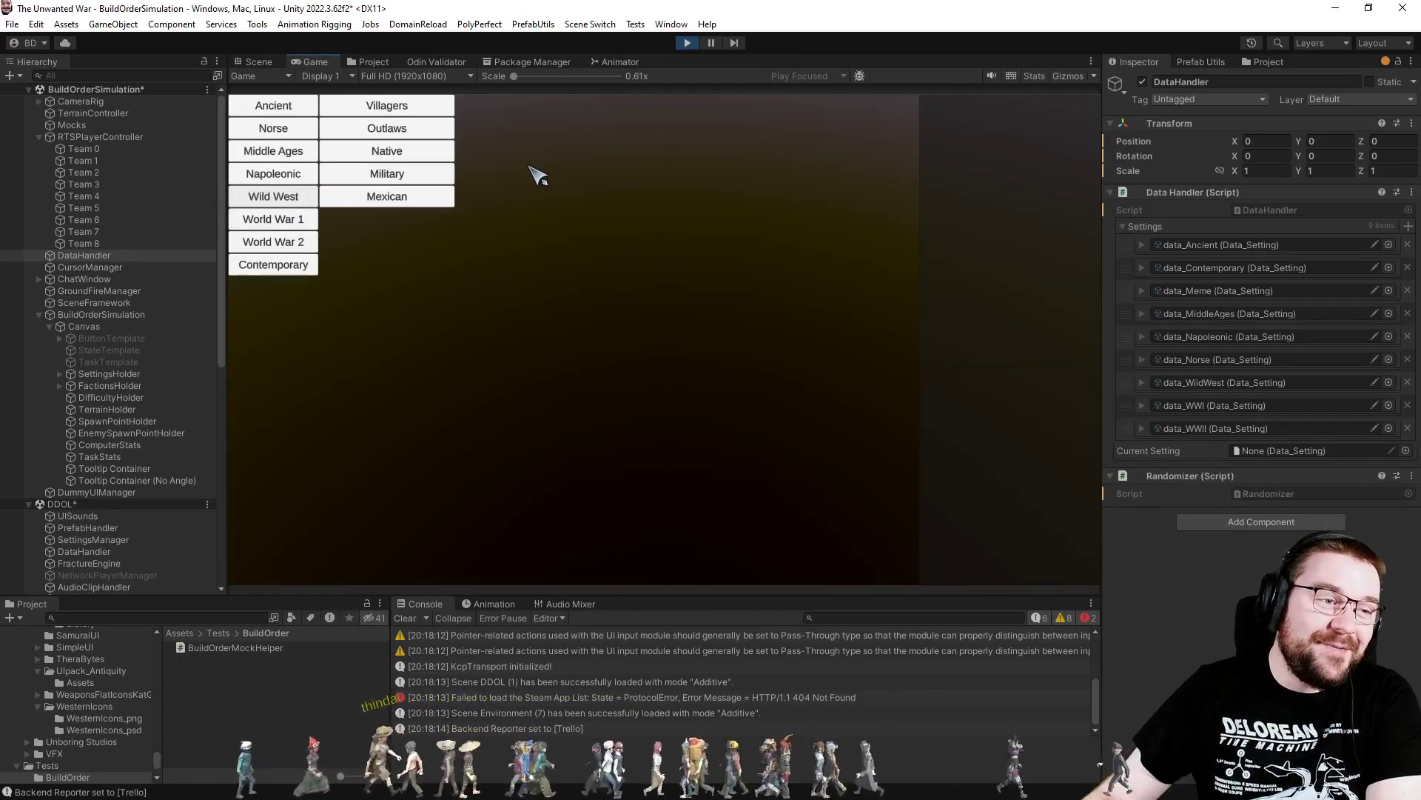
{"action": "left_click", "coordinate": [429, 105]}
{"action": "left_click", "coordinate": [510, 105]}
{"action": "left_click", "coordinate": [592, 118]}
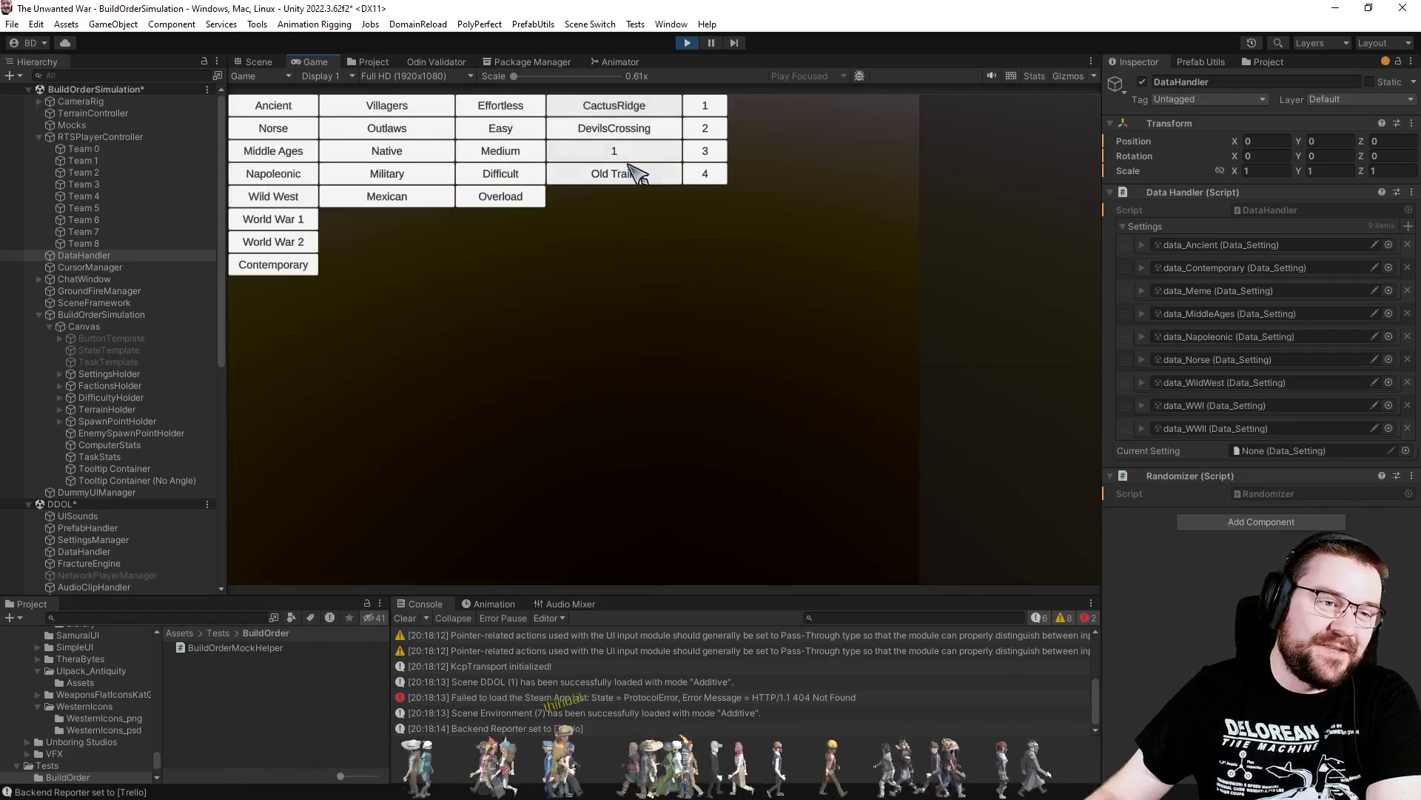
{"action": "left_click", "coordinate": [722, 128]}
{"action": "left_click", "coordinate": [762, 126]}
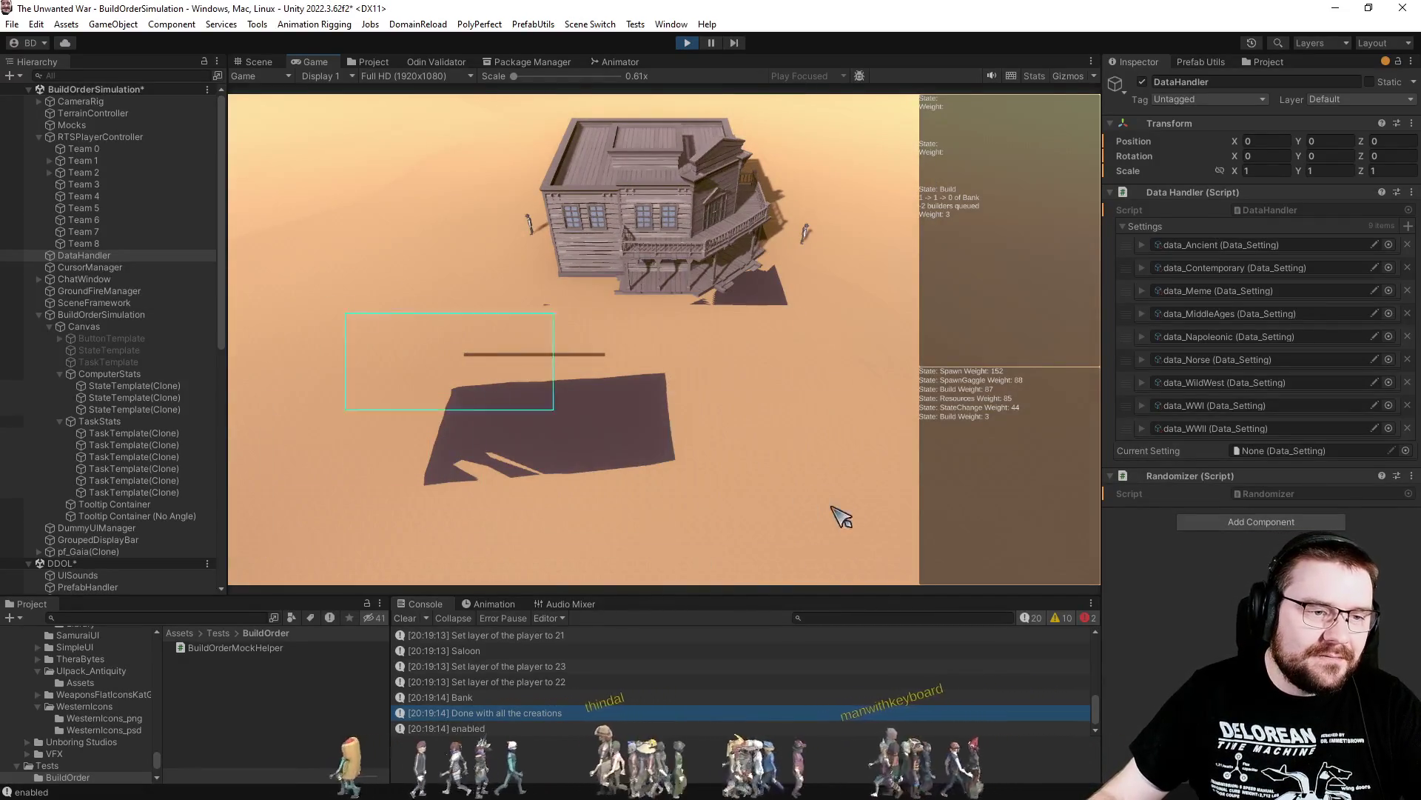
{"action": "key", "text": "alt+Tab"}
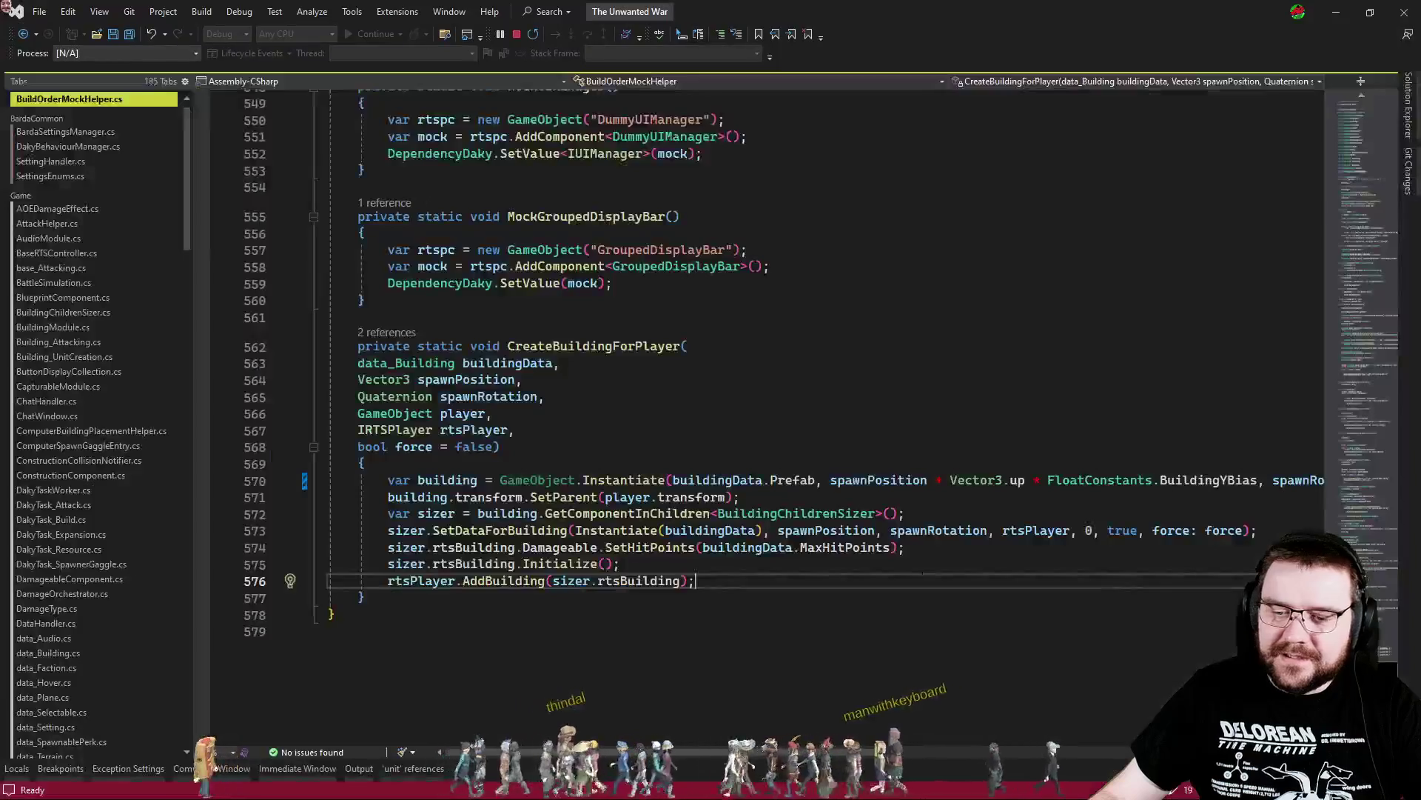
In ComputerBuildingPlacementHelper, inspect how BuildingYBias is applied to the returned placement position
{"action": "key", "text": "ctrl+Tab"}
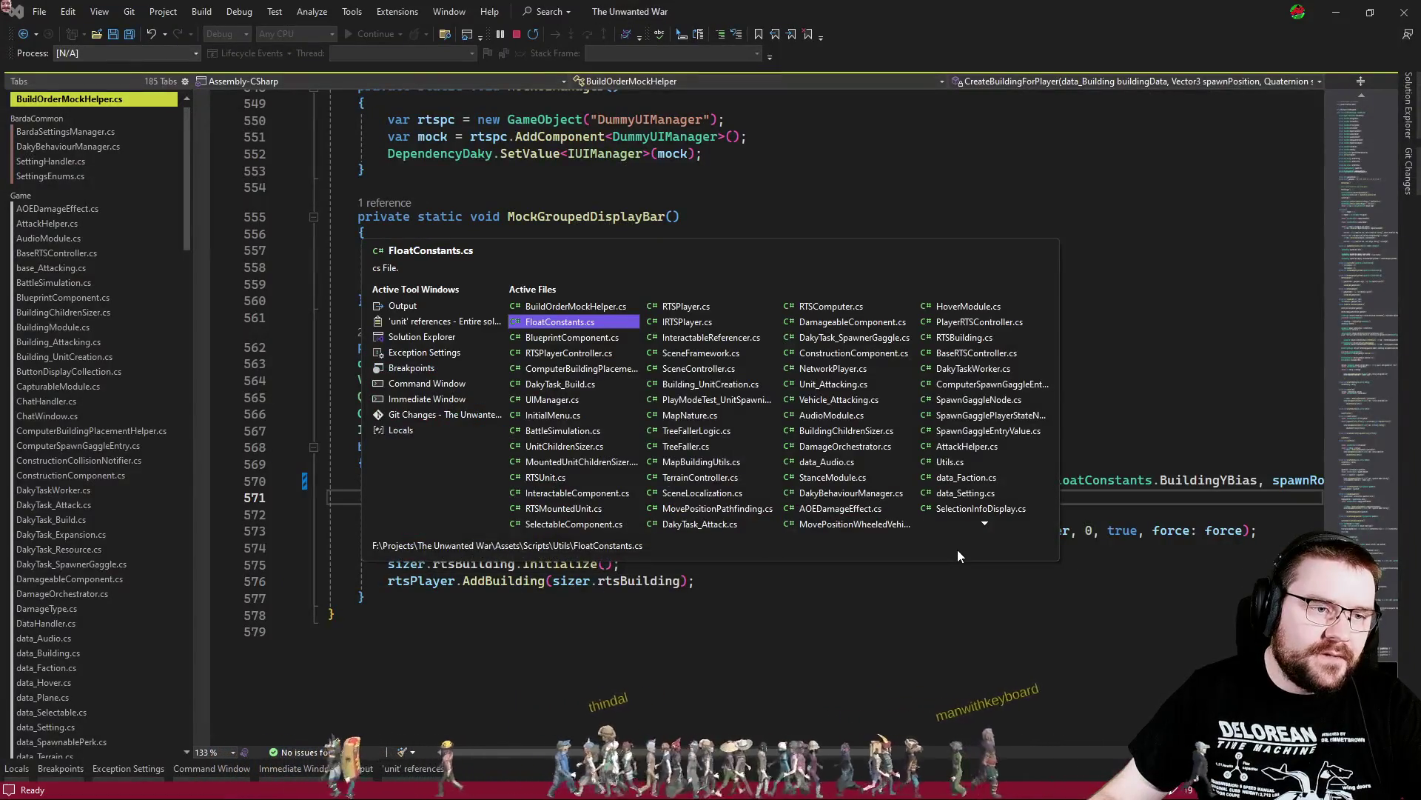
{"action": "key", "text": "ctrl+Tab"}
{"action": "key", "text": "ctrl+Tab"}
{"action": "key", "text": "ctrl+Tab"}
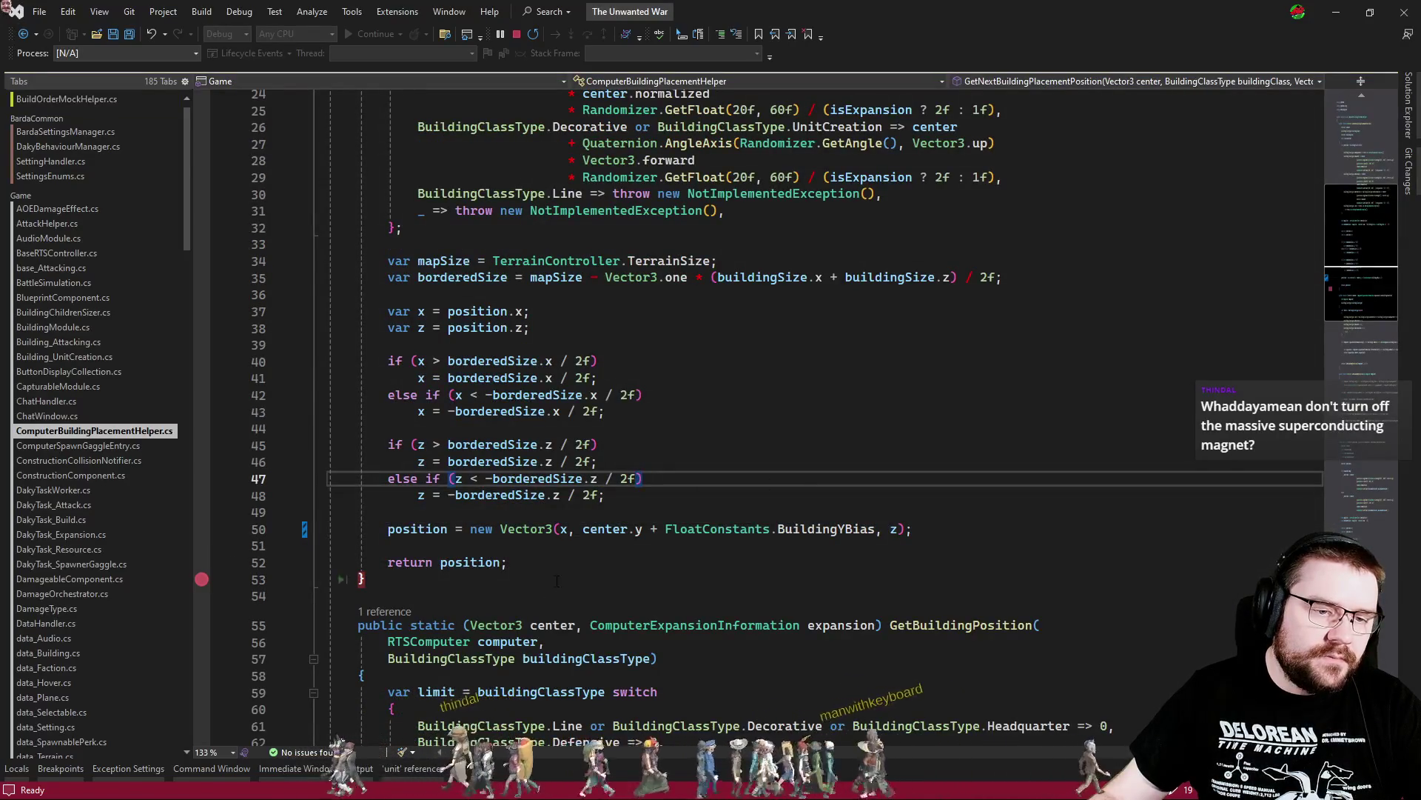
{"action": "left_click", "coordinate": [491, 584]}
{"action": "key", "text": "Up"}
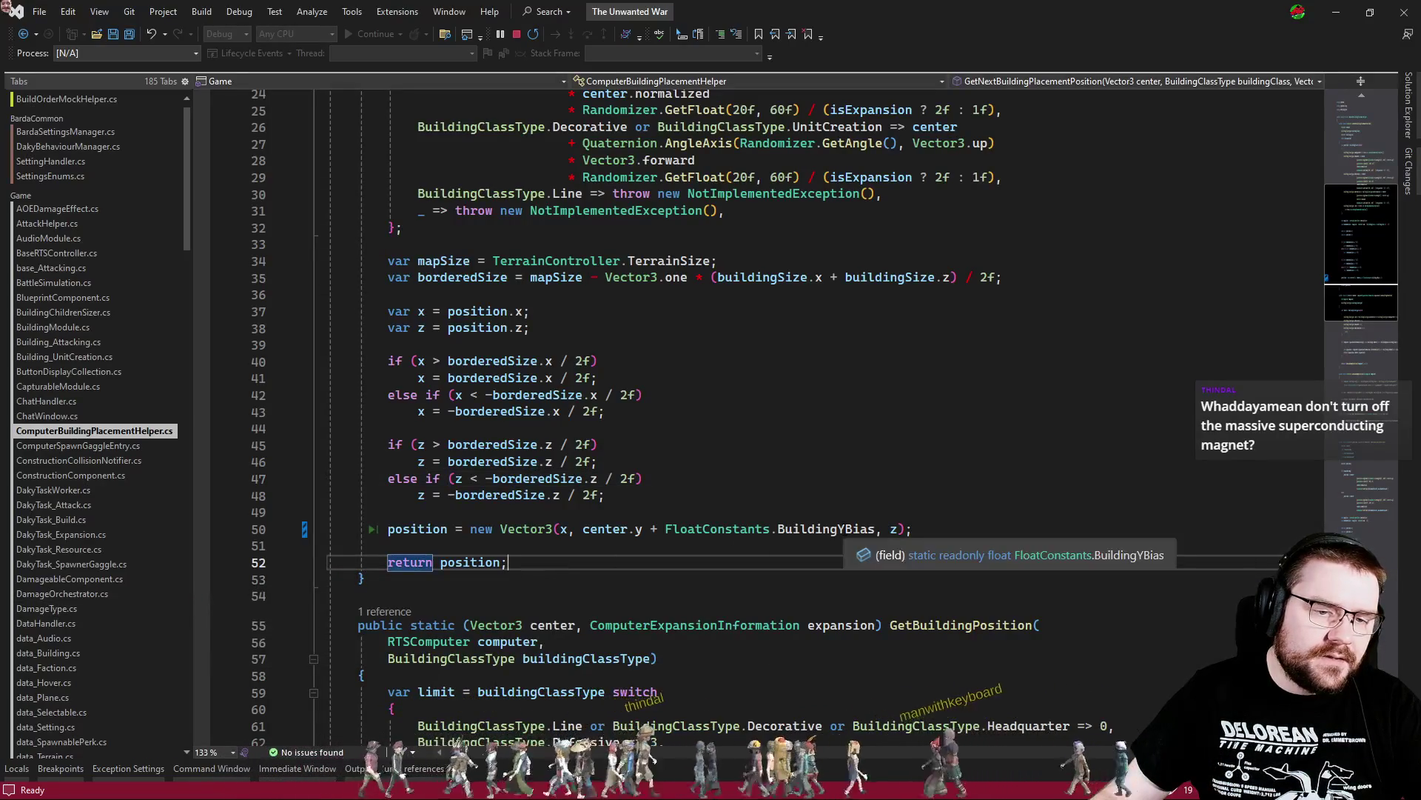
{"action": "left_click", "coordinate": [825, 530], "text": "ctrl"}
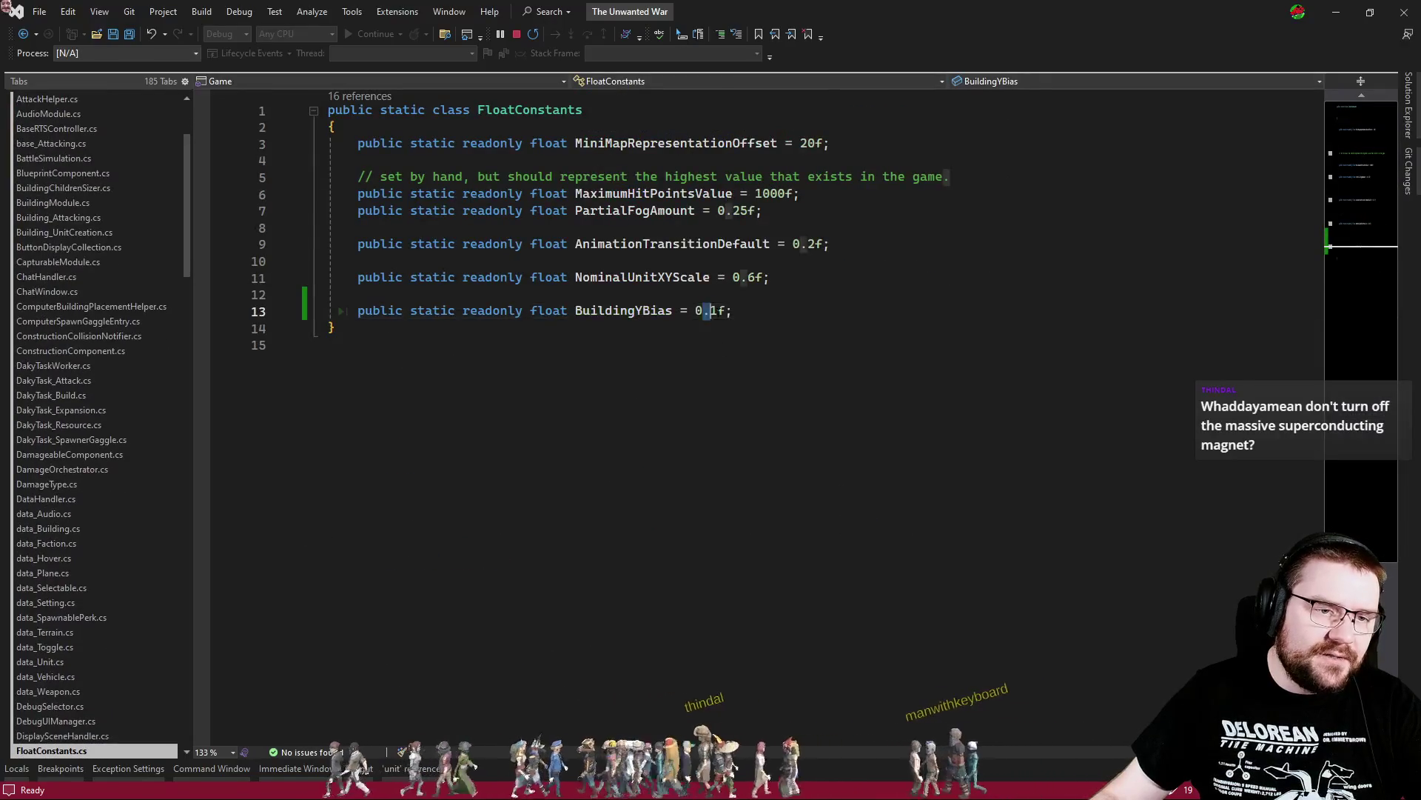
{"action": "key", "text": "ctrl+minus"}
{"action": "left_click", "coordinate": [763, 574]}
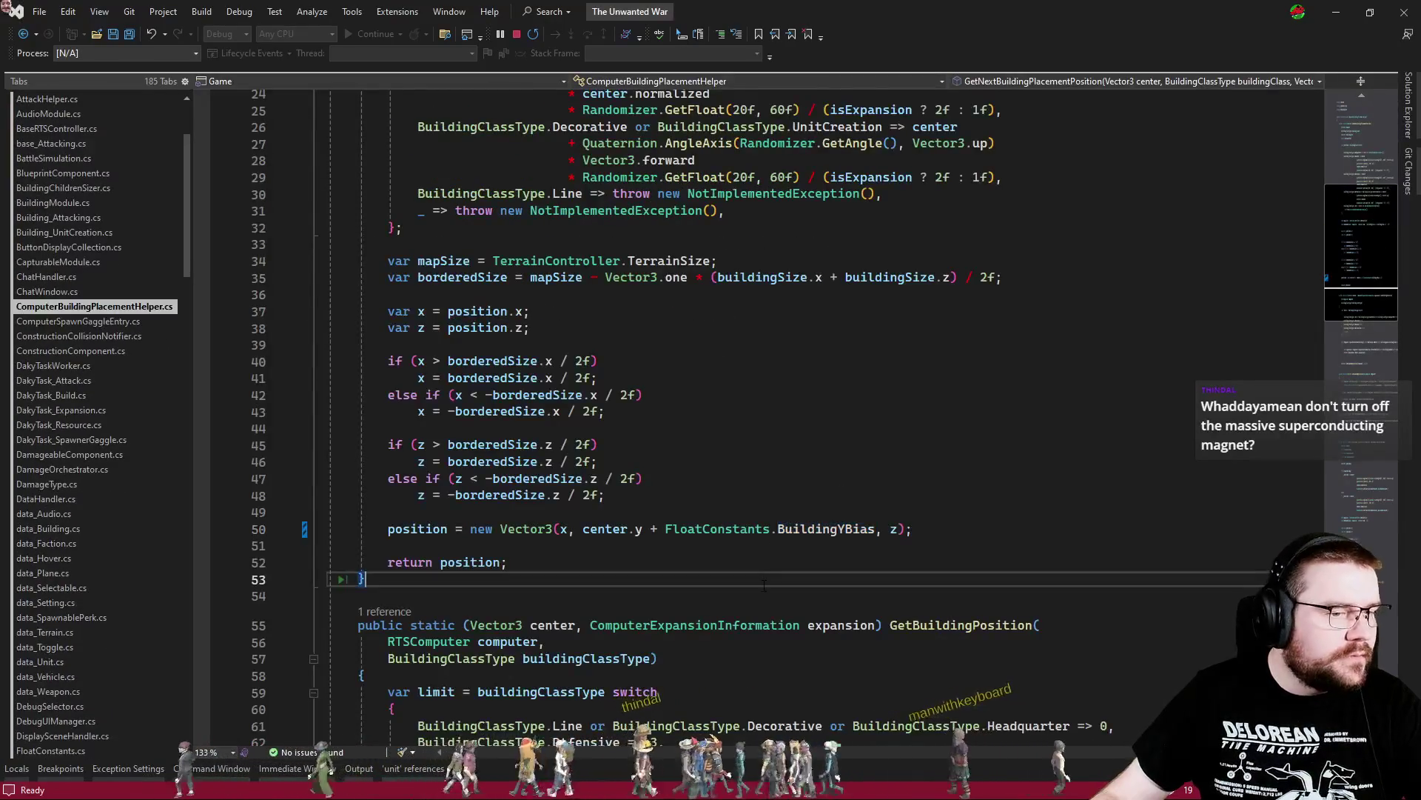
Follow GetNextBuildingPlacementPosition's caller into DakyTask_Build.cs and breakpoint line 108's construction prefab placement
{"action": "scroll", "coordinate": [318, 385], "scroll_direction": "up", "scroll_amount": 7}
{"action": "scroll", "coordinate": [338, 361], "scroll_direction": "up", "scroll_amount": 2}
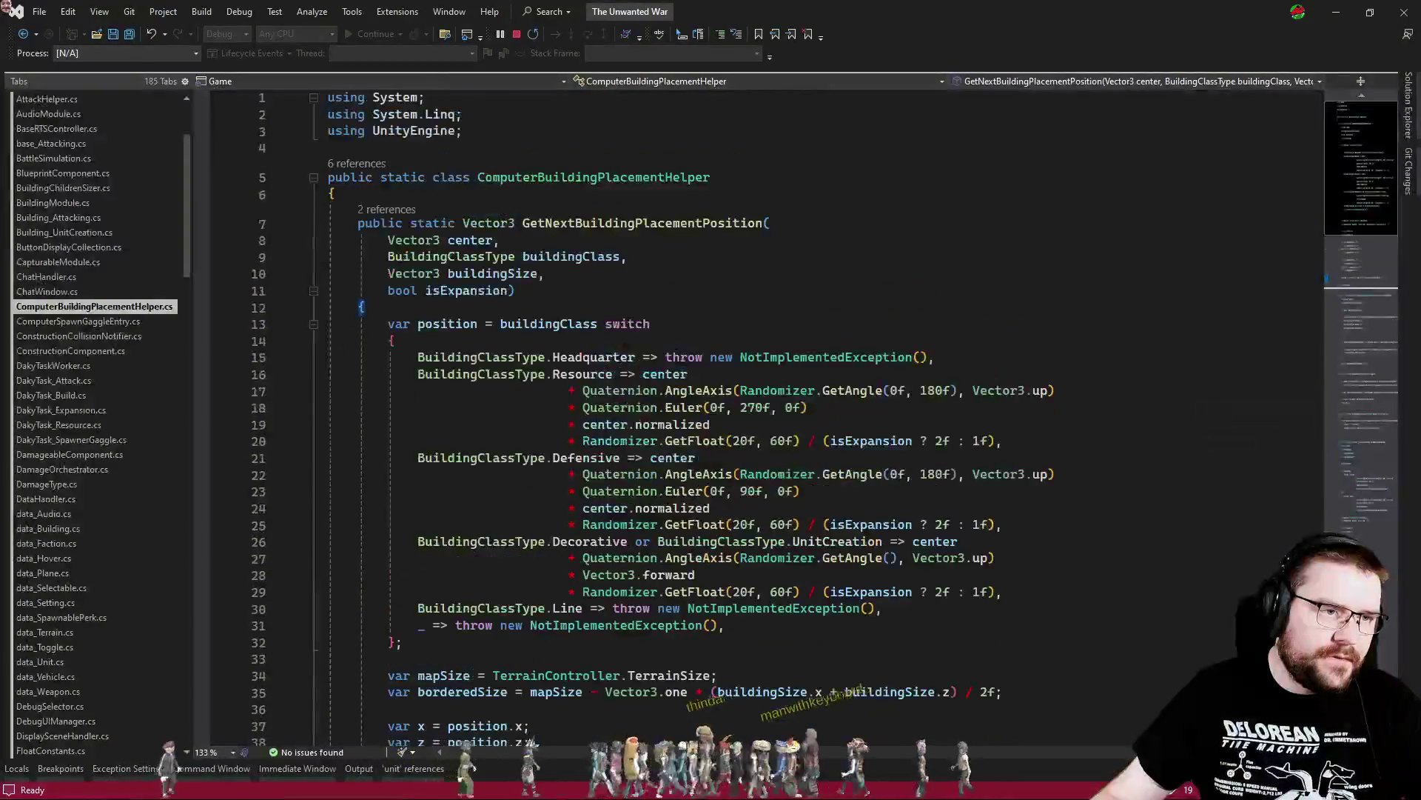
{"action": "left_click", "coordinate": [386, 209]}
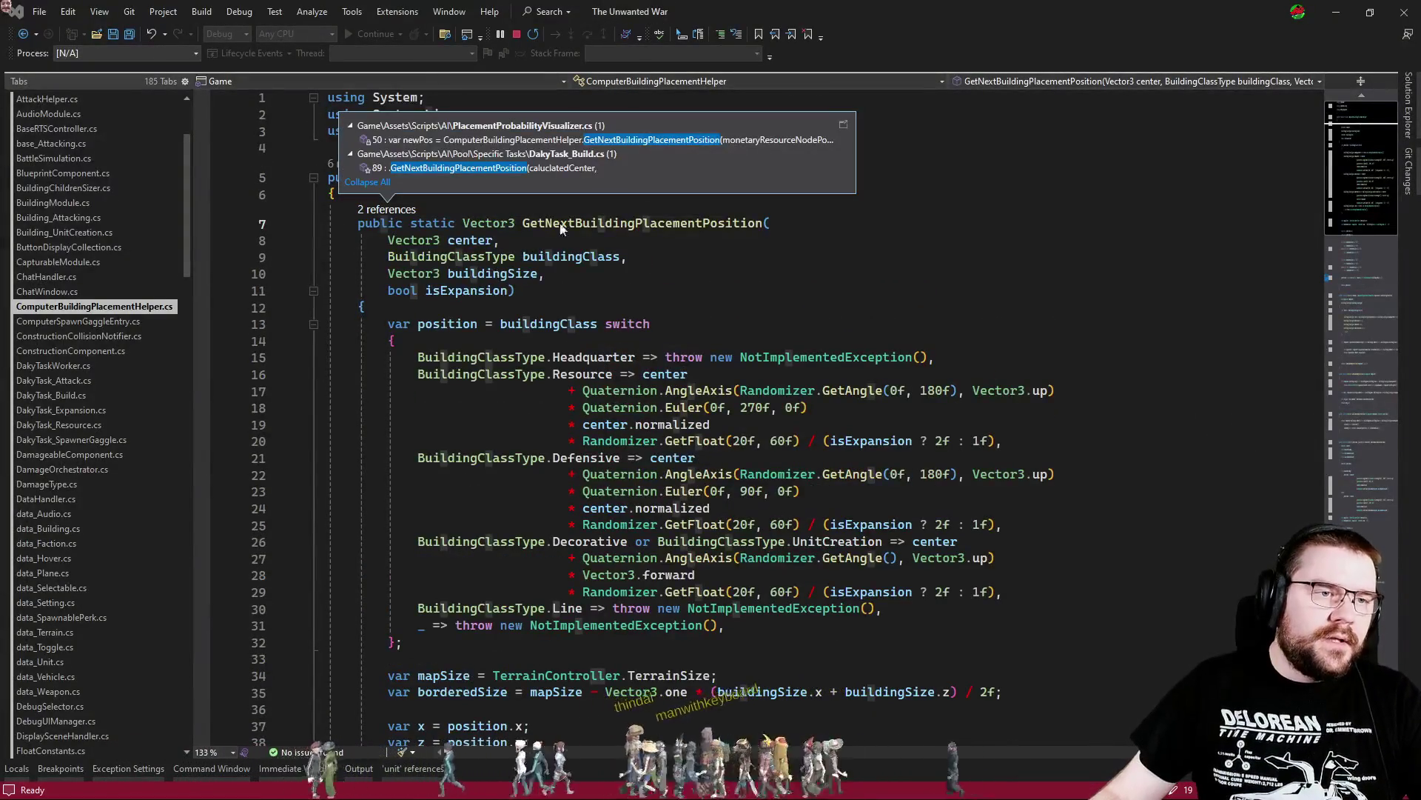
{"action": "double_click", "coordinate": [578, 170]}
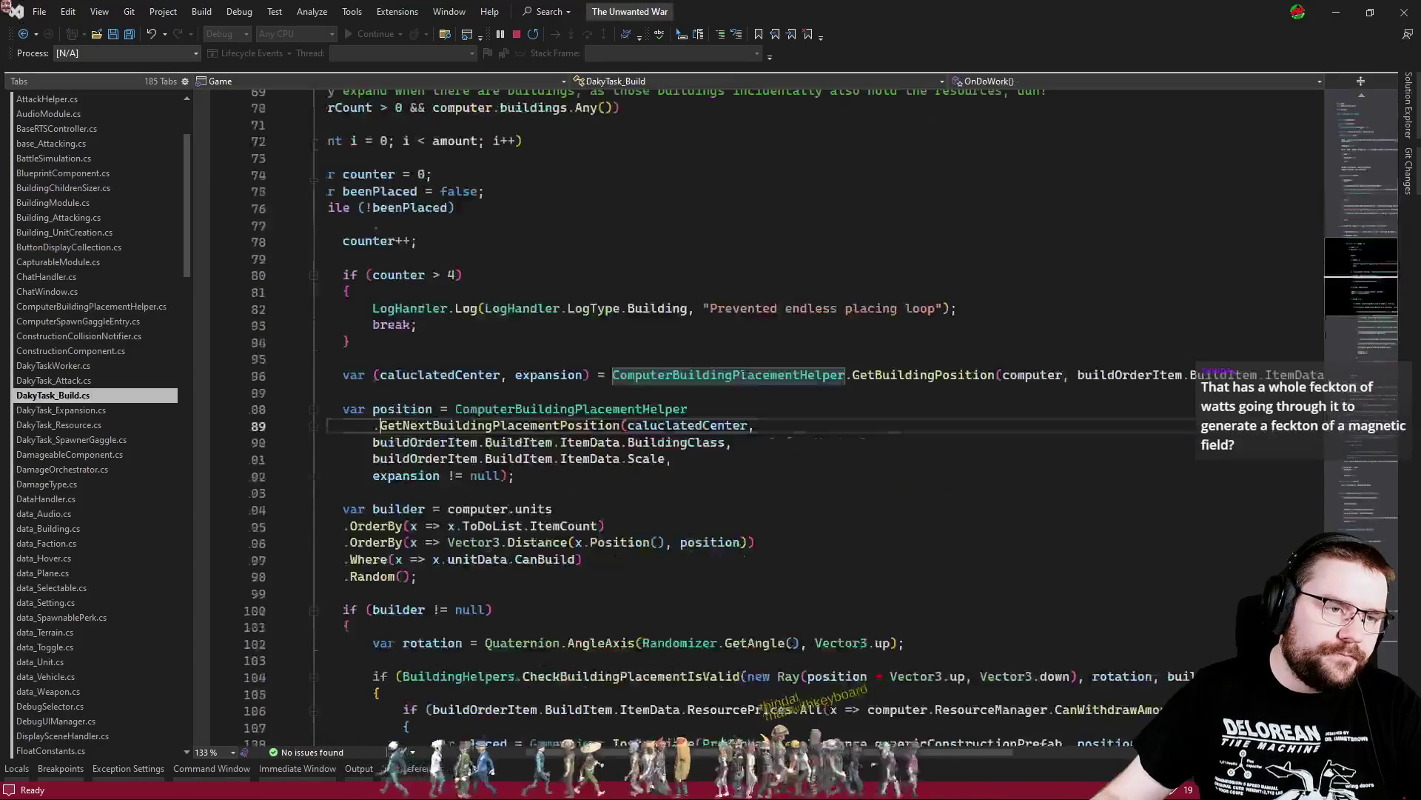
{"action": "left_click", "coordinate": [432, 409]}
{"action": "scroll", "coordinate": [433, 408], "scroll_direction": "down", "scroll_amount": 4}
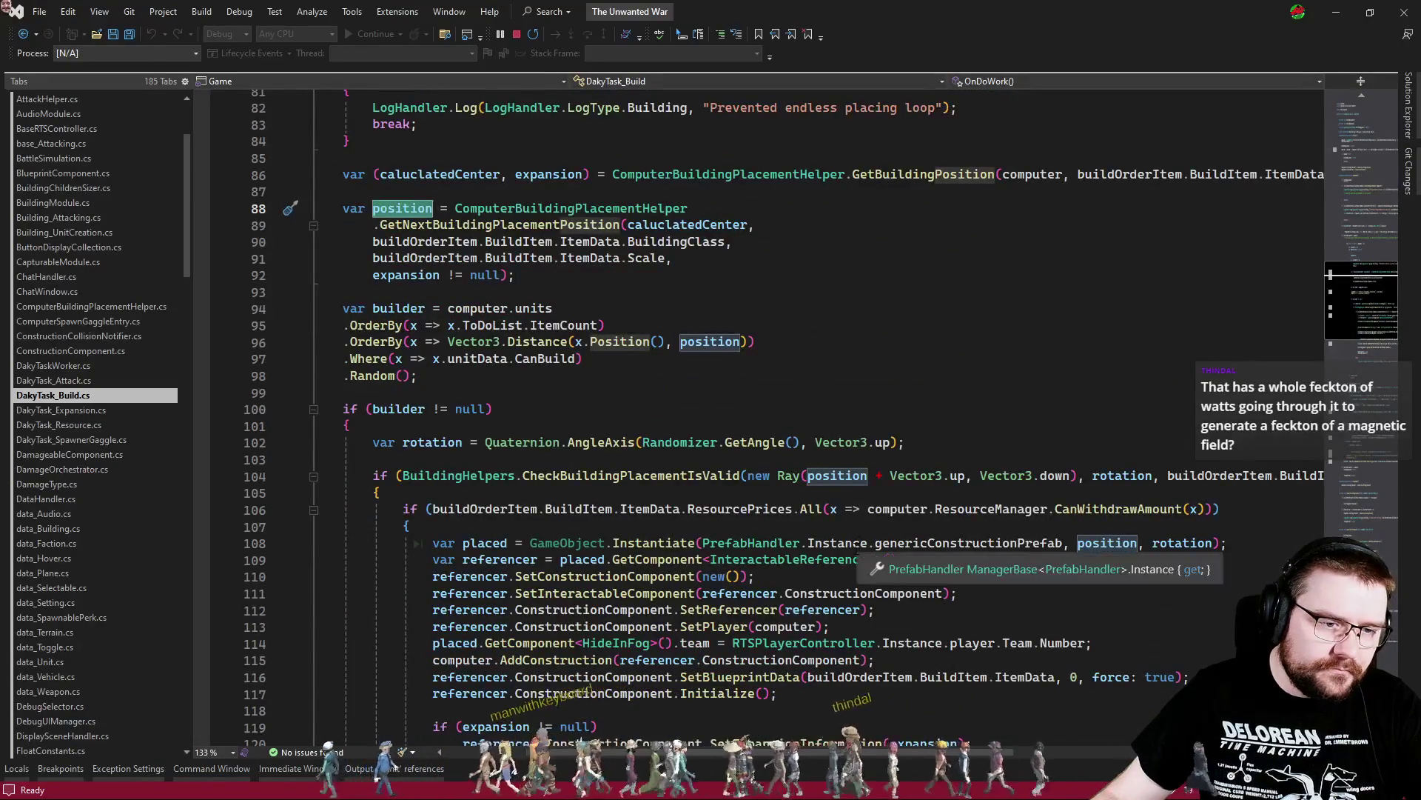
{"action": "scroll", "coordinate": [851, 522], "scroll_direction": "down", "scroll_amount": 3}
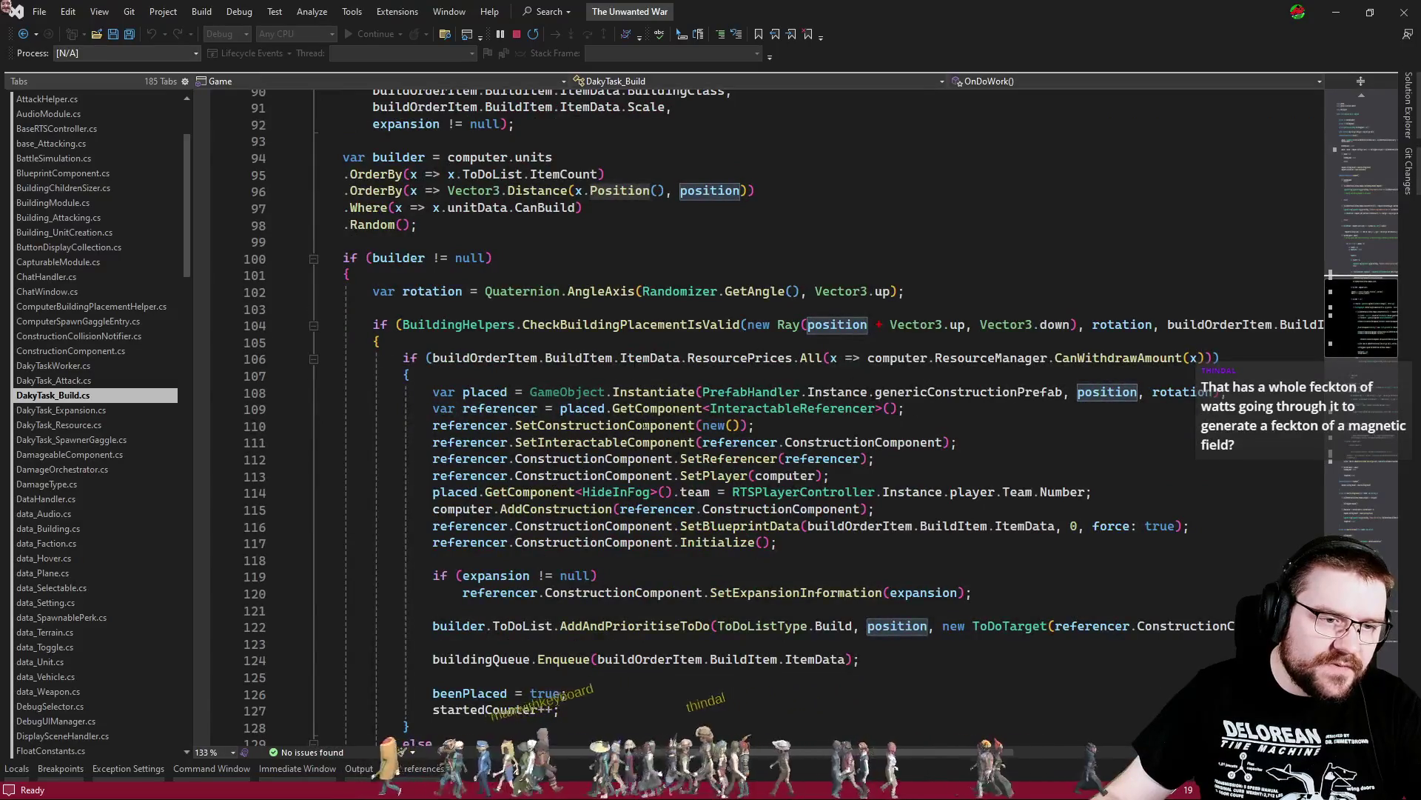
{"action": "mouse_move", "coordinate": [1134, 415]}
{"action": "left_mouse_down"}
{"action": "mouse_move", "coordinate": [986, 358]}
{"action": "mouse_move", "coordinate": [778, 359]}
{"action": "mouse_move", "coordinate": [962, 409]}
{"action": "left_mouse_up"}
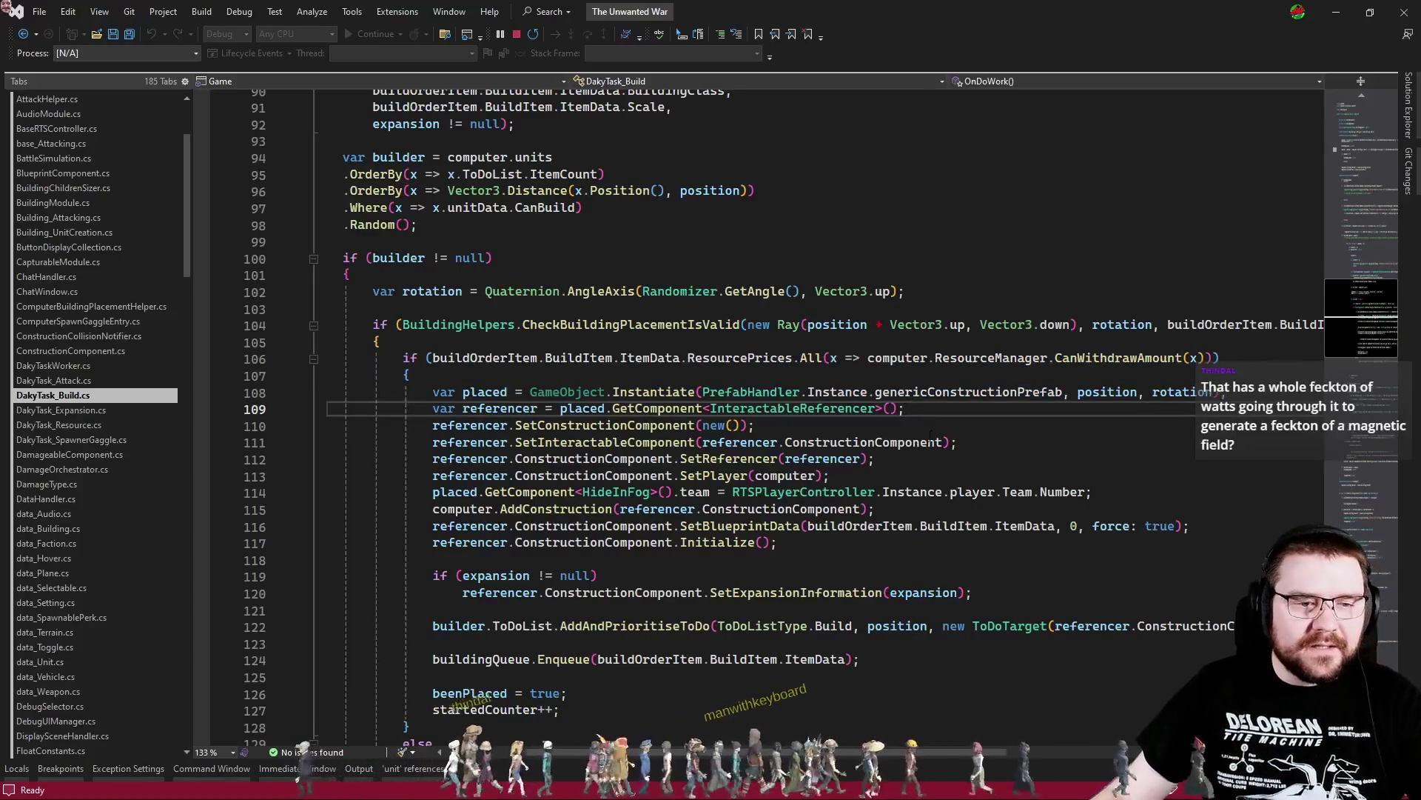
{"action": "left_click", "coordinate": [200, 393]}
Trigger the line-108 breakpoint from Unity, check the position value, and resume execution
{"action": "key", "text": "alt+Tab"}
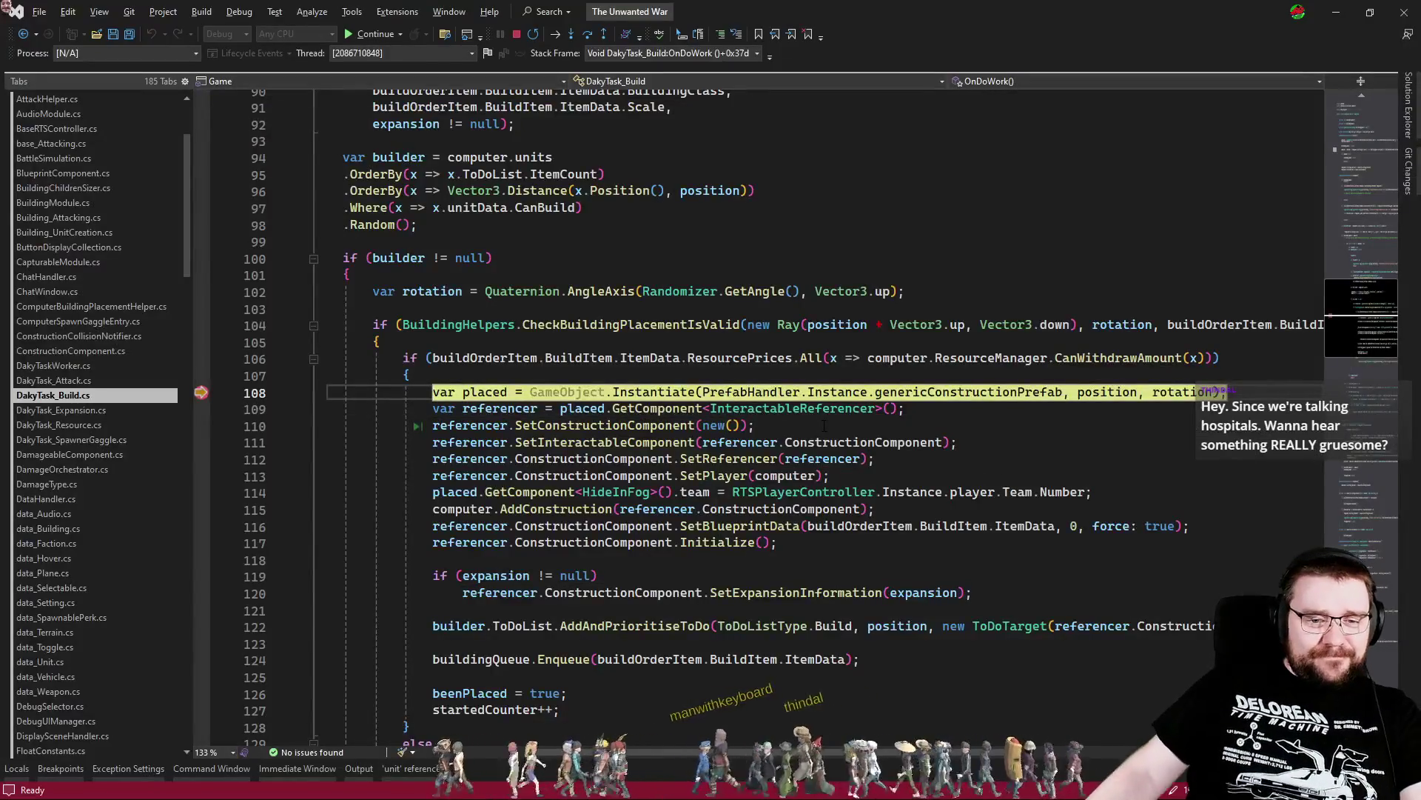
{"action": "mouse_move", "coordinate": [1117, 393]}
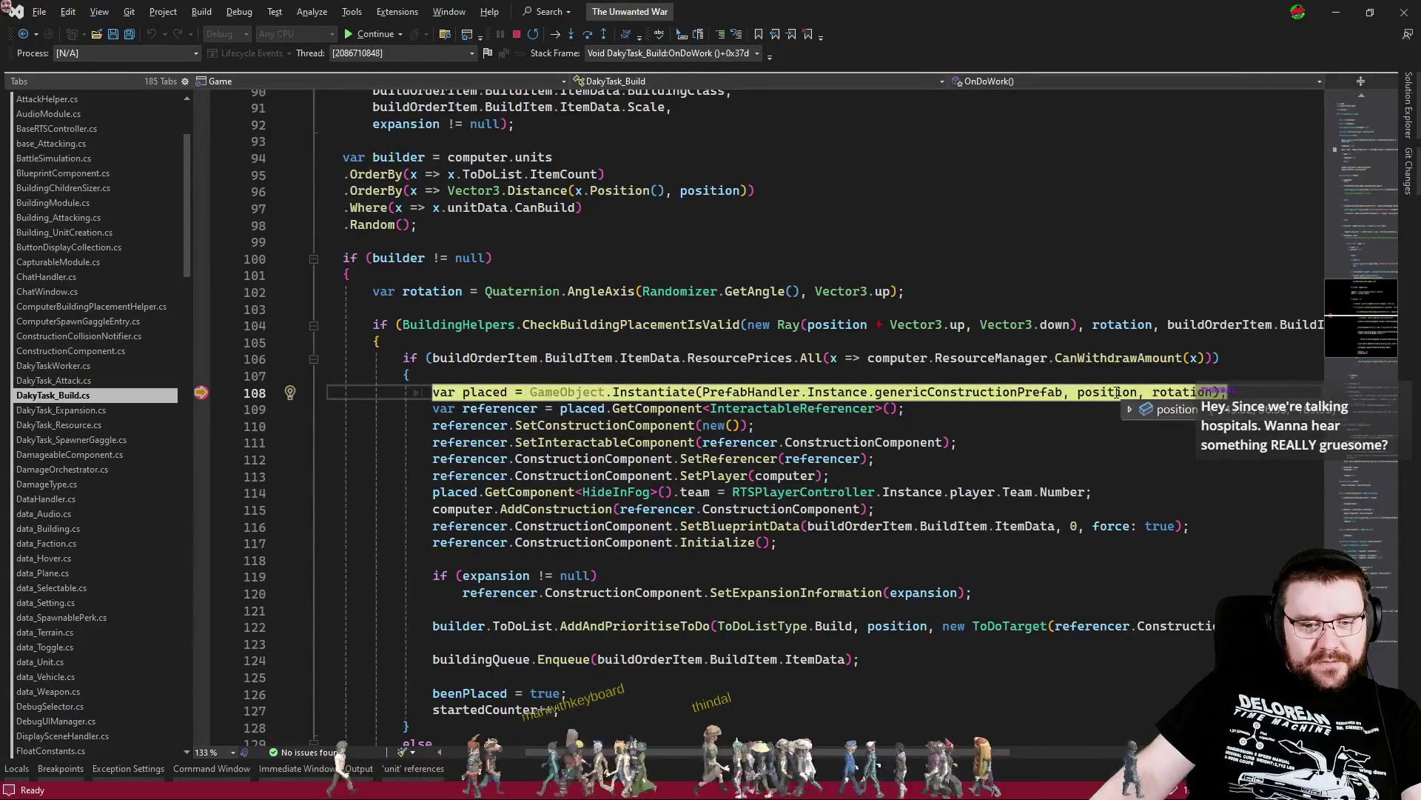
{"action": "left_click", "coordinate": [1035, 475]}
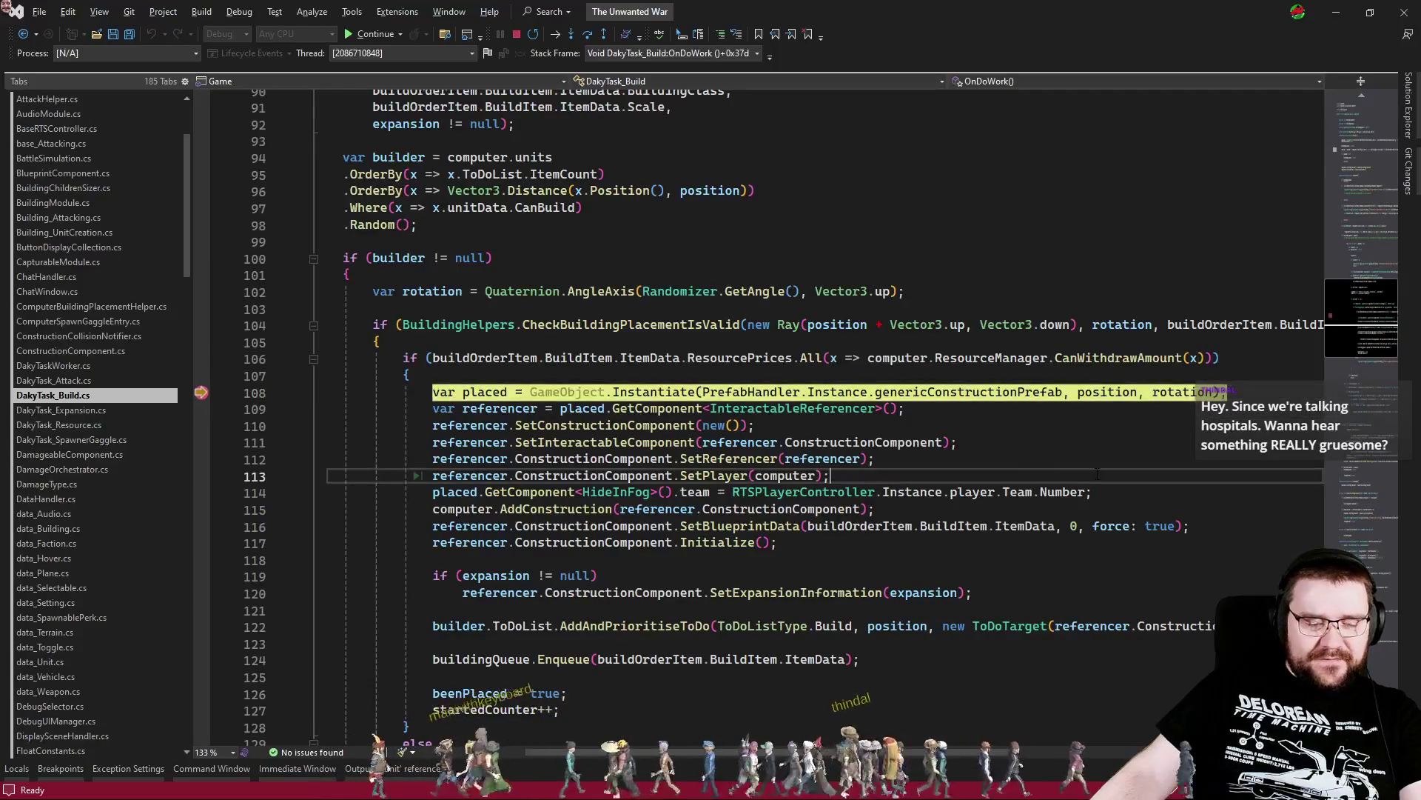
{"action": "key", "text": "F5"}
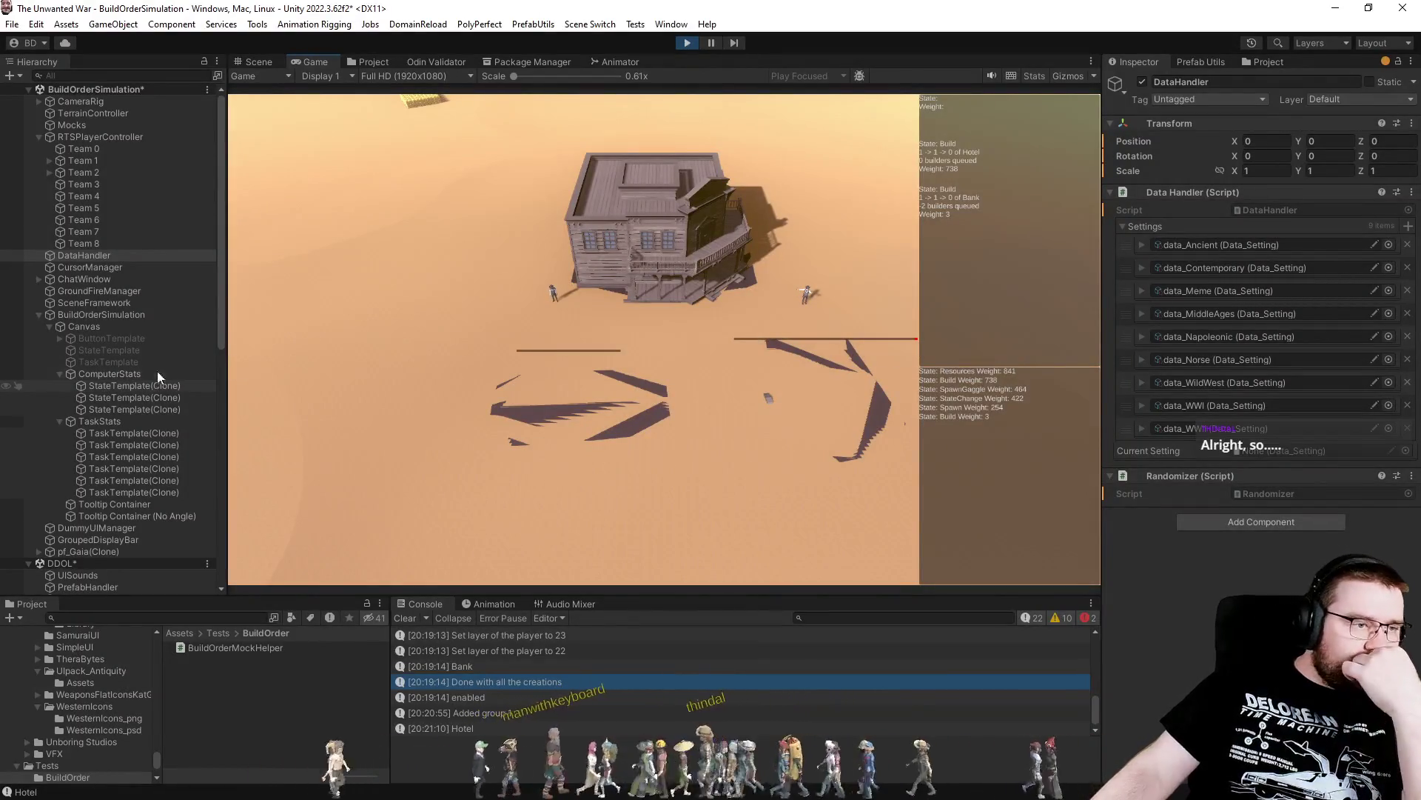
Expand Team 1's pf_Computer(Clone) down to its Constructions group in the Hierarchy
{"action": "left_click", "coordinate": [46, 172]}
{"action": "left_click", "coordinate": [41, 158]}
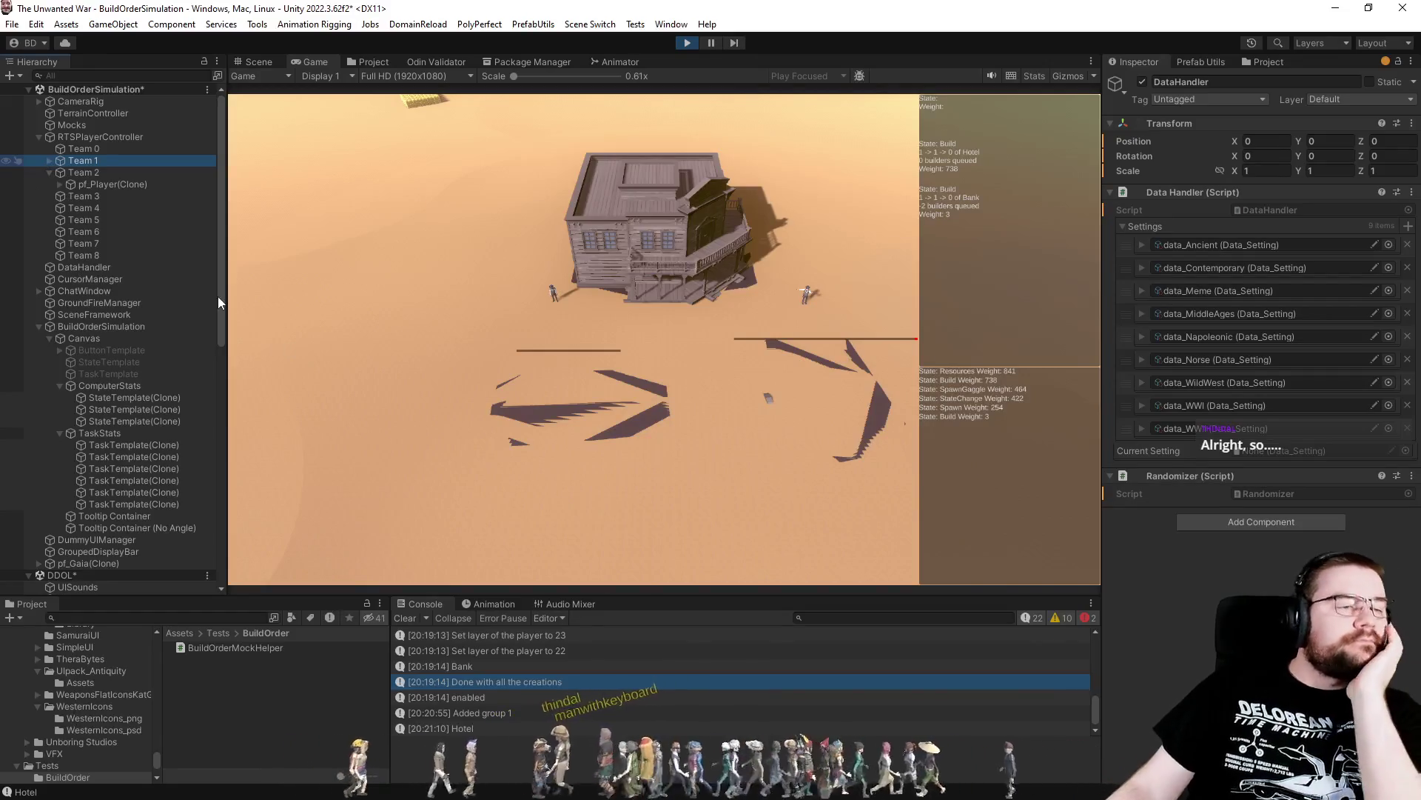
{"action": "left_click", "coordinate": [50, 162]}
{"action": "left_click", "coordinate": [60, 173]}
{"action": "left_click", "coordinate": [68, 189]}
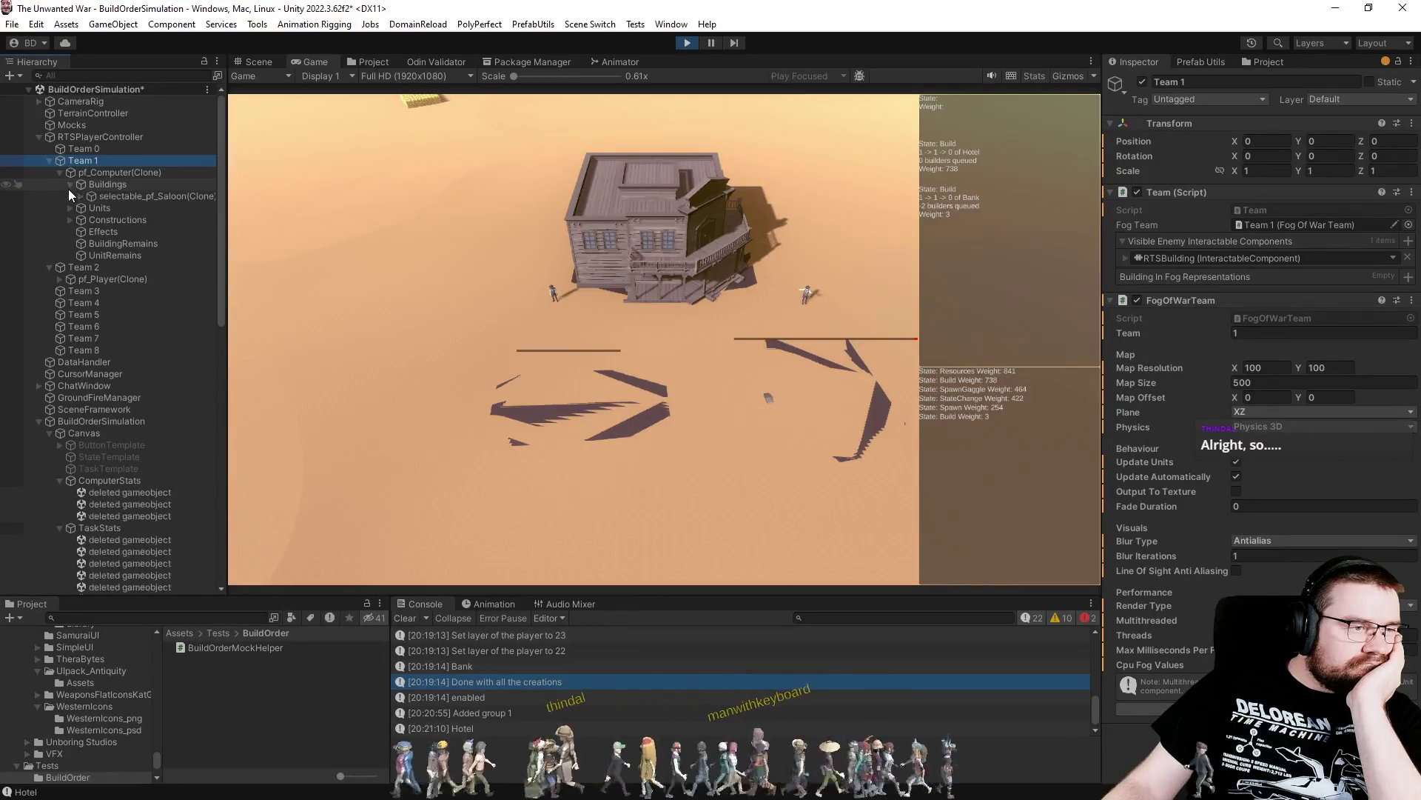
{"action": "left_click", "coordinate": [79, 196]}
{"action": "left_click", "coordinate": [78, 196]}
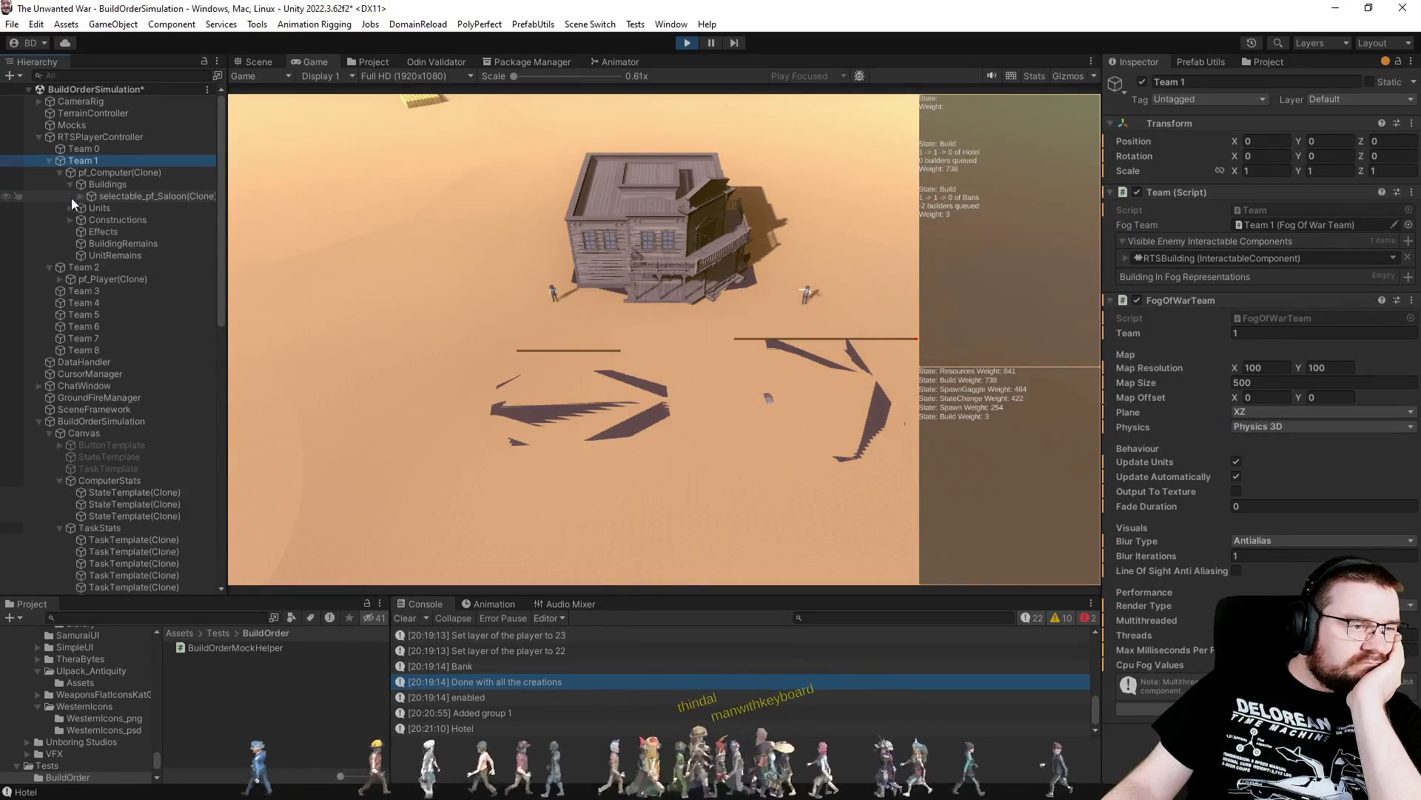
{"action": "left_click", "coordinate": [69, 220]}
Compare both pf_Construction(Clone) transforms (second at Y 56.24914), then return to DakyTask_Build.cs
{"action": "left_click", "coordinate": [114, 231]}
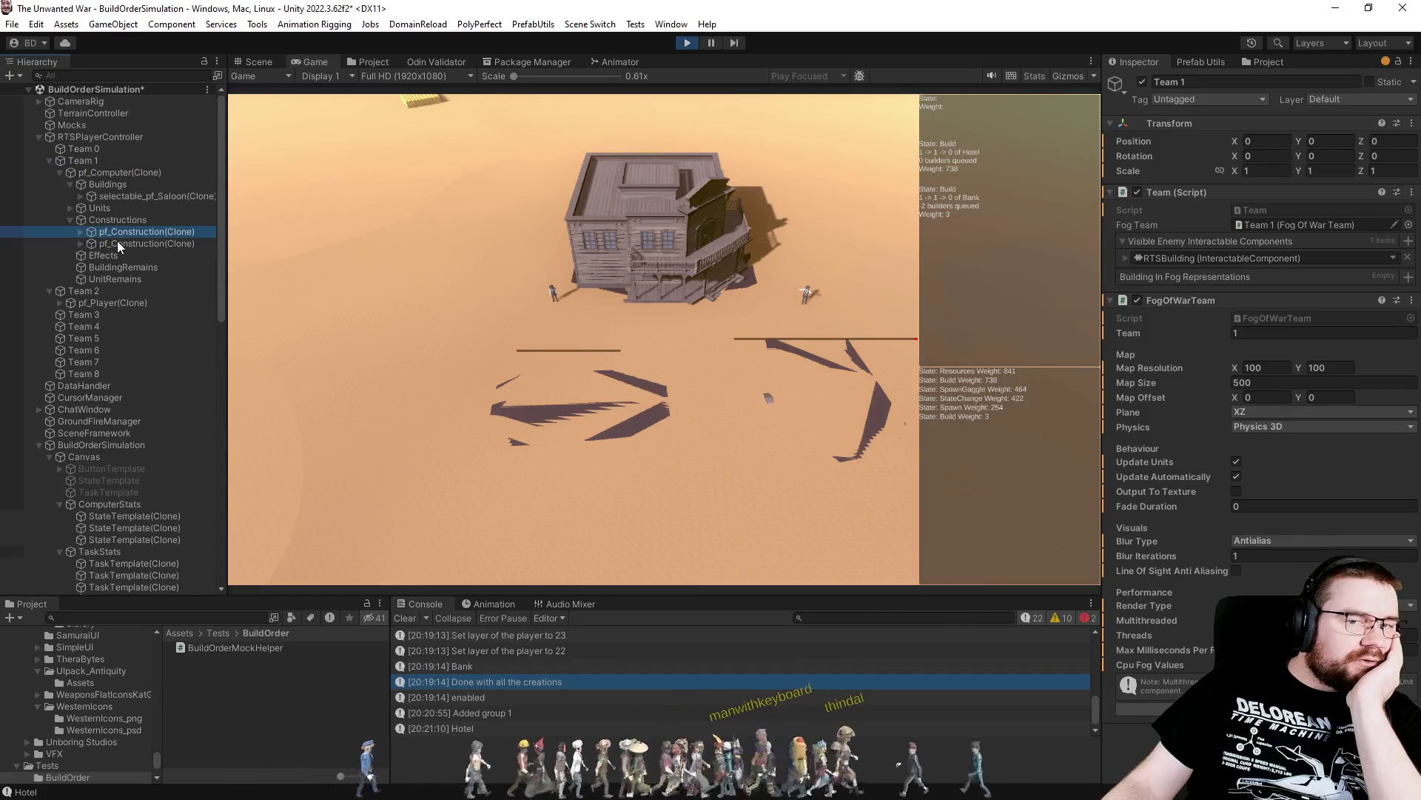
{"action": "left_click", "coordinate": [117, 241]}
{"action": "left_click", "coordinate": [138, 232]}
{"action": "left_click", "coordinate": [135, 241]}
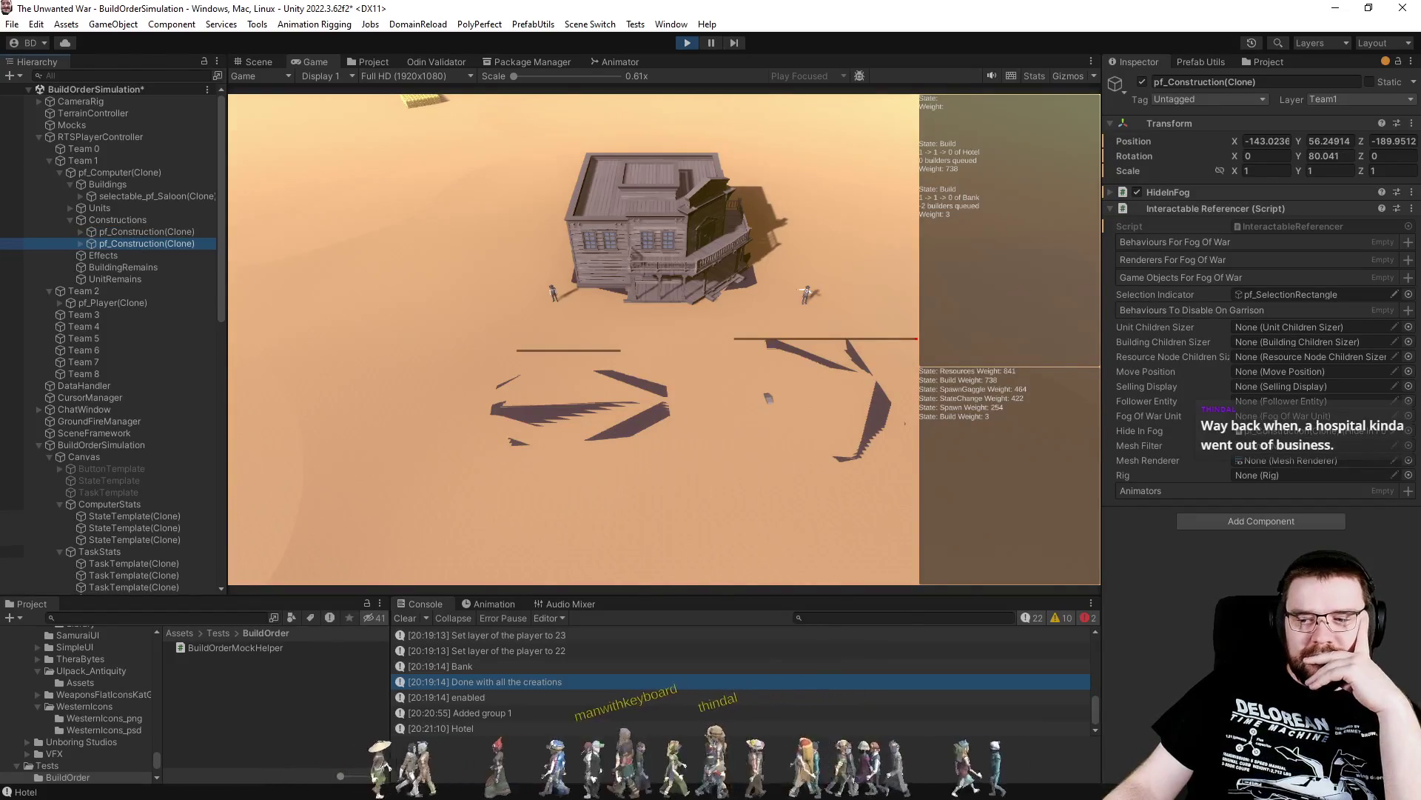
{"action": "key", "text": "alt+Tab"}
{"action": "left_click", "coordinate": [915, 425]}
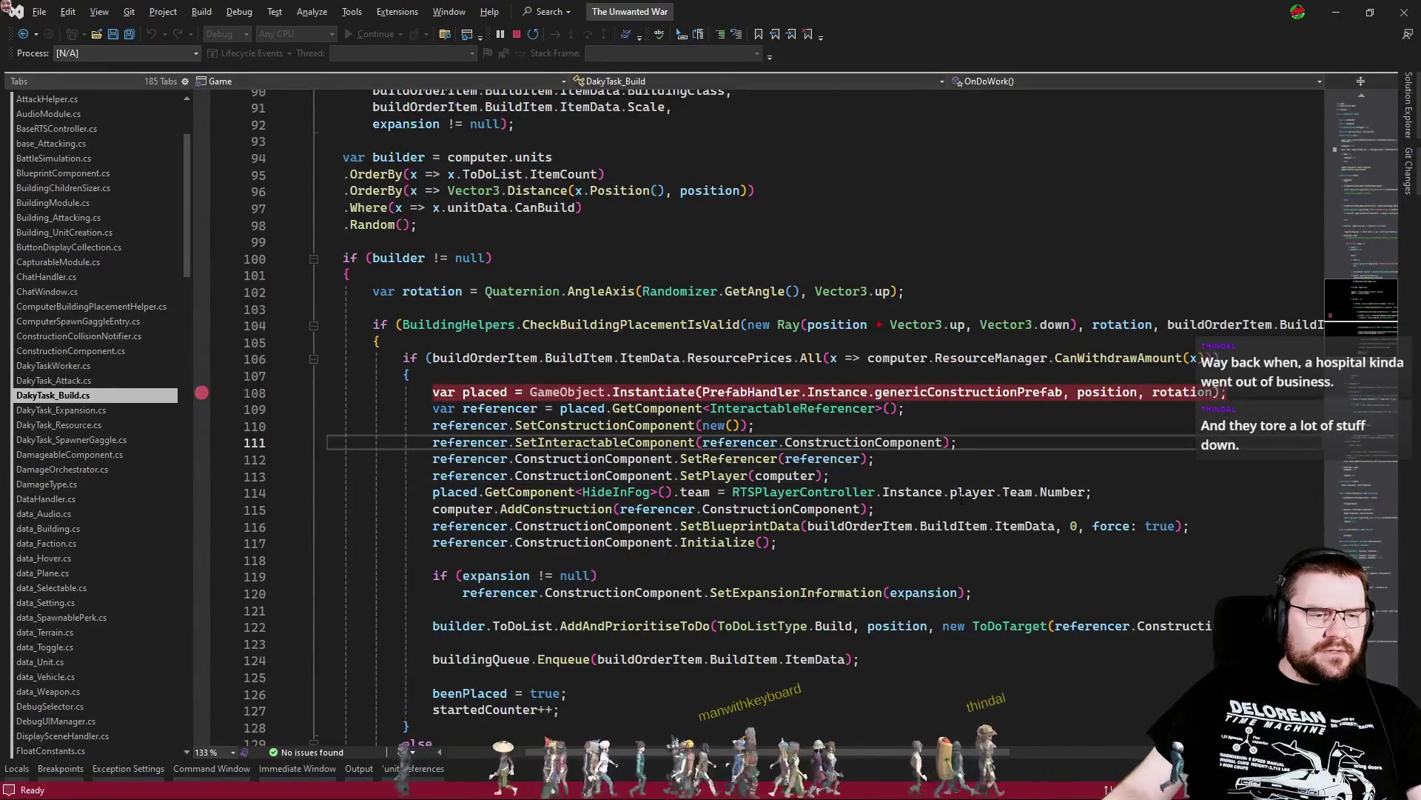
Review the build task around lines 110–118 and jump to the SetBlueprintData definition
{"action": "left_click", "coordinate": [972, 475]}
{"action": "left_click", "coordinate": [733, 566]}
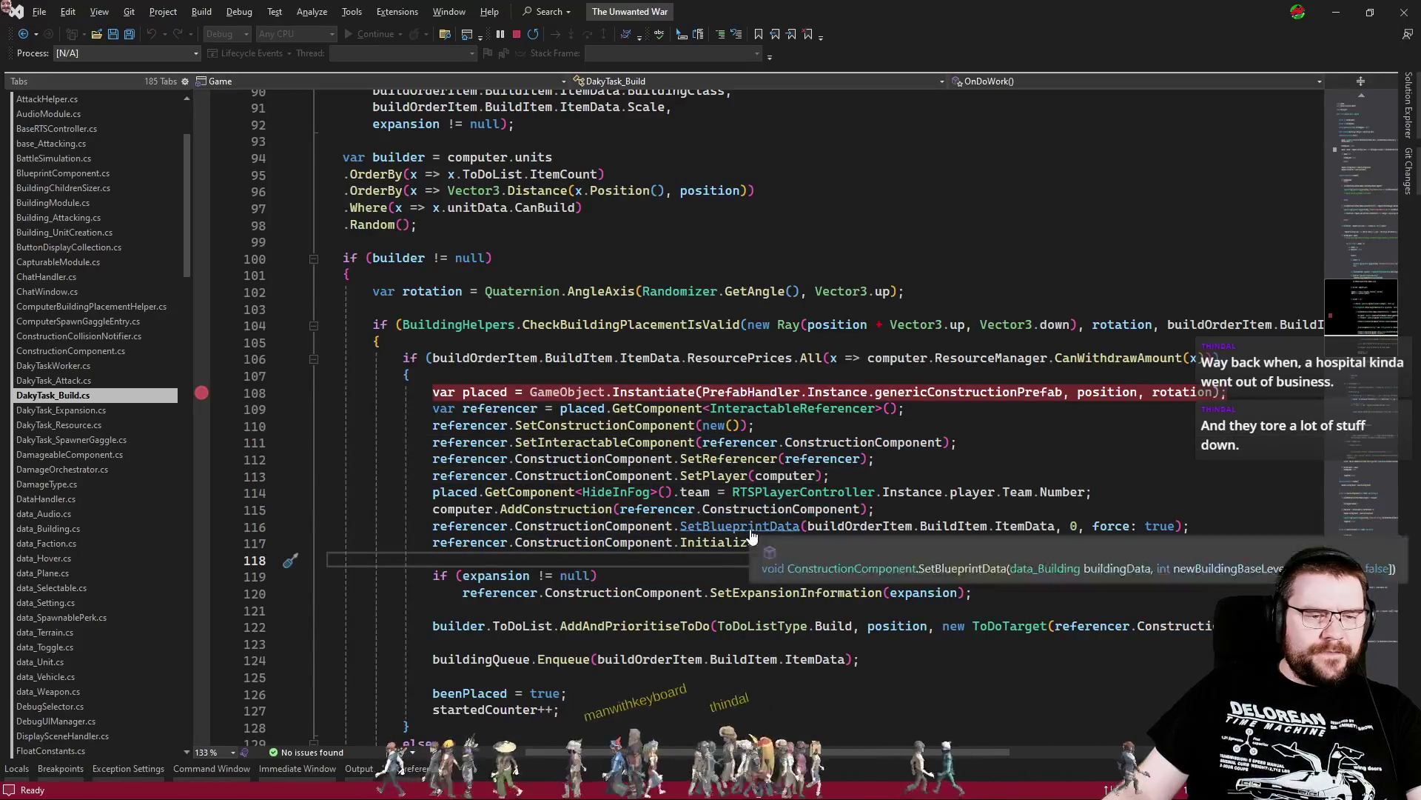
{"action": "left_click", "coordinate": [697, 525], "text": "ctrl"}
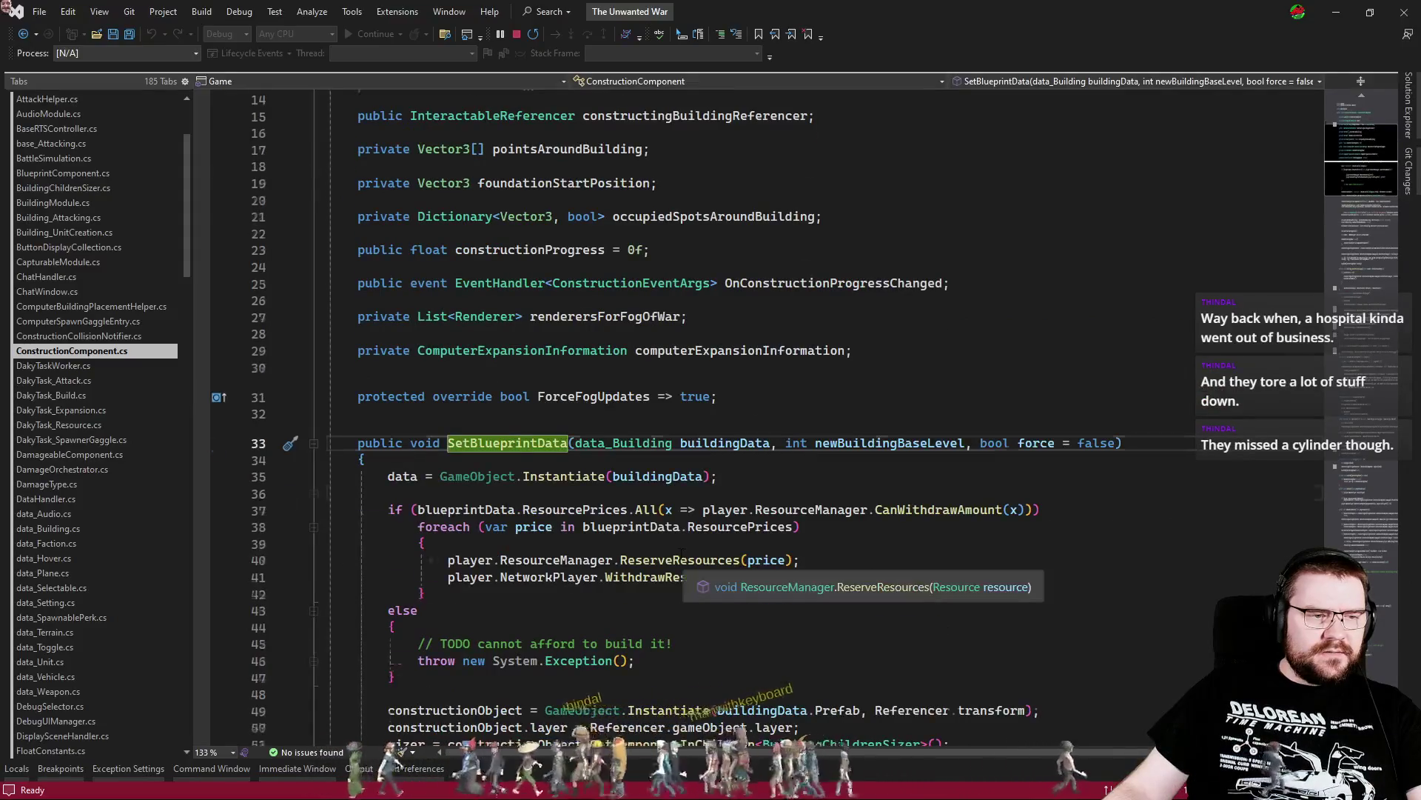
{"action": "scroll", "coordinate": [684, 554], "scroll_direction": "up", "scroll_amount": 5}
{"action": "scroll", "coordinate": [669, 550], "scroll_direction": "down", "scroll_amount": 7}
{"action": "scroll", "coordinate": [669, 550], "scroll_direction": "down", "scroll_amount": 6}
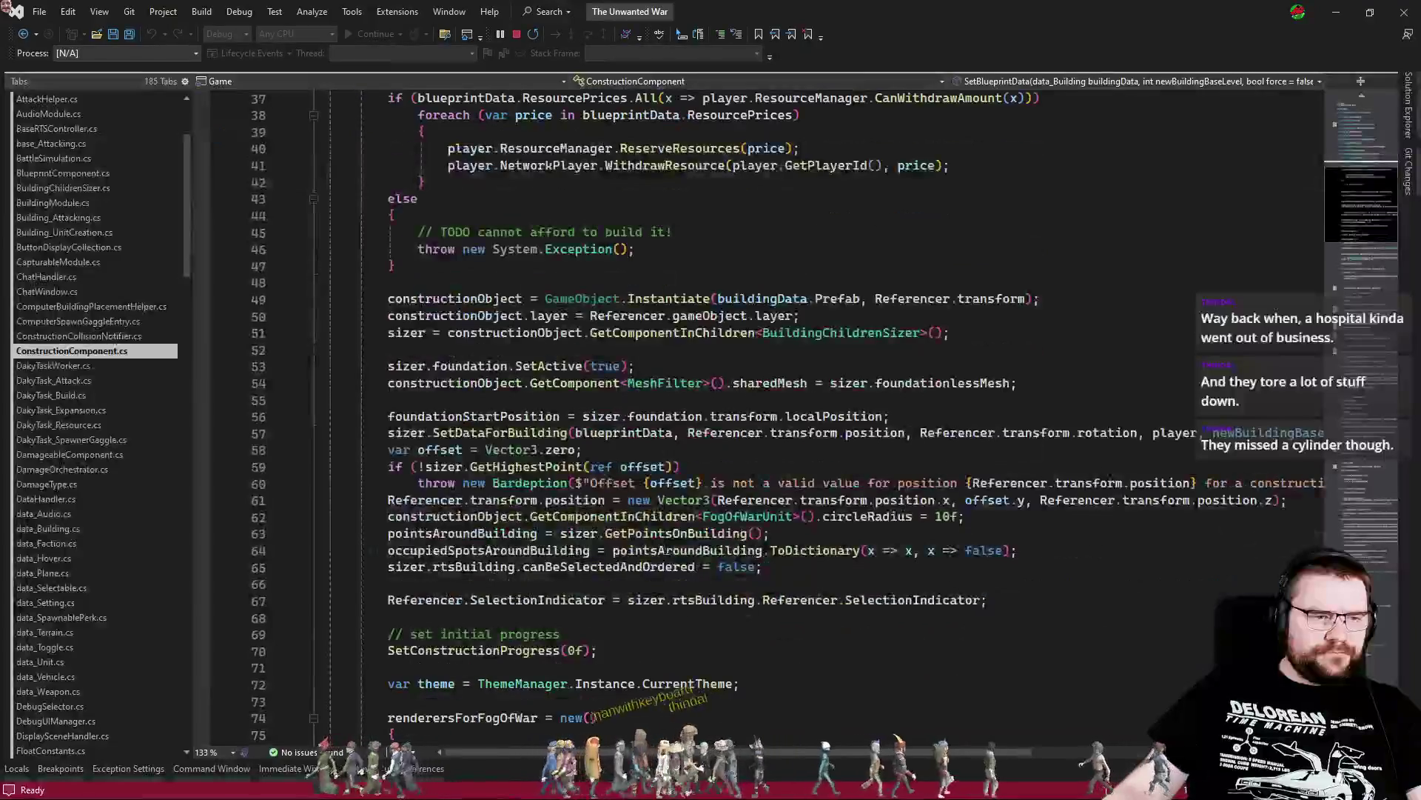
{"action": "scroll", "coordinate": [682, 552], "scroll_direction": "down", "scroll_amount": 3}
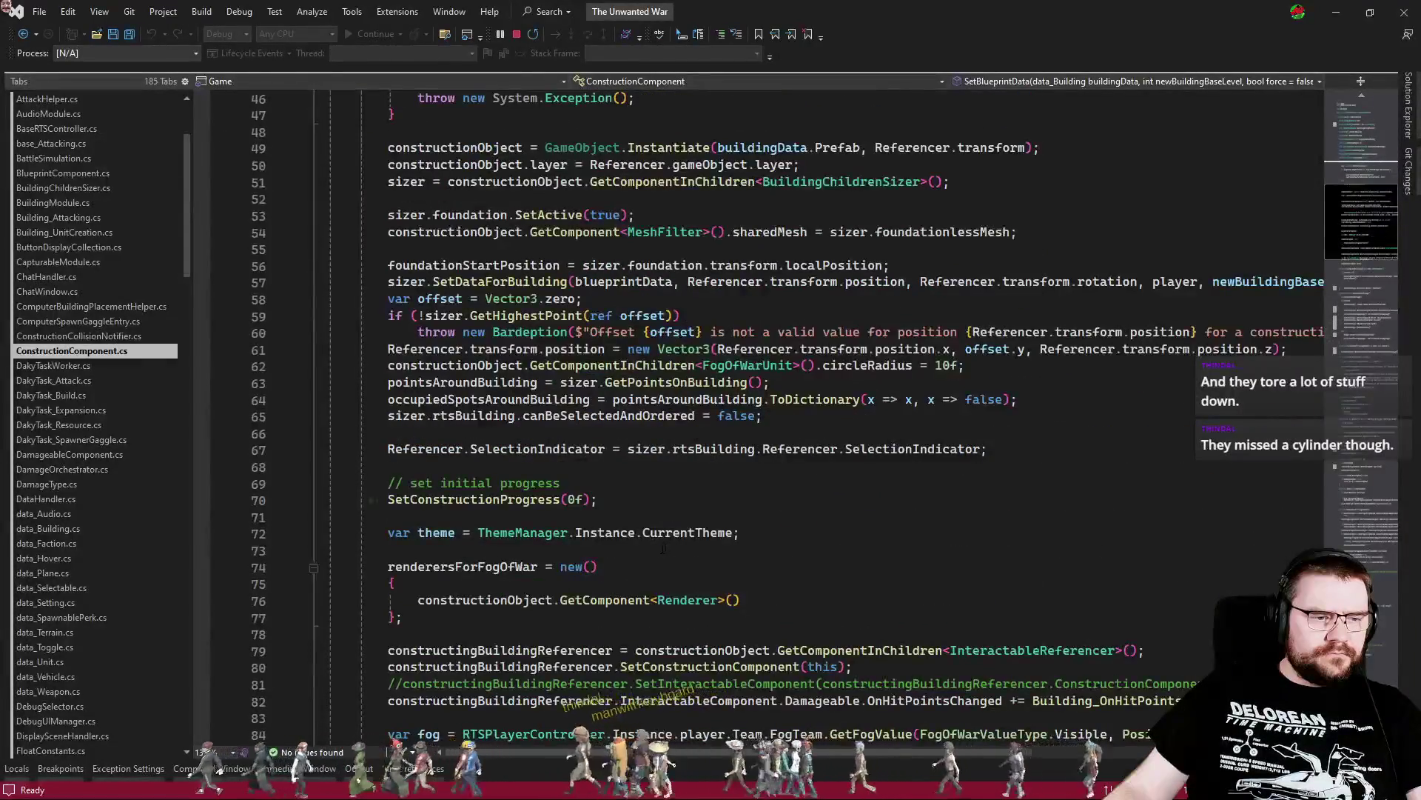
{"action": "scroll", "coordinate": [699, 543], "scroll_direction": "down", "scroll_amount": 5}
{"action": "left_click", "coordinate": [872, 534]}
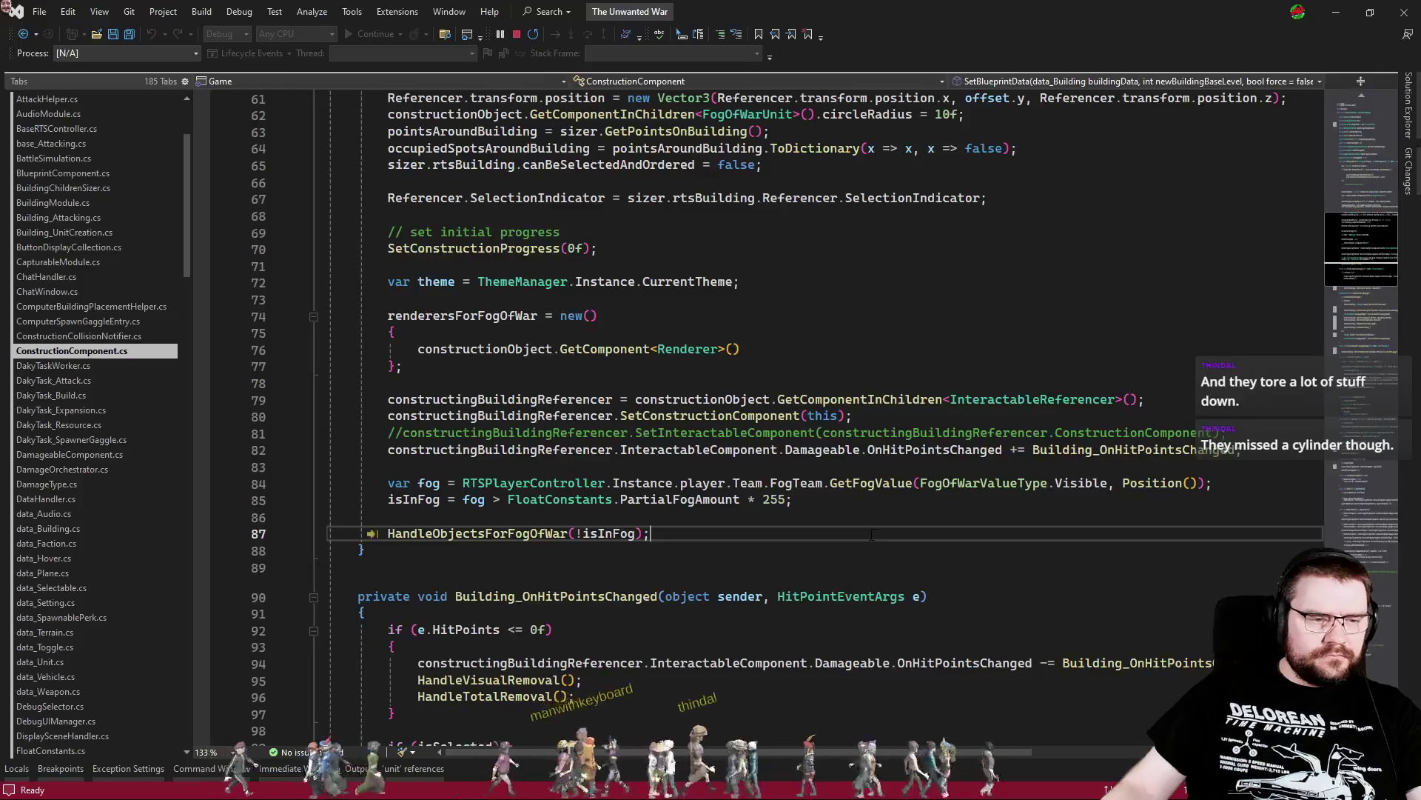
Search the code for 'position' and highlight every use of offset
{"action": "key", "text": "ctrl+f"}
{"action": "type", "text": "position"}
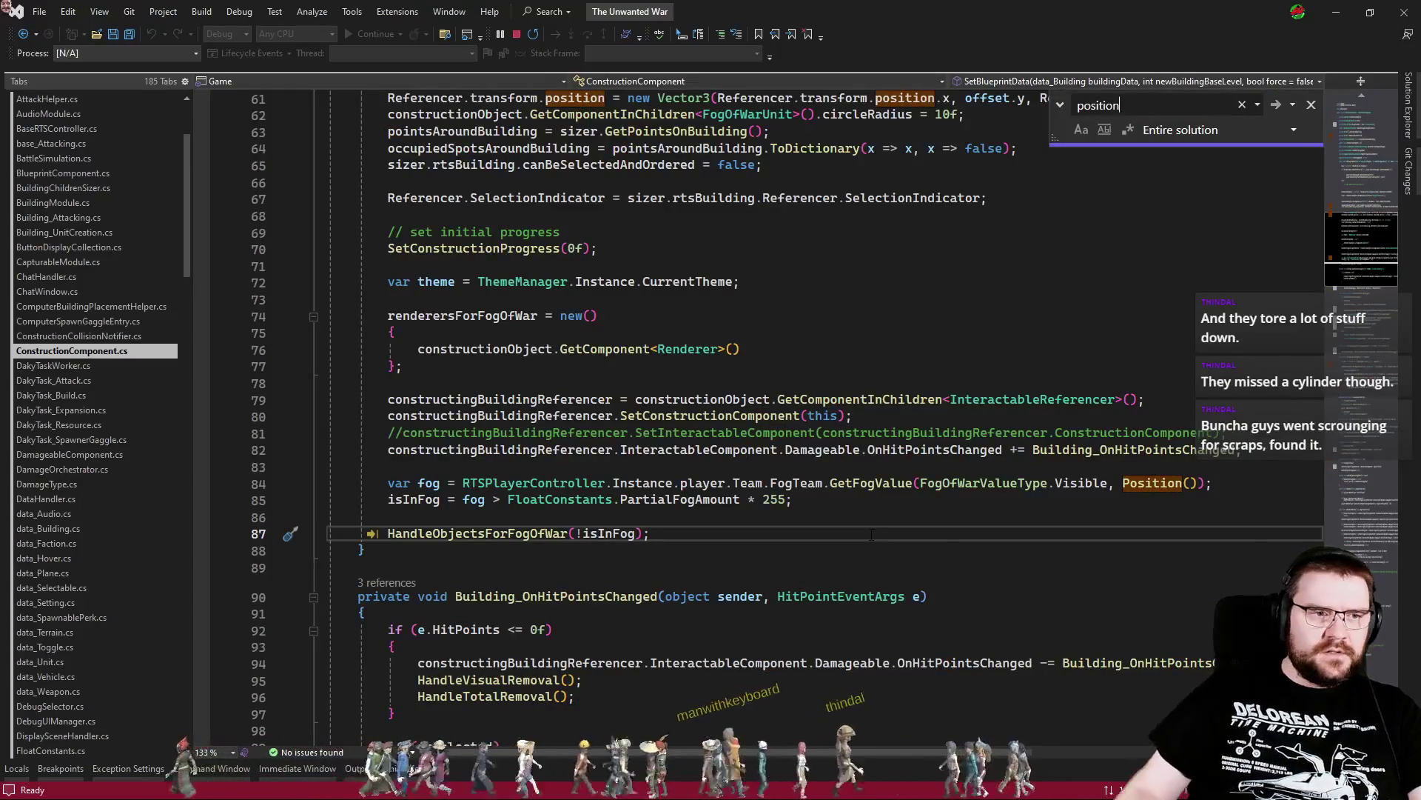
{"action": "scroll", "coordinate": [924, 539], "scroll_direction": "up", "scroll_amount": 4}
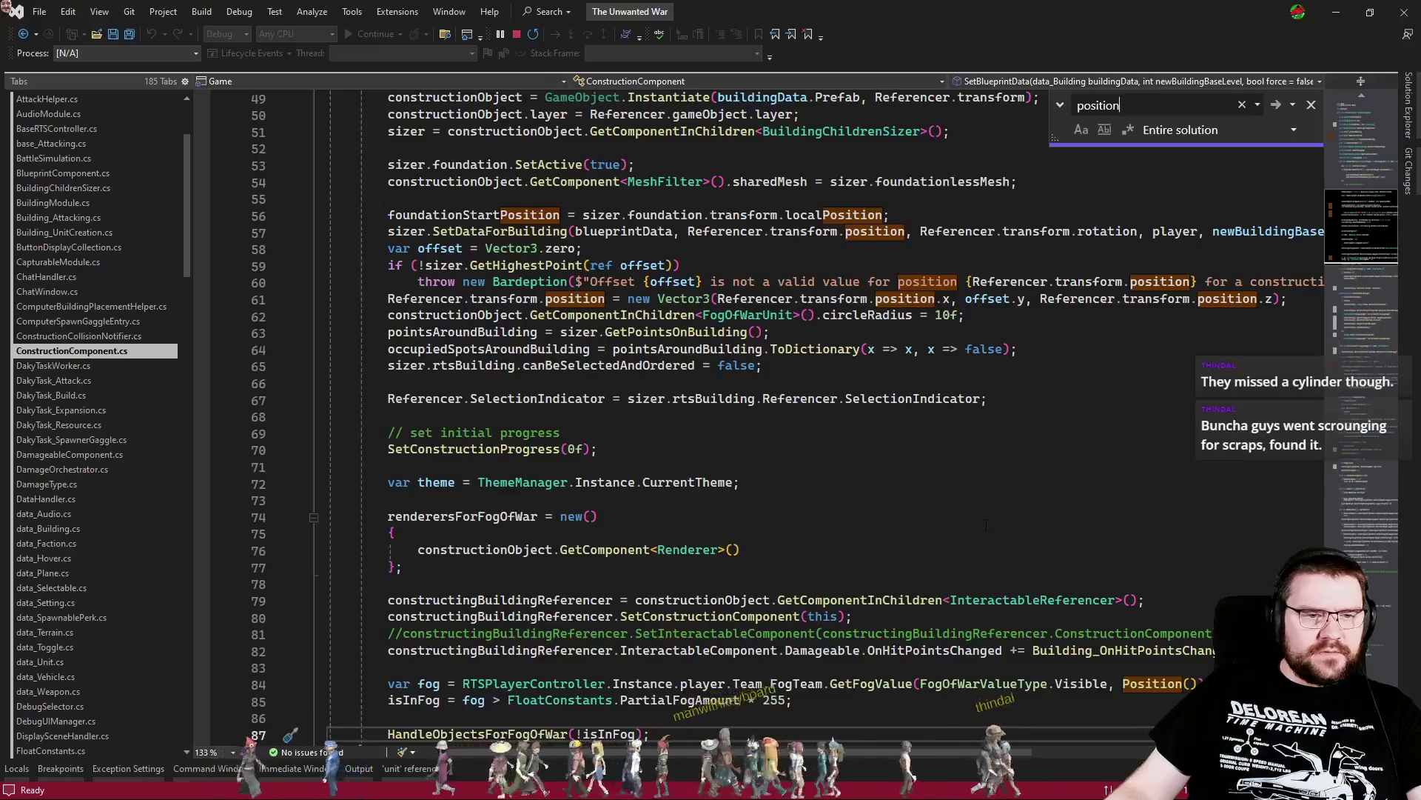
{"action": "scroll", "coordinate": [965, 578], "scroll_direction": "up", "scroll_amount": 2}
{"action": "double_click", "coordinate": [988, 400]}
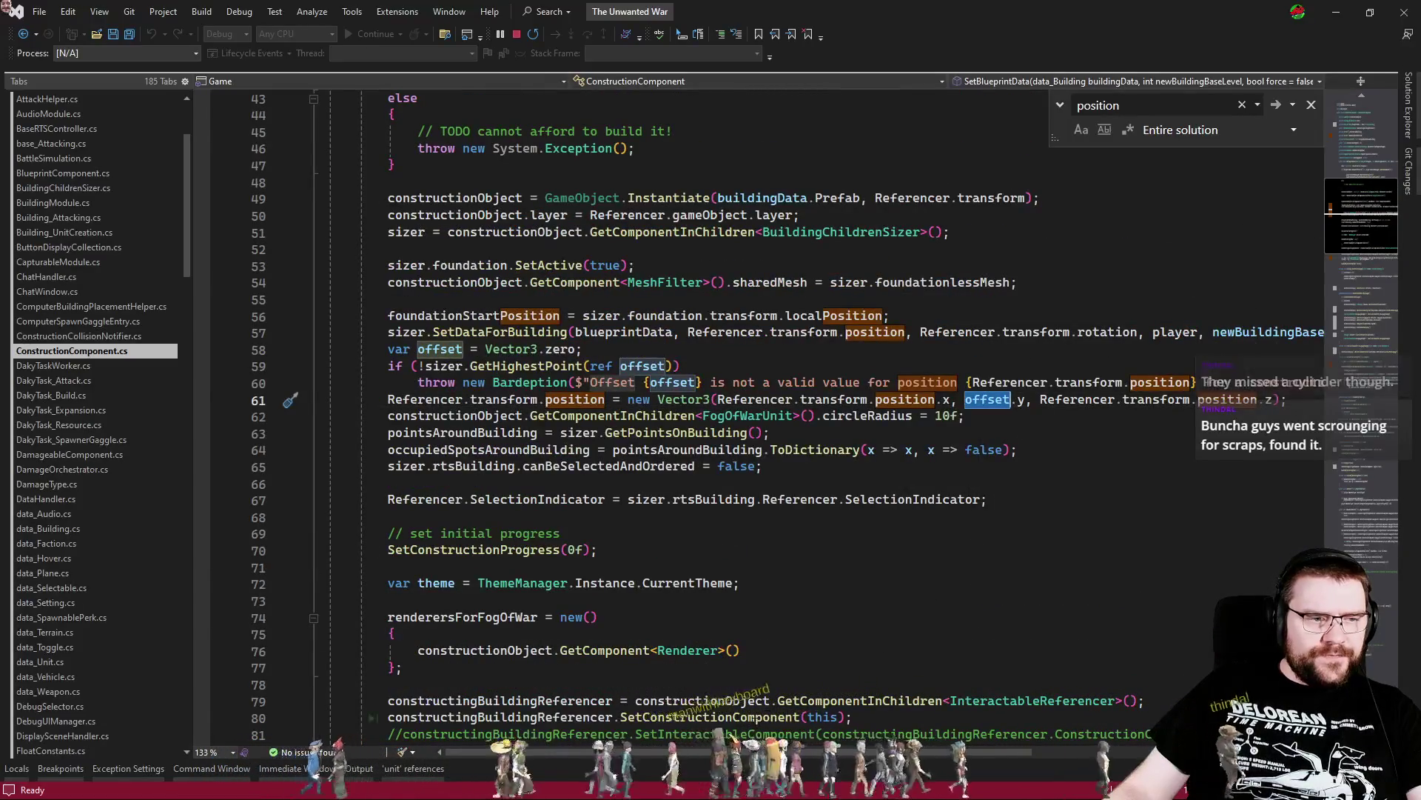
{"action": "scroll", "coordinate": [741, 414], "scroll_direction": "right", "scroll_amount": 1}
{"action": "scroll", "coordinate": [638, 744], "scroll_direction": "left", "scroll_amount": 1}
{"action": "scroll", "coordinate": [649, 694], "scroll_direction": "down", "scroll_amount": 8}
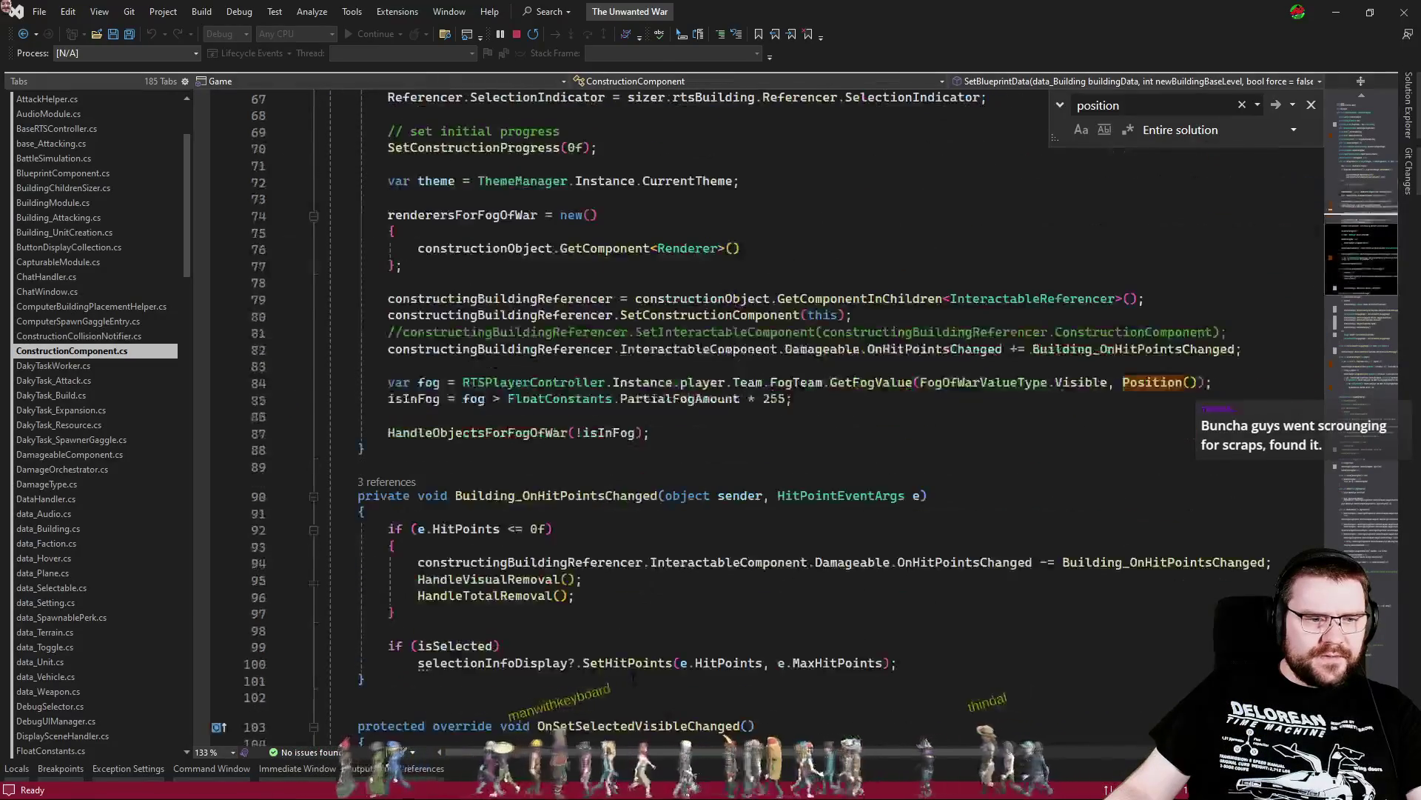
{"action": "scroll", "coordinate": [722, 644], "scroll_direction": "down", "scroll_amount": 20}
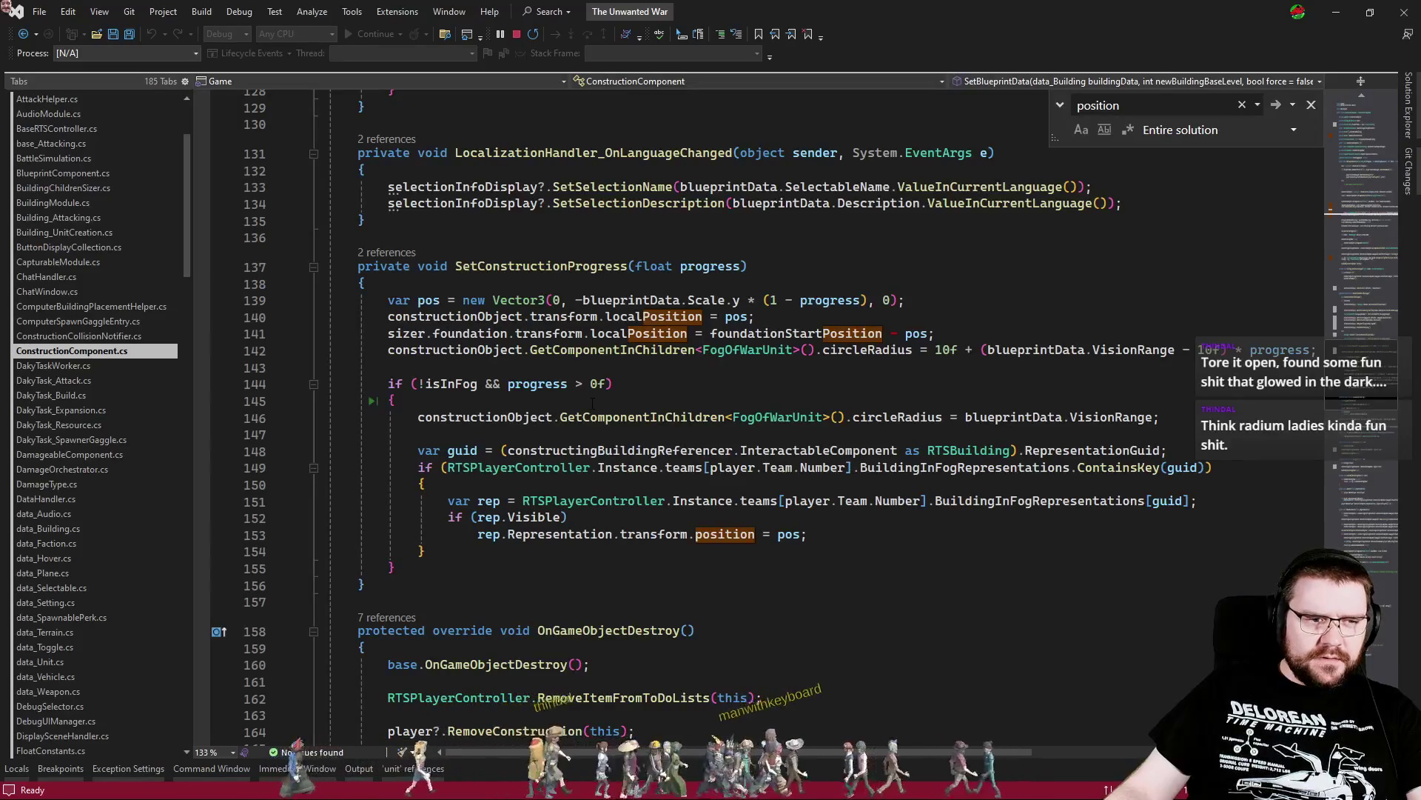
{"action": "scroll", "coordinate": [590, 402], "scroll_direction": "down", "scroll_amount": 7}
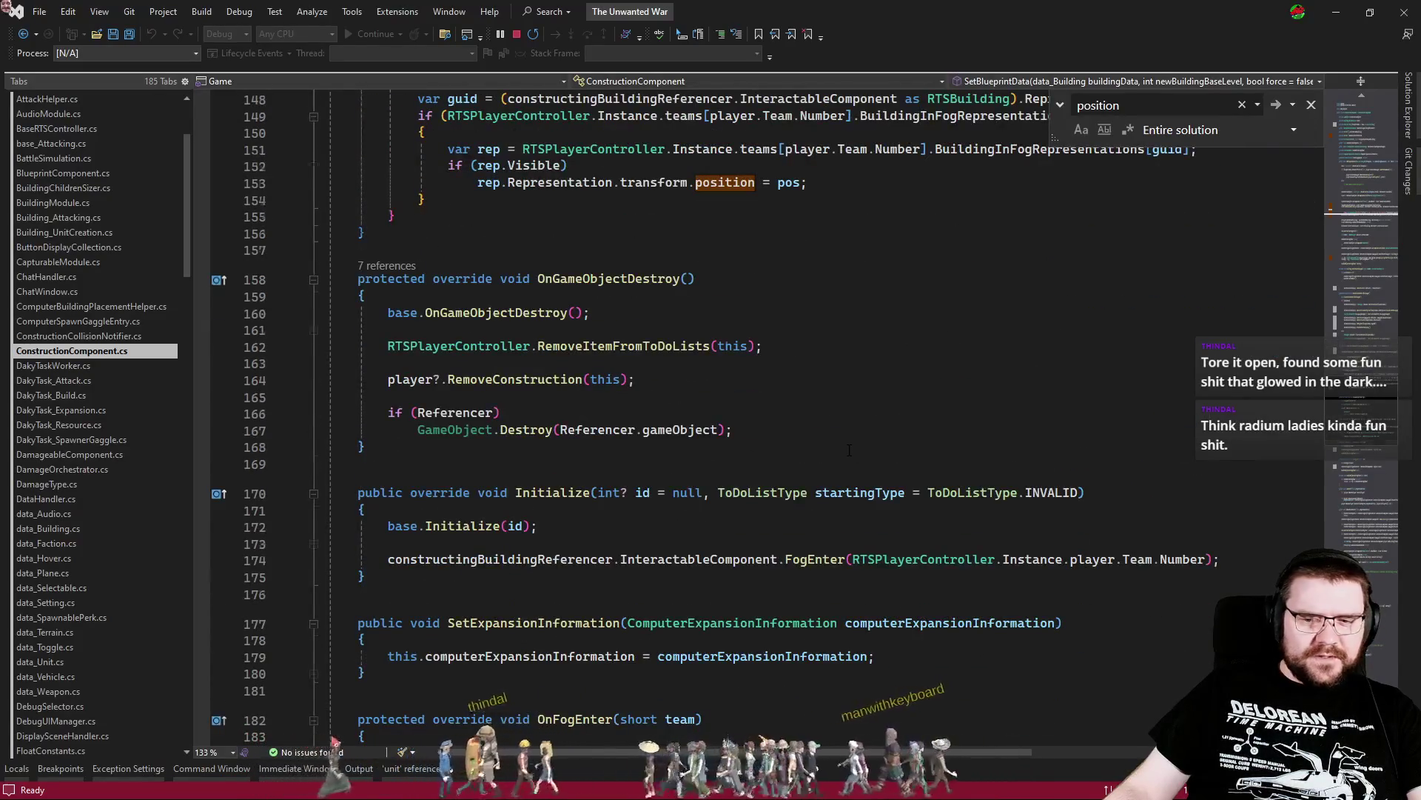
{"action": "scroll", "coordinate": [850, 449], "scroll_direction": "up", "scroll_amount": 3}
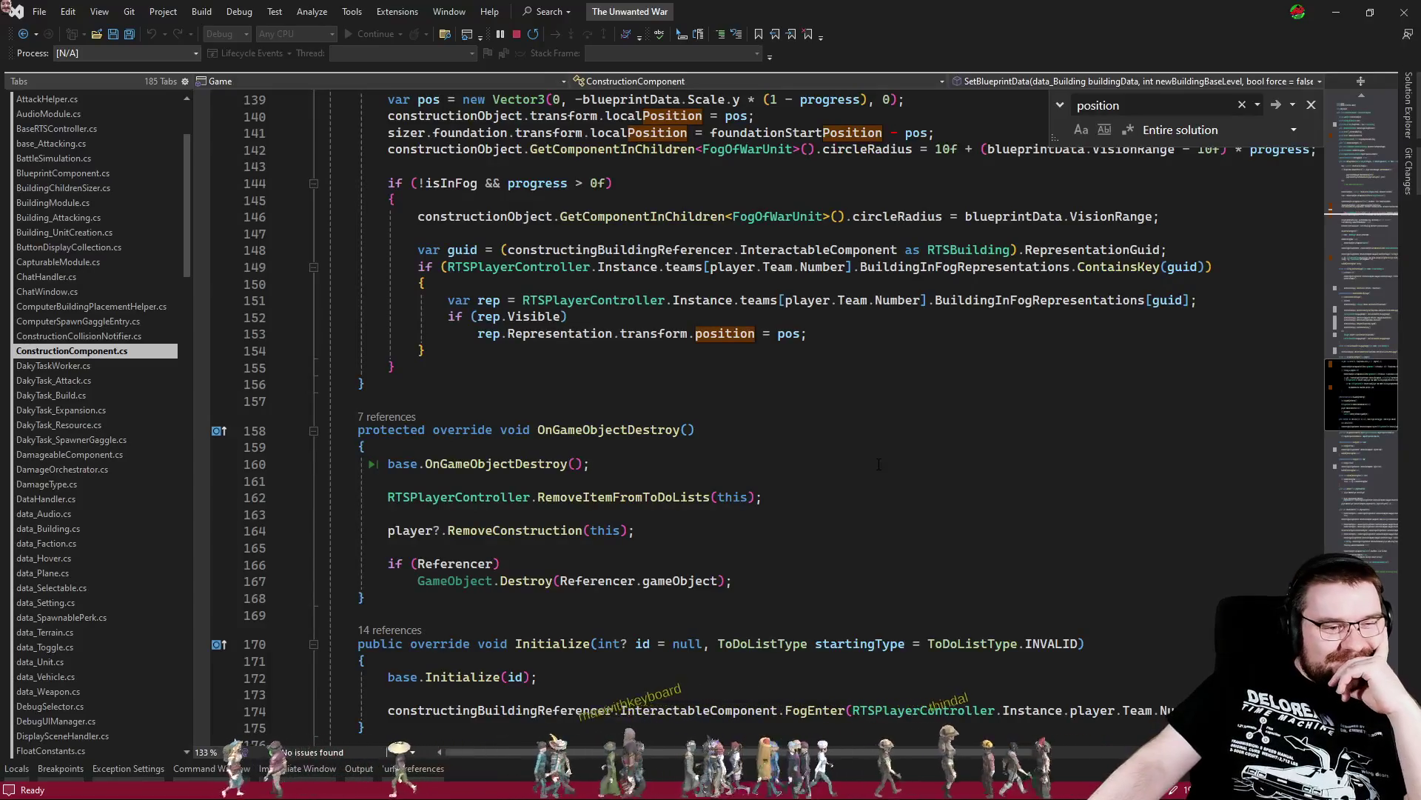
{"action": "scroll", "coordinate": [927, 546], "scroll_direction": "down", "scroll_amount": 5}
{"action": "scroll", "coordinate": [911, 533], "scroll_direction": "up", "scroll_amount": 8}
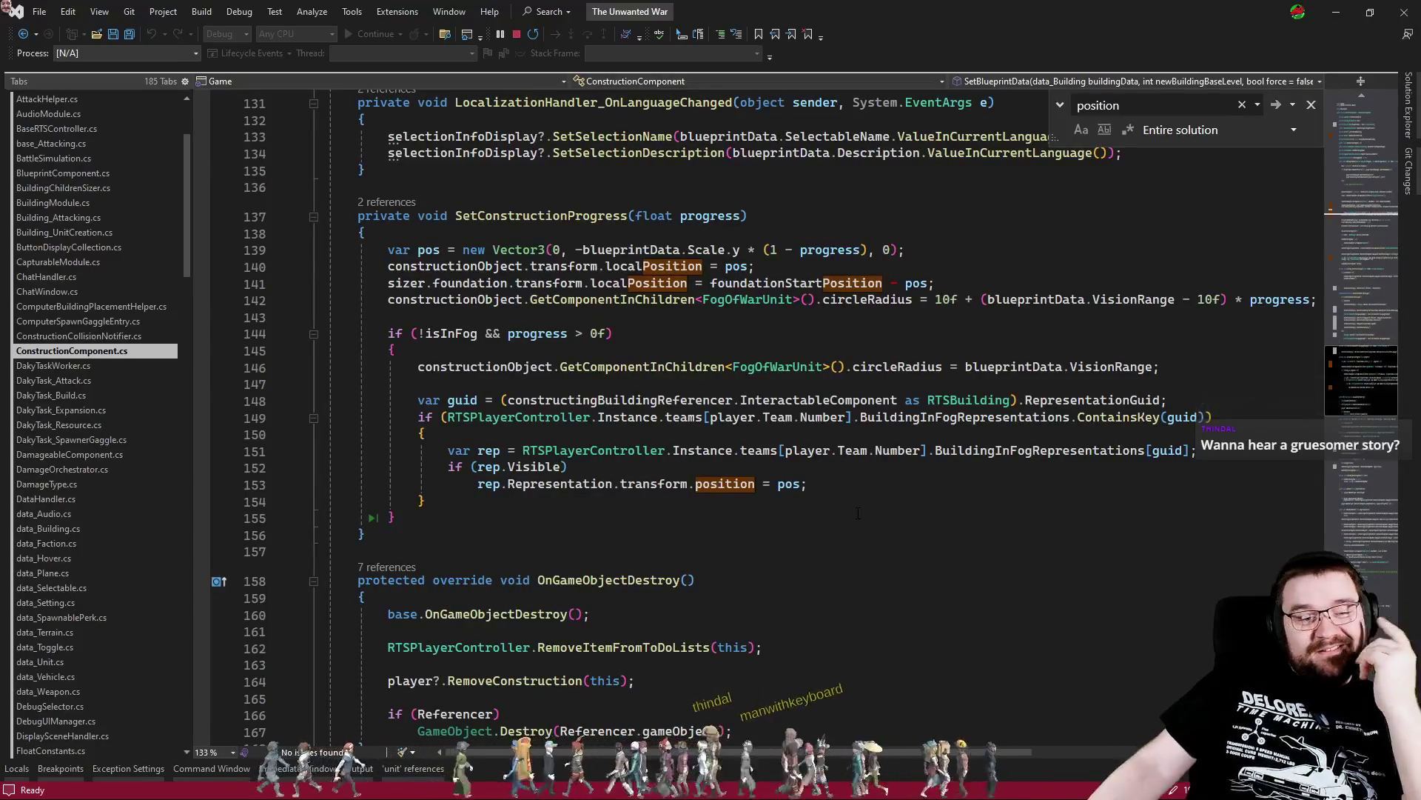
{"action": "left_click", "coordinate": [888, 484]}
Inspect the SetConstructionProgress code around lines 143–157
{"action": "left_click", "coordinate": [908, 511]}
{"action": "left_click", "coordinate": [894, 555]}
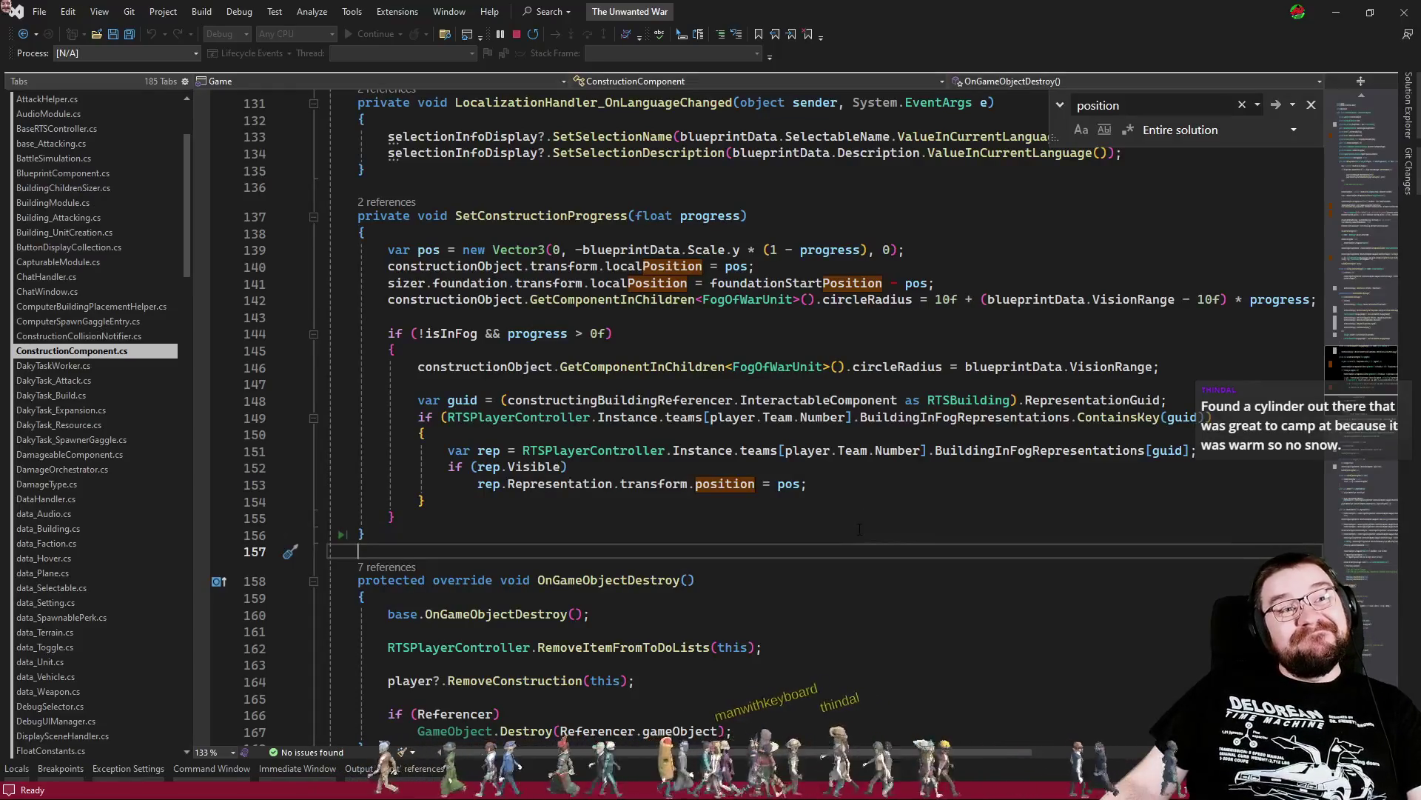
{"action": "left_click", "coordinate": [909, 504]}
{"action": "scroll", "coordinate": [909, 504], "scroll_direction": "up", "scroll_amount": 3}
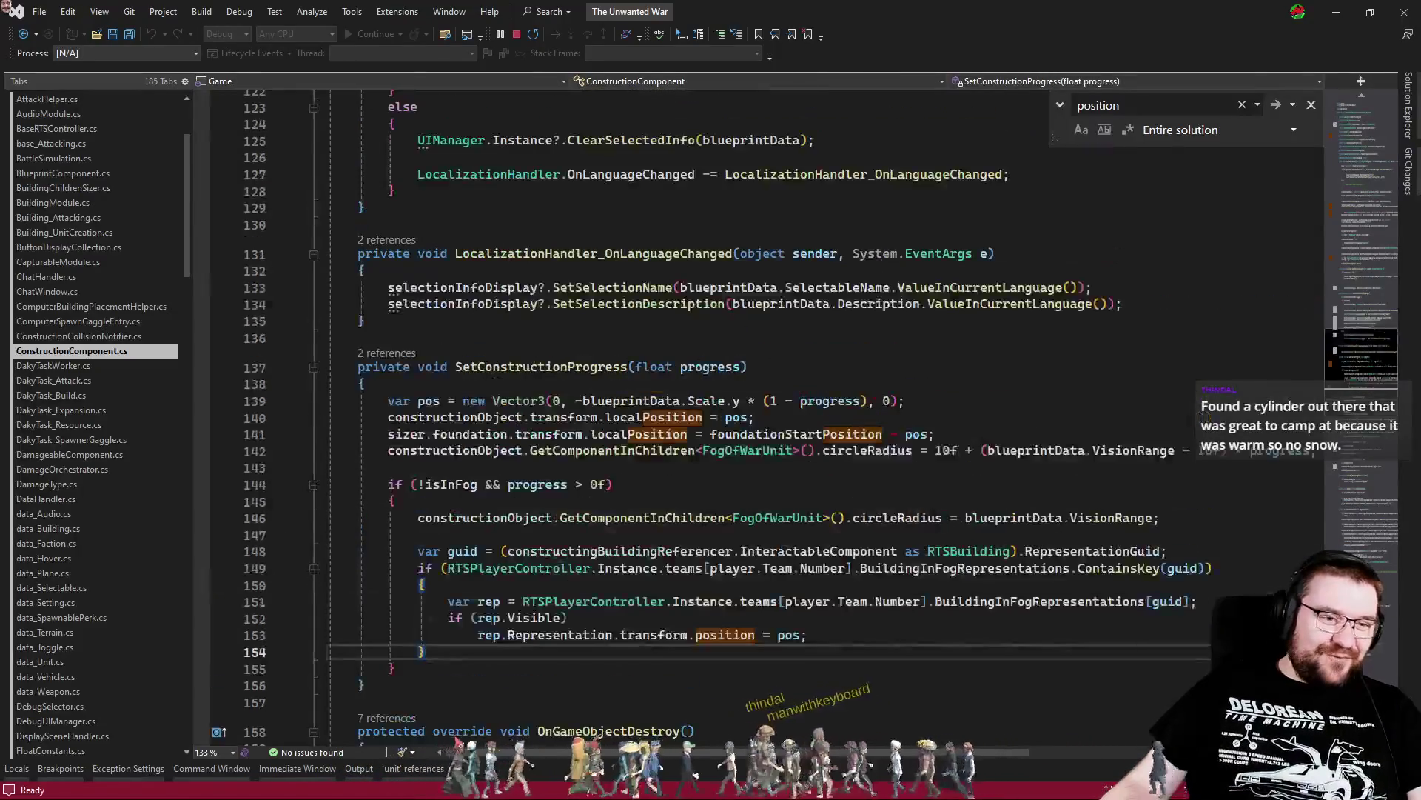
{"action": "mouse_move", "coordinate": [897, 518]}
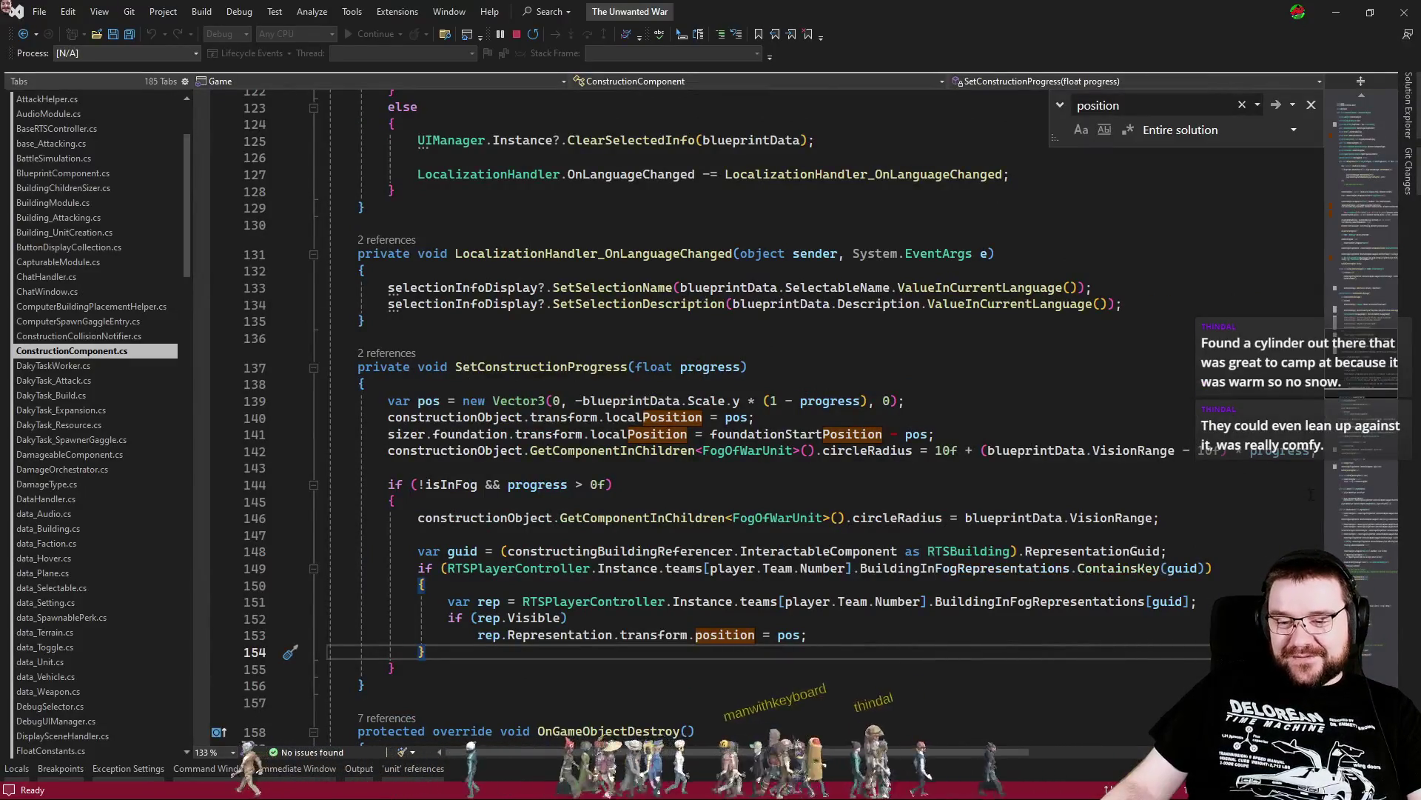
{"action": "left_click", "coordinate": [1266, 482]}
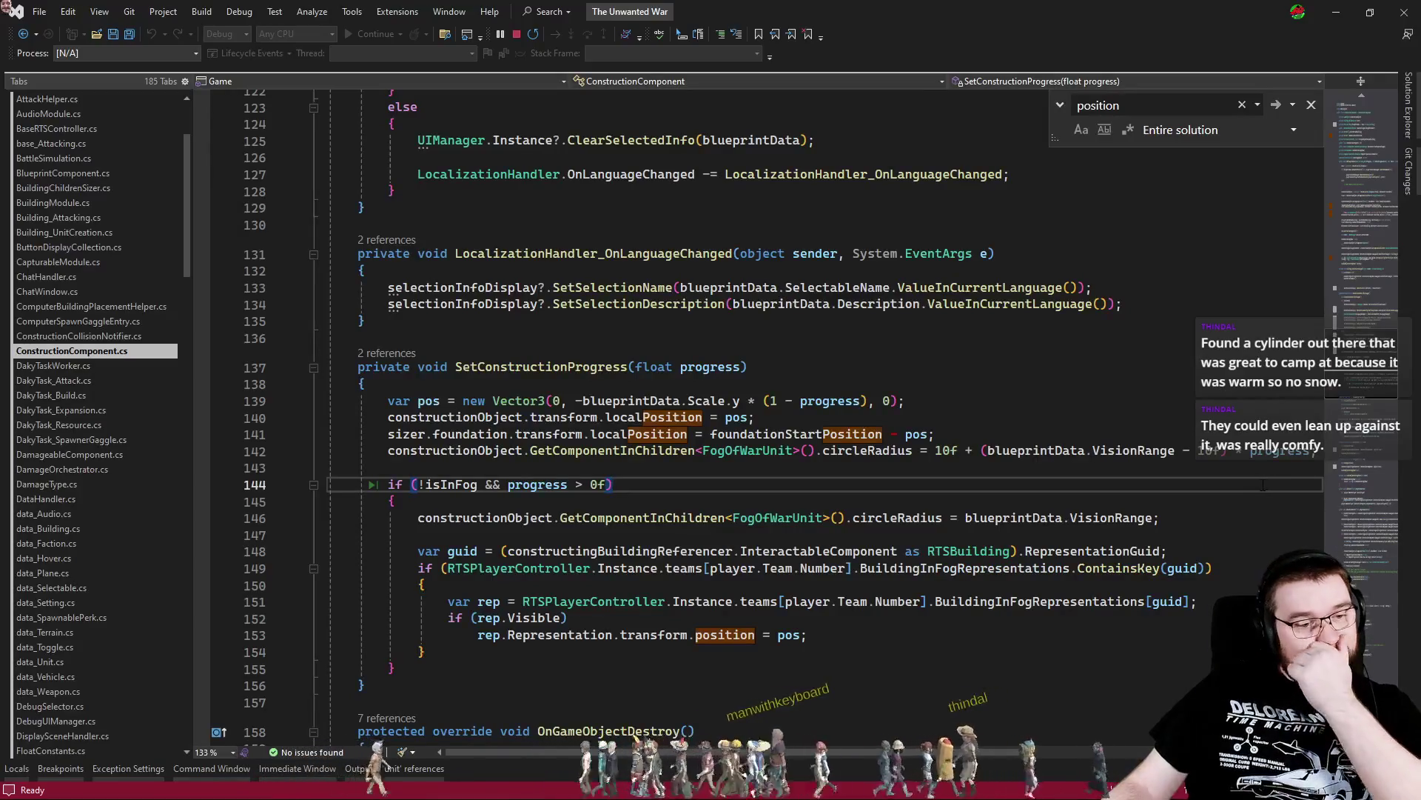
{"action": "left_click", "coordinate": [1108, 497]}
{"action": "left_click", "coordinate": [789, 472]}
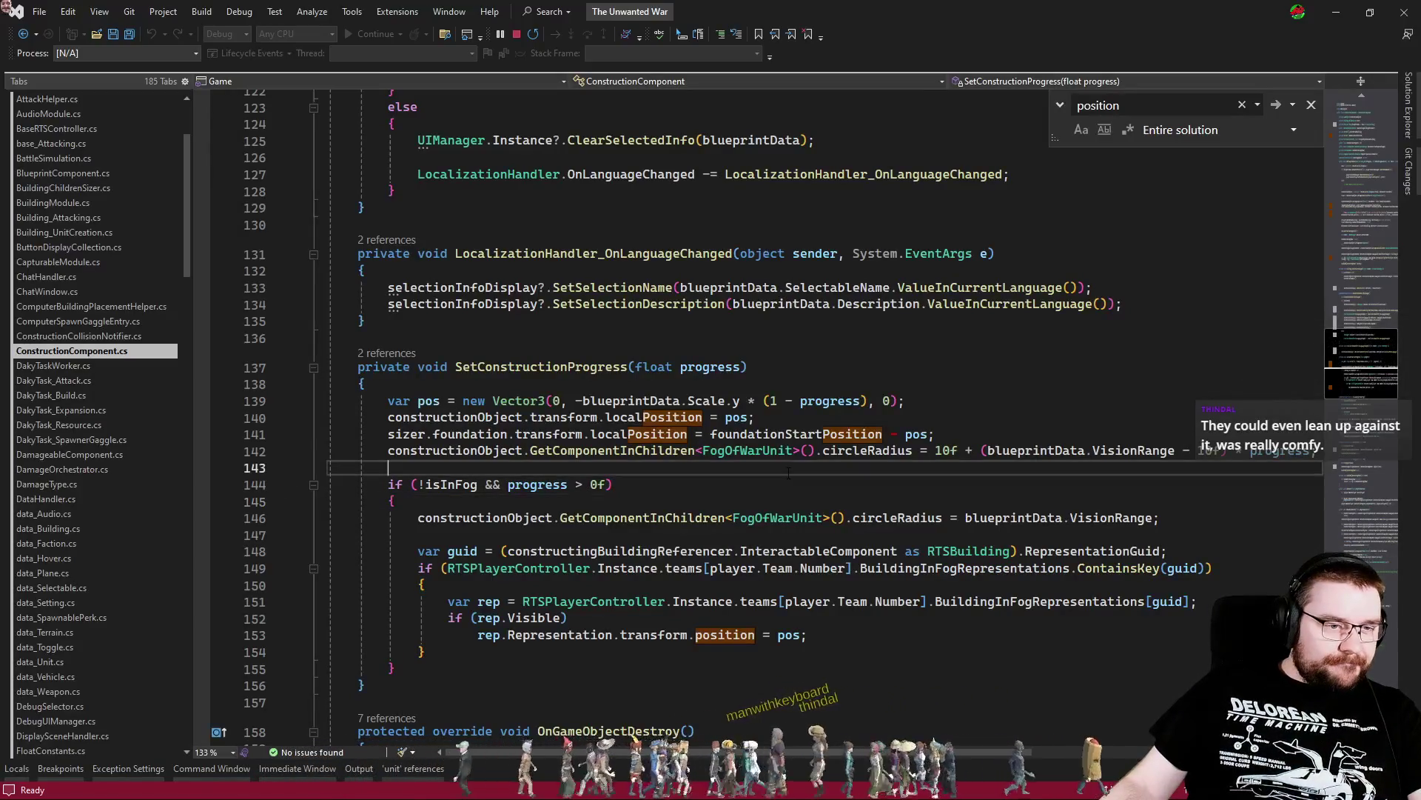
Scroll up to line 44 and go to the foundation field's declaration in BuildingChildrenSizer.cs
{"action": "scroll", "coordinate": [1326, 256], "scroll_direction": "up", "scroll_amount": 20}
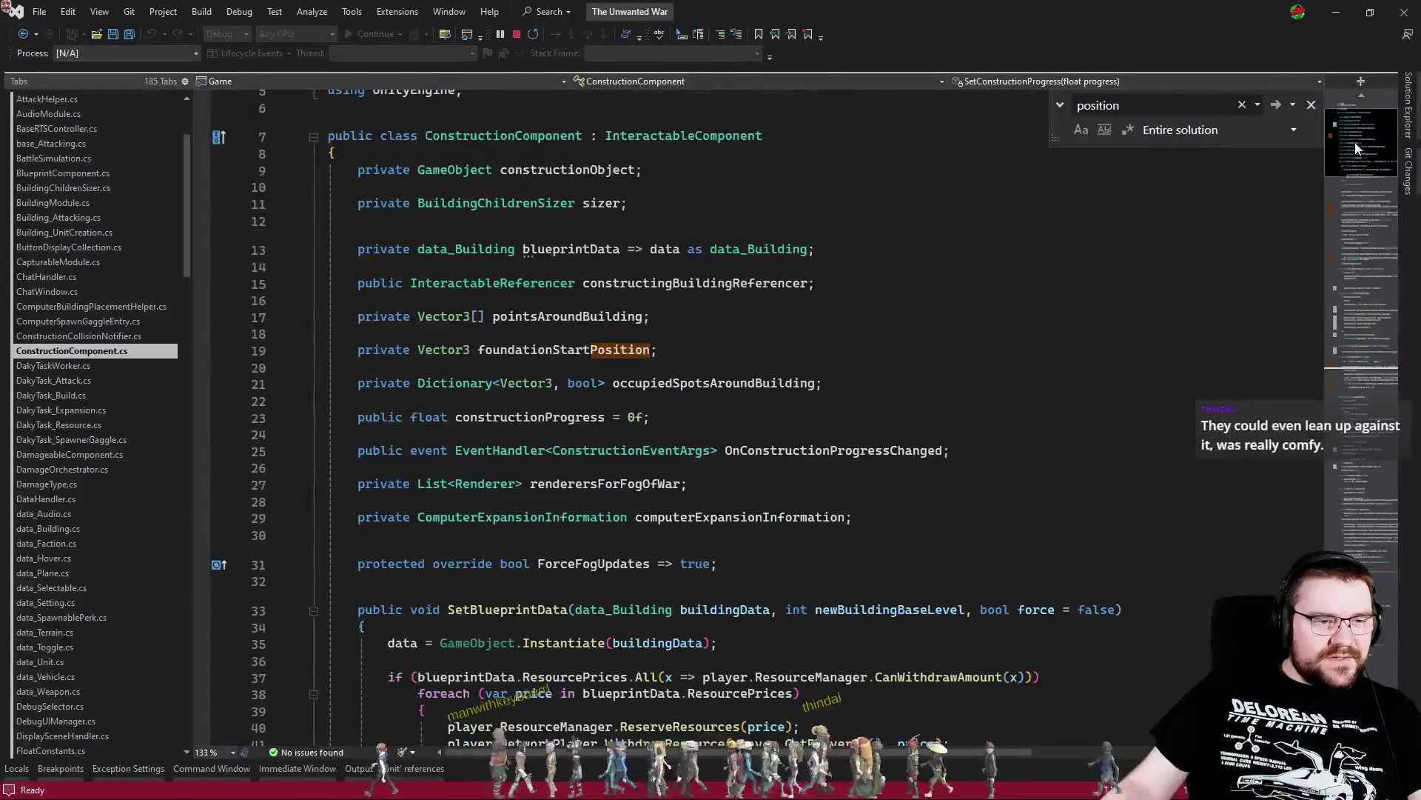
{"action": "left_click_drag", "start_coordinate": [1354, 145], "coordinate": [1346, 222]}
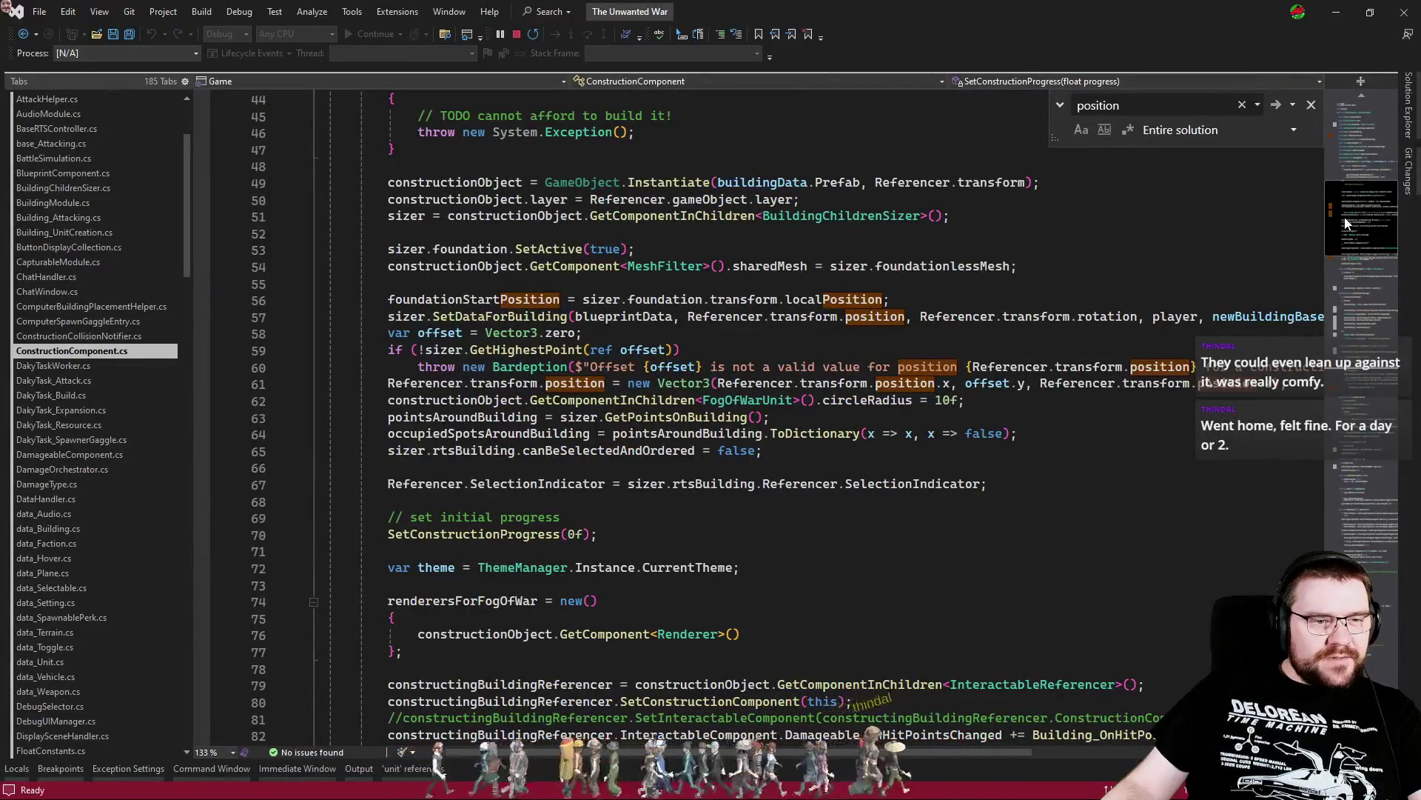
{"action": "left_click_drag", "start_coordinate": [1346, 222], "coordinate": [1346, 220]}
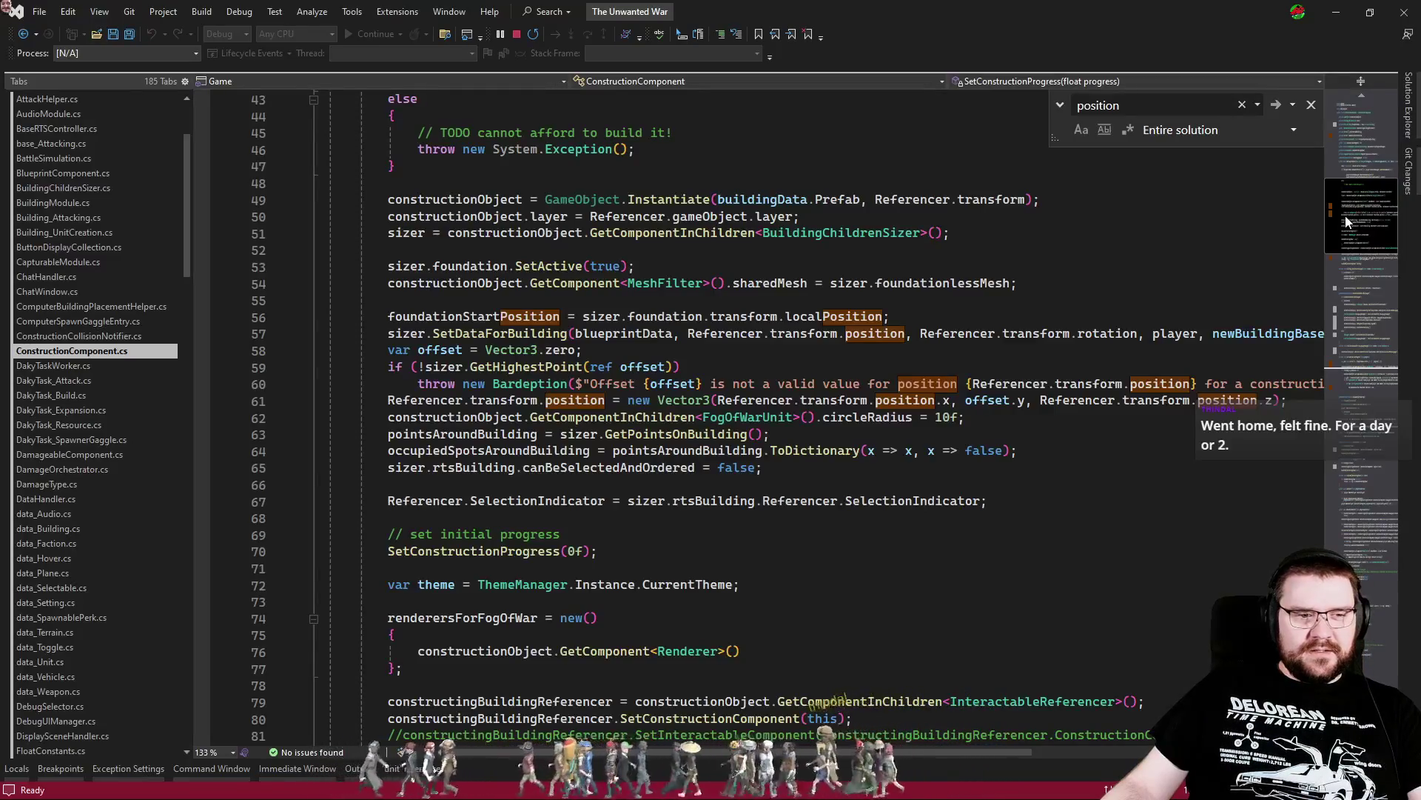
{"action": "left_click", "coordinate": [698, 323], "text": "ctrl"}
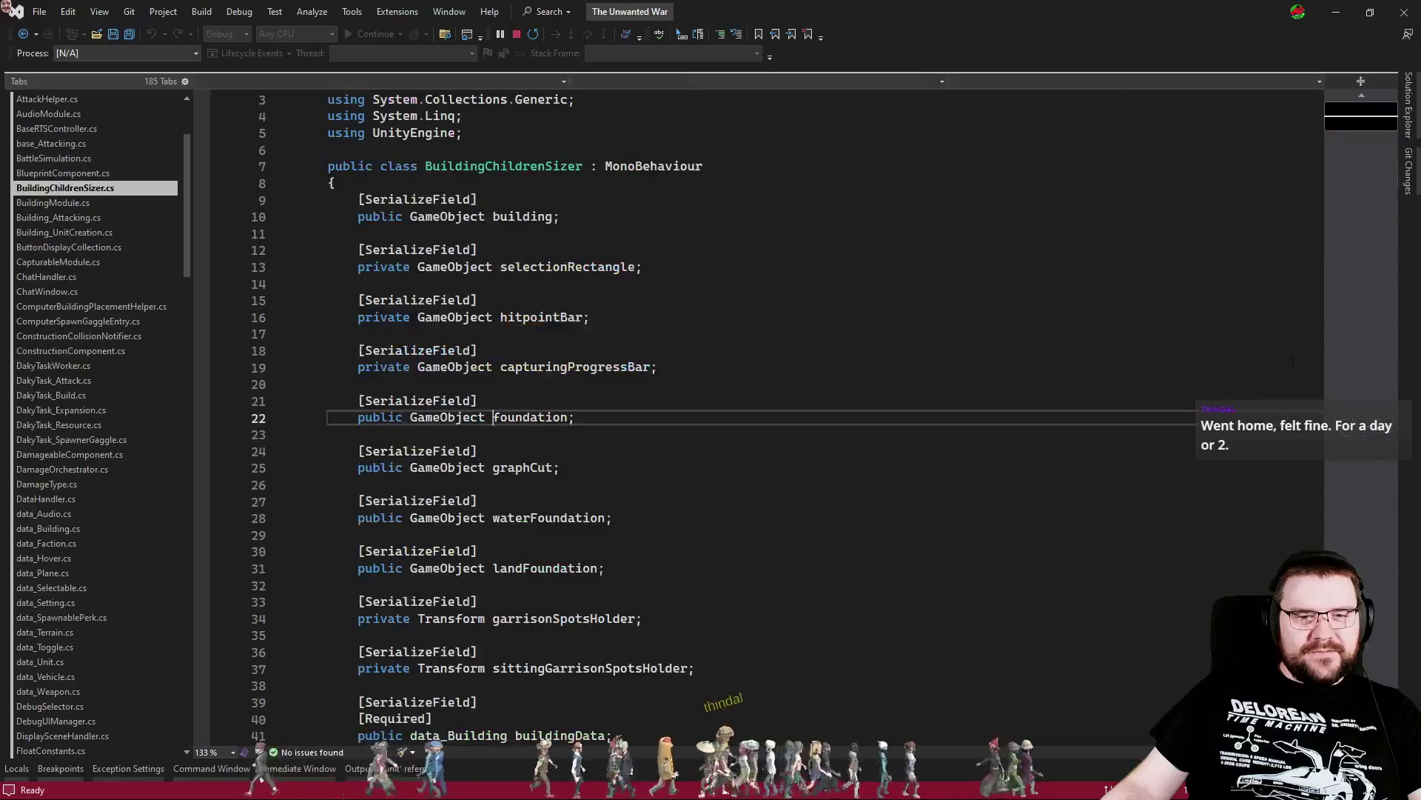
Scroll through BuildingChildrenSizer.cs and search it for 'position'
{"action": "scroll", "coordinate": [1148, 344], "scroll_direction": "down", "scroll_amount": 20}
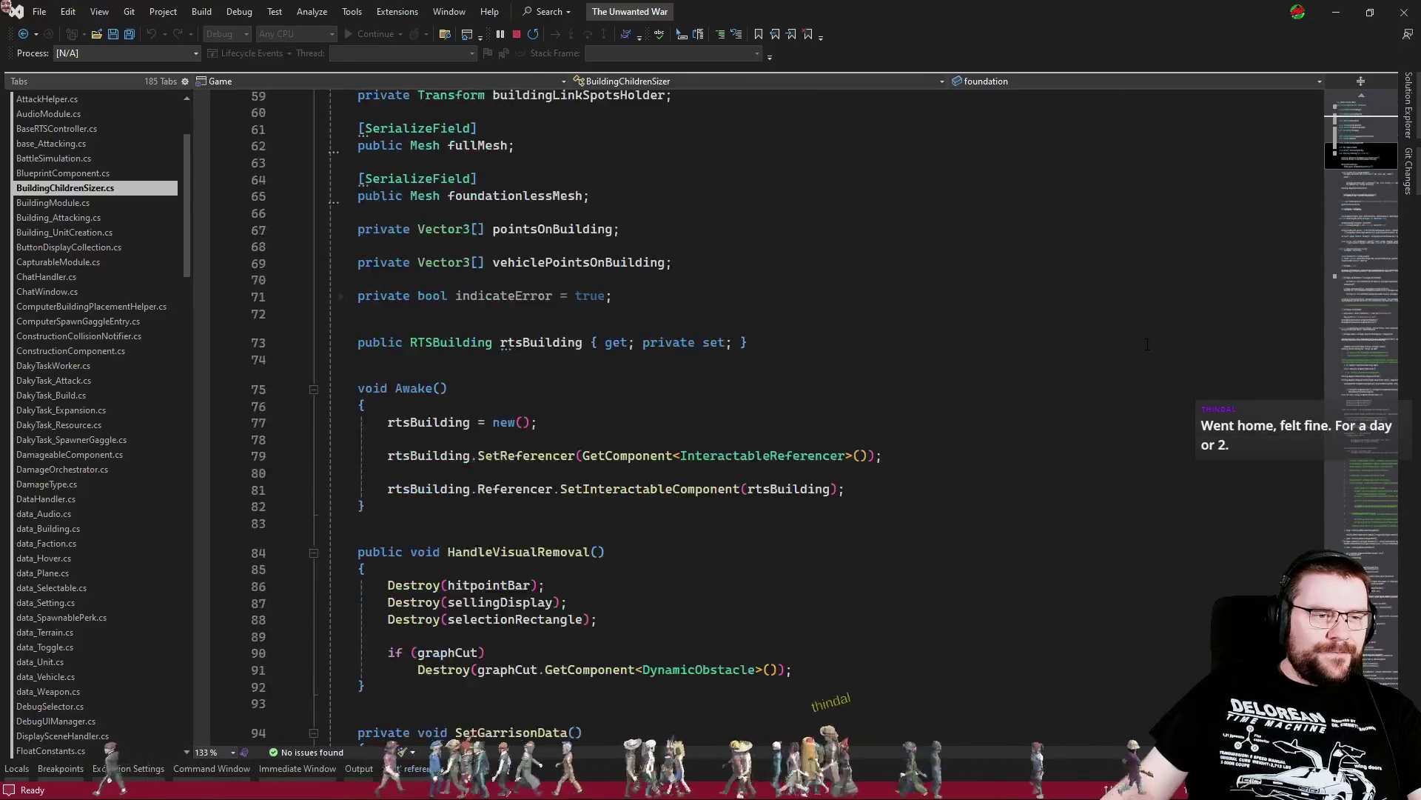
{"action": "scroll", "coordinate": [1147, 344], "scroll_direction": "down", "scroll_amount": 3}
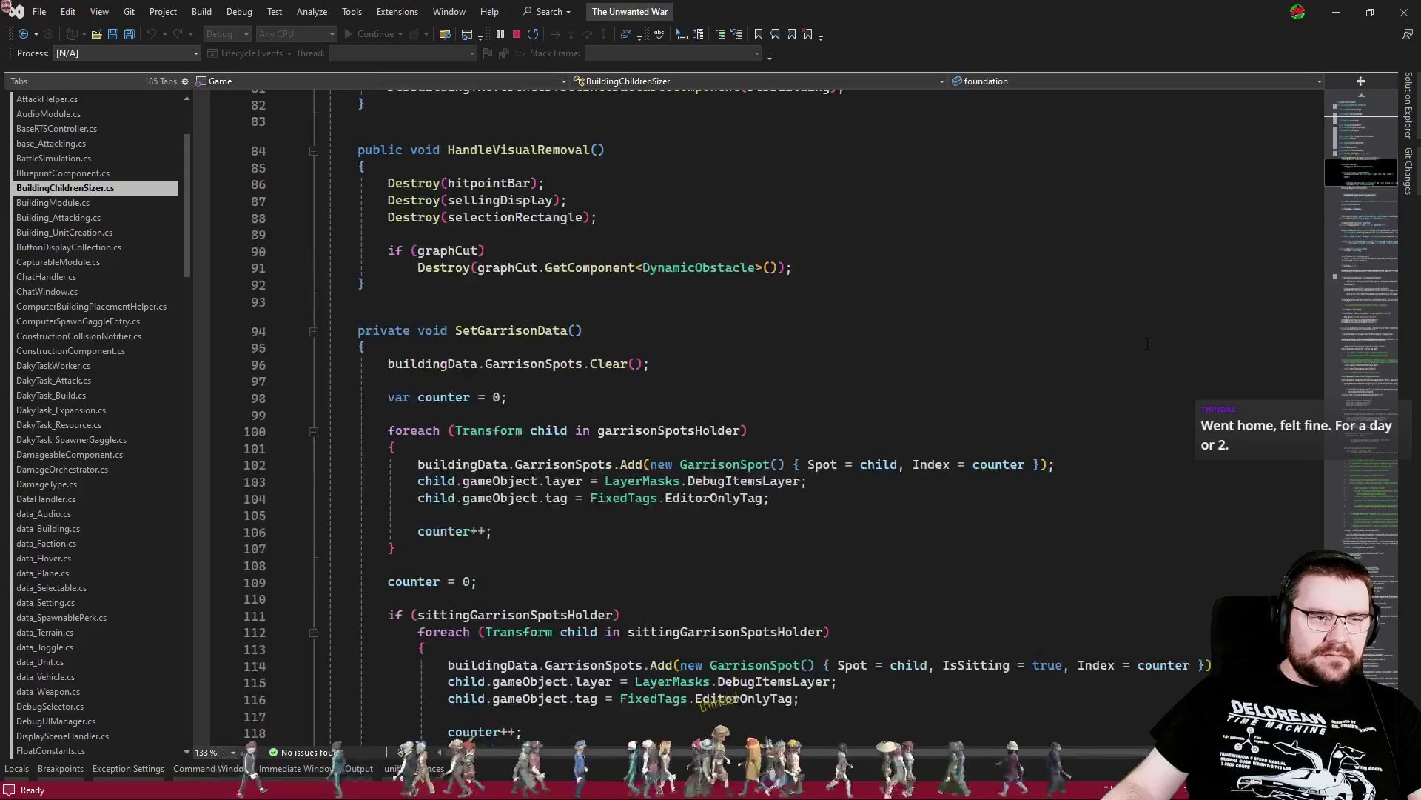
{"action": "scroll", "coordinate": [1148, 344], "scroll_direction": "down", "scroll_amount": 5}
{"action": "scroll", "coordinate": [1147, 342], "scroll_direction": "down", "scroll_amount": 6}
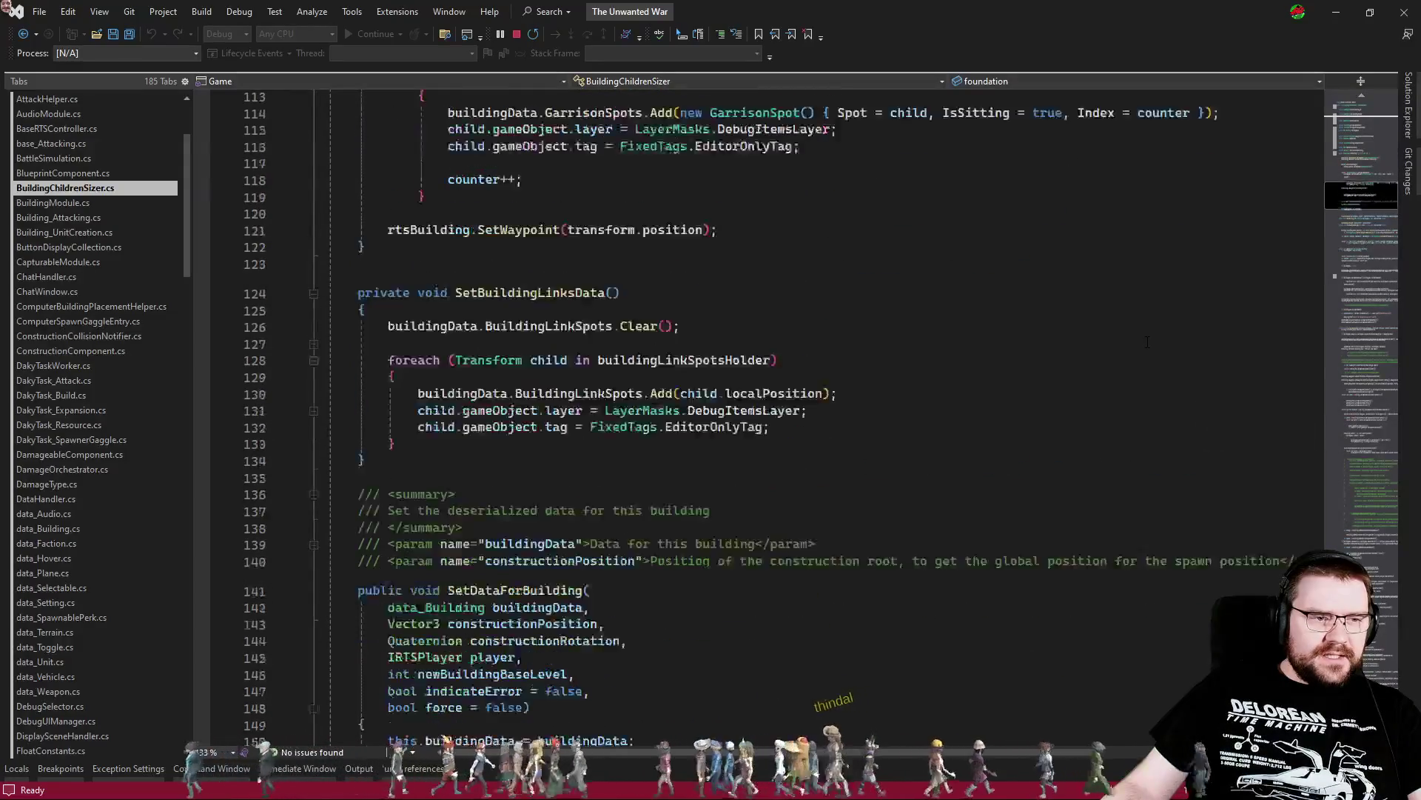
{"action": "left_click", "coordinate": [1103, 386]}
{"action": "key", "text": "ctrl+f"}
{"action": "type", "text": "p"}
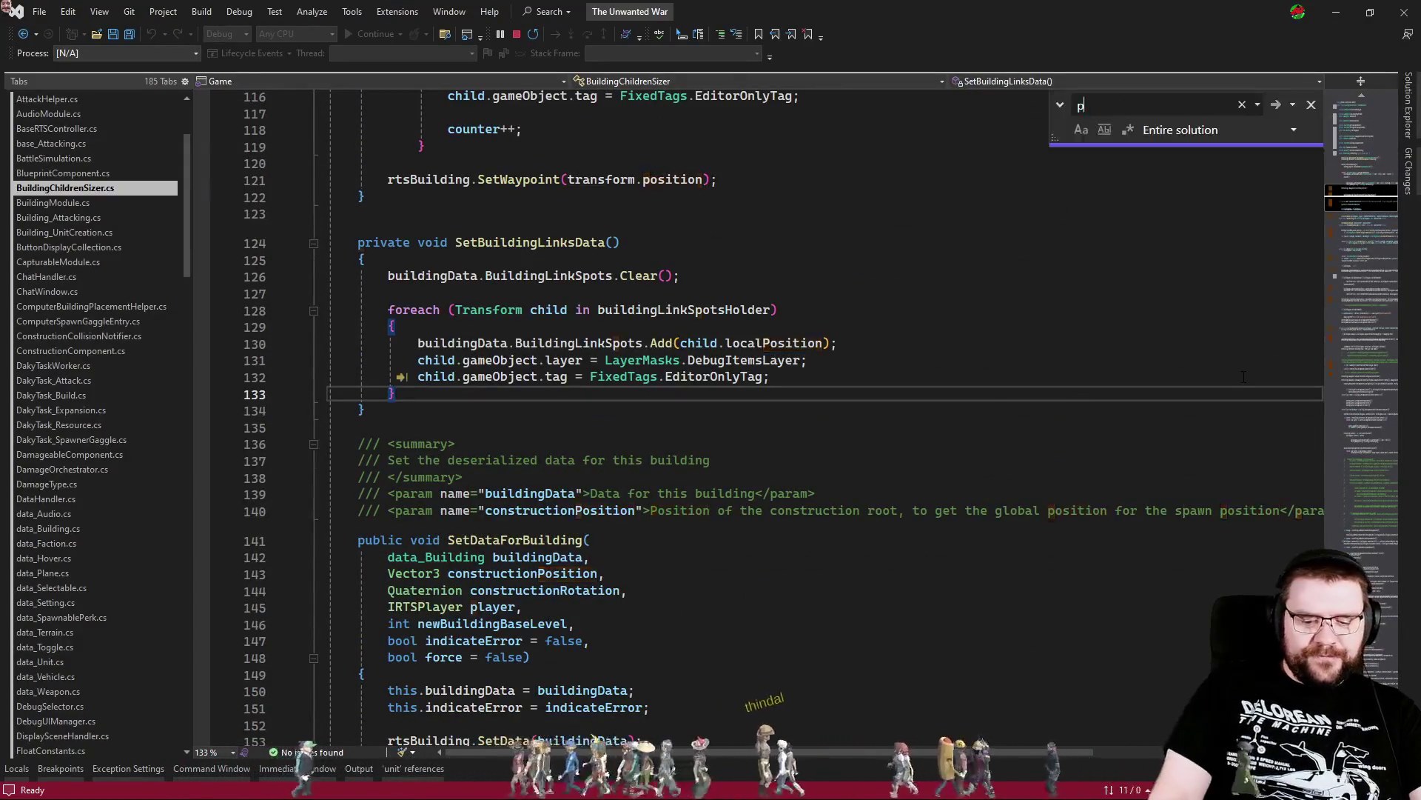
{"action": "type", "text": "osition"}
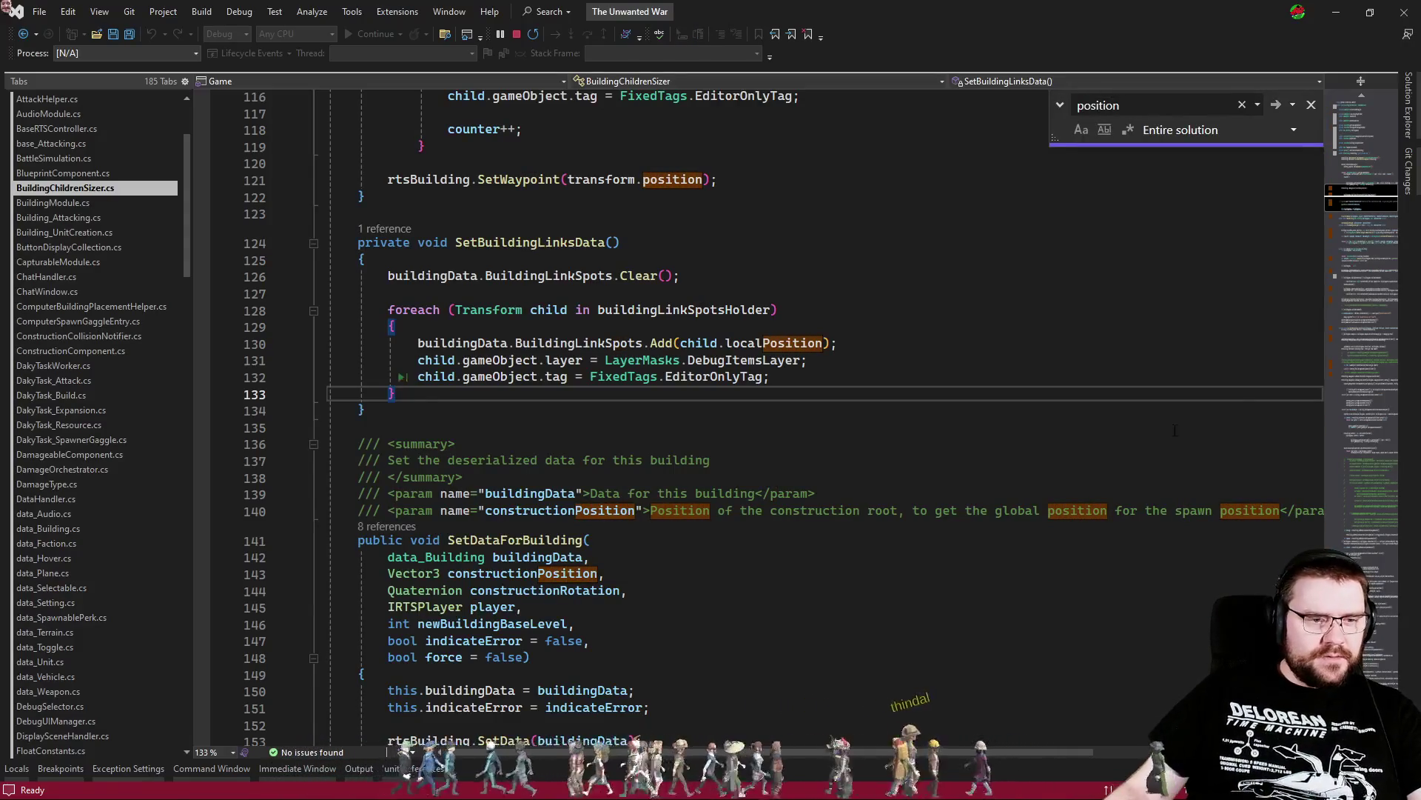
Bring CheckAndAdjustHeight into view with the caret on its if (!force) line
{"action": "scroll", "coordinate": [1175, 430], "scroll_direction": "down", "scroll_amount": 6}
{"action": "left_click", "coordinate": [996, 461]}
{"action": "scroll", "coordinate": [919, 419], "scroll_direction": "down", "scroll_amount": 10}
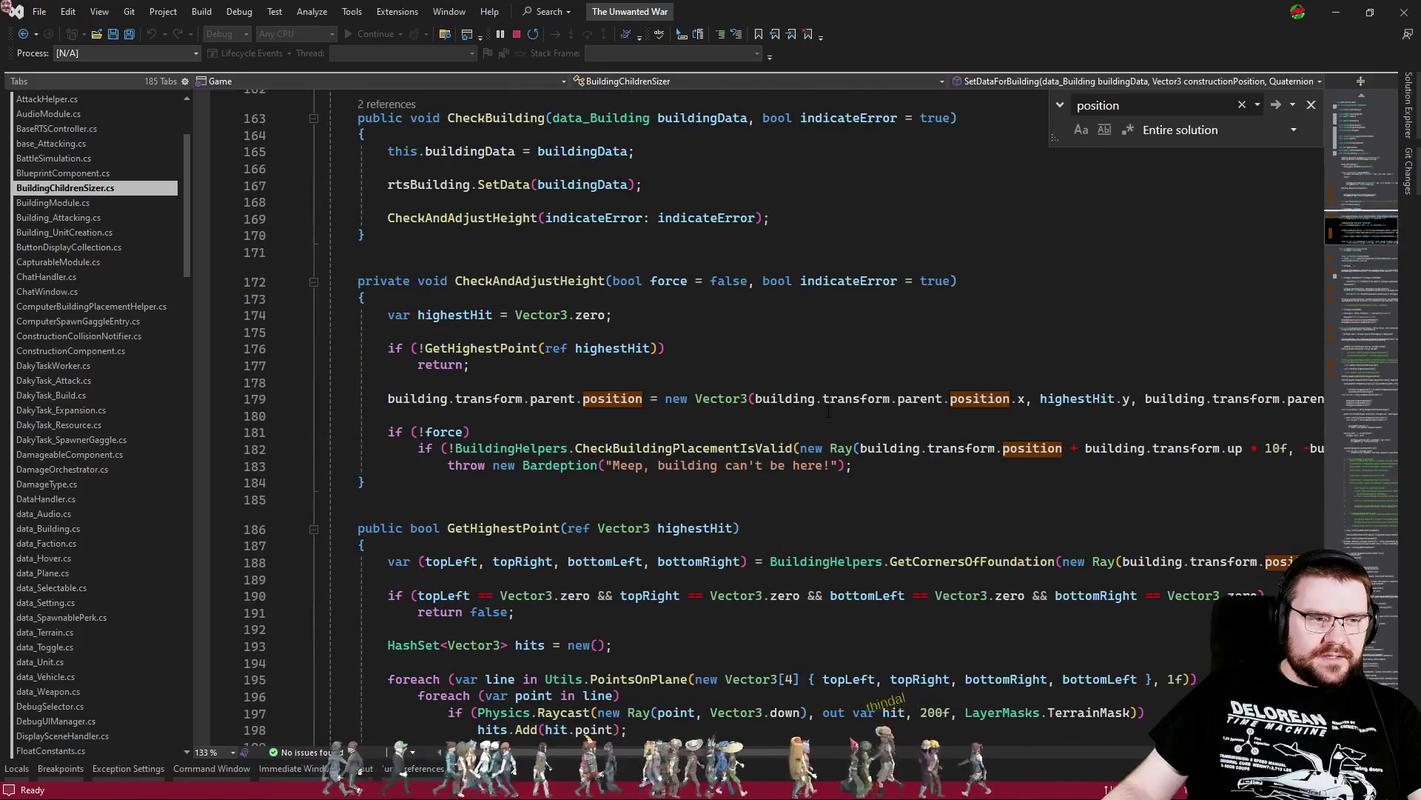
{"action": "left_click", "coordinate": [770, 419]}
{"action": "left_click", "coordinate": [829, 432]}
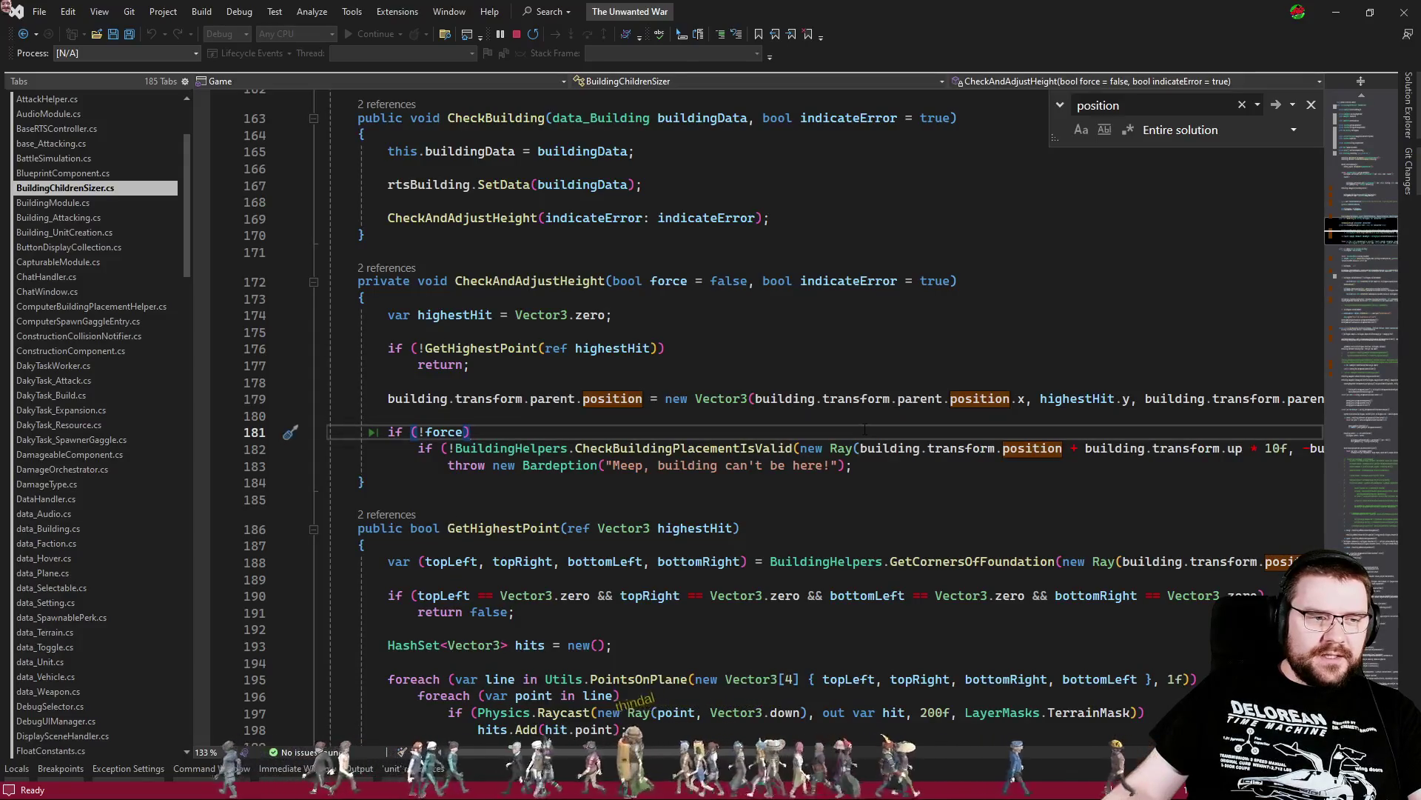
{"action": "key", "text": "alt+Tab"}
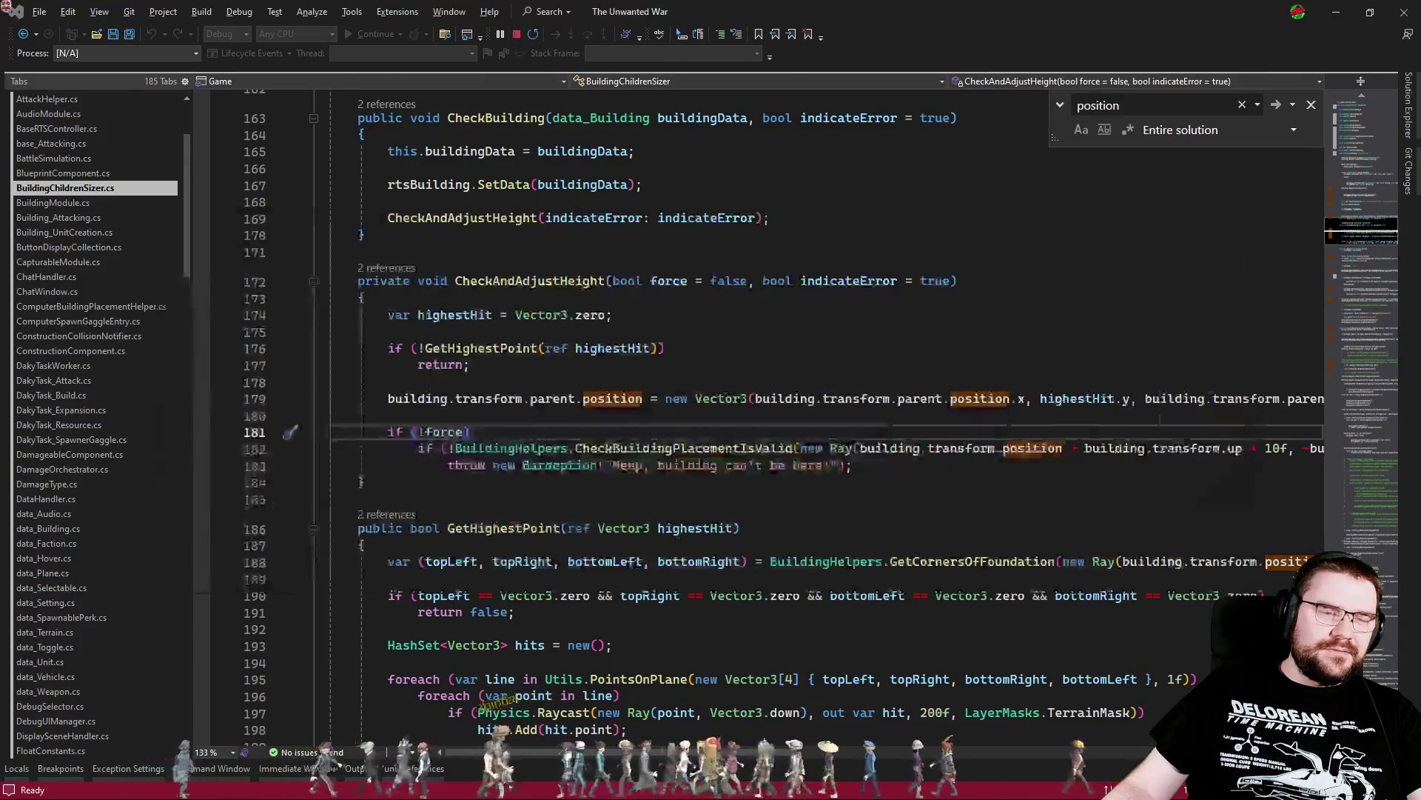
Append + FloatConstants.BuildingYBias to highestHit.y on line 179
{"action": "key", "text": "alt+Tab"}
{"action": "left_click", "coordinate": [1131, 398]}
{"action": "type", "text": "+ FloatConstants."}
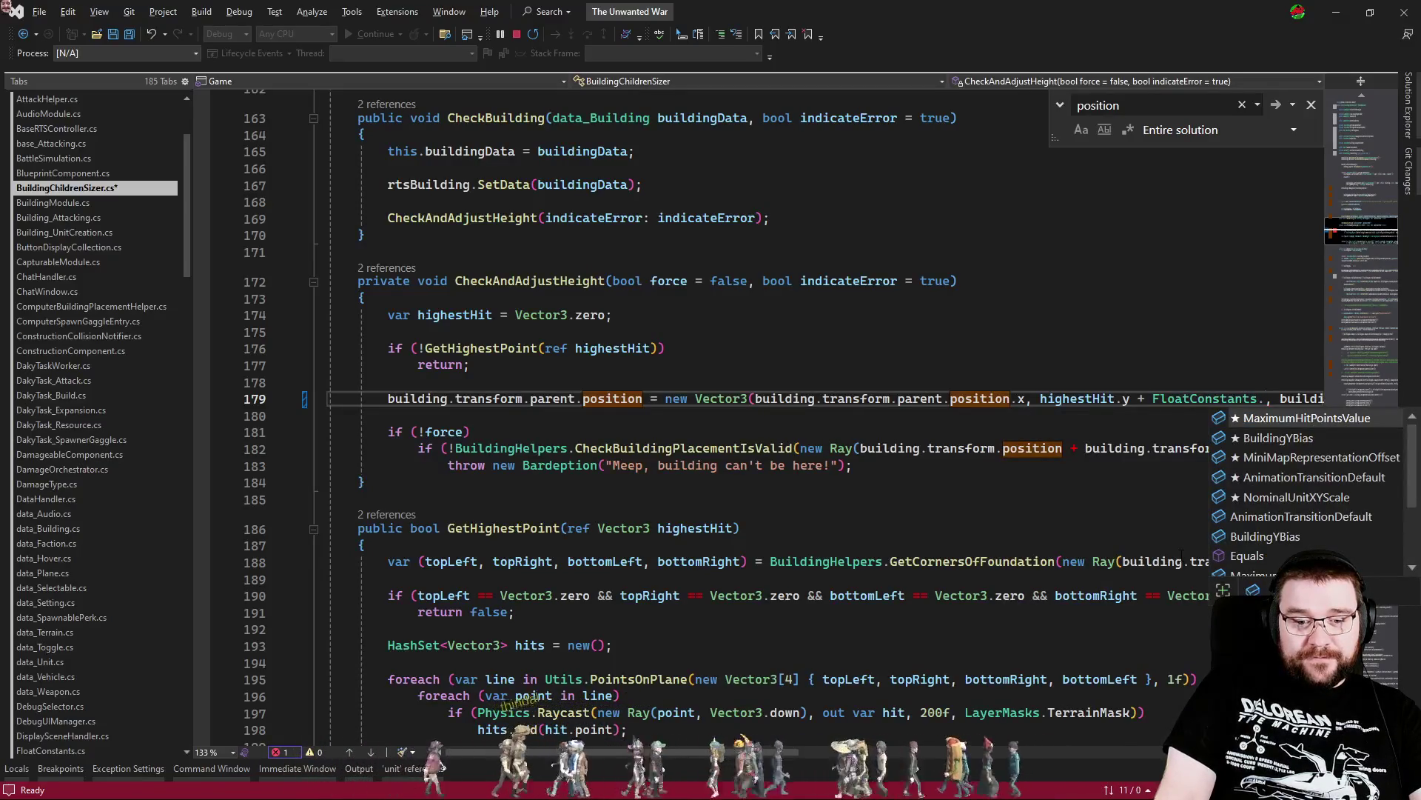
{"action": "key", "text": "Down"}
{"action": "key", "text": "Down"}
{"action": "key", "text": "Down"}
{"action": "key", "text": "Tab"}
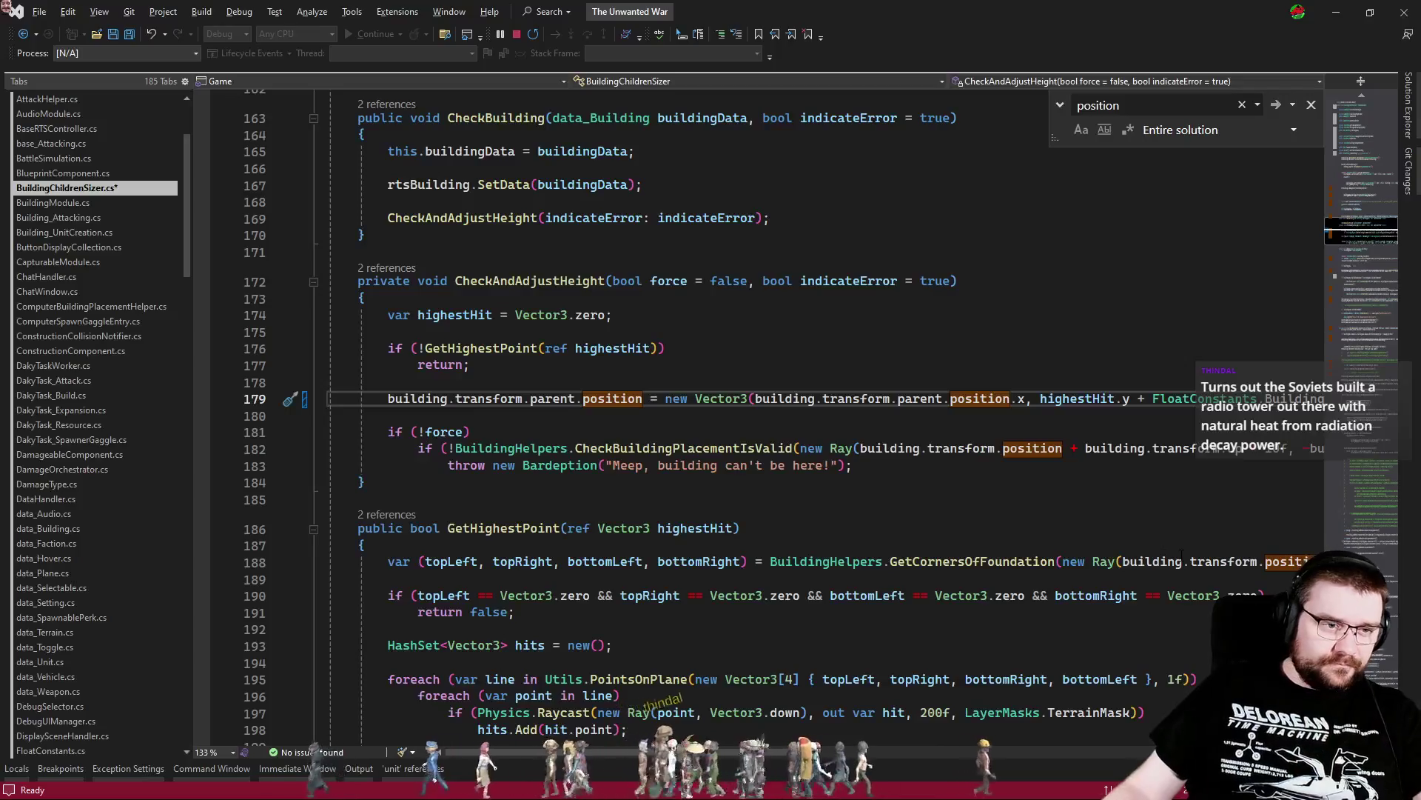
Check GetHighestPoint's callers, view the ConstructionComponent call site, then return to line 179
{"action": "scroll", "coordinate": [913, 462], "scroll_direction": "down", "scroll_amount": 3}
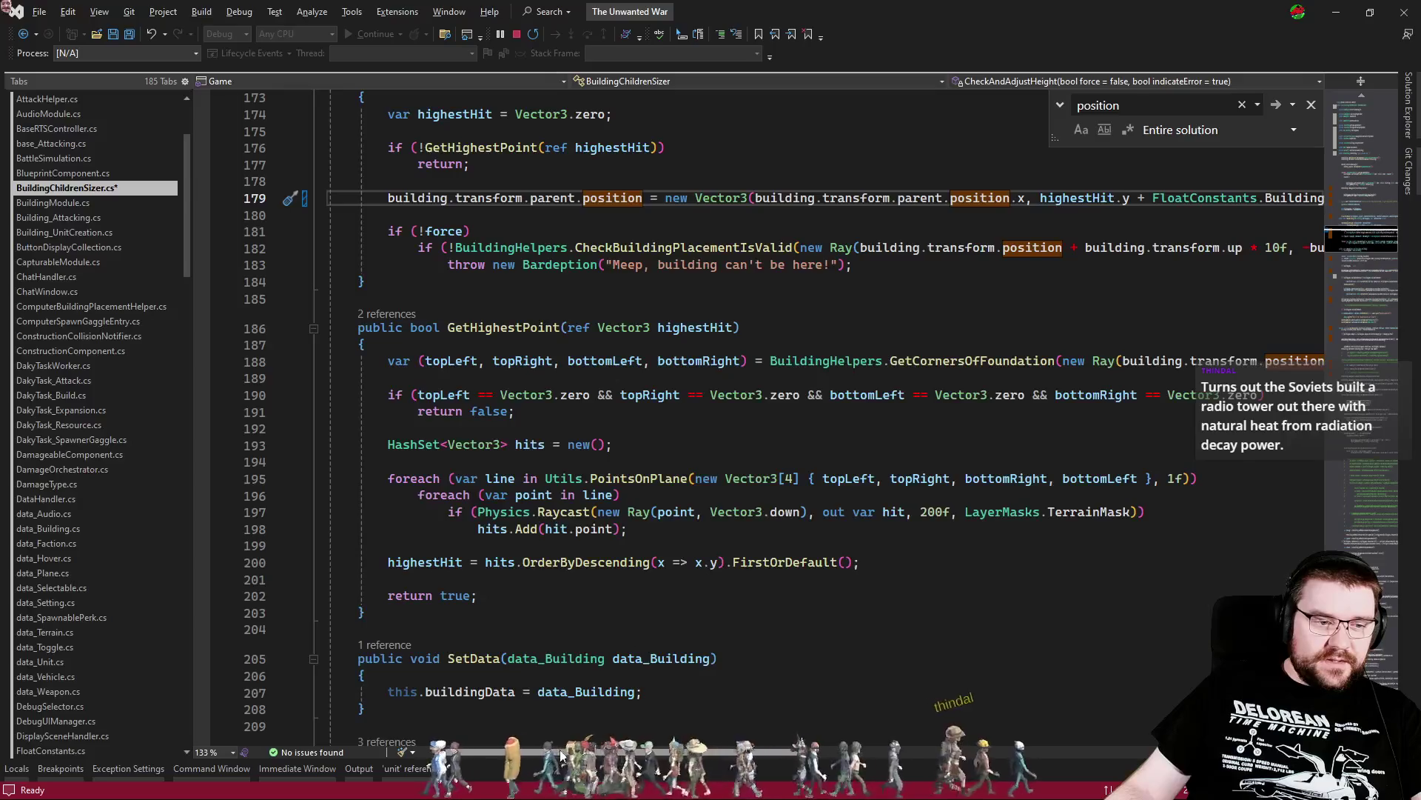
{"action": "scroll", "coordinate": [561, 755], "scroll_direction": "right", "scroll_amount": 3}
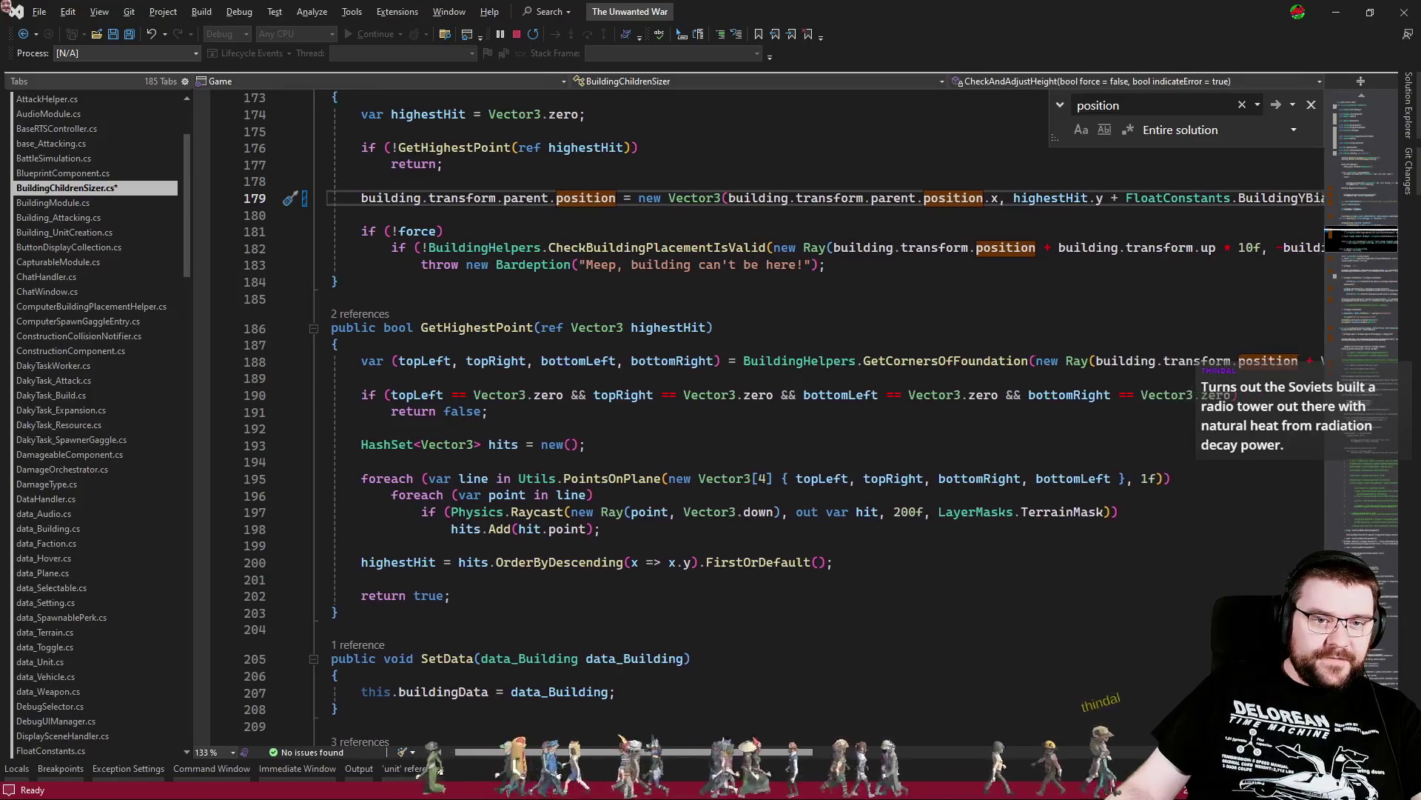
{"action": "scroll", "coordinate": [552, 750], "scroll_direction": "left", "scroll_amount": 3}
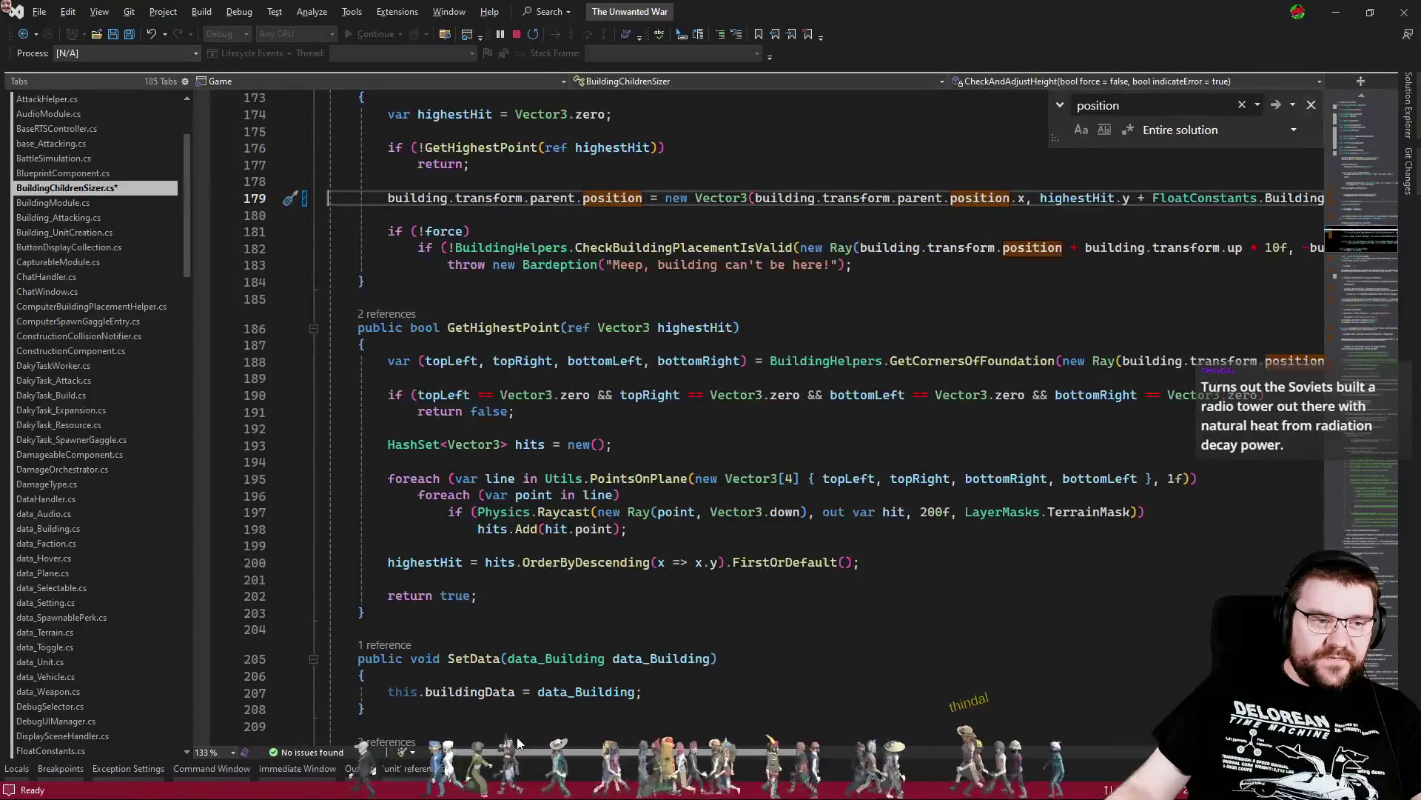
{"action": "scroll", "coordinate": [406, 523], "scroll_direction": "up", "scroll_amount": 4}
{"action": "left_click", "coordinate": [404, 518]}
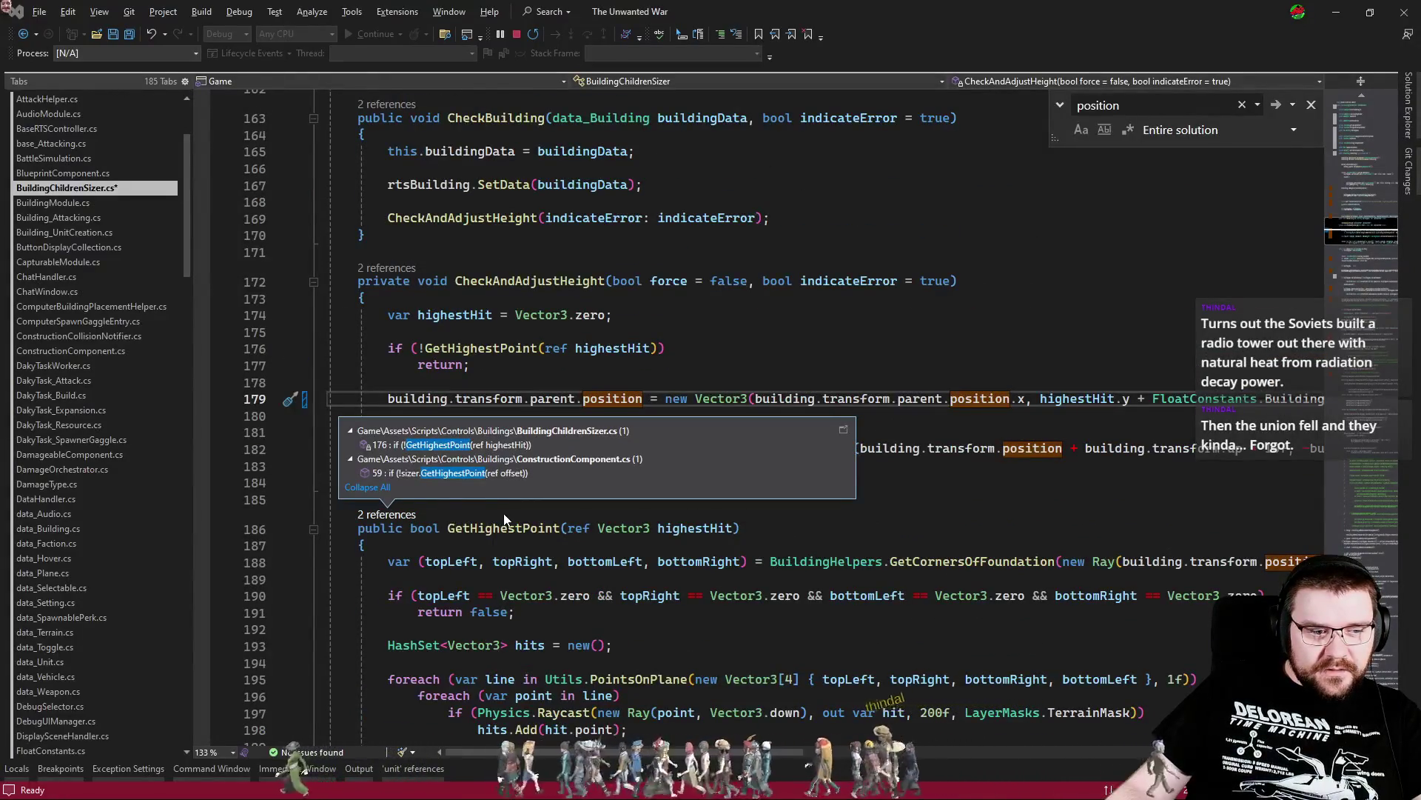
{"action": "left_click", "coordinate": [483, 474]}
{"action": "double_click", "coordinate": [483, 474]}
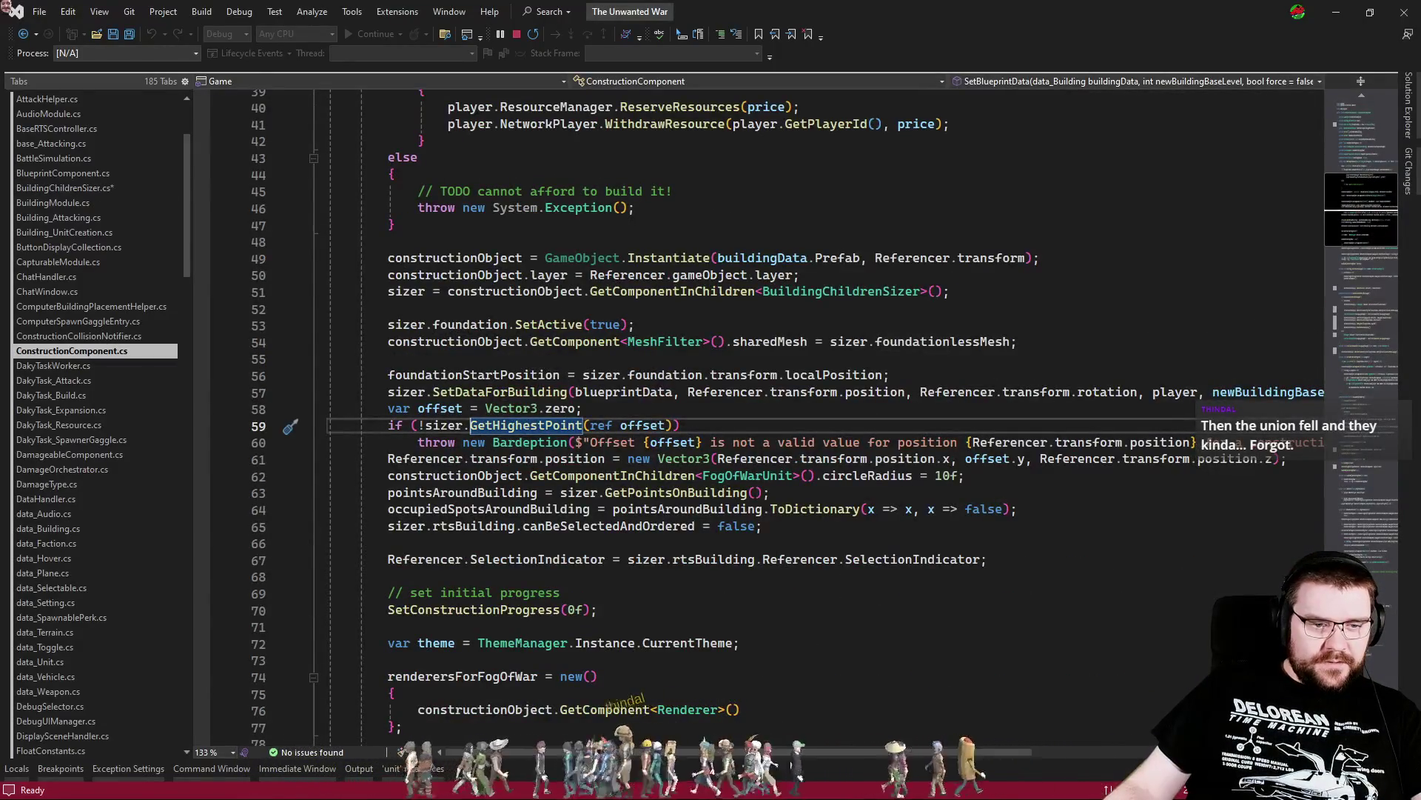
{"action": "scroll", "coordinate": [886, 755], "scroll_direction": "right", "scroll_amount": 3}
{"action": "scroll", "coordinate": [883, 749], "scroll_direction": "left", "scroll_amount": 3}
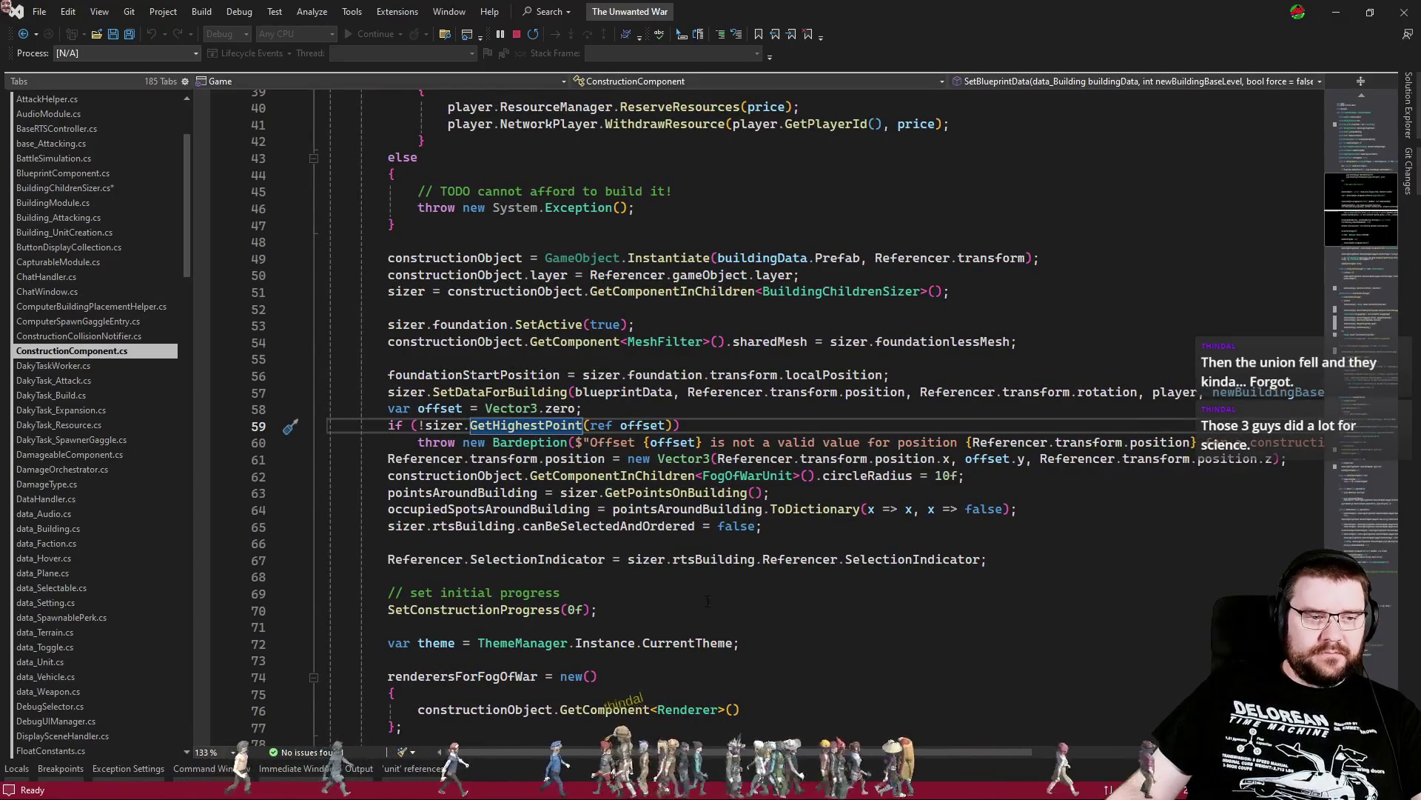
{"action": "key", "text": "ctrl+minus"}
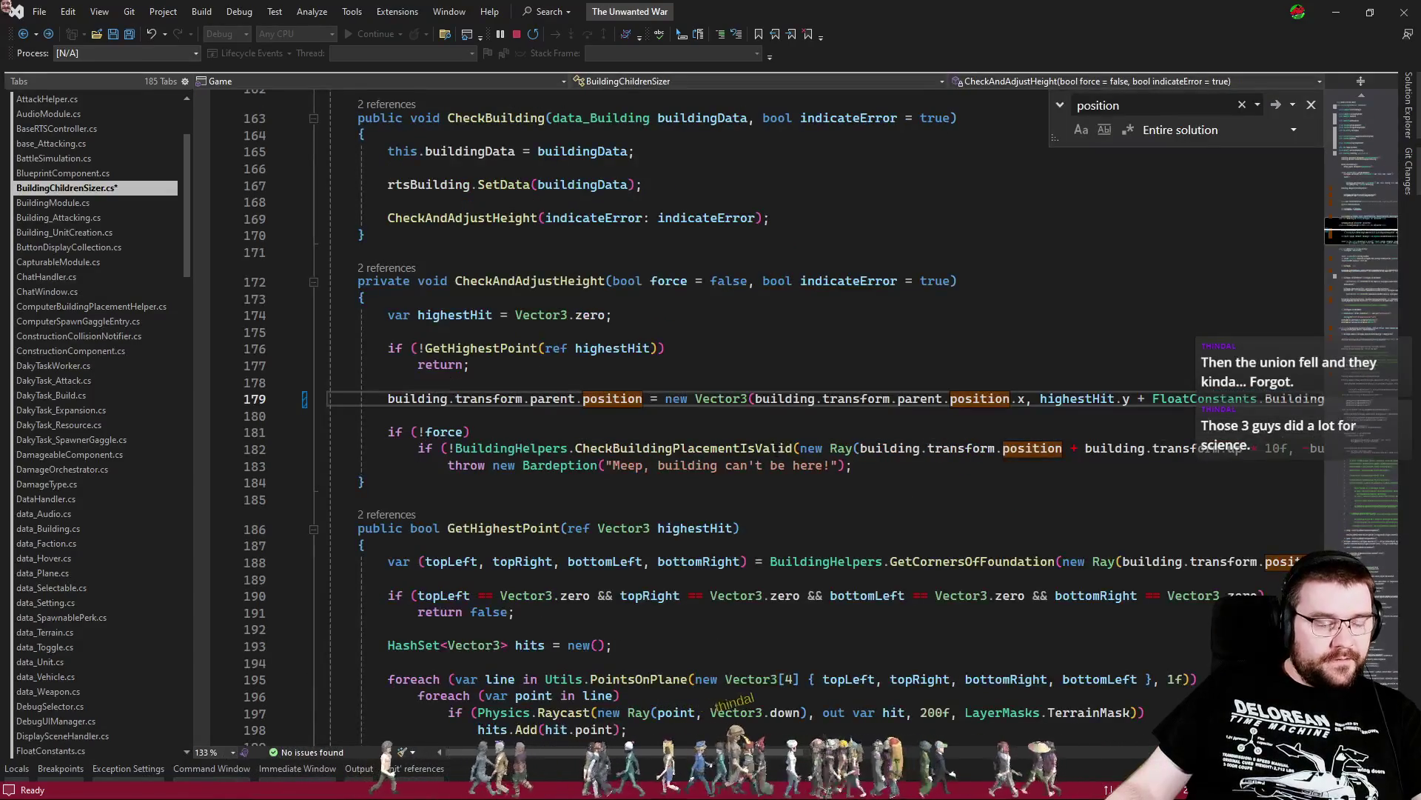
{"action": "left_click", "coordinate": [639, 466]}
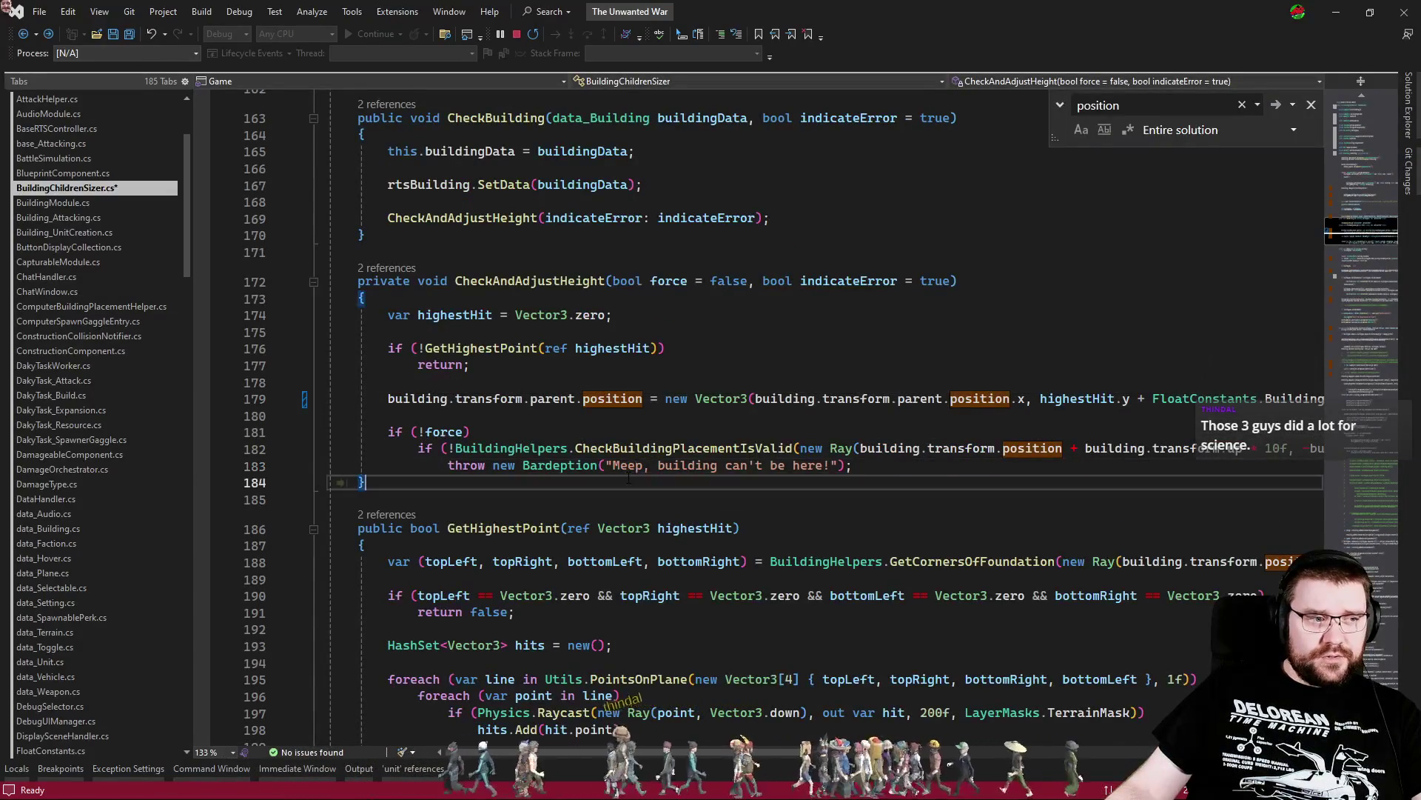
{"action": "key", "text": "alt+Tab"}
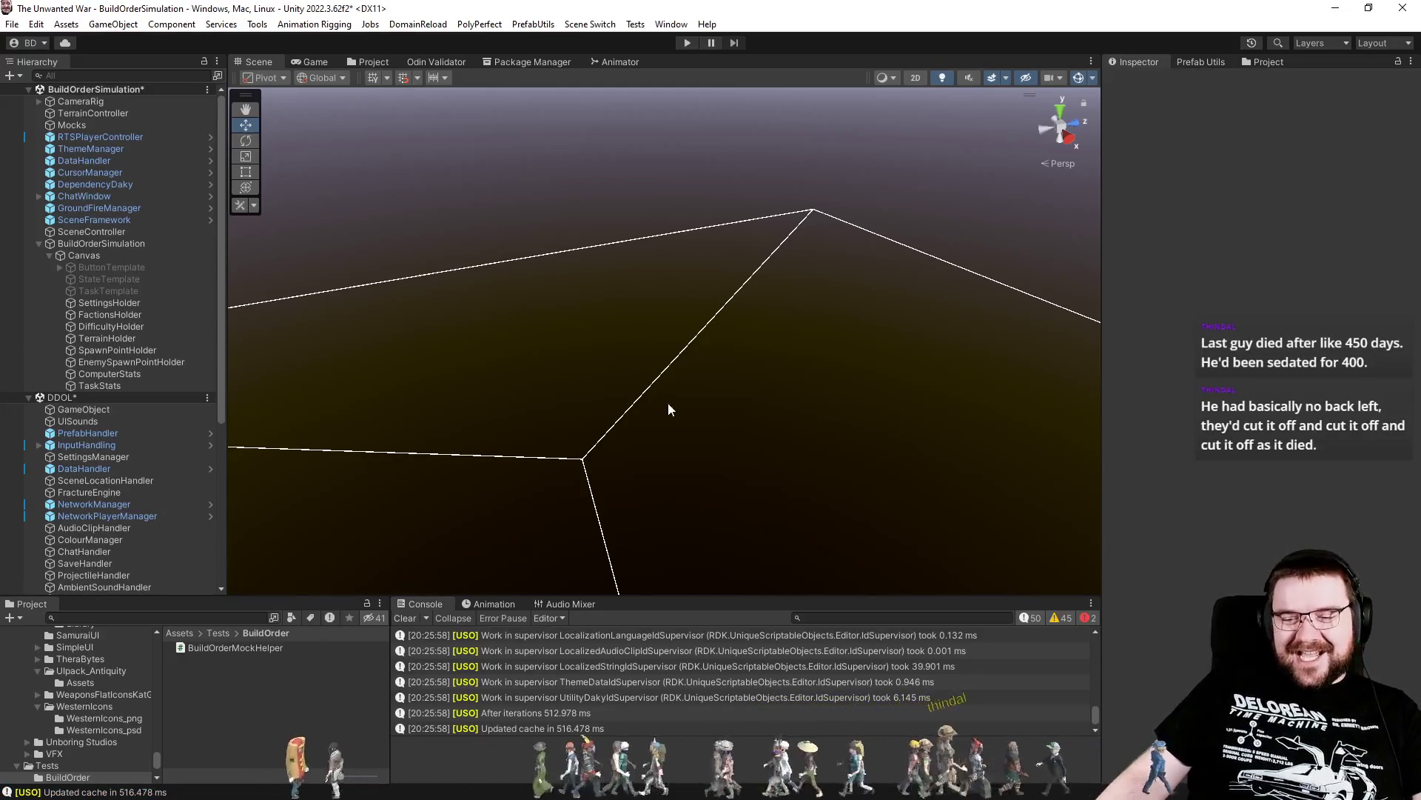
Enter play mode on the recompiled BuildOrderSimulation scene
{"action": "left_click", "coordinate": [687, 43]}
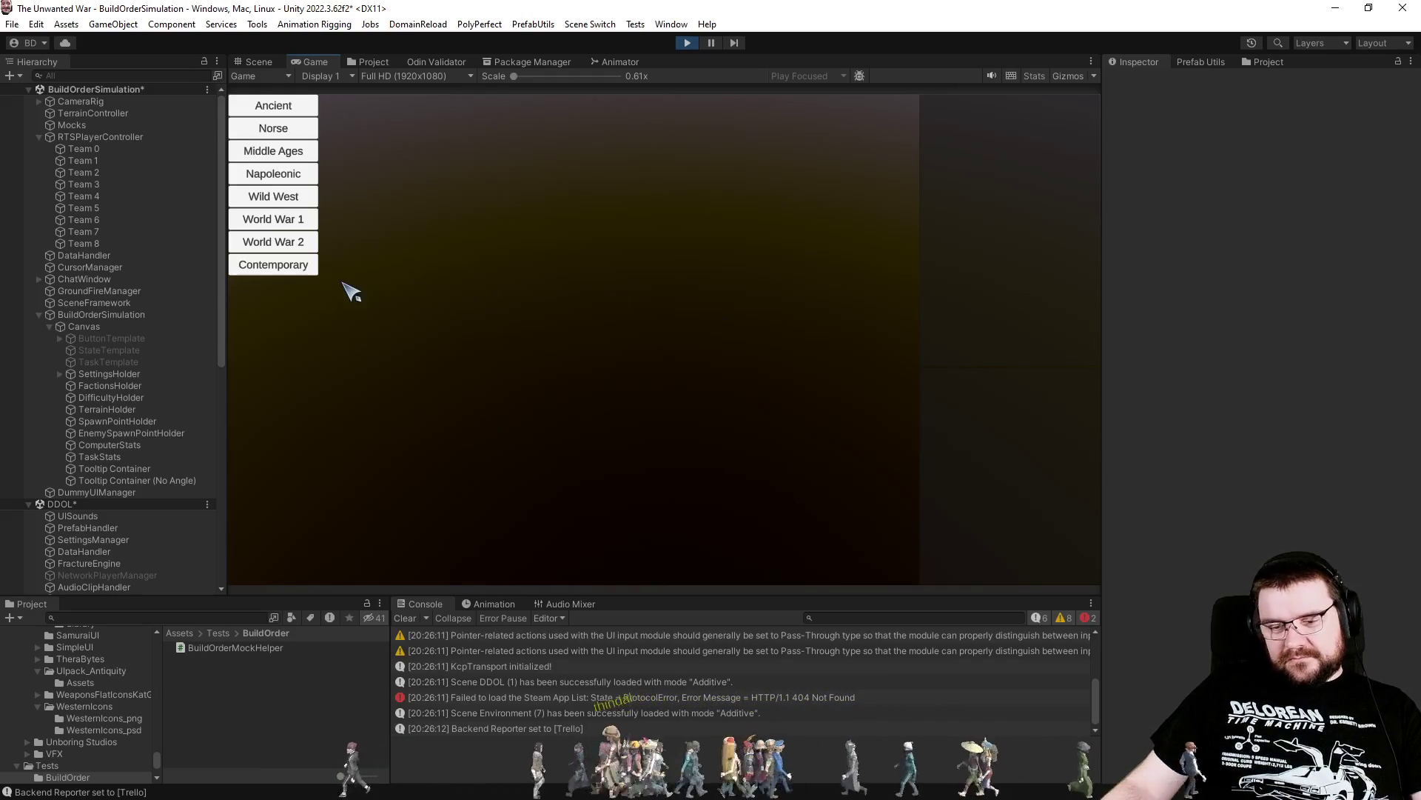
Launch a Wild West run with a subfaction, difficulty, Old Trails map and option 2
{"action": "left_click", "coordinate": [307, 196]}
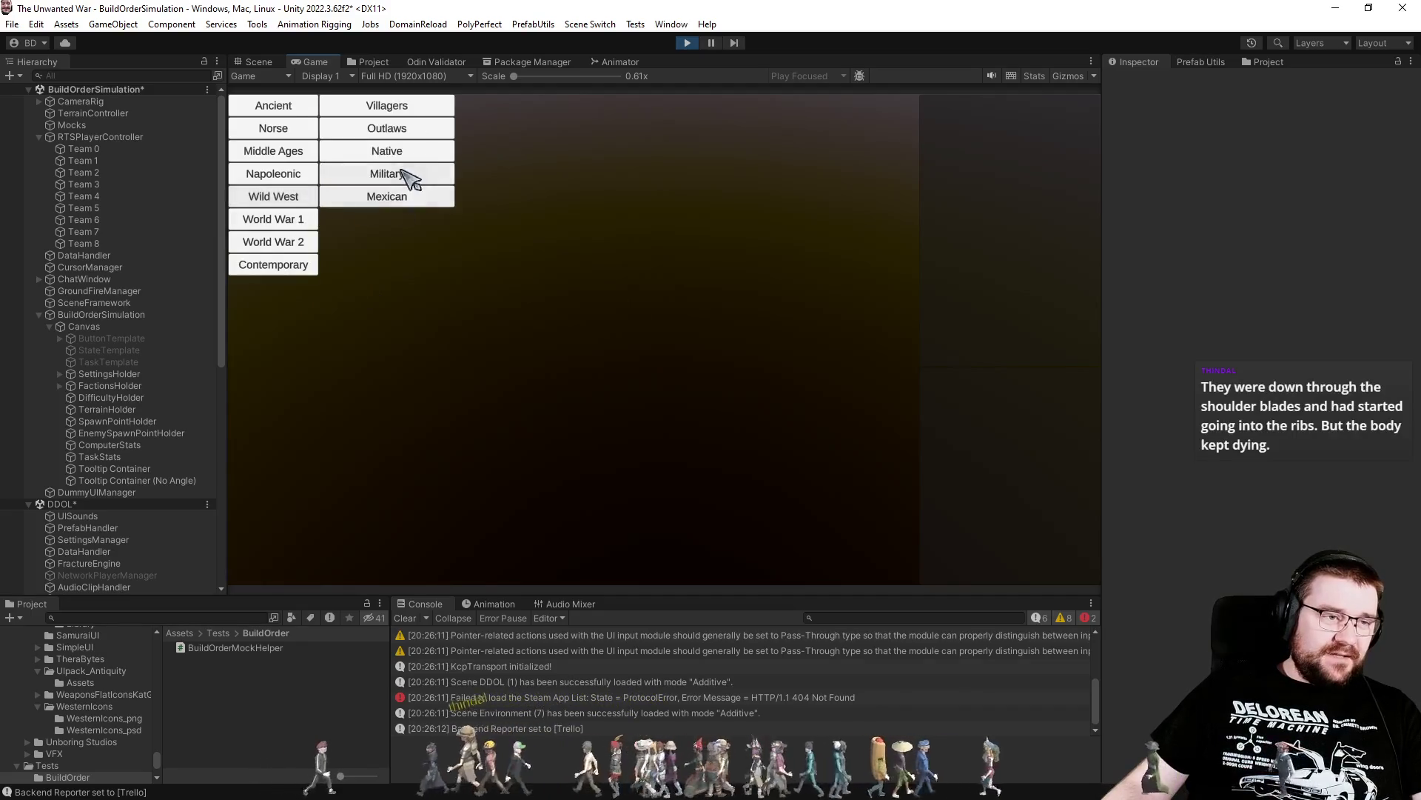
{"action": "left_click", "coordinate": [425, 111]}
{"action": "left_click", "coordinate": [507, 106]}
{"action": "left_click", "coordinate": [589, 174]}
{"action": "left_click", "coordinate": [705, 129]}
{"action": "left_click", "coordinate": [749, 107]}
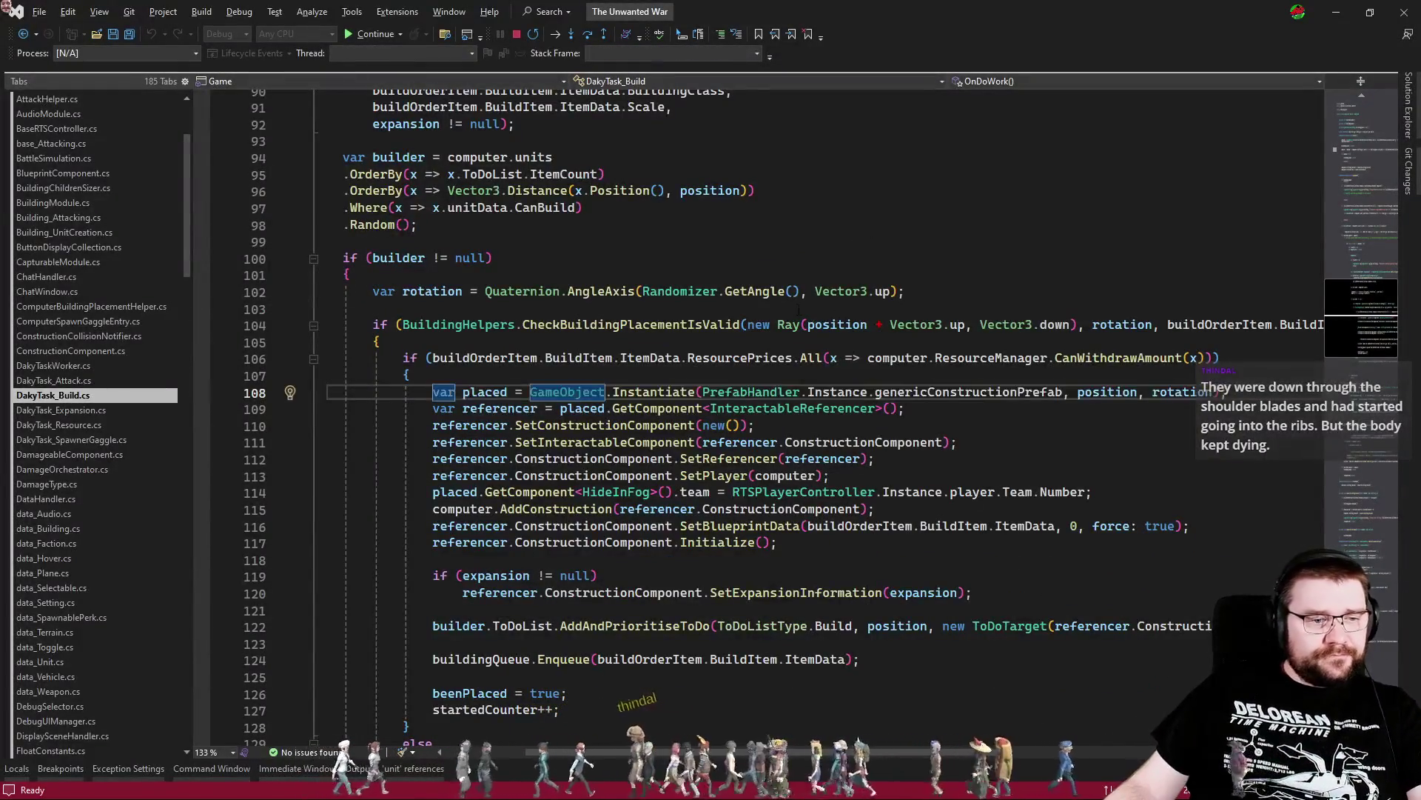
{"action": "key", "text": "F5"}
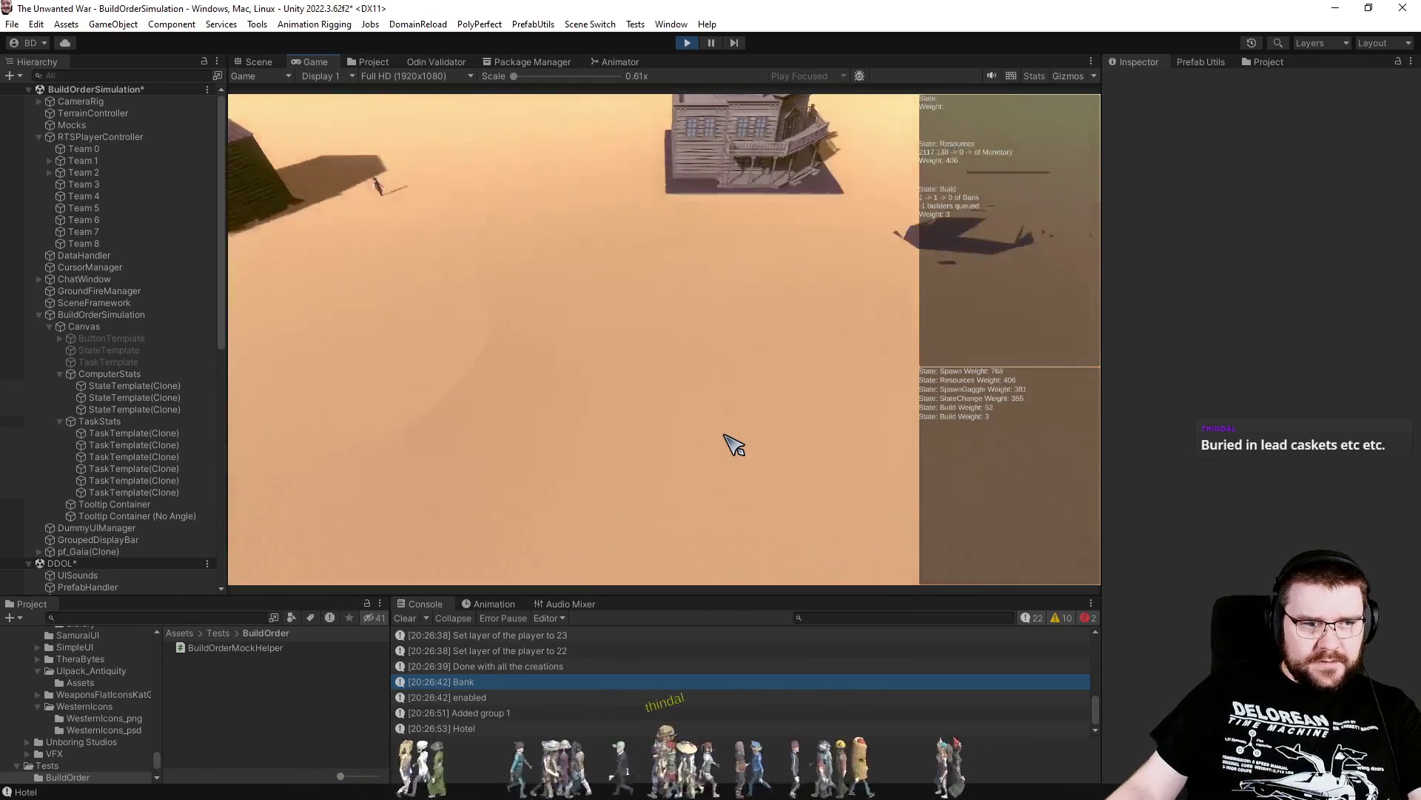
Bring up BuildingChildrenSizer.cs at the highestHit.y height line in Visual Studio
{"action": "key", "text": "alt+Tab"}
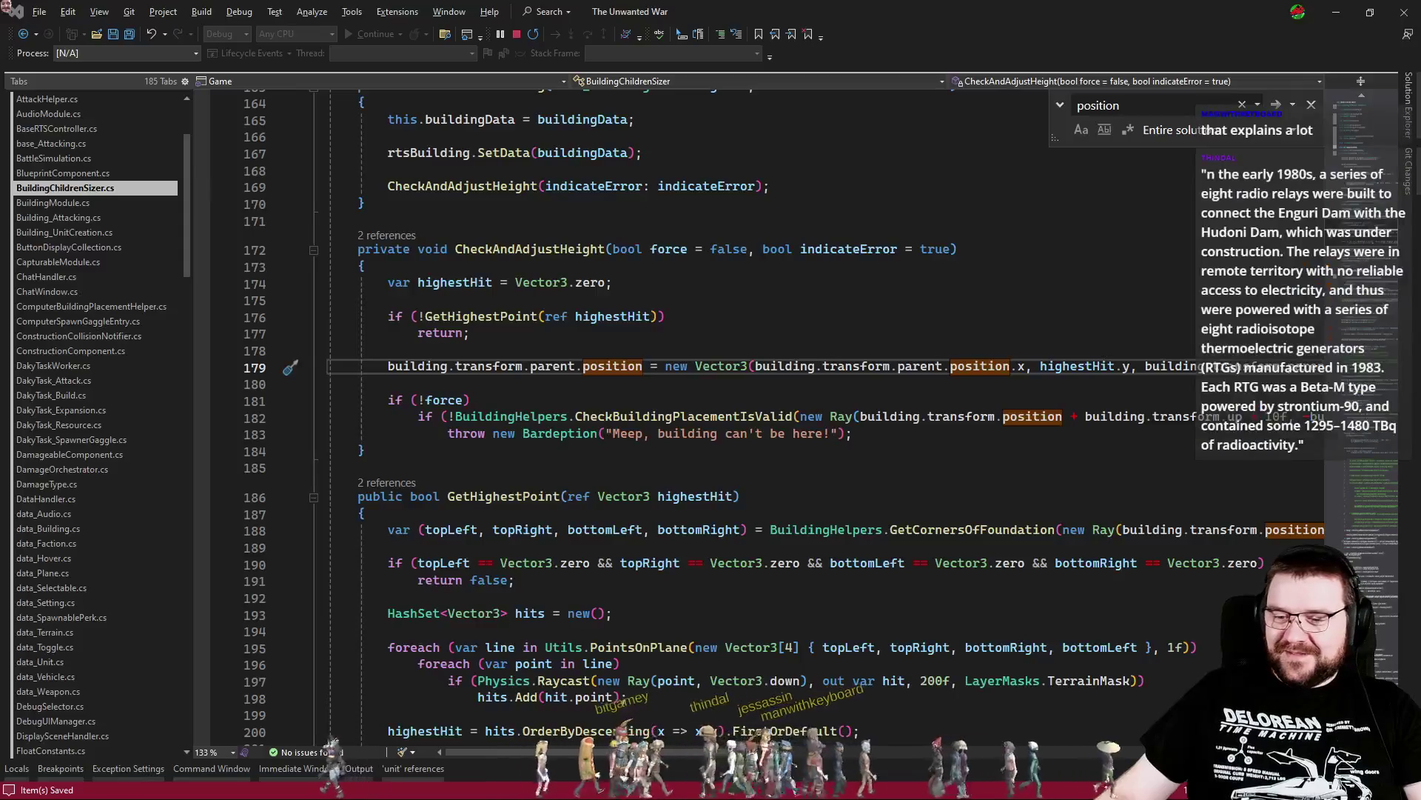
Return to Unity to stop the BuildOrderSimulation play session
{"action": "key", "text": "alt+Tab"}
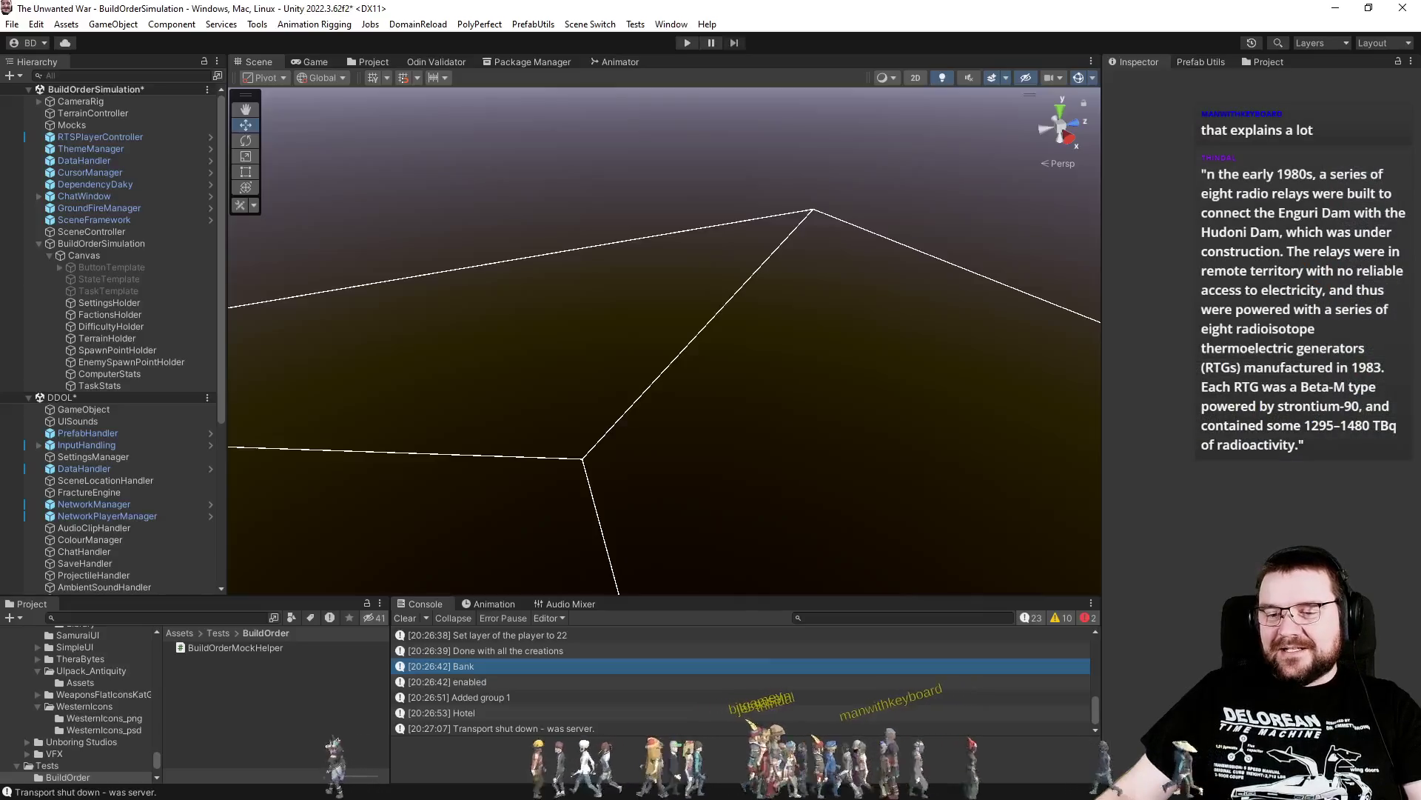